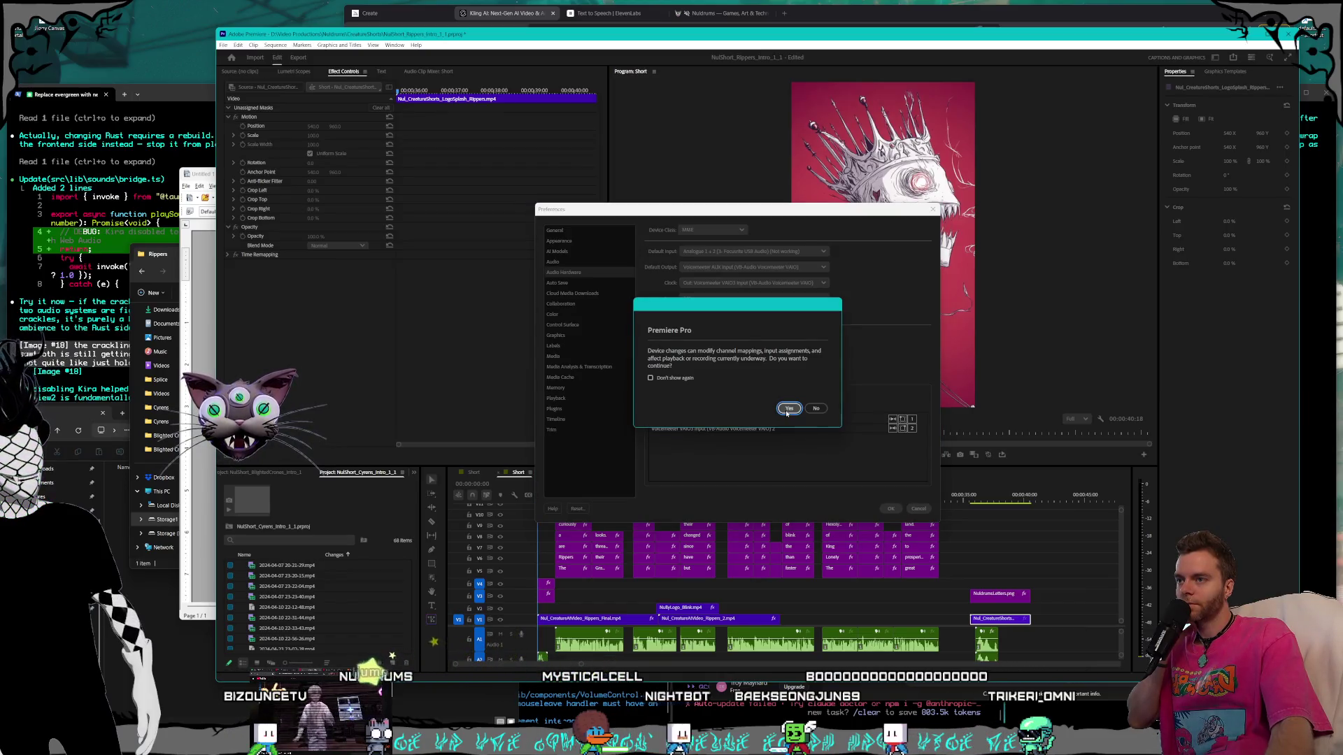
Confirm the audio hardware change, play the short to 00:00:12:15, and bring up the Rippers folder.
left_click(788, 410)
left_click(884, 511)
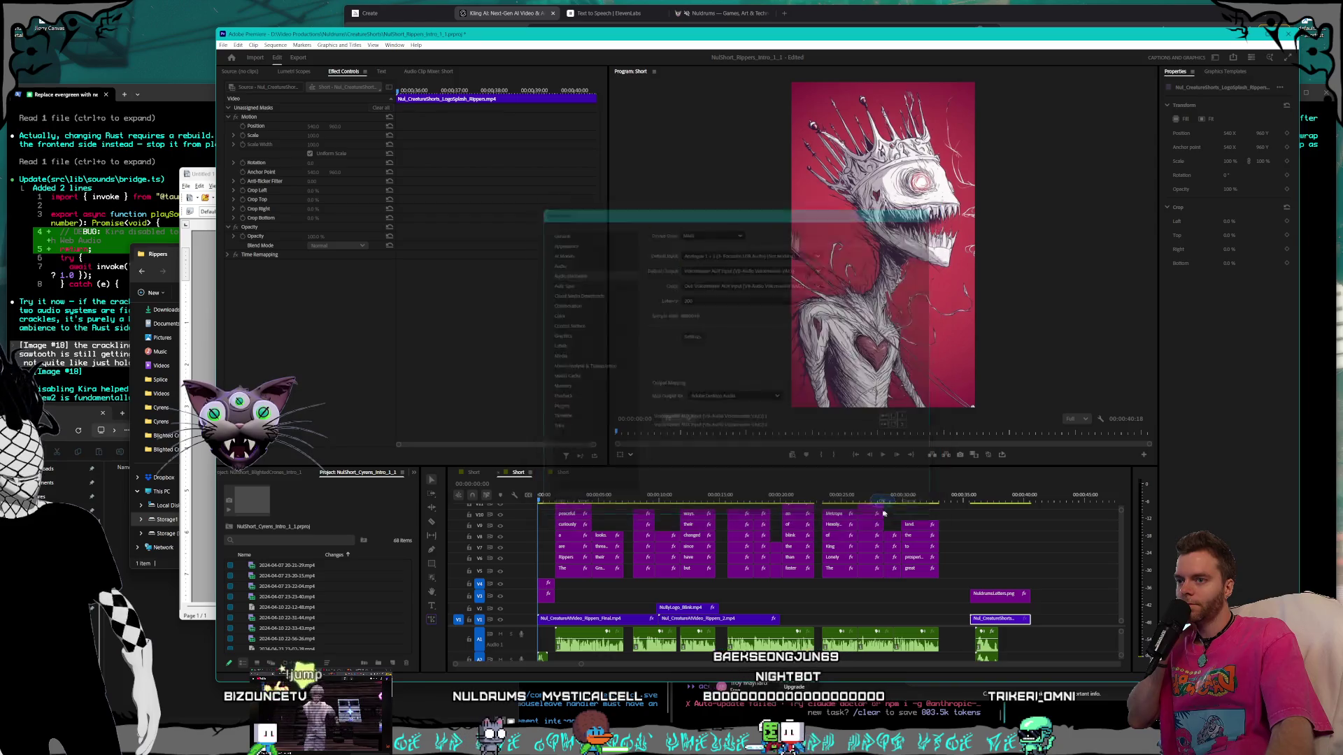
left_click(882, 454)
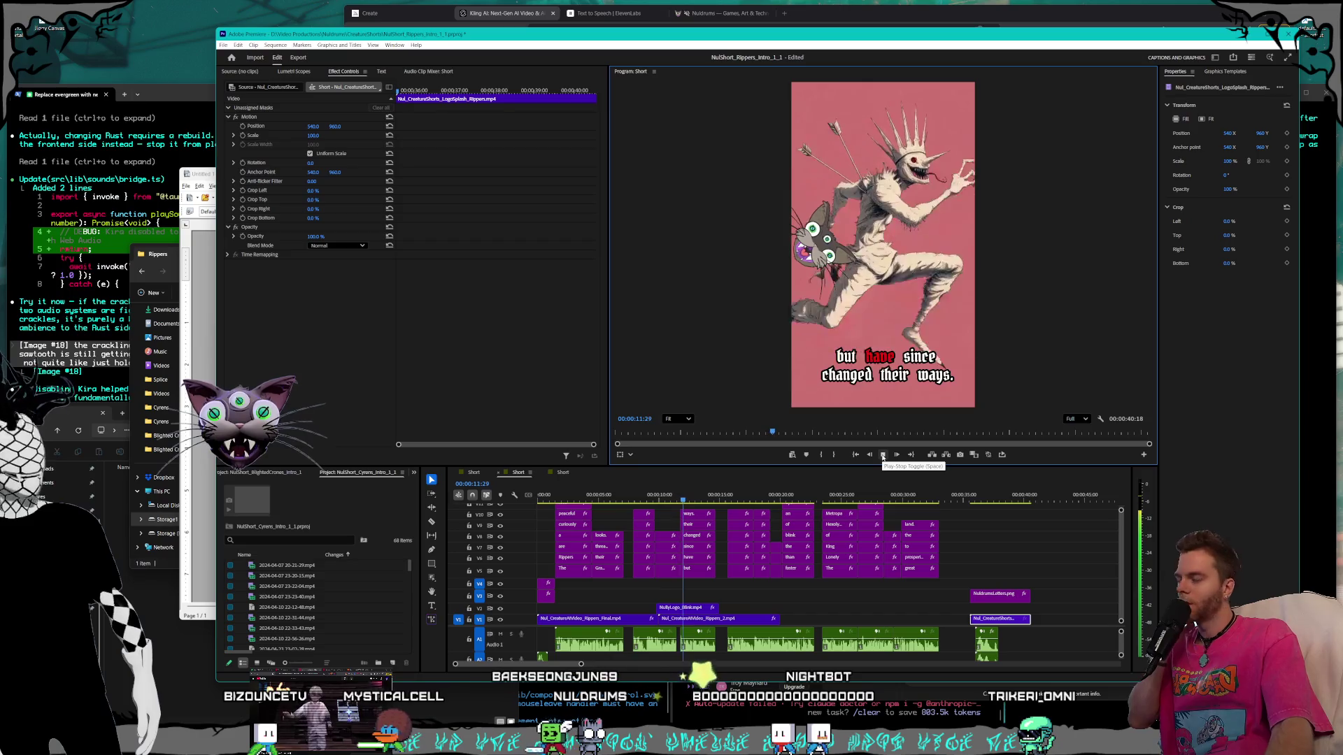
left_click(882, 454)
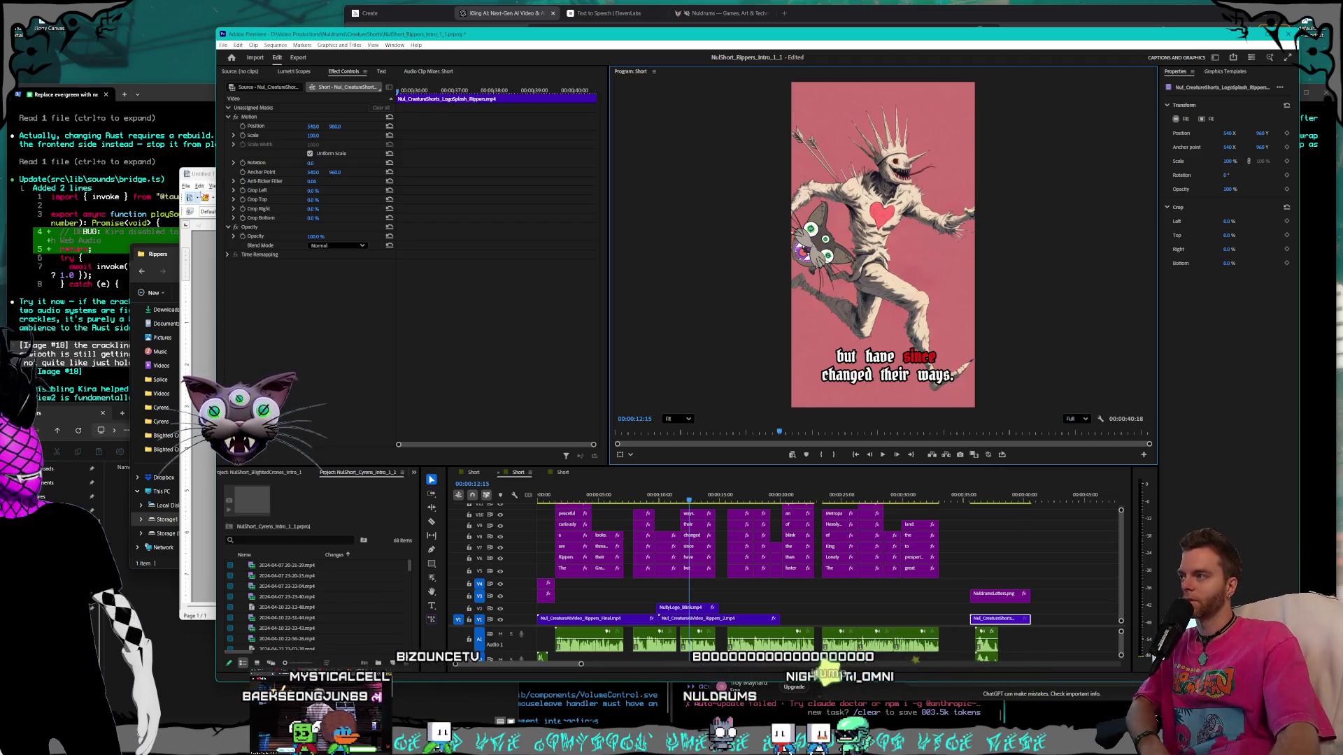
left_click(165, 254)
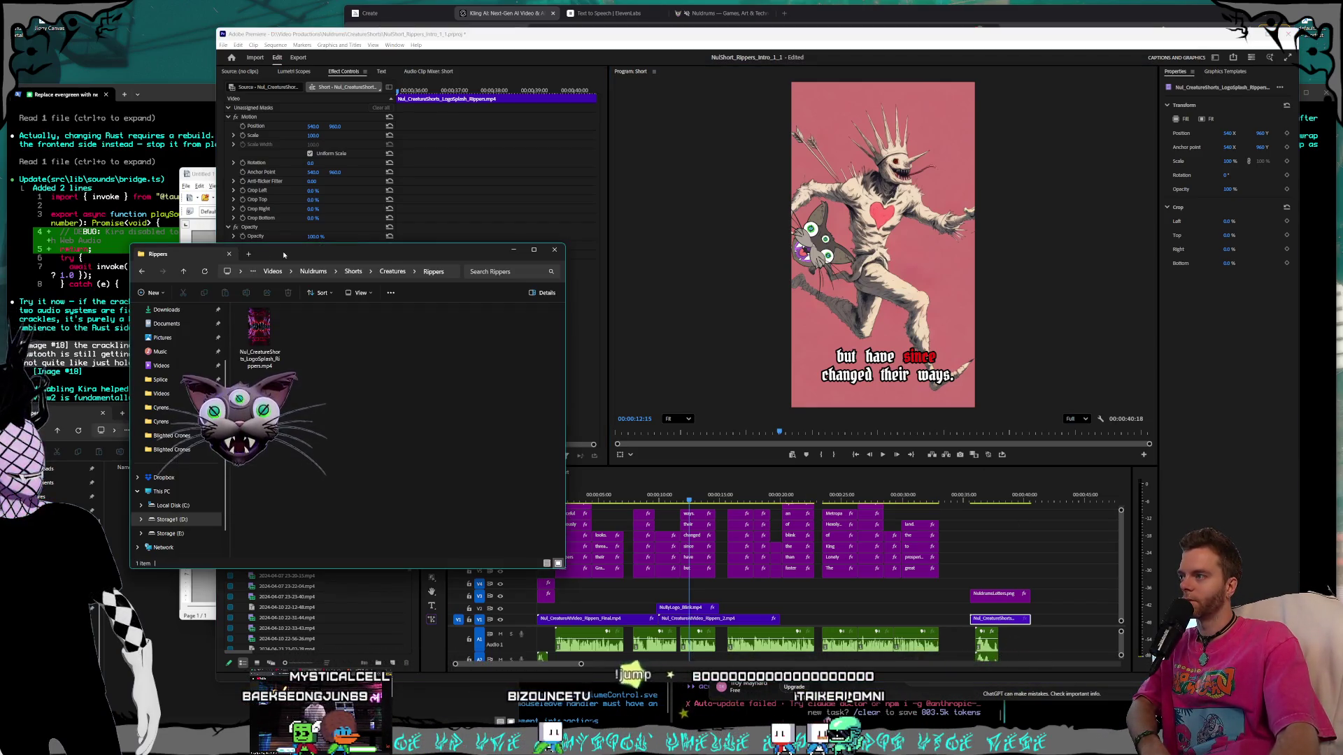
Reposition the Rippers folder and prompt document windows, then place the Order notes over the Kling page.
left_click_drag(284, 255, 279, 259)
left_click(210, 172)
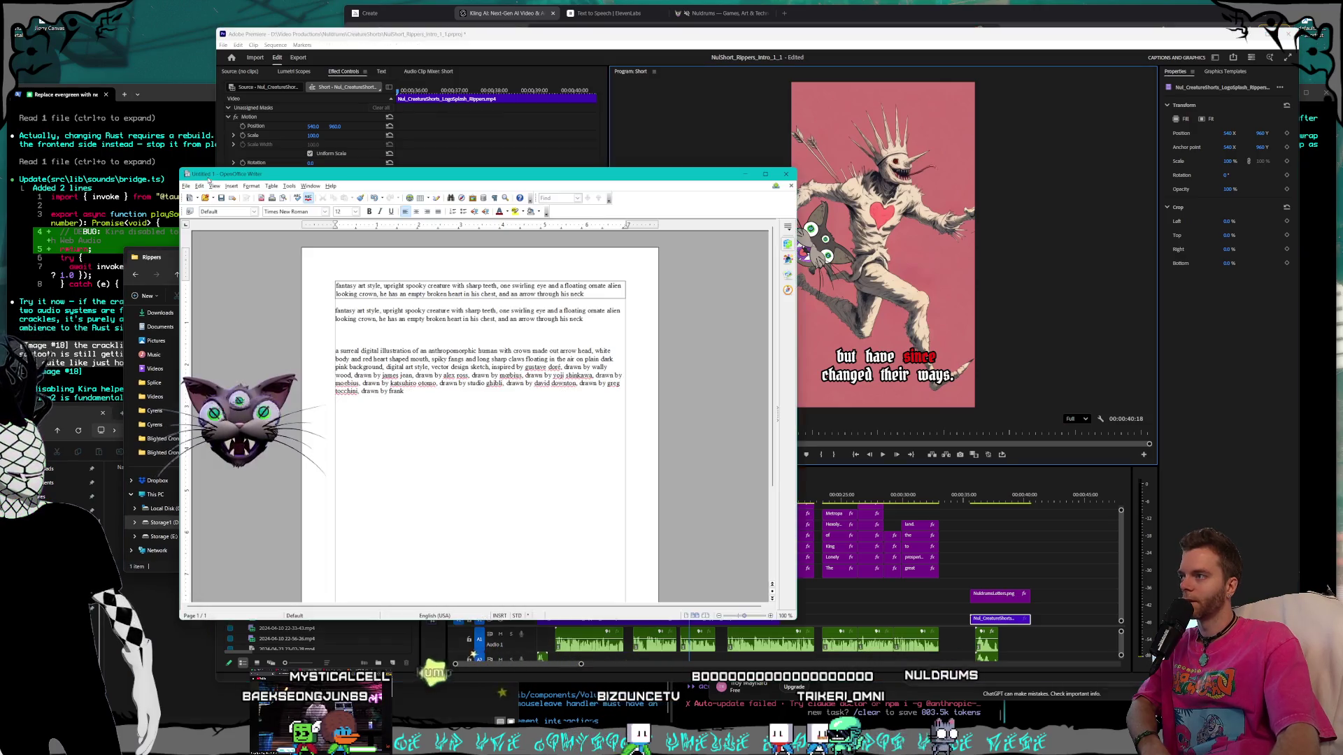
left_click_drag(253, 176, 241, 180)
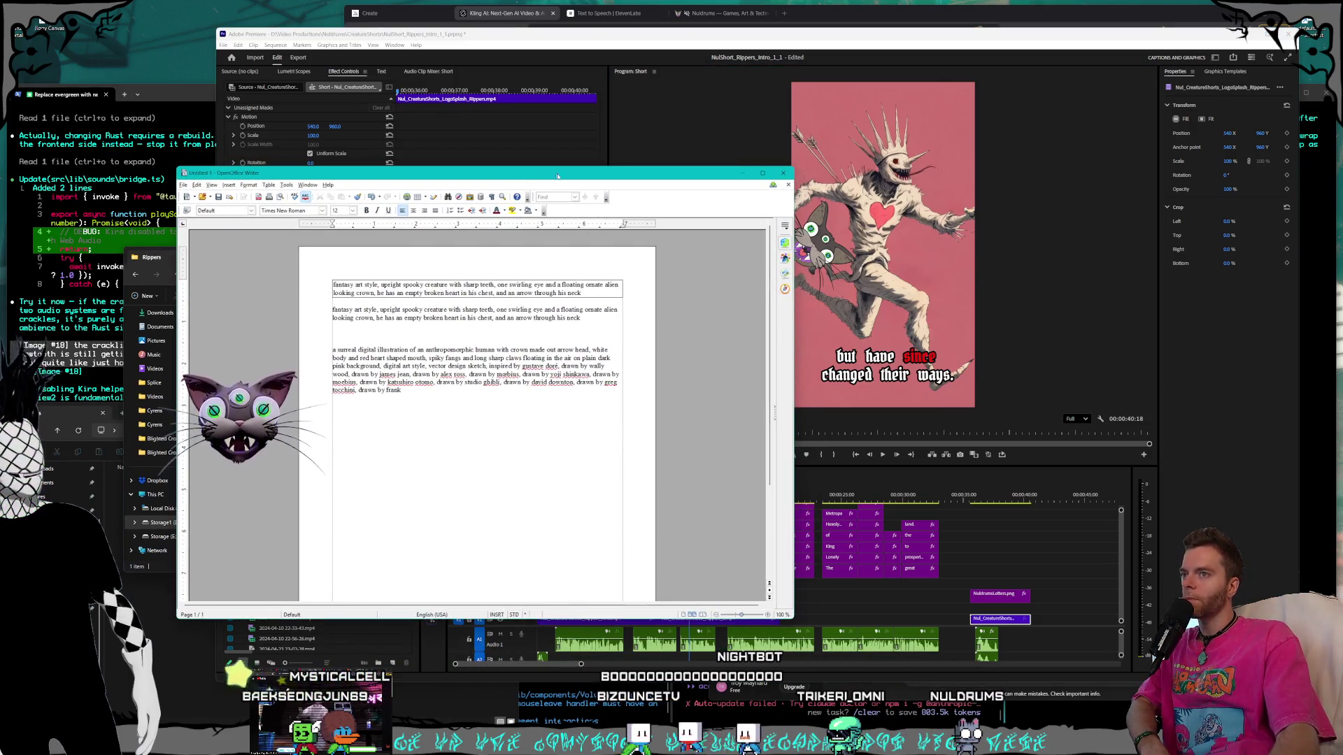
left_click(835, 19)
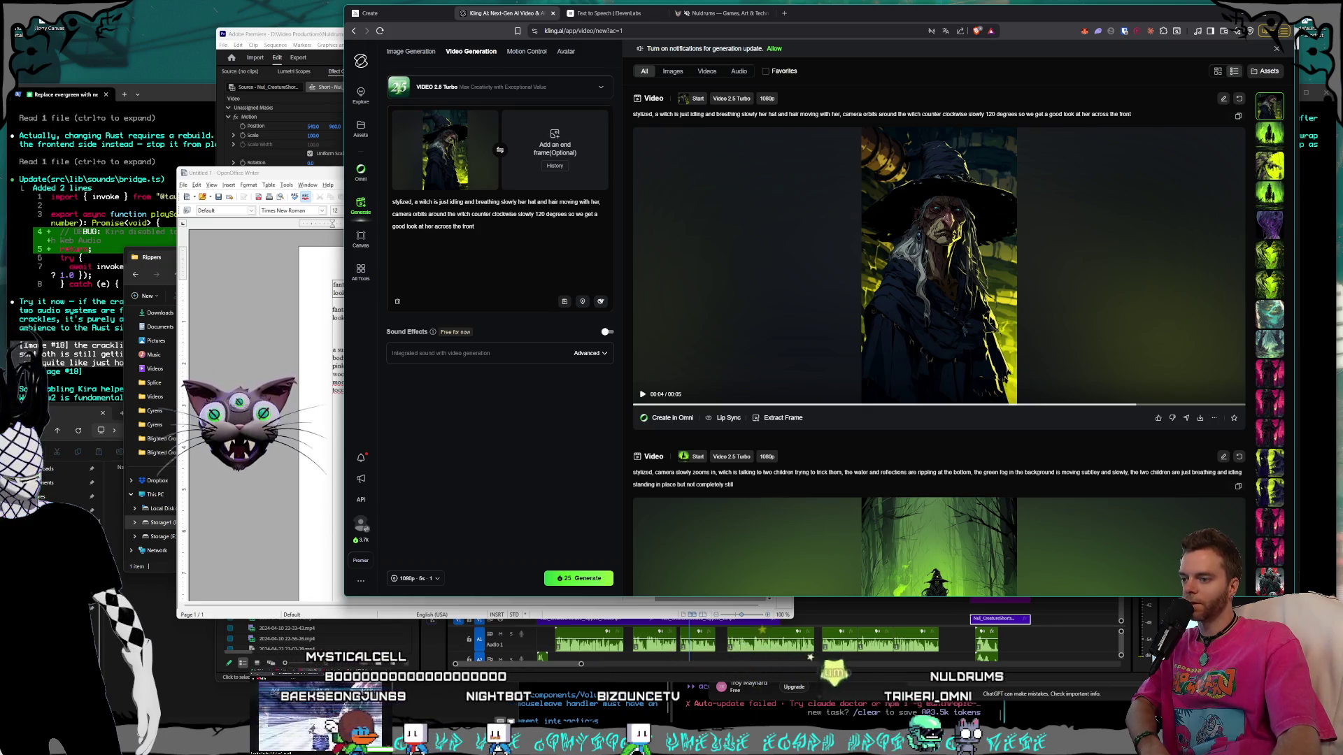
mouse_move(709, 166)
left_mouse_down()
mouse_move(440, 130)
mouse_move(377, 157)
mouse_move(358, 69)
left_mouse_up()
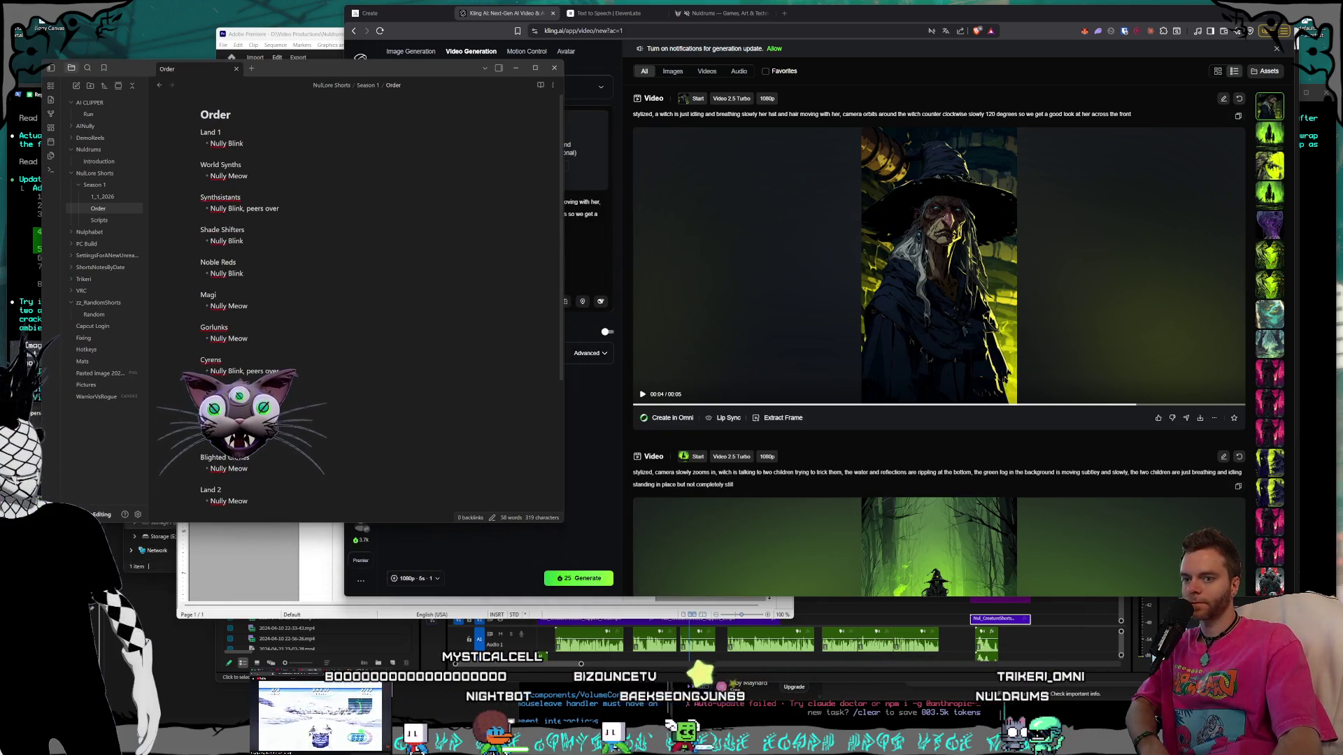
Open the Scripts note, return to the 1_1_2026 planning note, and paste text into it.
key("alt+Tab")
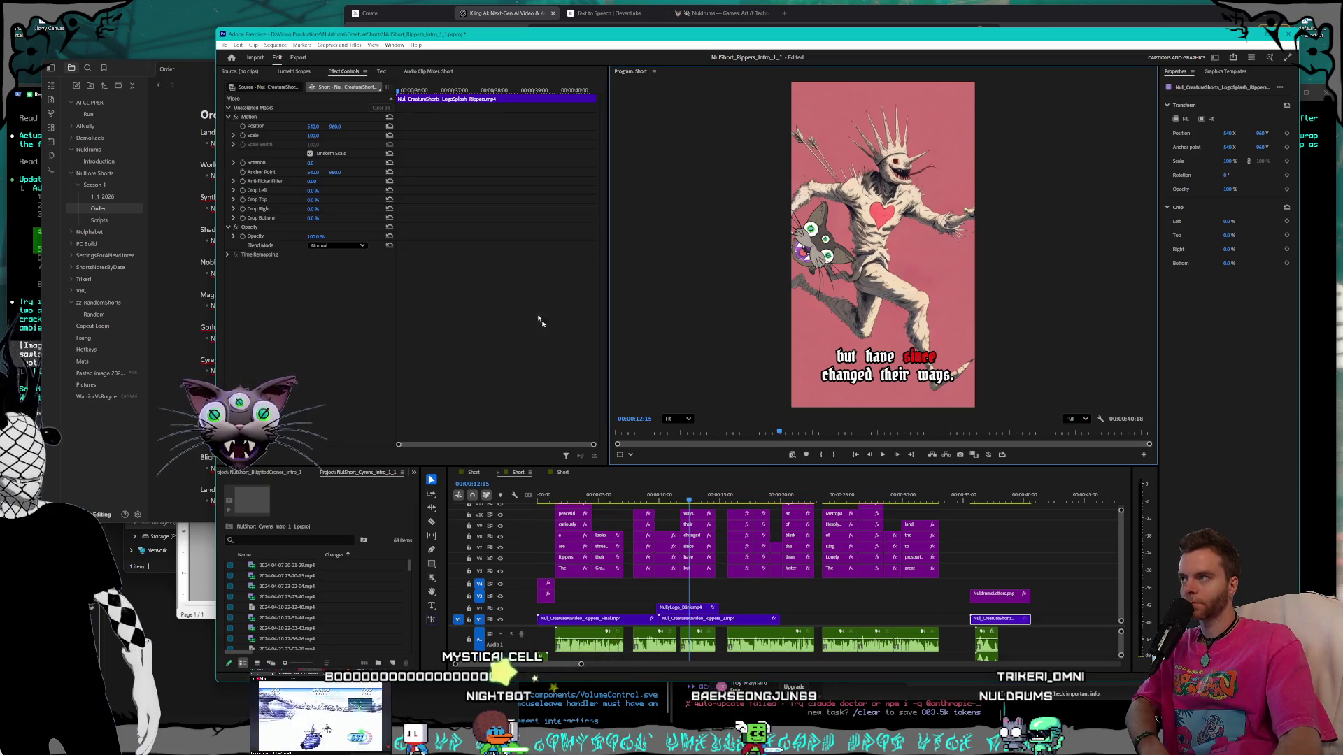
left_click(182, 74)
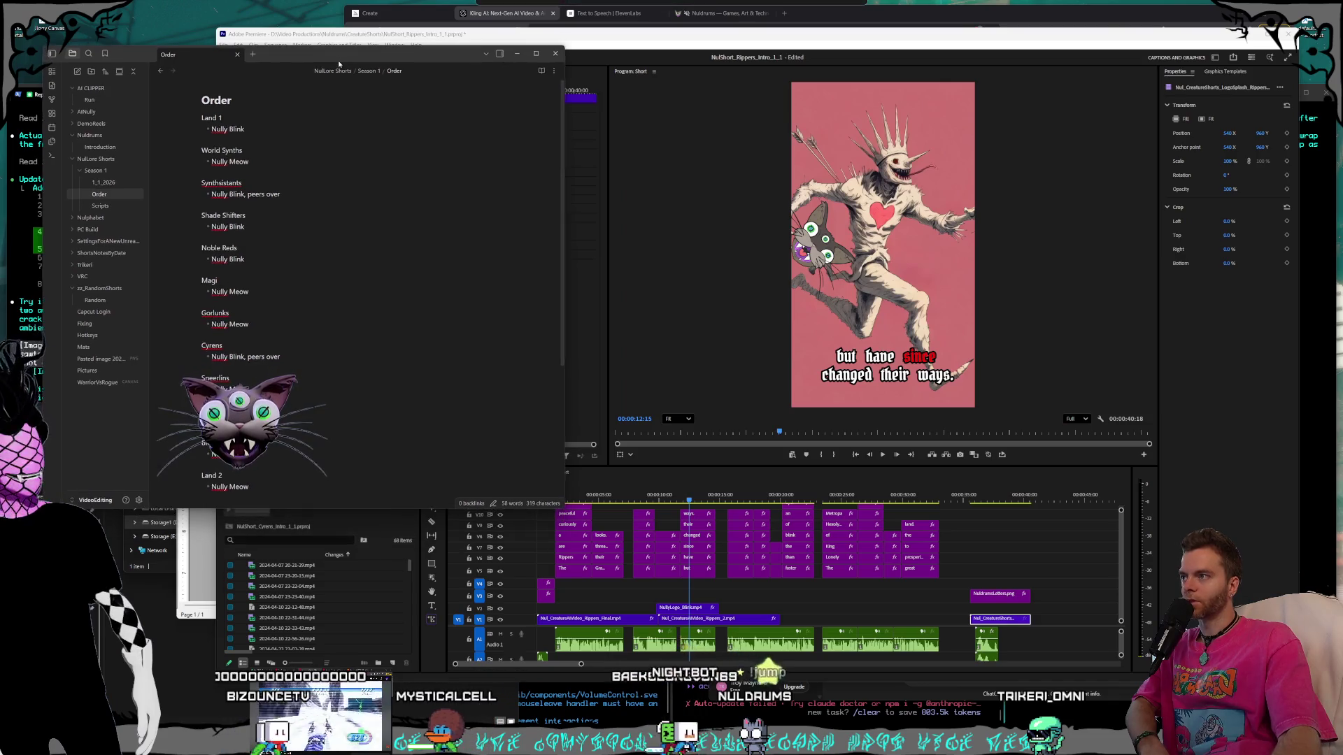
scroll(429, 253, "down", 3)
left_click(121, 206)
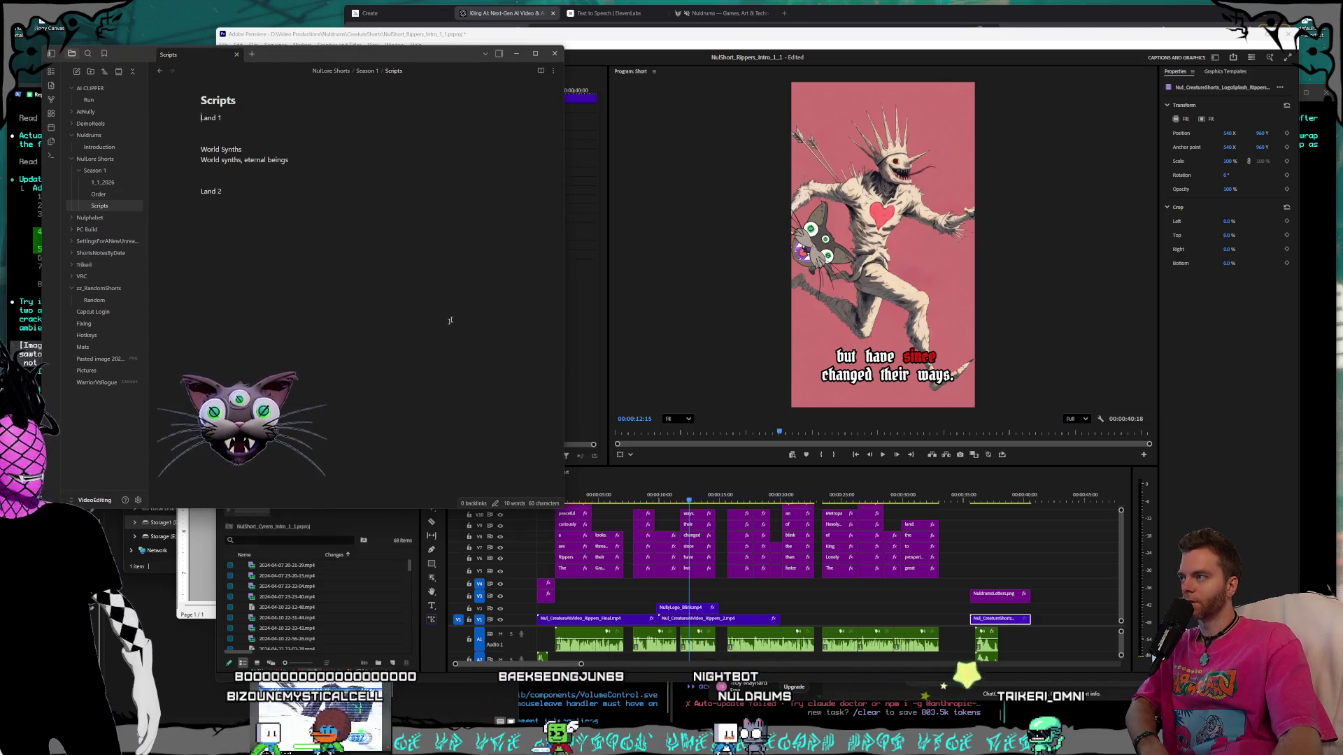
key("ctrl+alt+Left")
key("ctrl+alt+Left")
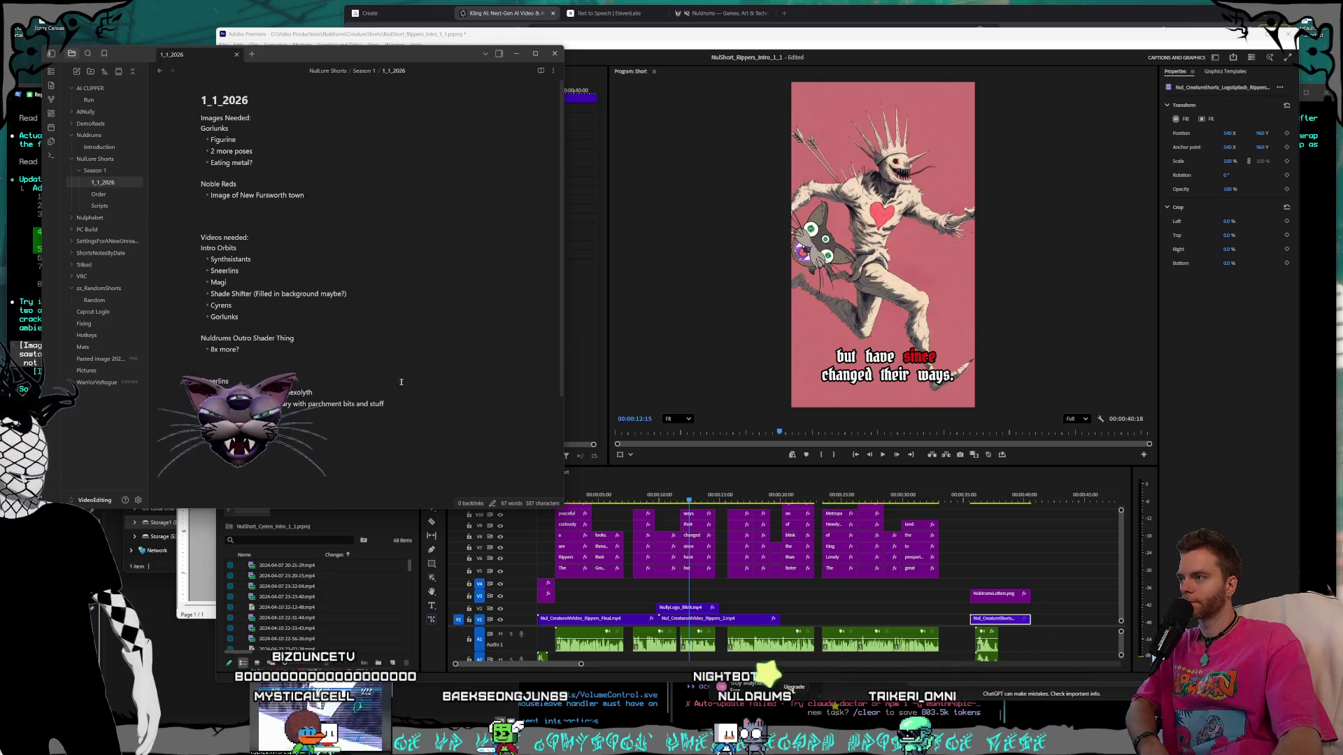
left_click(420, 402)
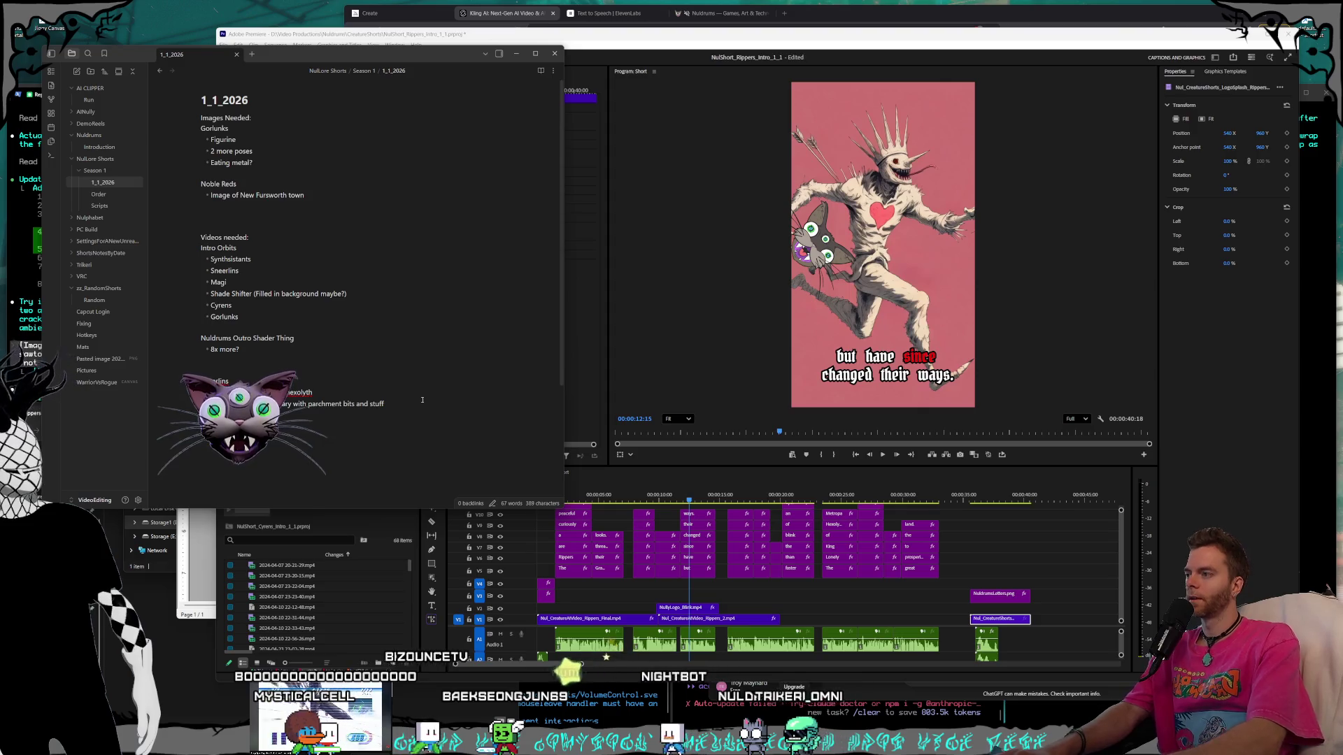
key("ctrl+v")
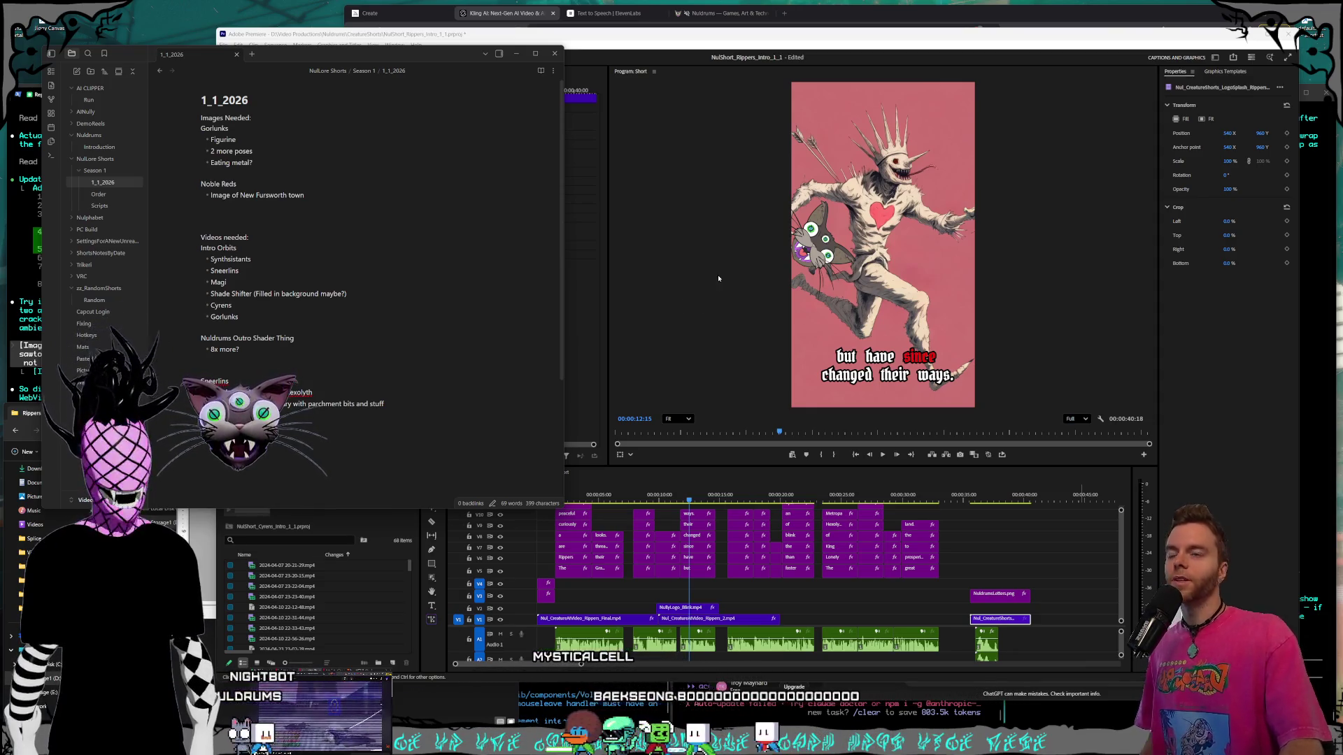
In a new Brave window, type 'model' and open the autocompleted Kingdom Hearts II Models Resource page.
left_click(781, 14)
key("ctrl+n")
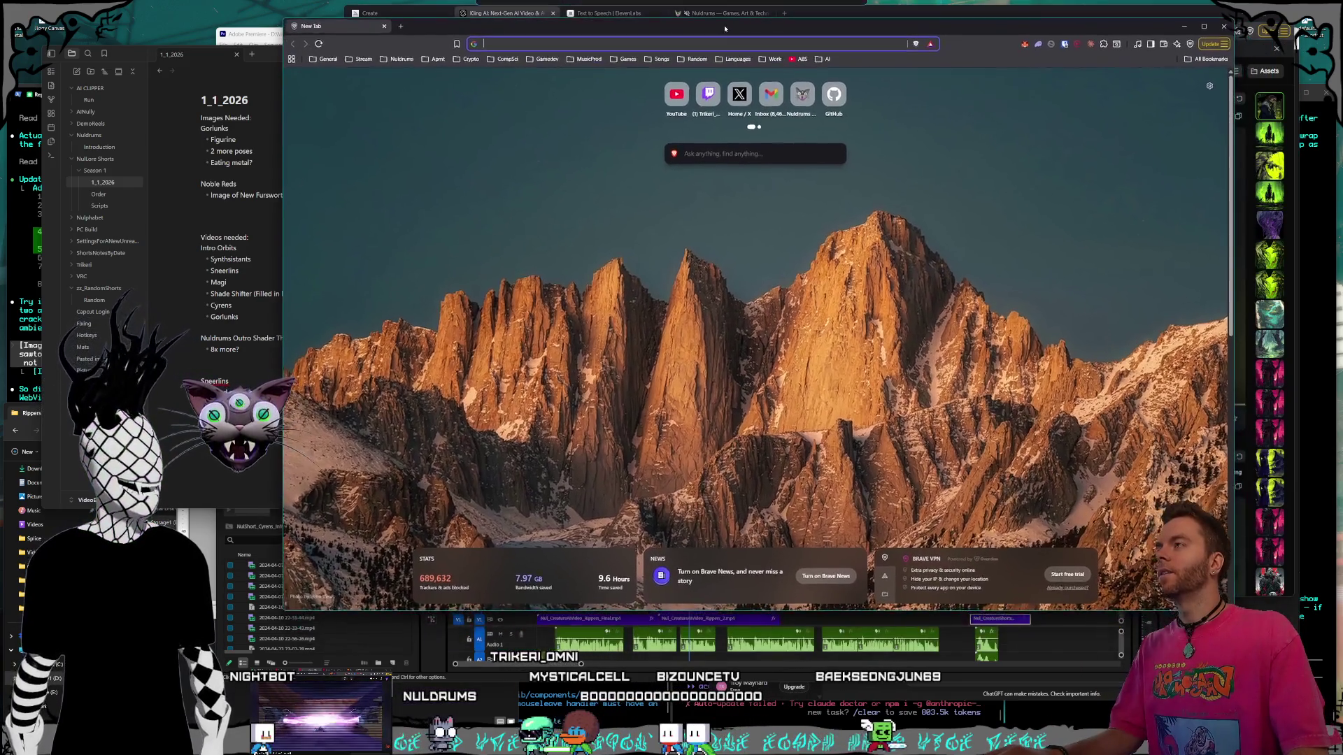
left_click(560, 47)
left_click(535, 45)
left_click(531, 44)
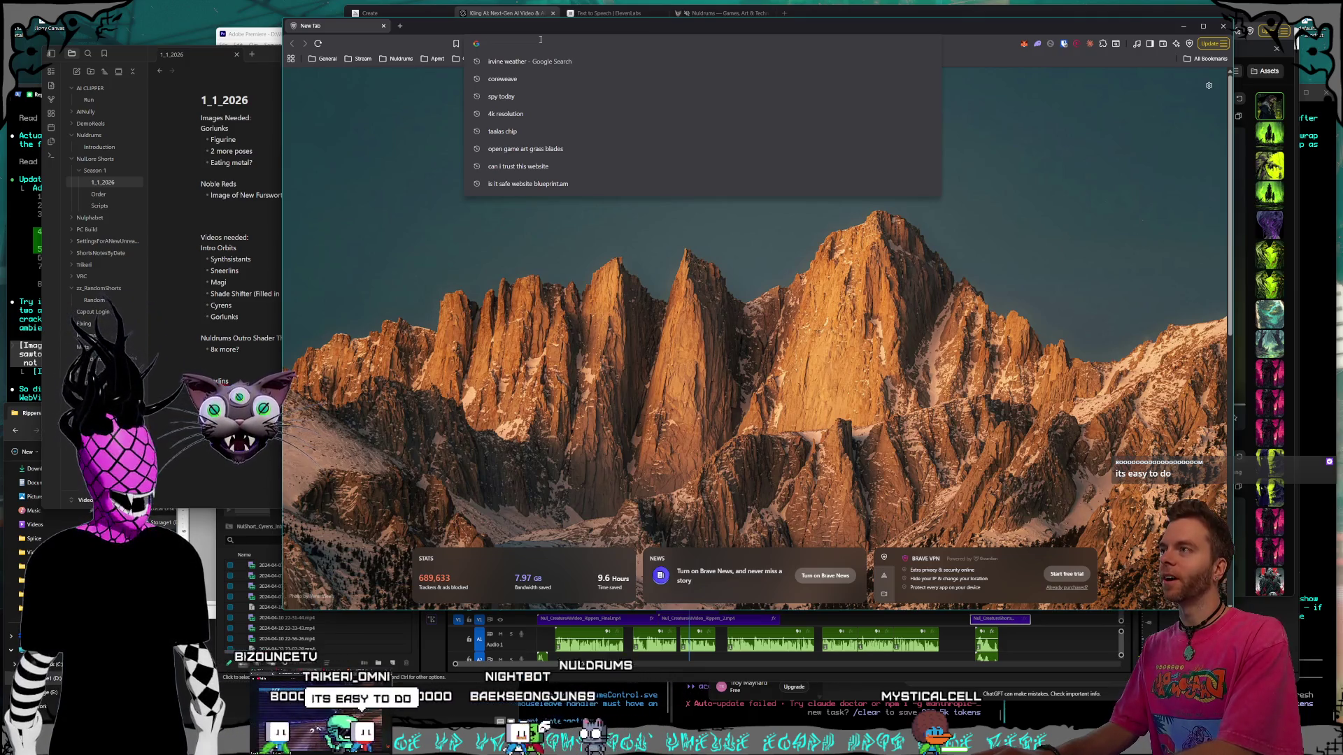
type("over")
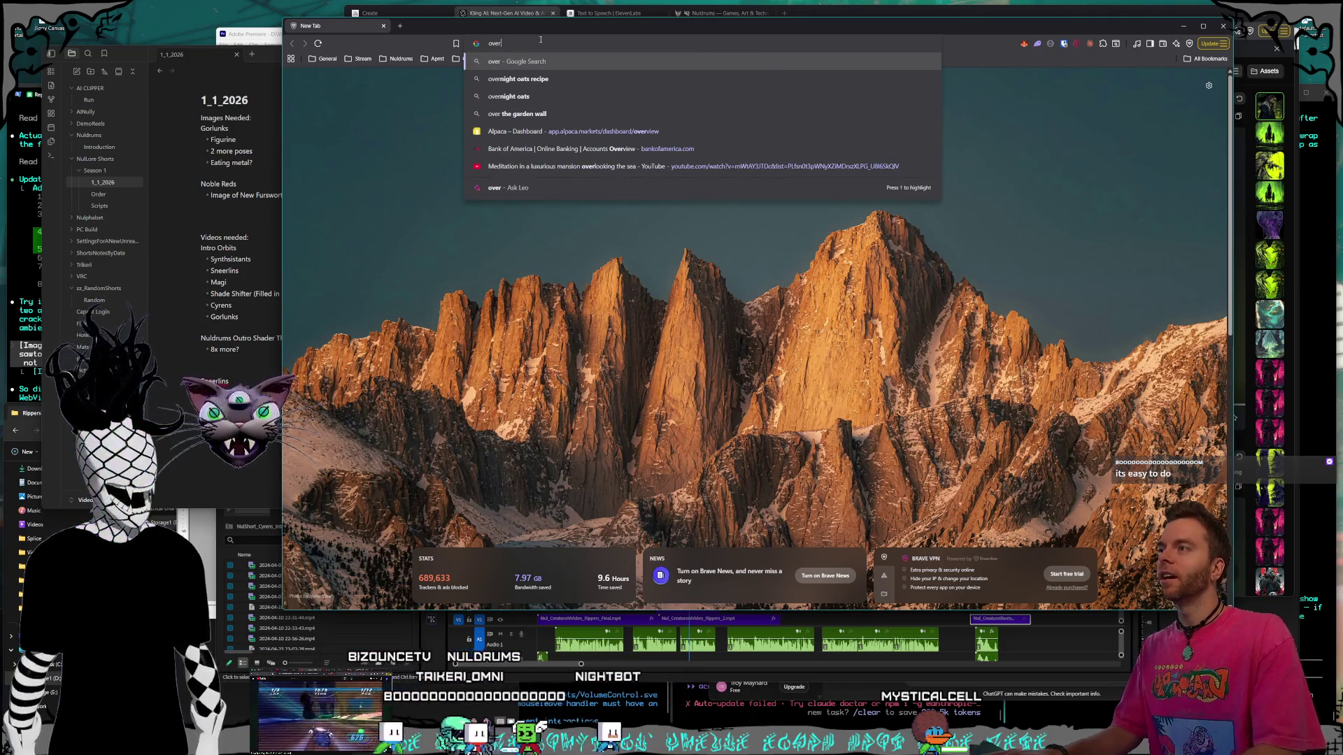
key("BackSpace")
key("BackSpace")
key("BackSpace")
type("model")
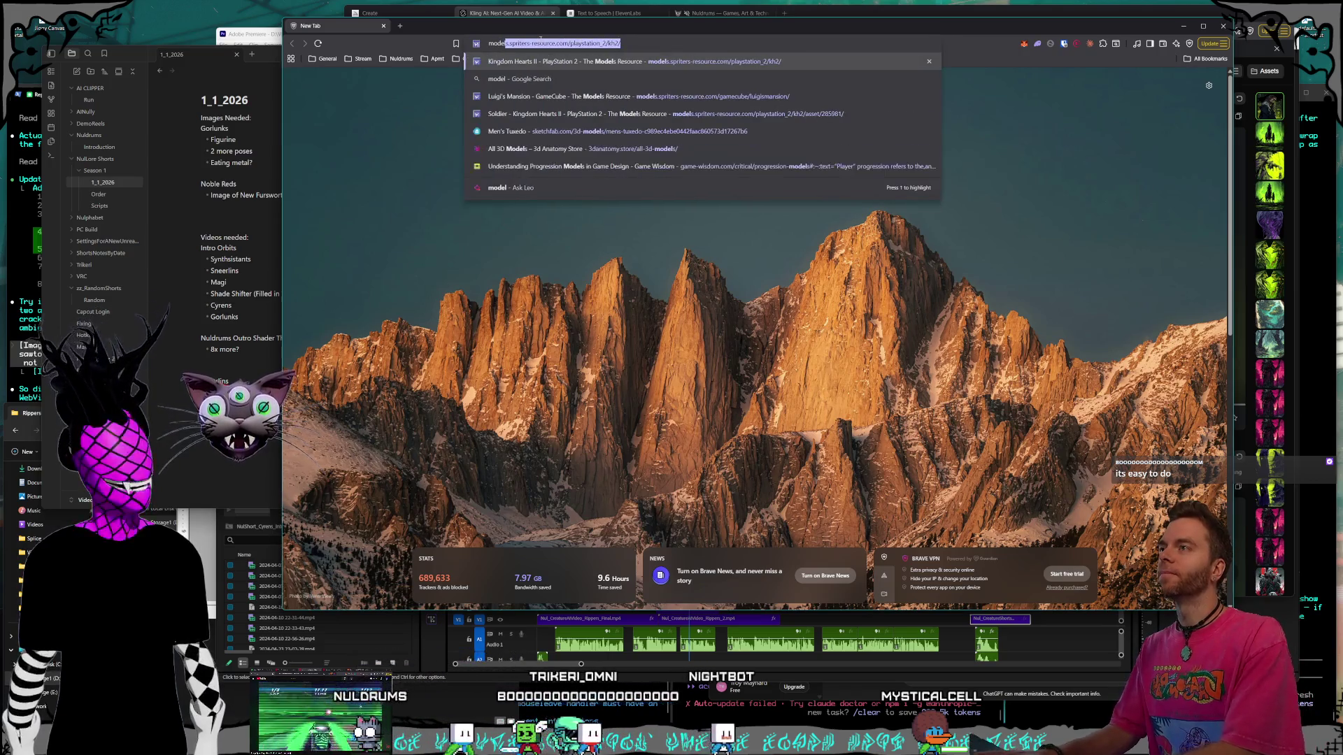
key("Return")
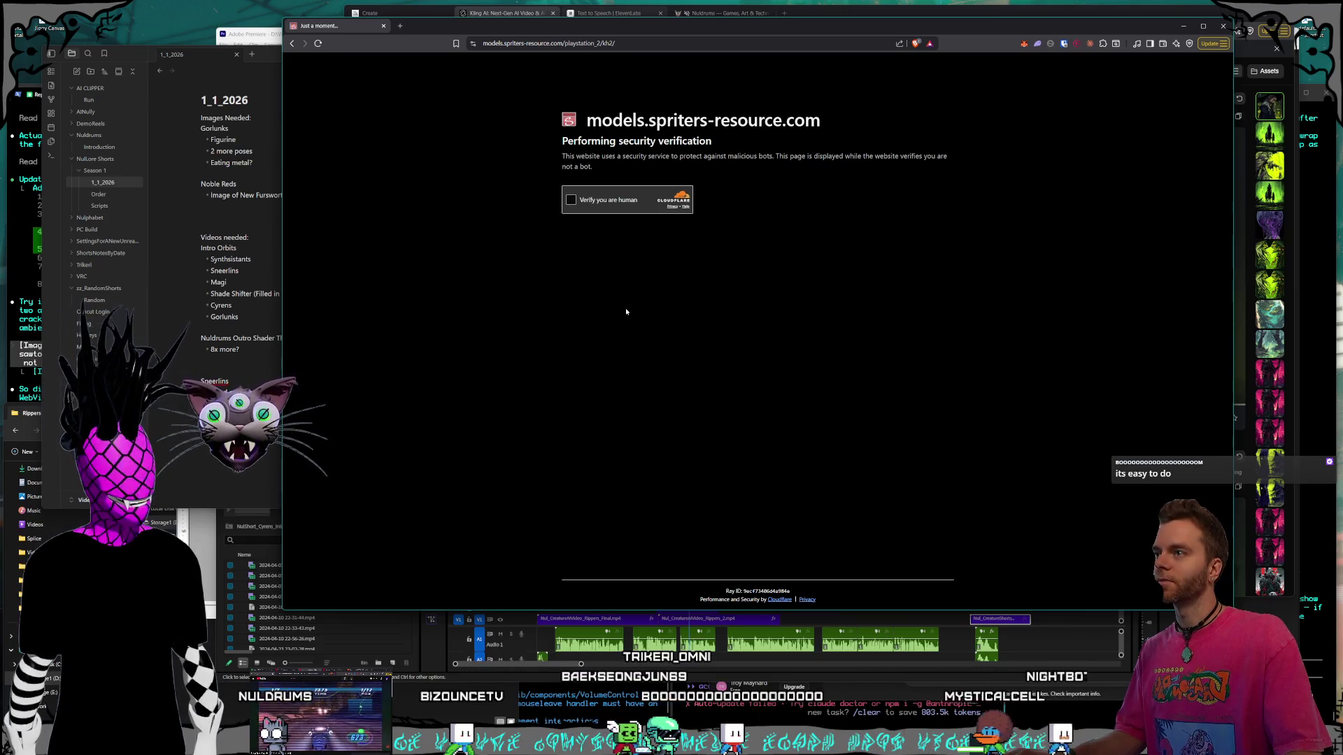
Pass the human verification and open the Sora (Kingdom Hearts 1 Outfit) model page.
left_click(570, 200)
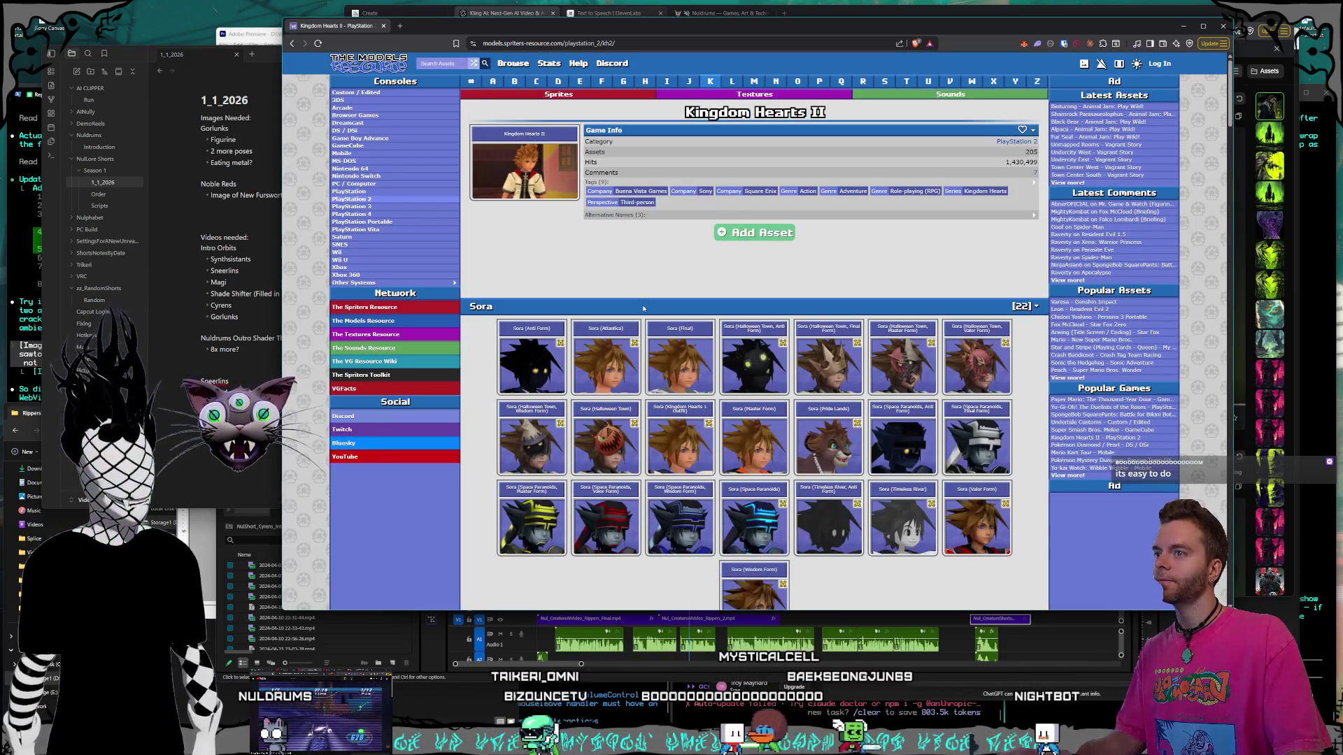
scroll(641, 279, "down", 1)
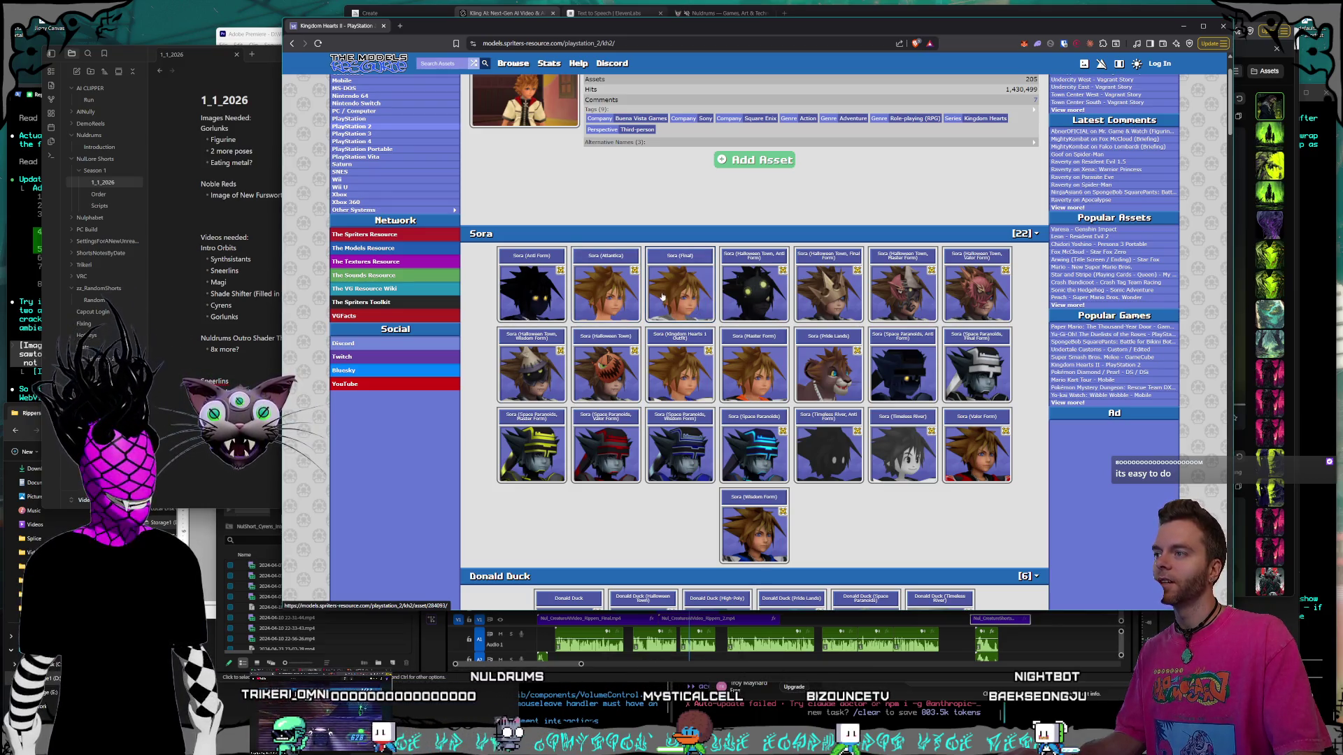
scroll(667, 297, "down", 1)
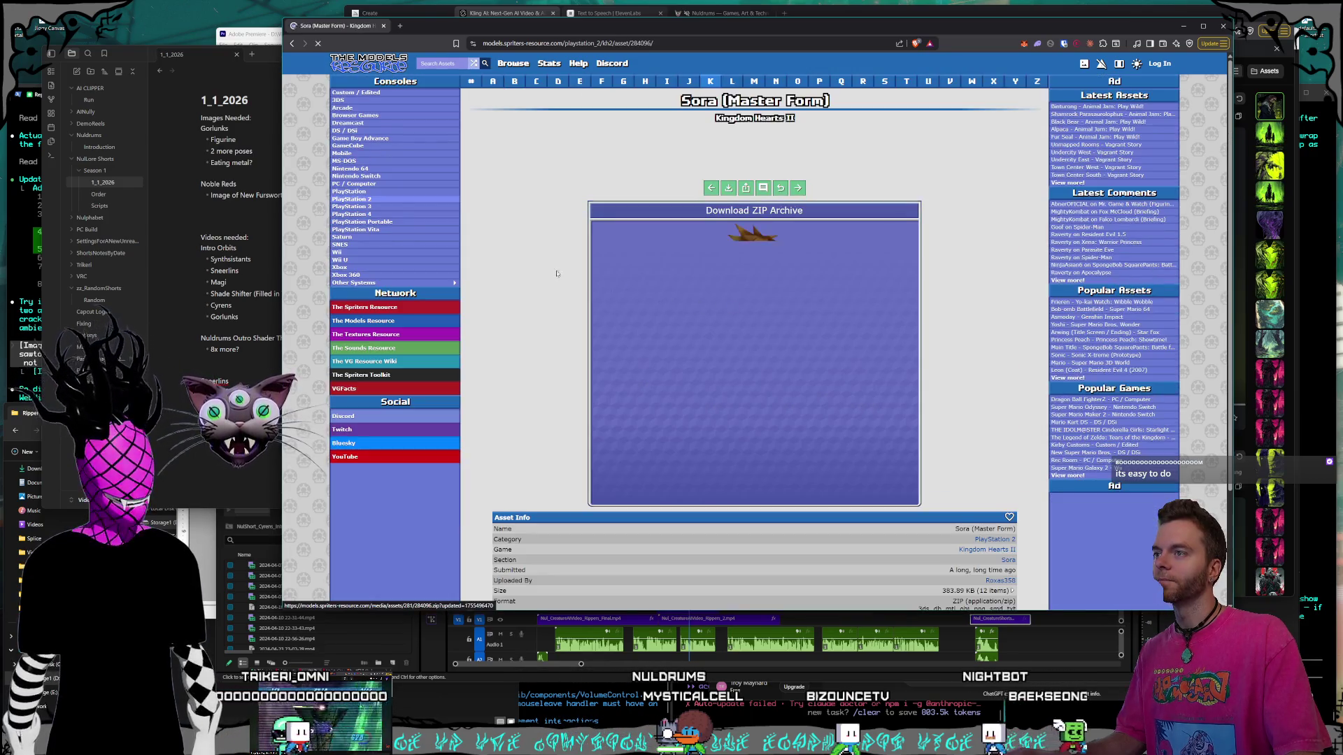
left_click(293, 44)
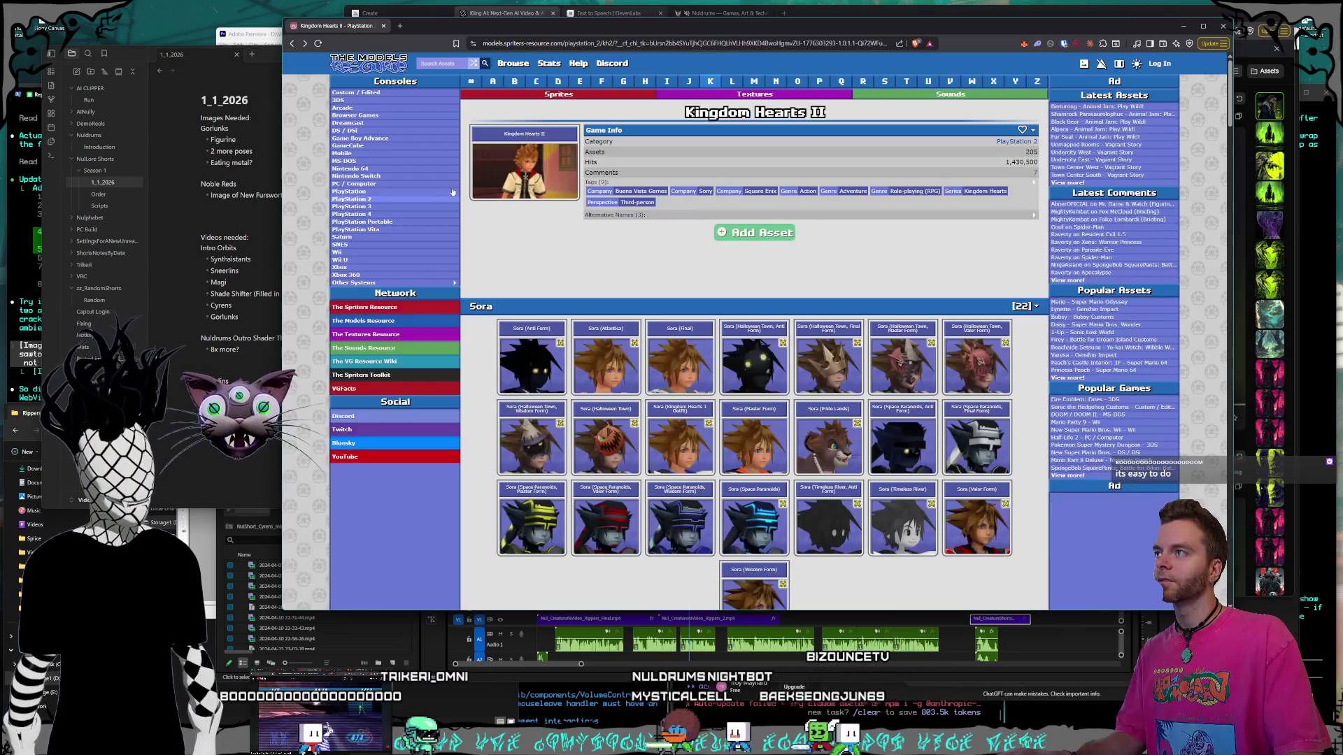
scroll(670, 384, "down", 1)
left_click(669, 384)
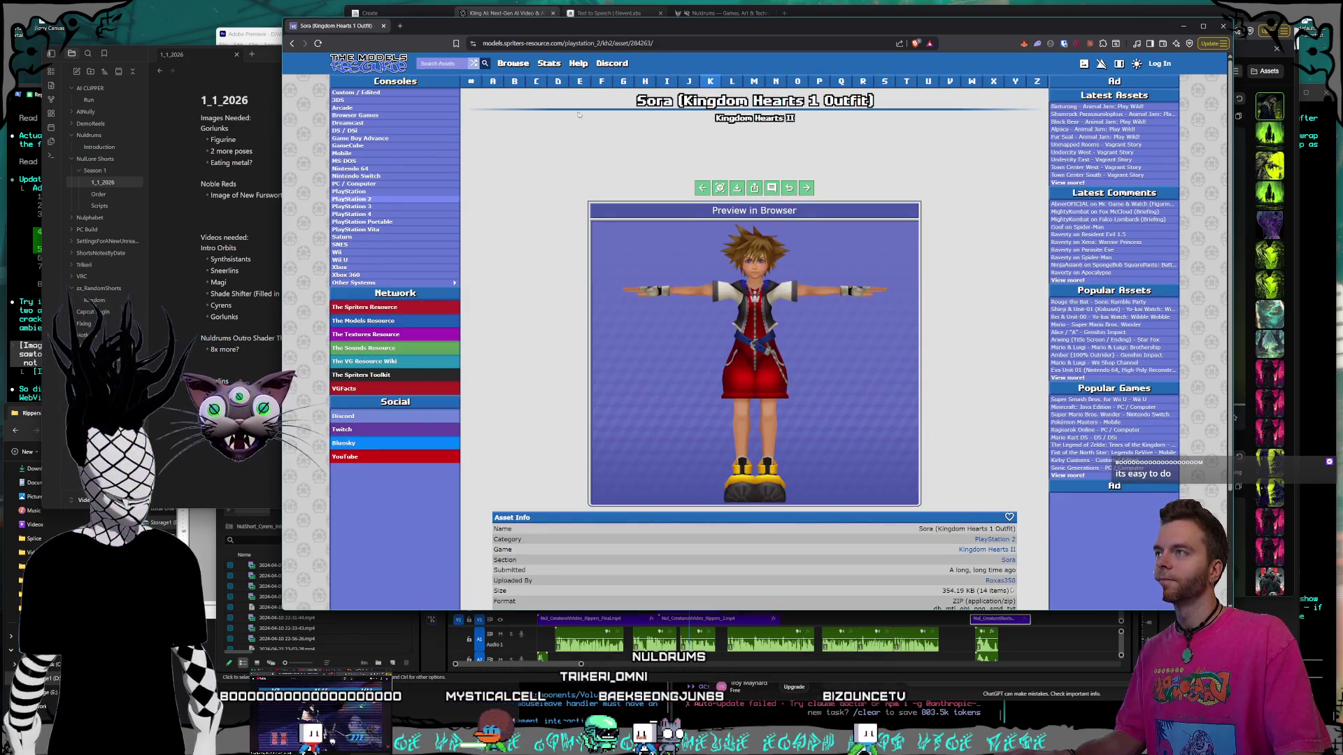
Copy the page address, then enlarge the 3D preview and zoom in on Sora facing forward.
left_click(663, 43)
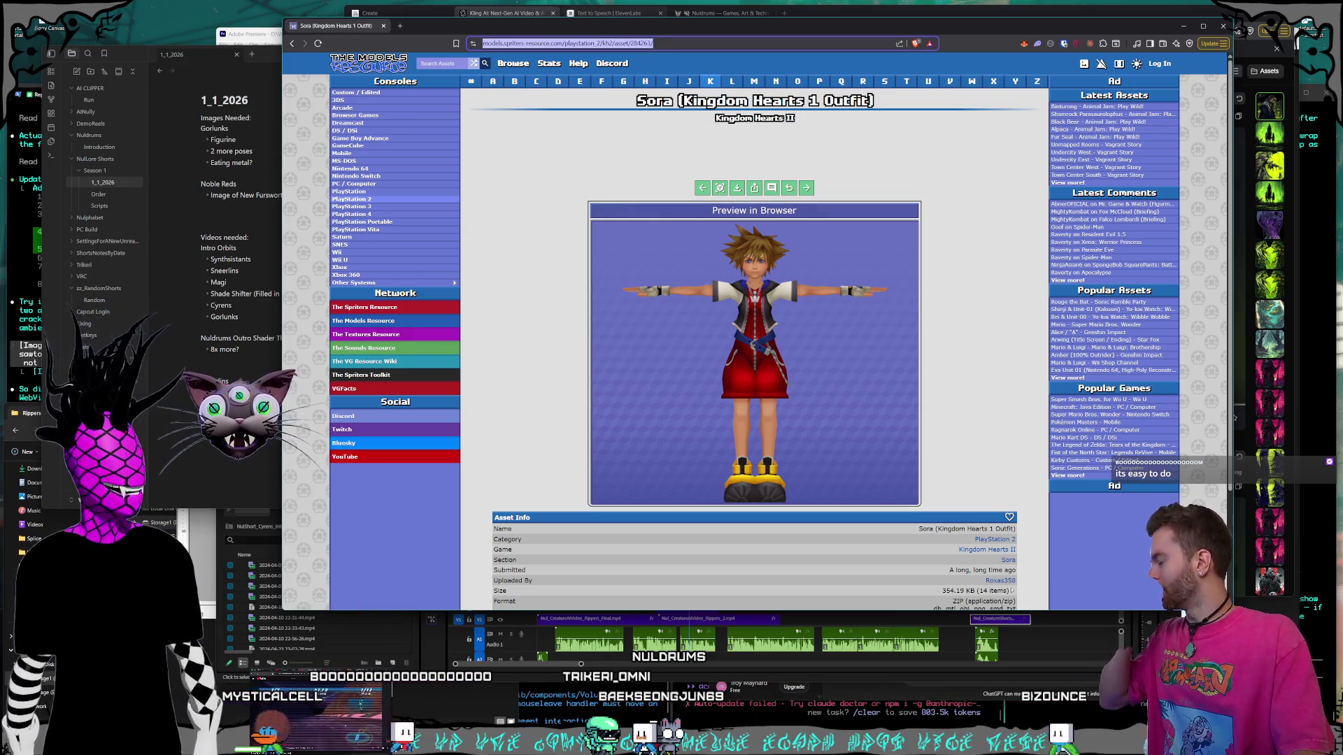
key("alt+Tab")
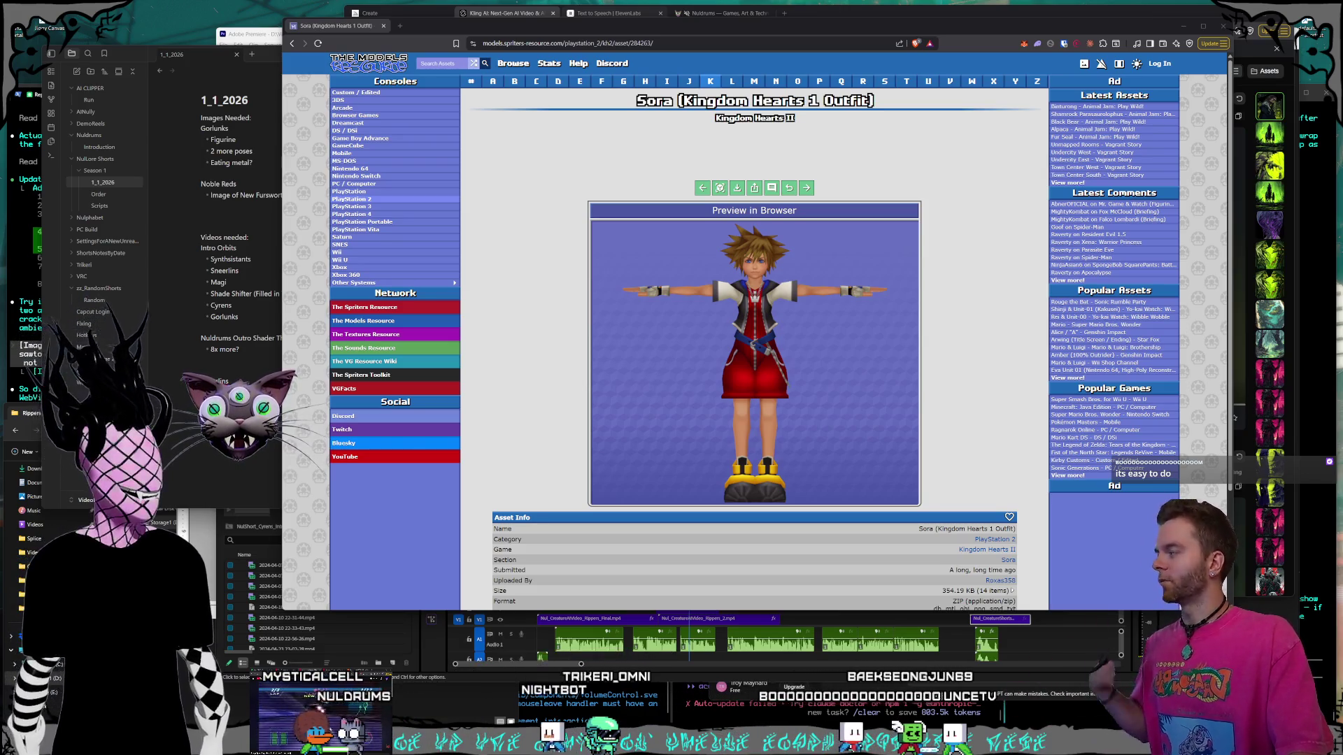
left_click(705, 244)
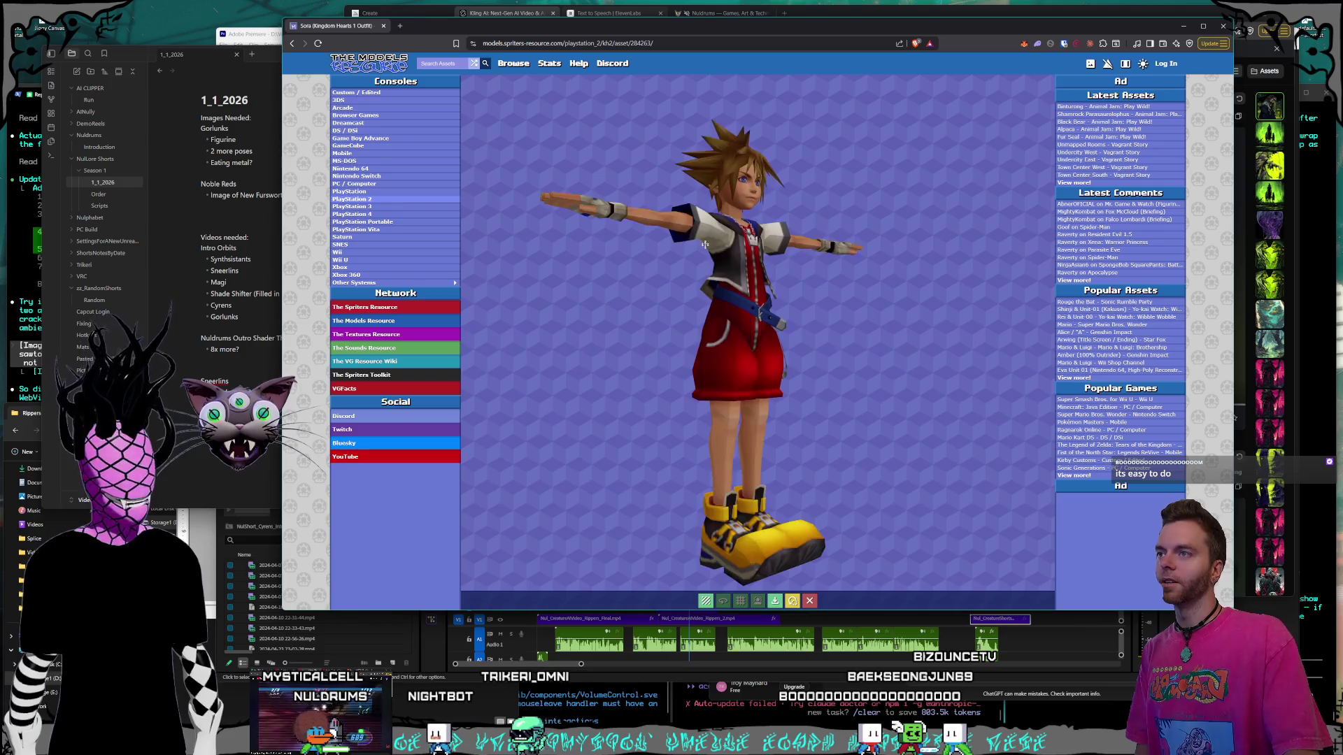
left_click_drag(753, 293, 734, 266)
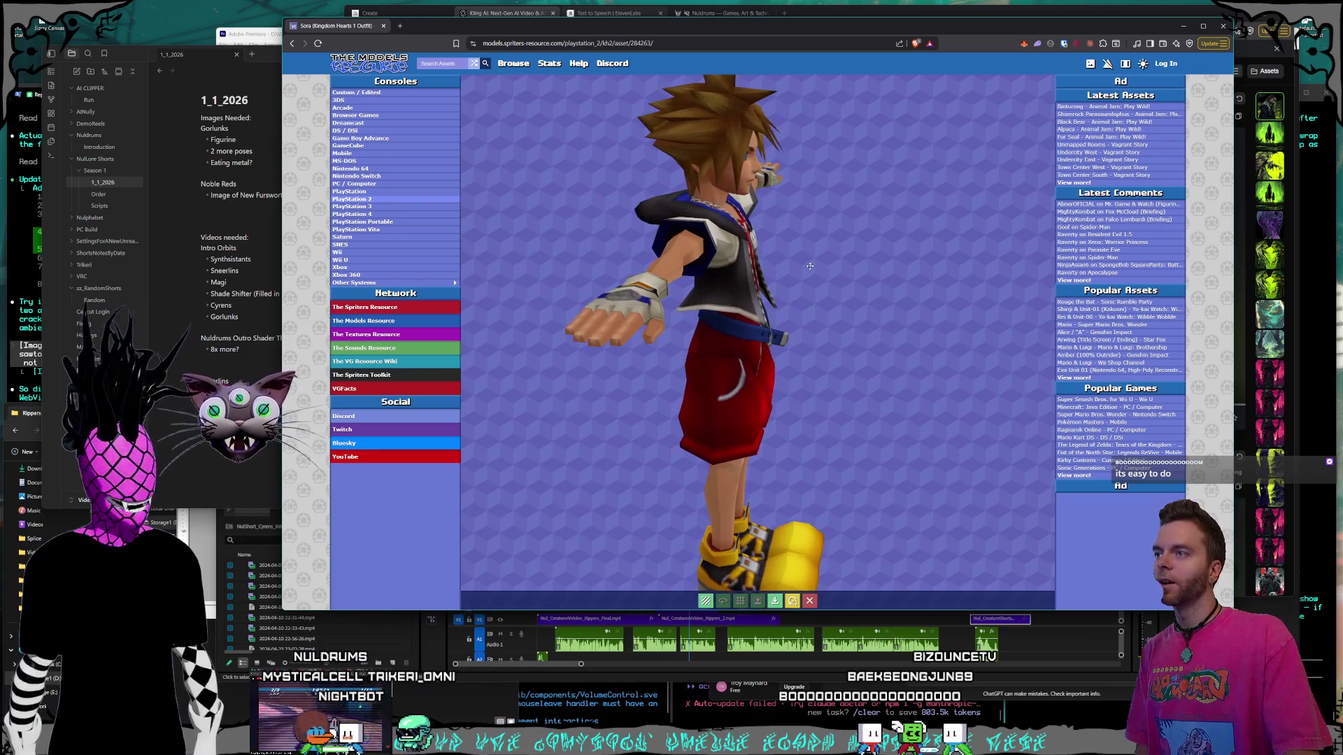
scroll(728, 264, "up", 3)
scroll(708, 176, "up", 5)
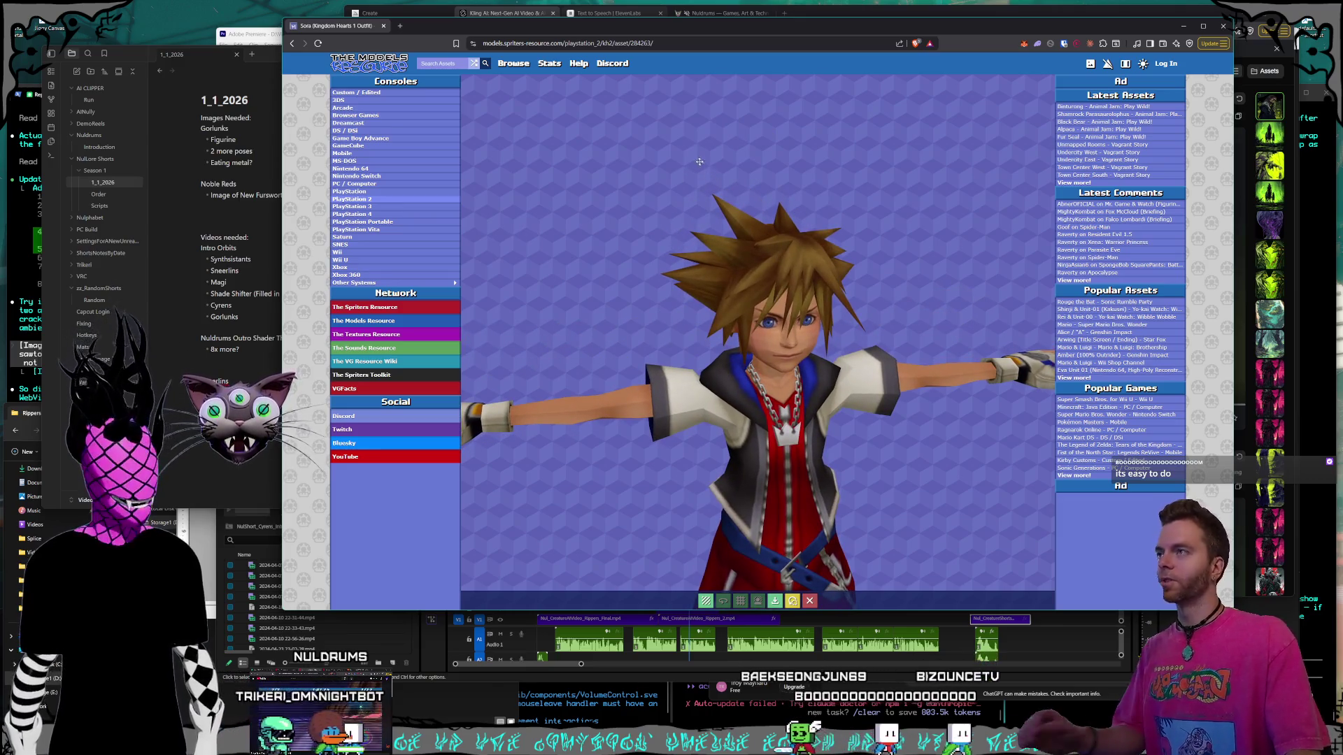
left_click_drag(422, 27, 426, 28)
left_click(405, 26)
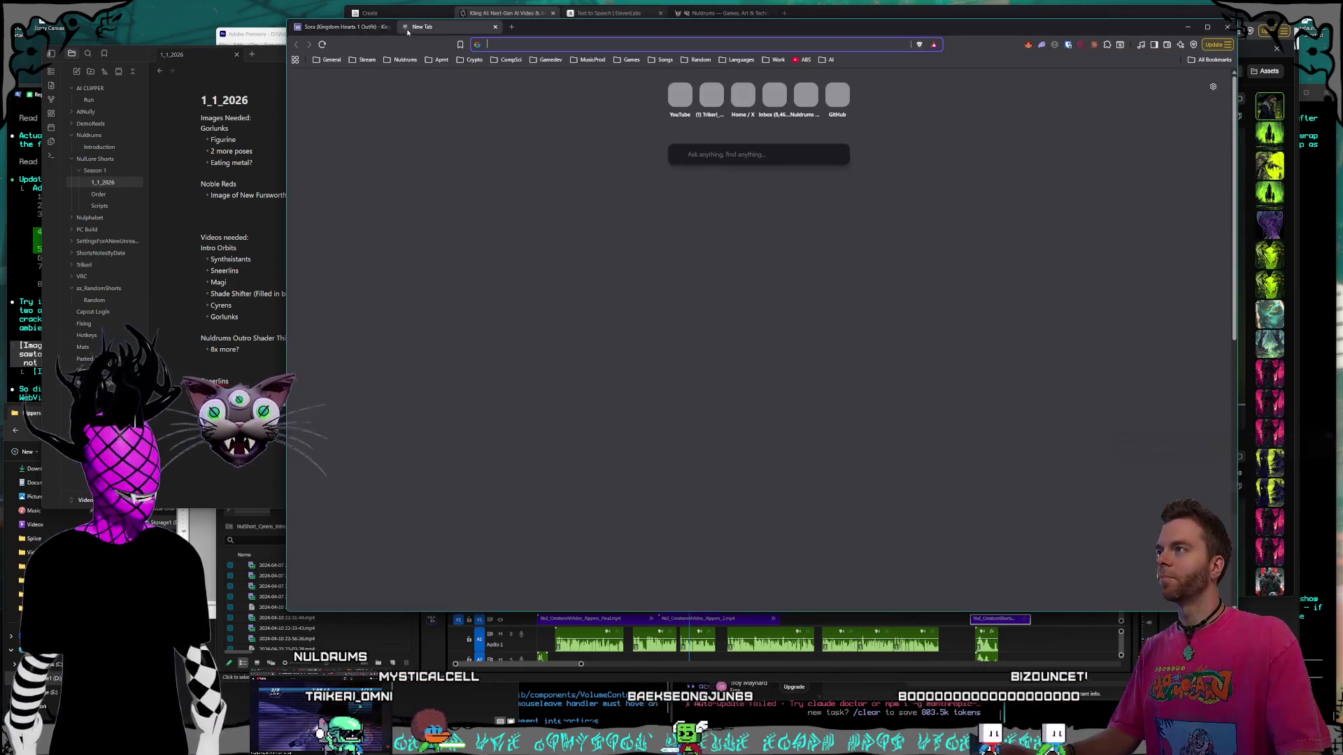
Snip Goku's head from the Reddit result of a 'super saiyan' Google Images search, then close the tab.
type("super ")
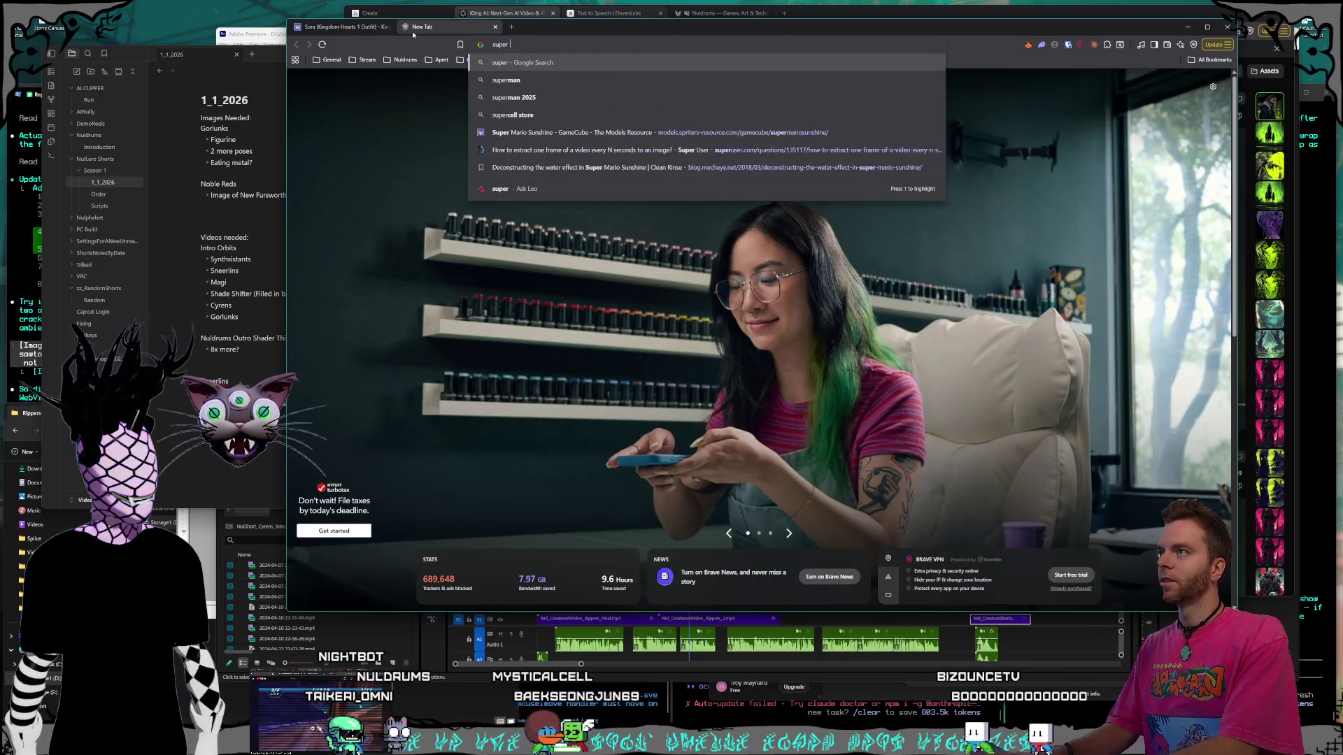
type("saiyan")
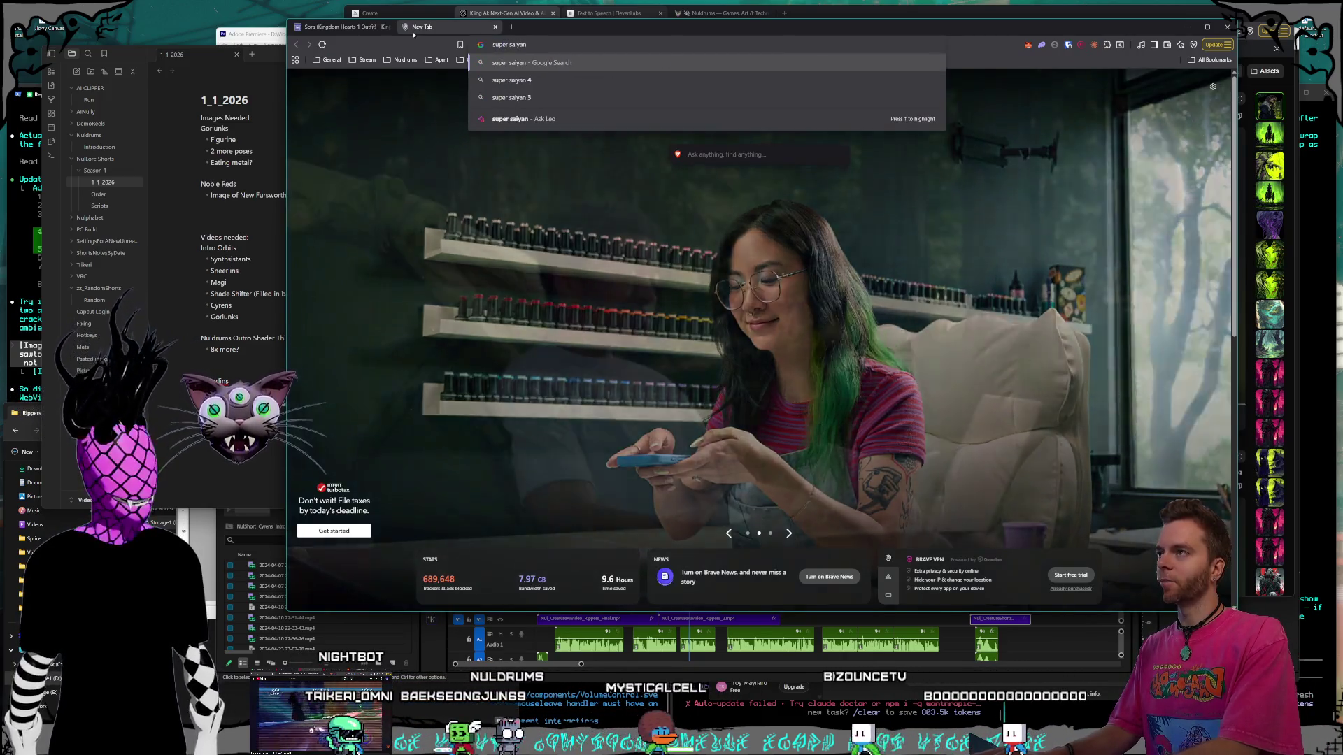
key("Return")
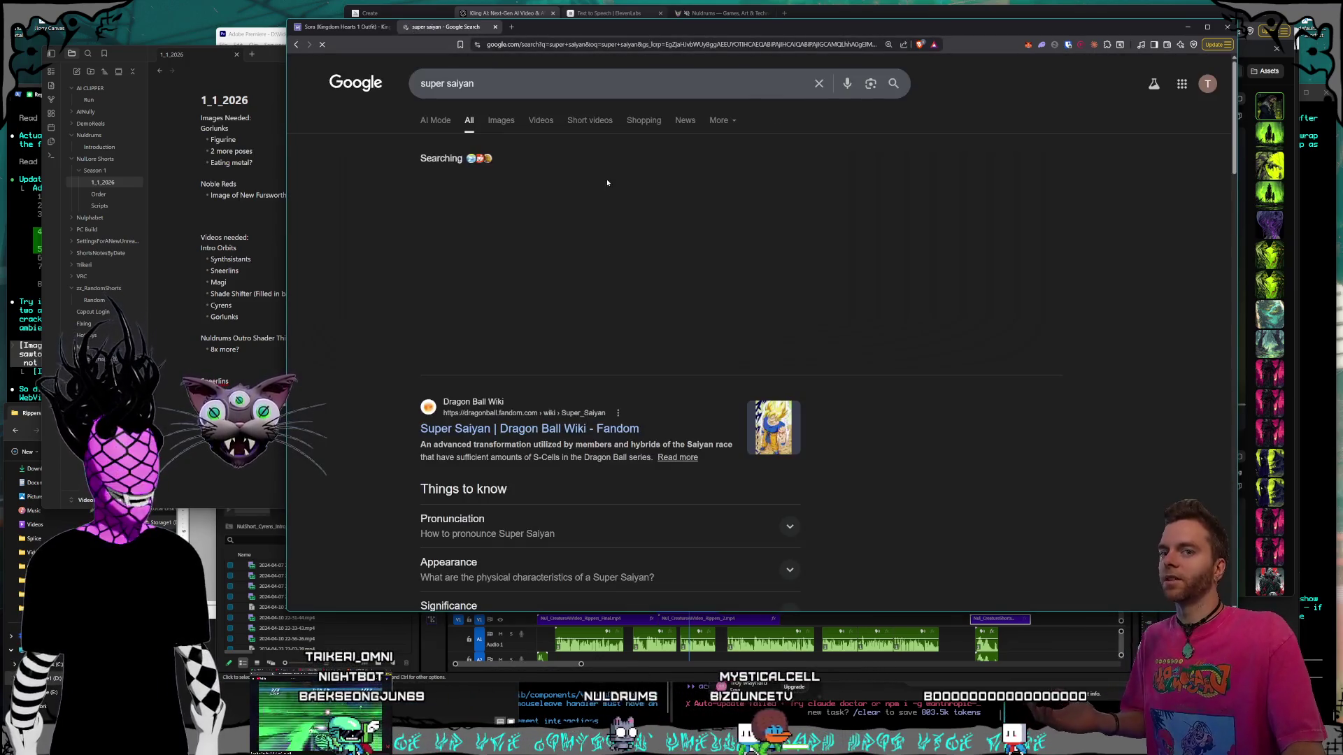
left_click(501, 121)
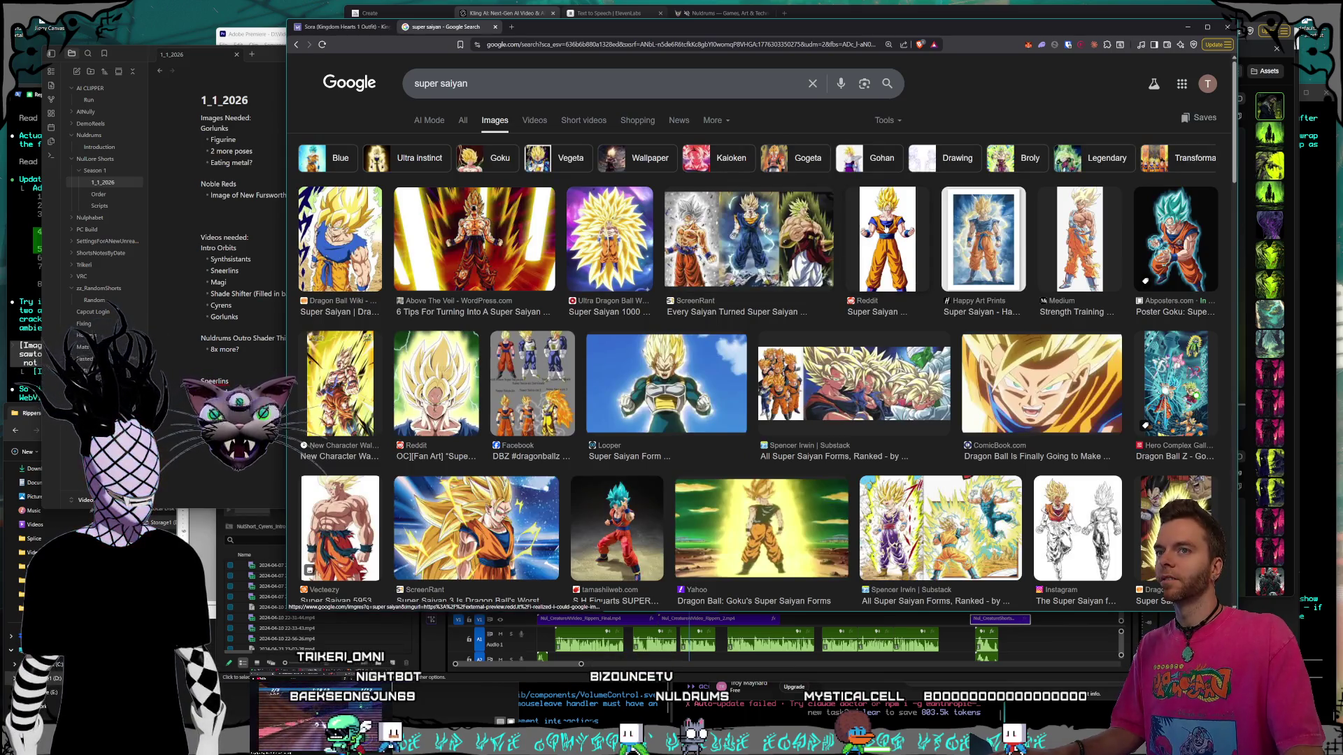
left_click(885, 228)
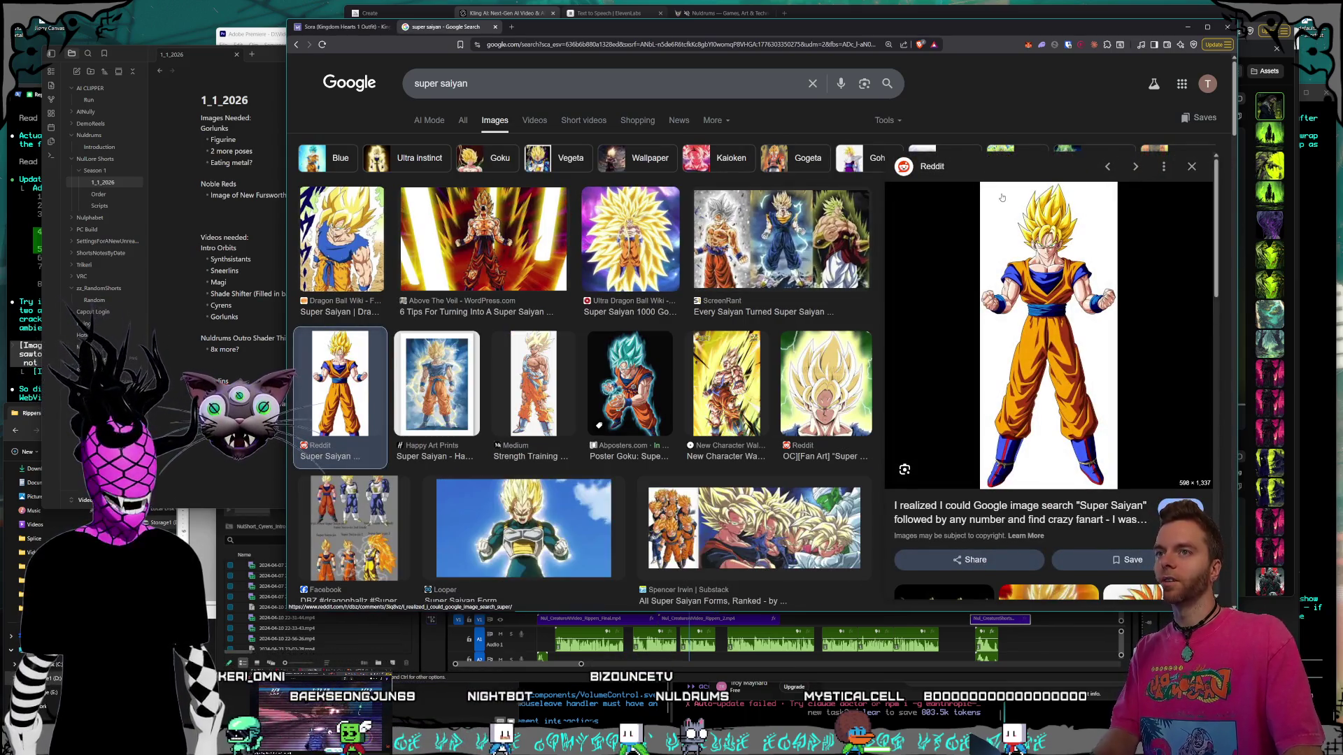
key("super+shift+s")
left_click_drag(1007, 179, 1086, 263)
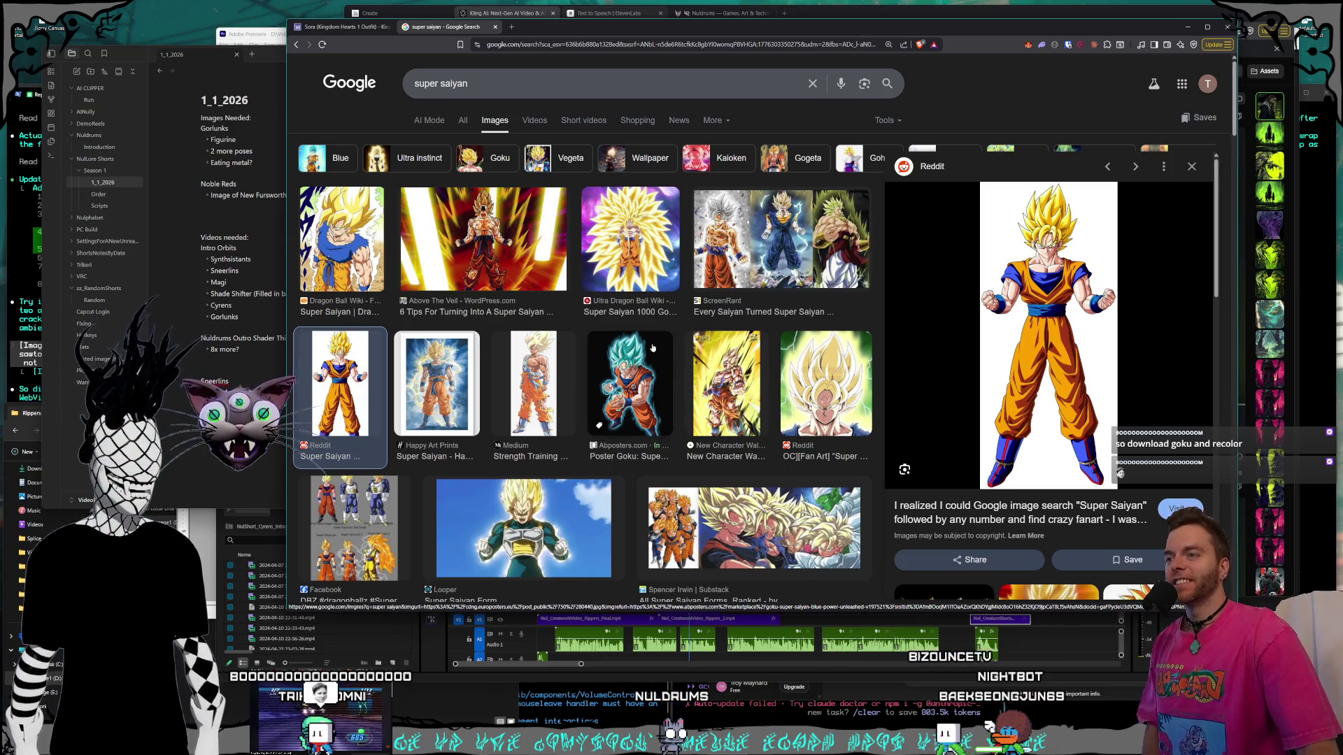
left_click(496, 28)
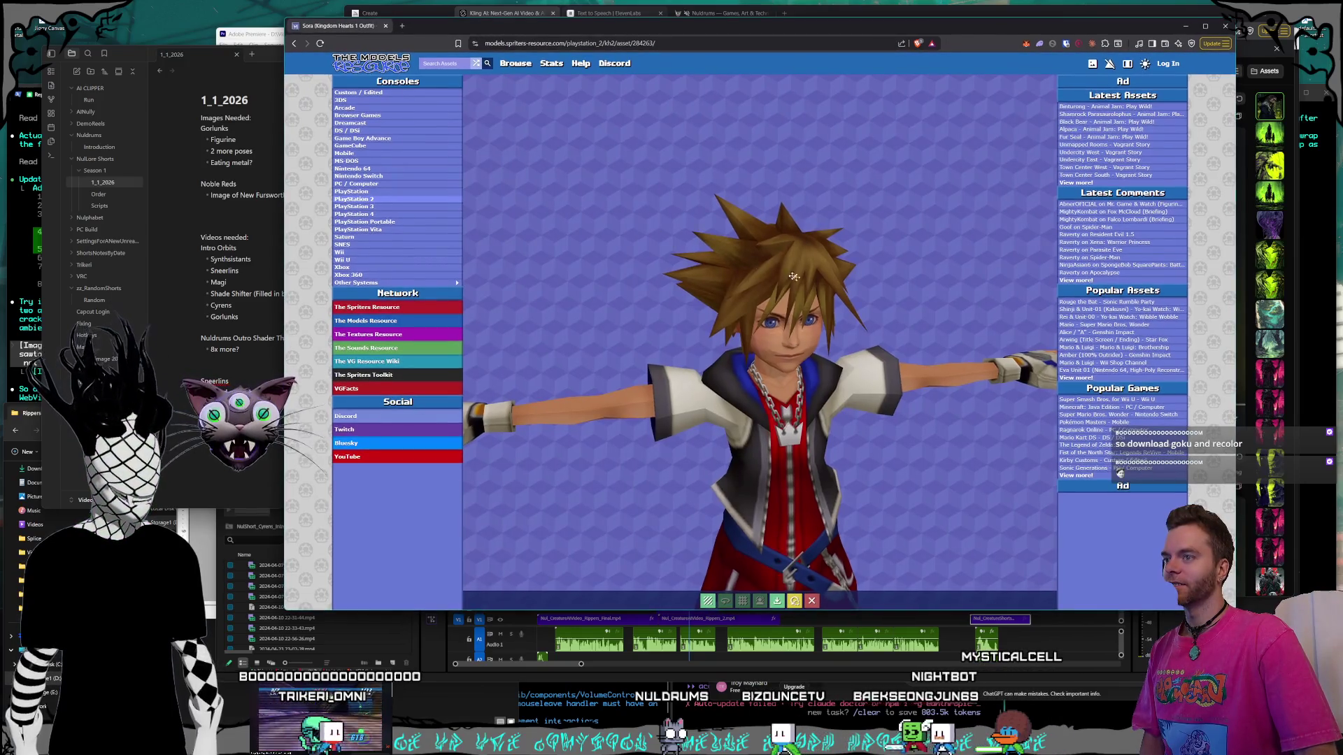
Zoom out and pan to the full-body Sora model, then load the pasted Sketchfab goku link in a new tab.
scroll(794, 276, "down", 5)
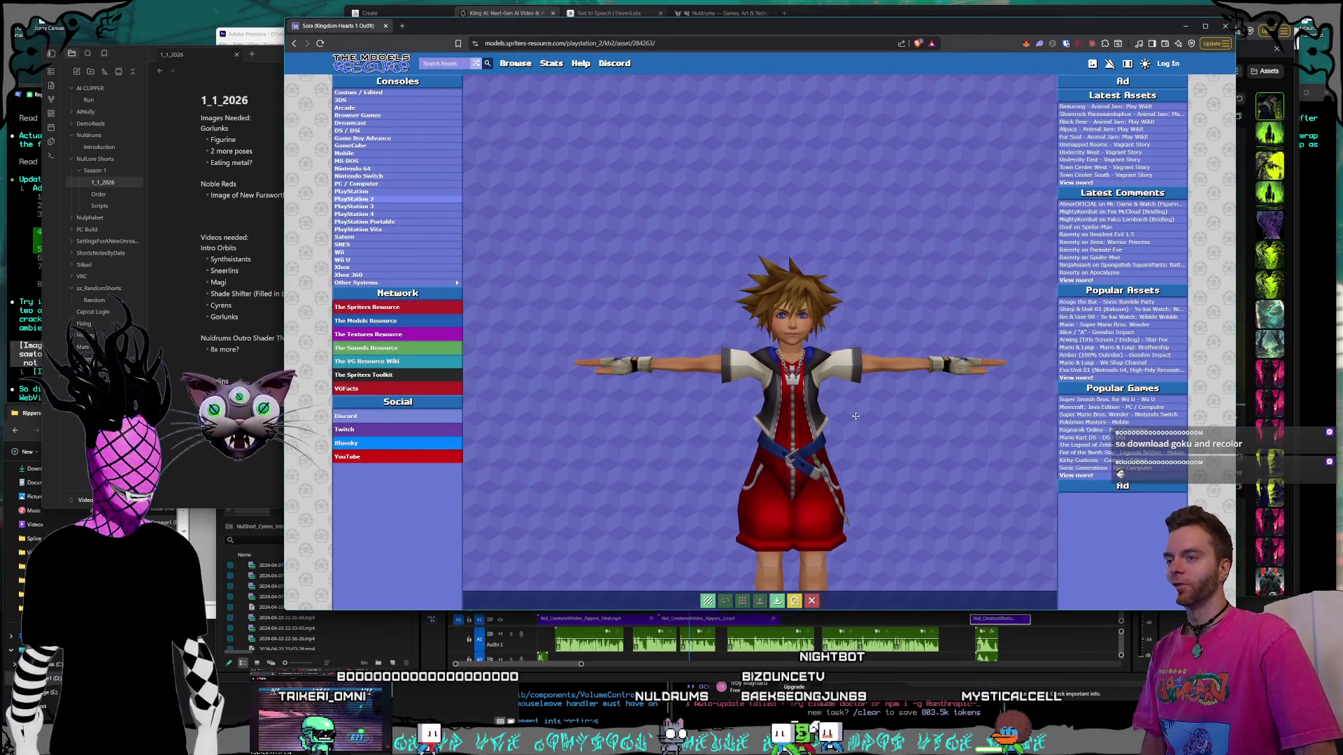
mouse_move(855, 416)
left_mouse_down()
mouse_move(821, 363)
mouse_move(837, 423)
left_mouse_up()
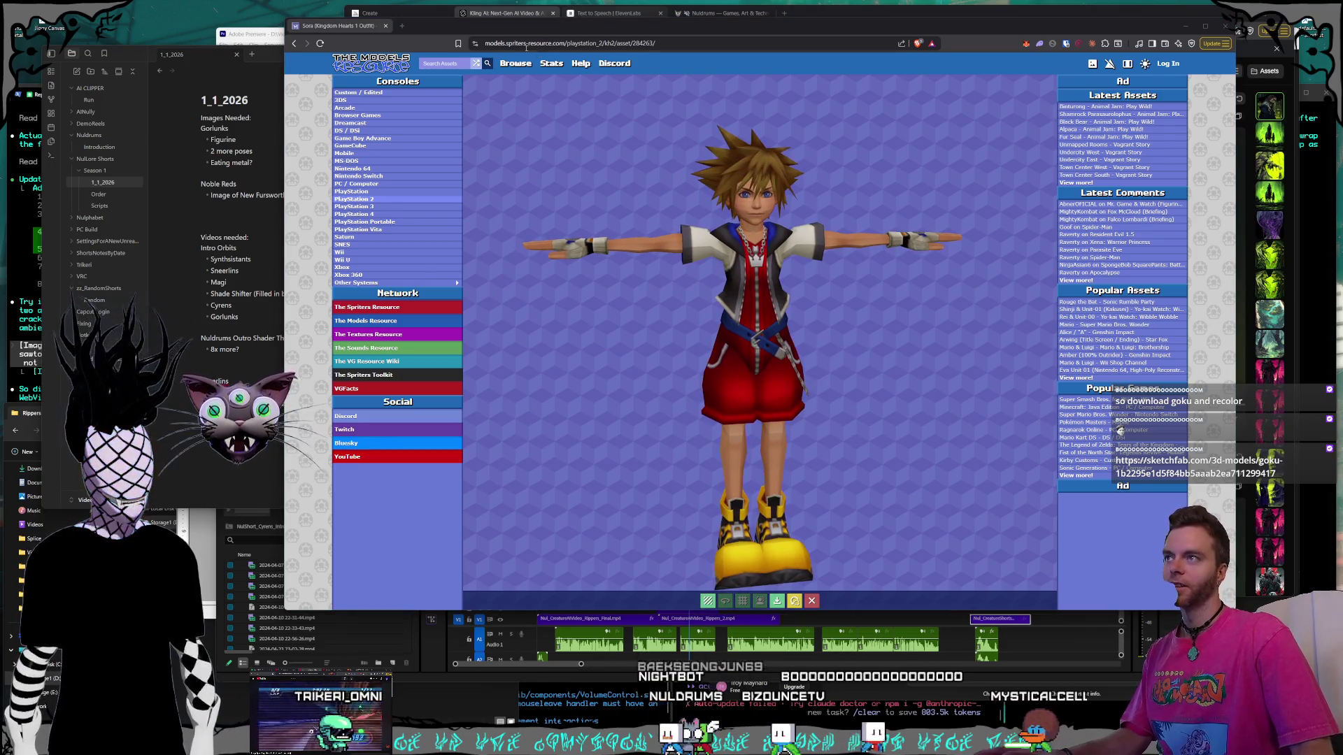
key("ctrl+t")
key("ctrl+v")
key("Return")
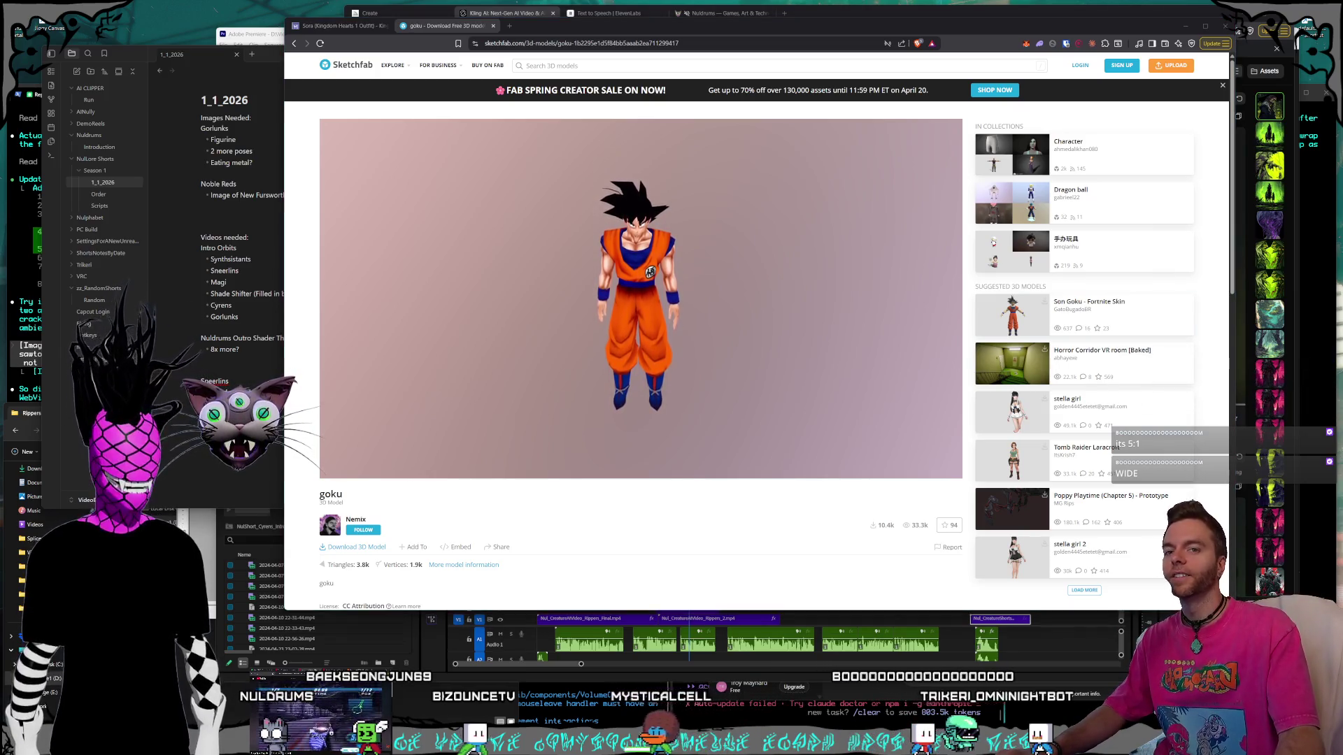
Close the Sketchfab goku tab, returning to the full-body Sora (Kingdom Hearts 1 Outfit) 3D model.
mouse_move(879, 275)
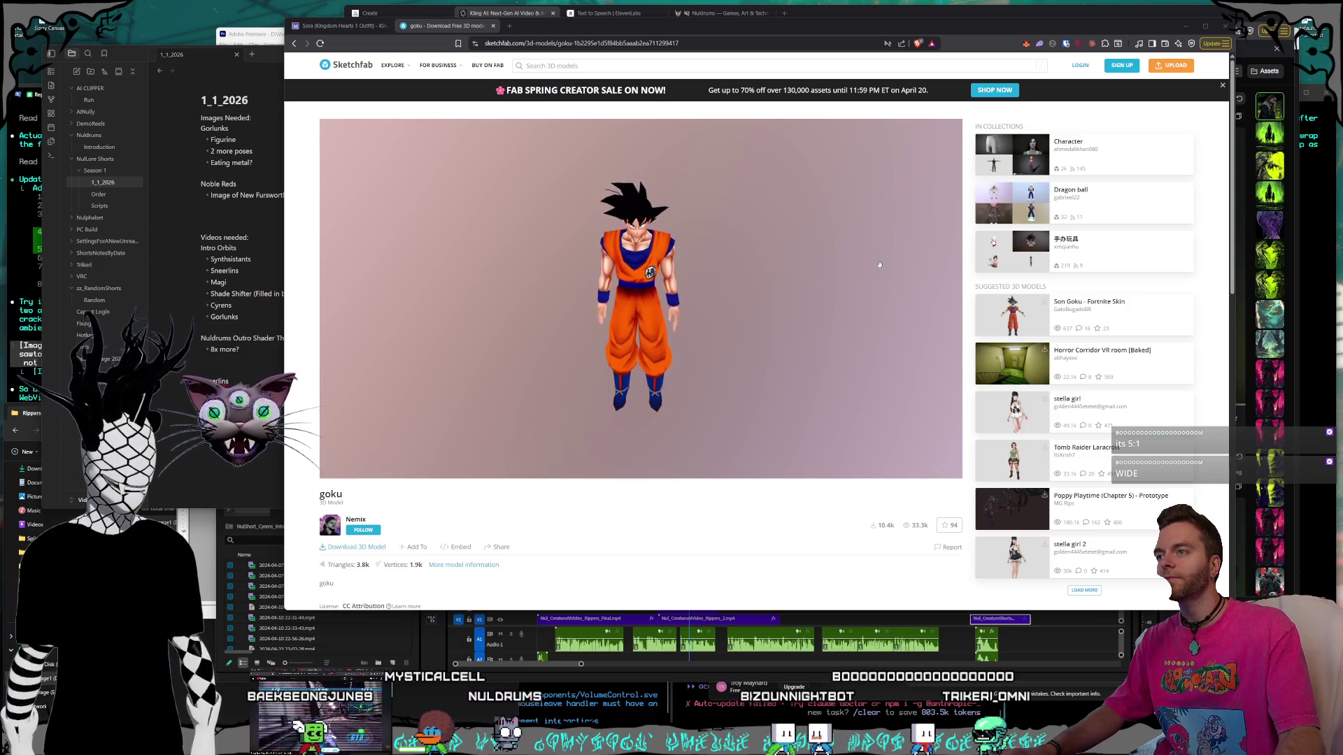
left_click(469, 21)
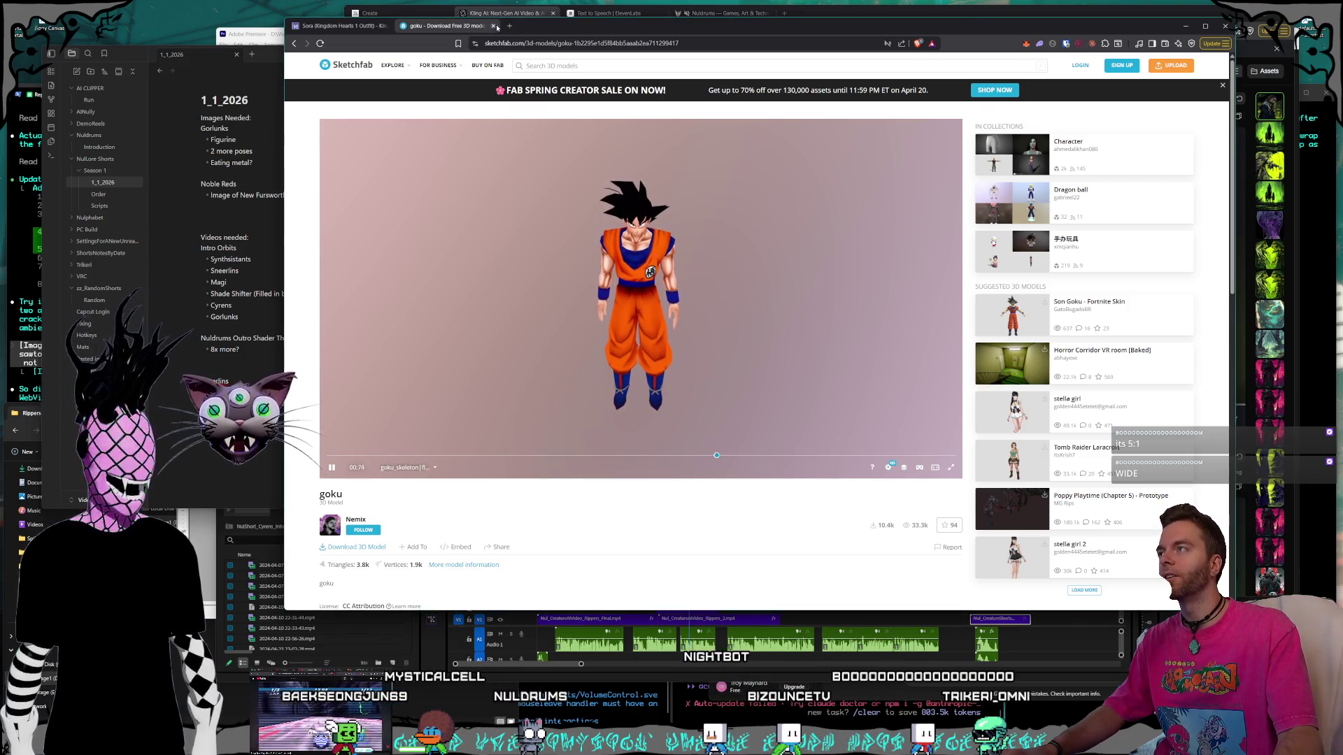
left_click(494, 26)
left_click_drag(497, 28, 499, 28)
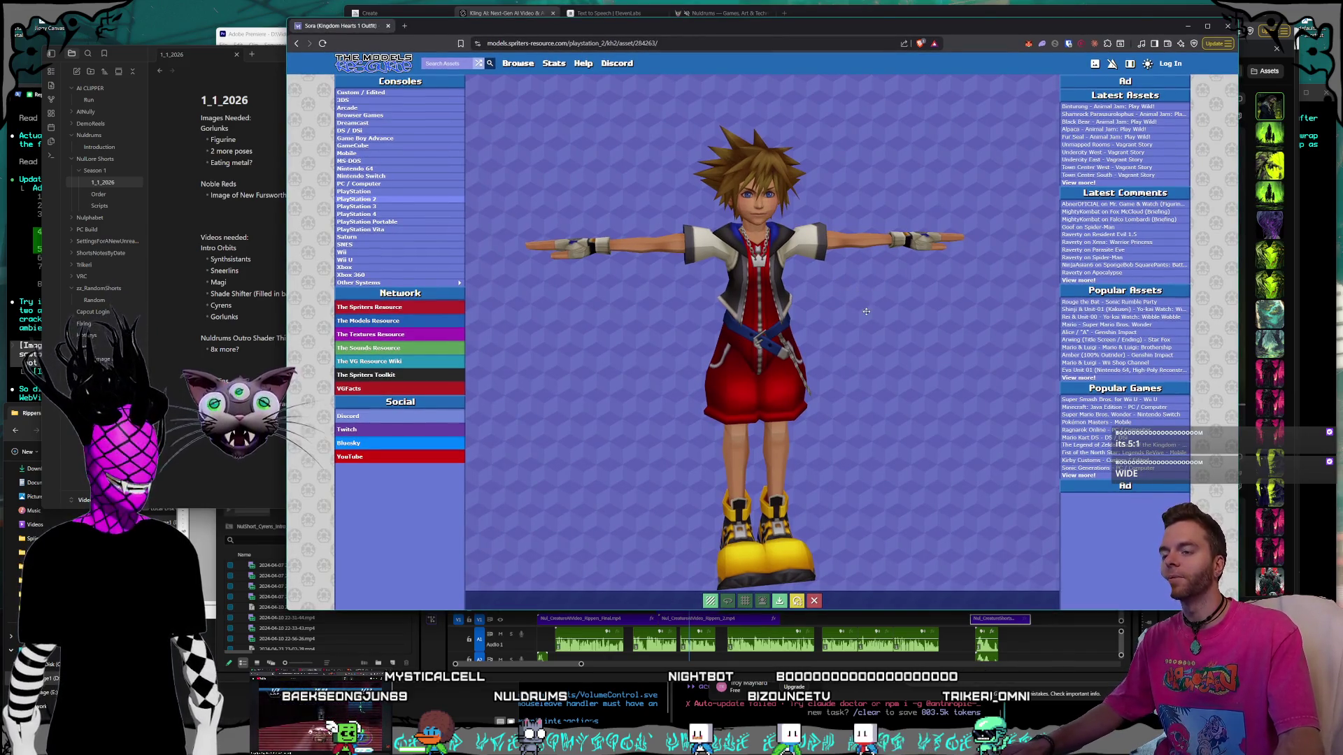
Rotate the Sora model slightly off straight-on and open a blank new tab.
mouse_move(866, 312)
left_mouse_down()
mouse_move(891, 309)
mouse_move(848, 315)
mouse_move(896, 337)
left_mouse_up()
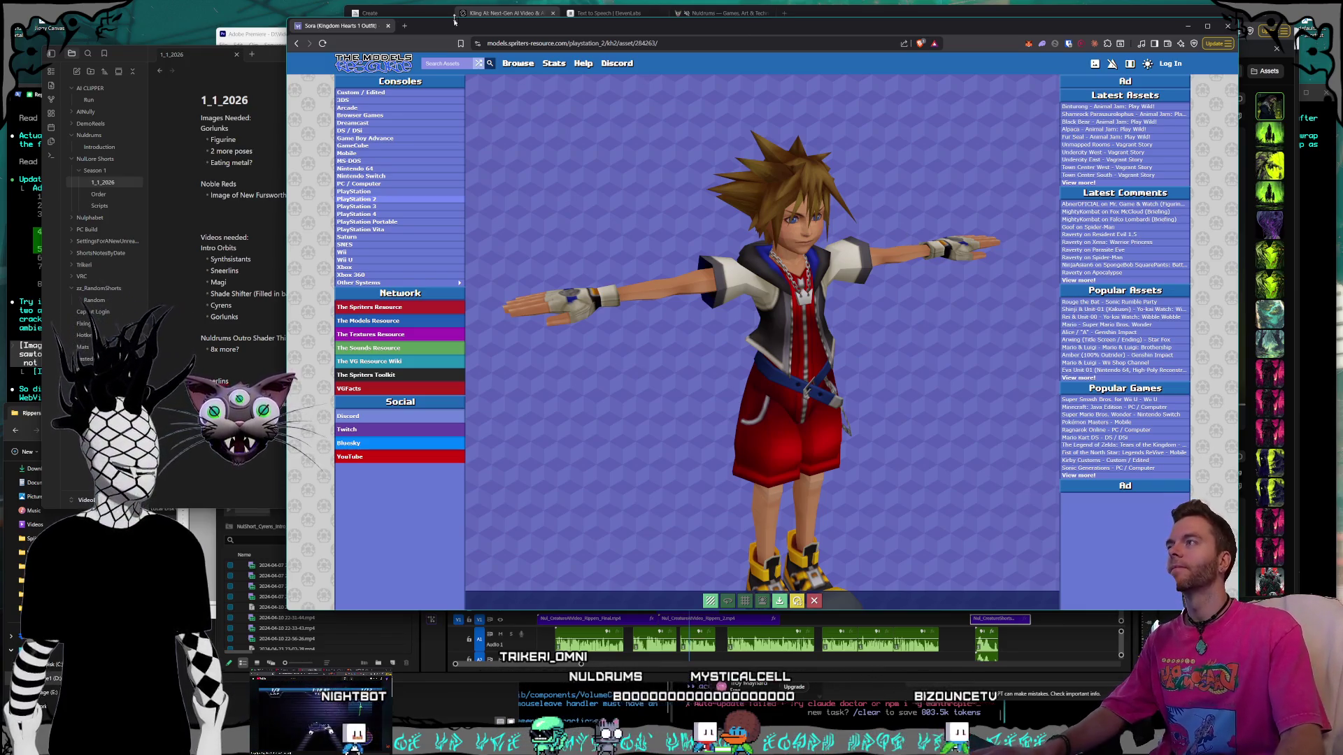
left_click(410, 28)
Tear a tab into its own window, bring up the Kling witch video results, and move the notes window in front.
left_click(500, 48)
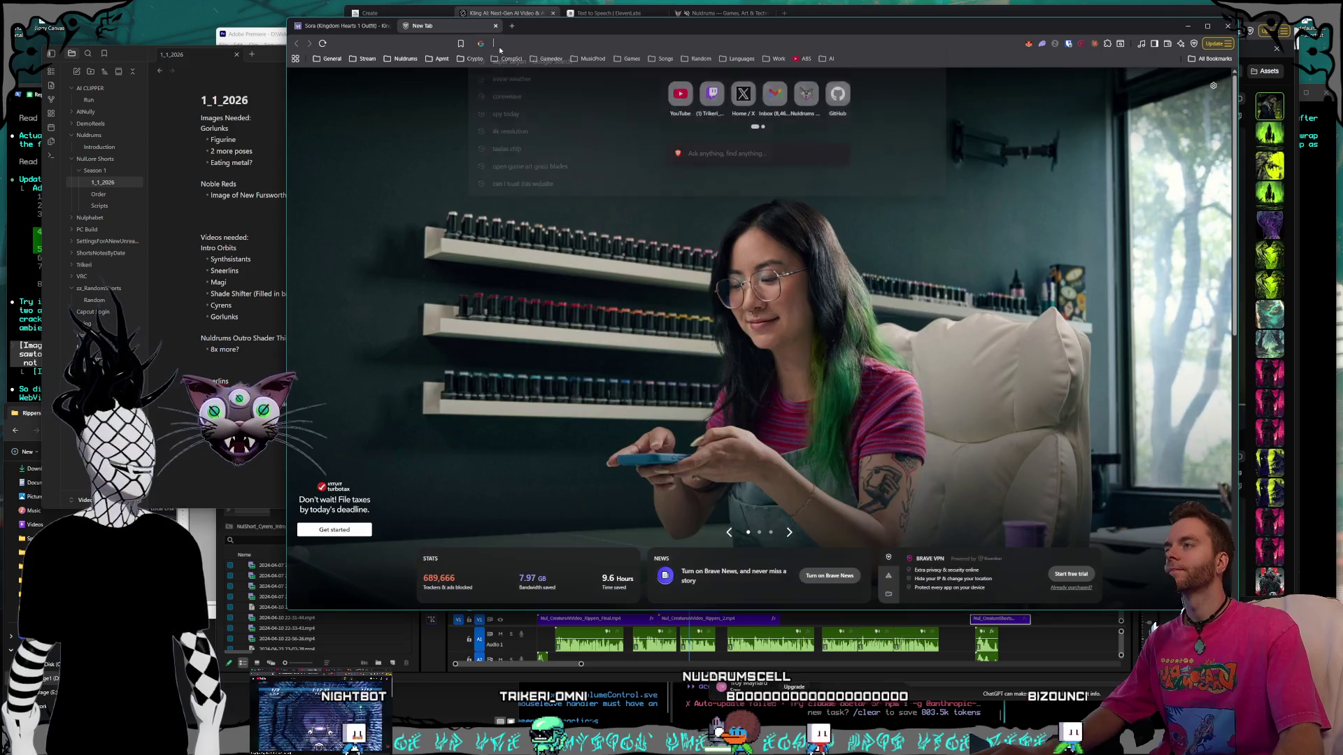
key("Escape")
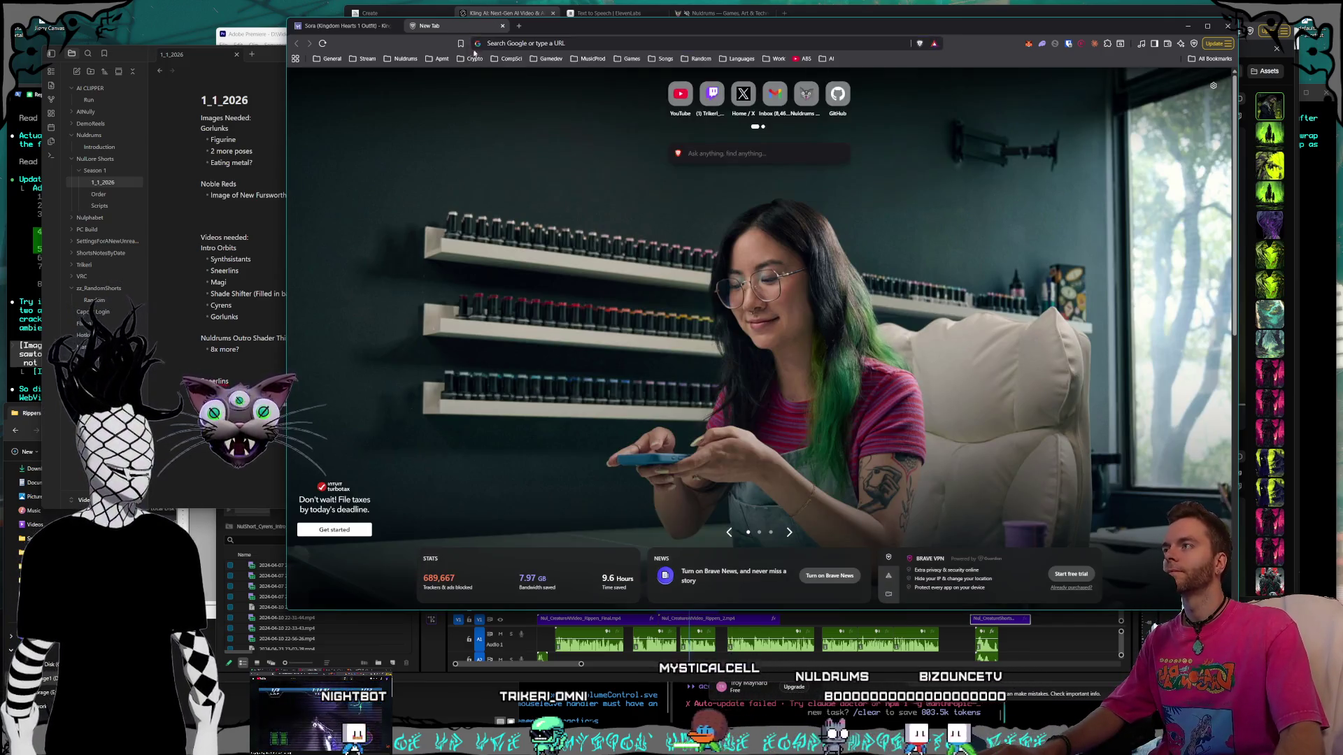
key("ctrl+w")
mouse_move(460, 78)
left_mouse_down()
mouse_move(302, 40)
mouse_move(329, 31)
mouse_move(302, 42)
mouse_move(302, 82)
mouse_move(594, 231)
left_mouse_up()
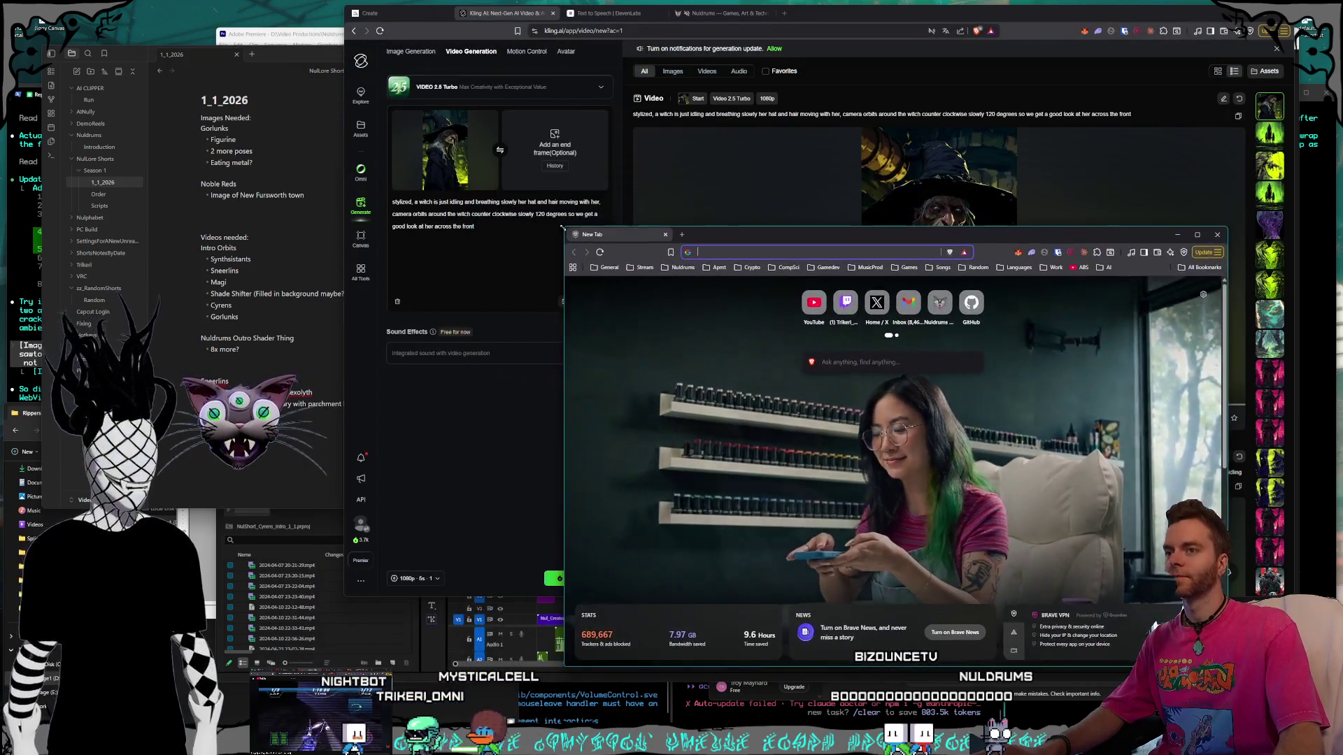
left_click(551, 185)
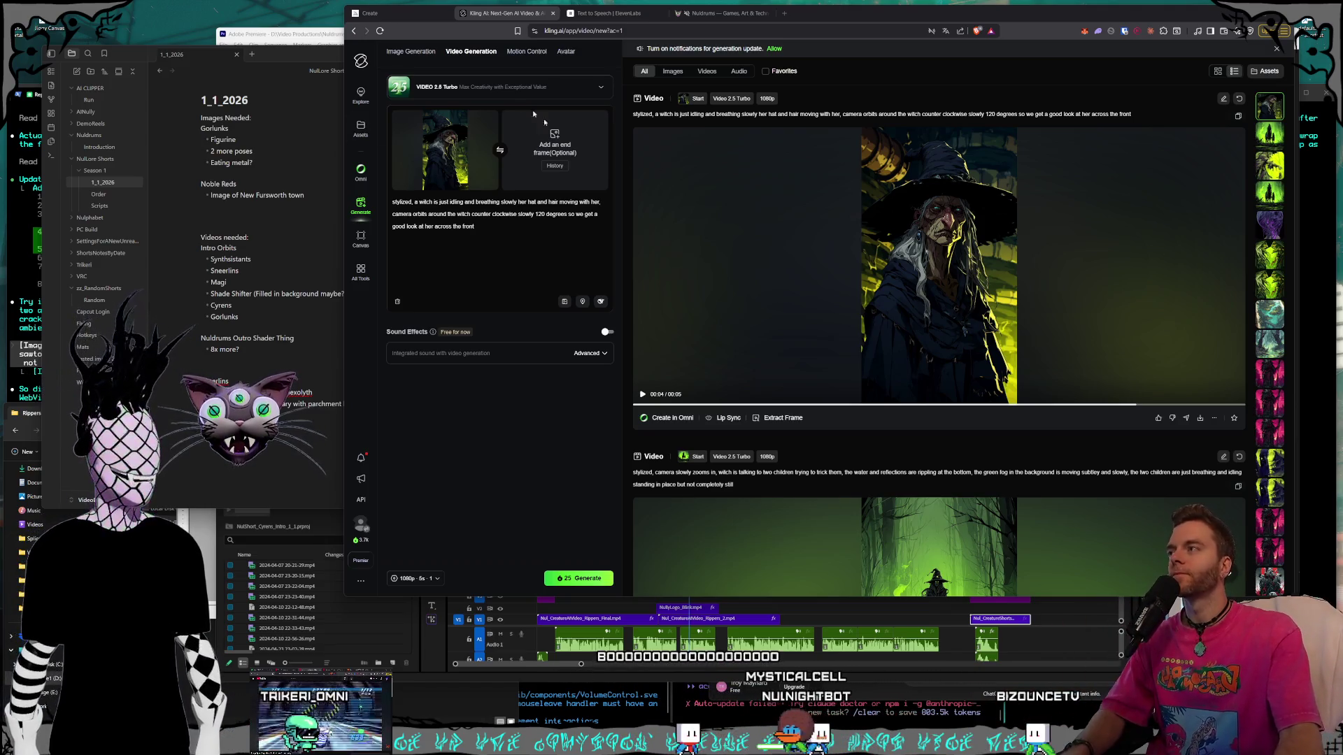
mouse_move(306, 52)
left_mouse_down()
mouse_move(471, 82)
mouse_move(392, 62)
left_mouse_up()
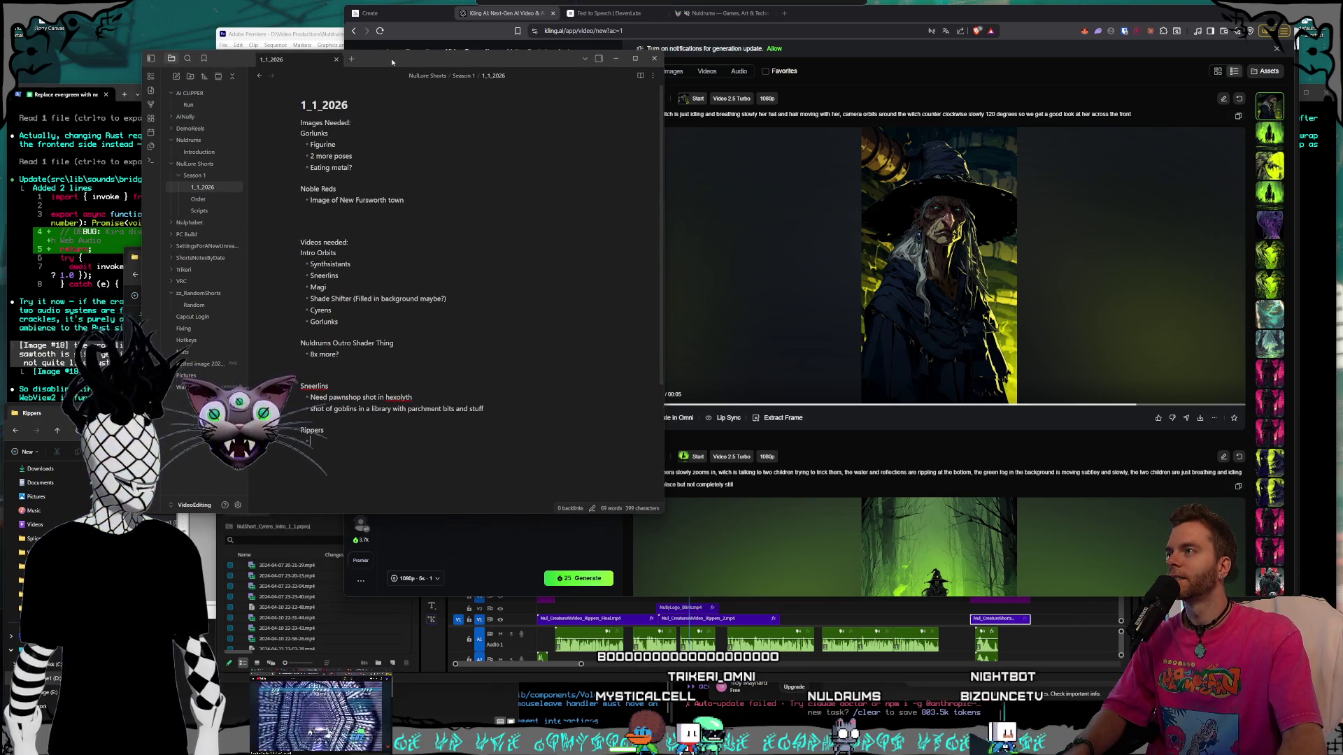
Look over the 1_1_2026 notes in Obsidian, then return to the Midjourney Create tab.
left_click_drag(393, 61, 393, 51)
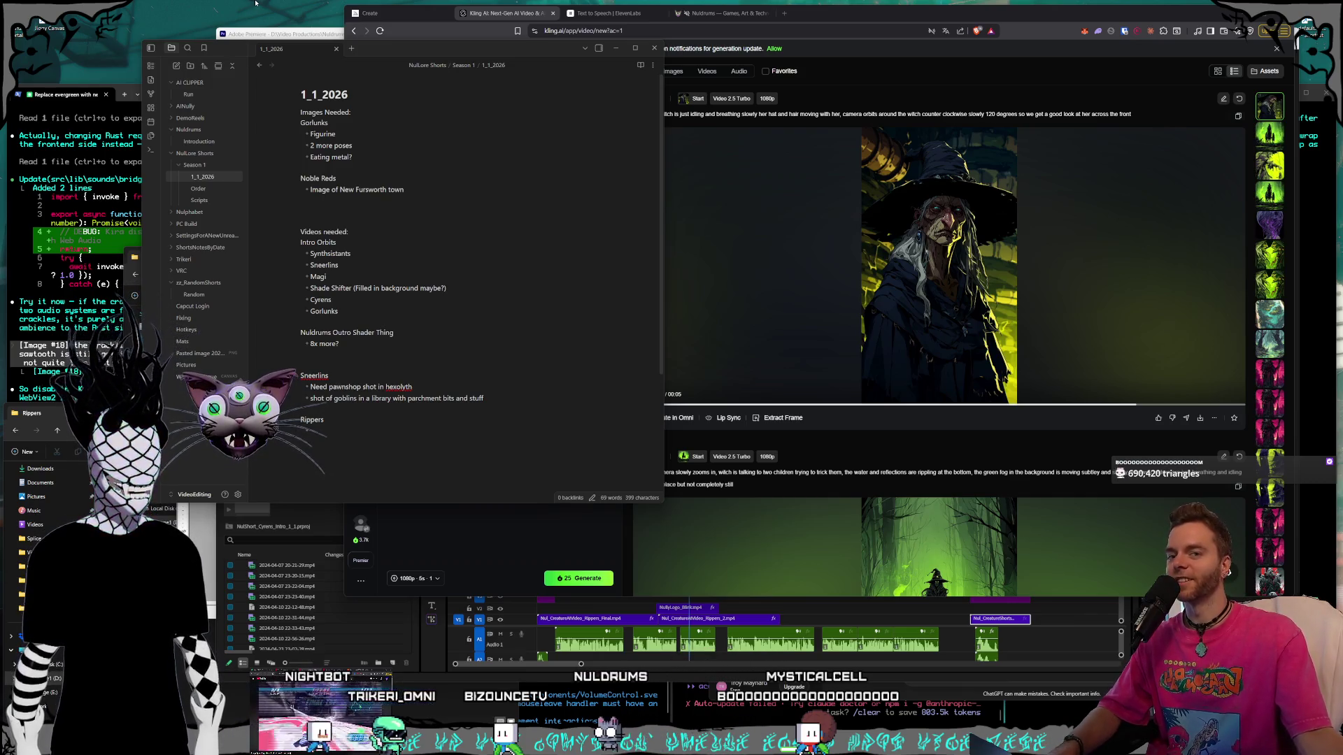
left_click(387, 50)
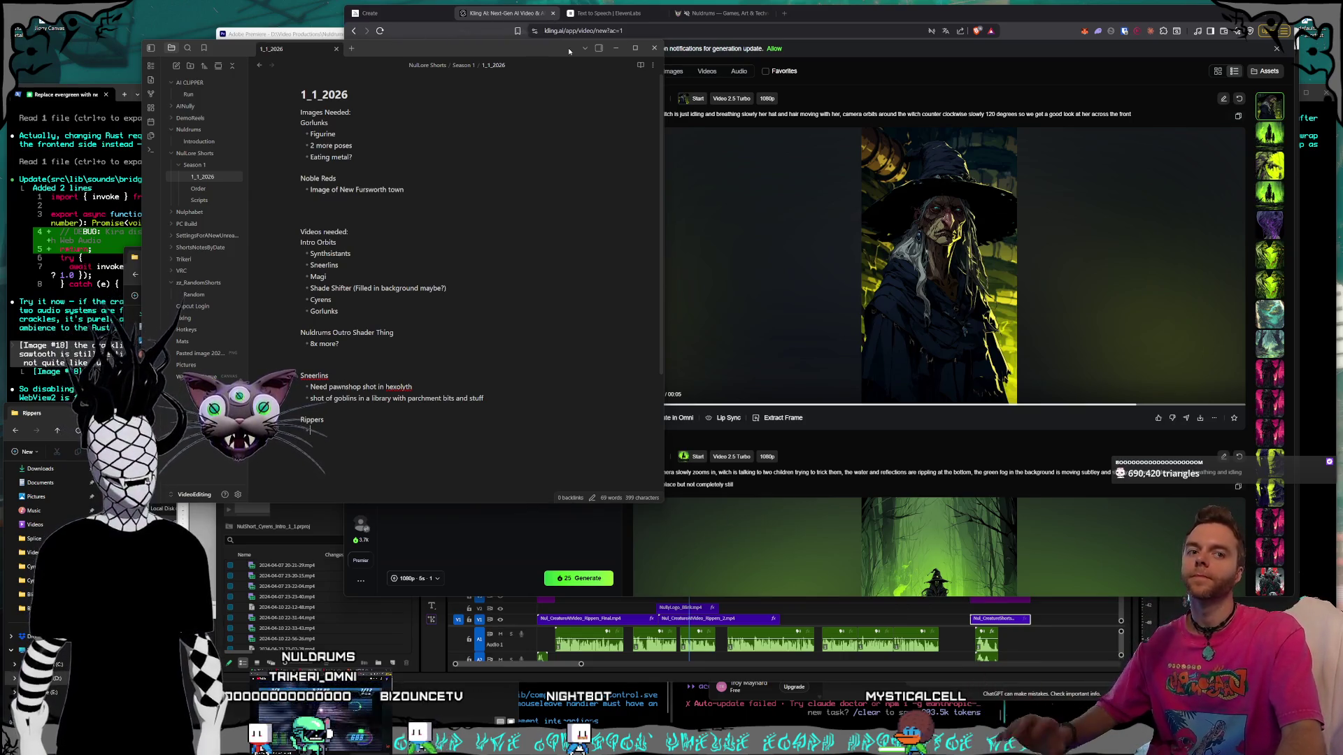
left_click(787, 27)
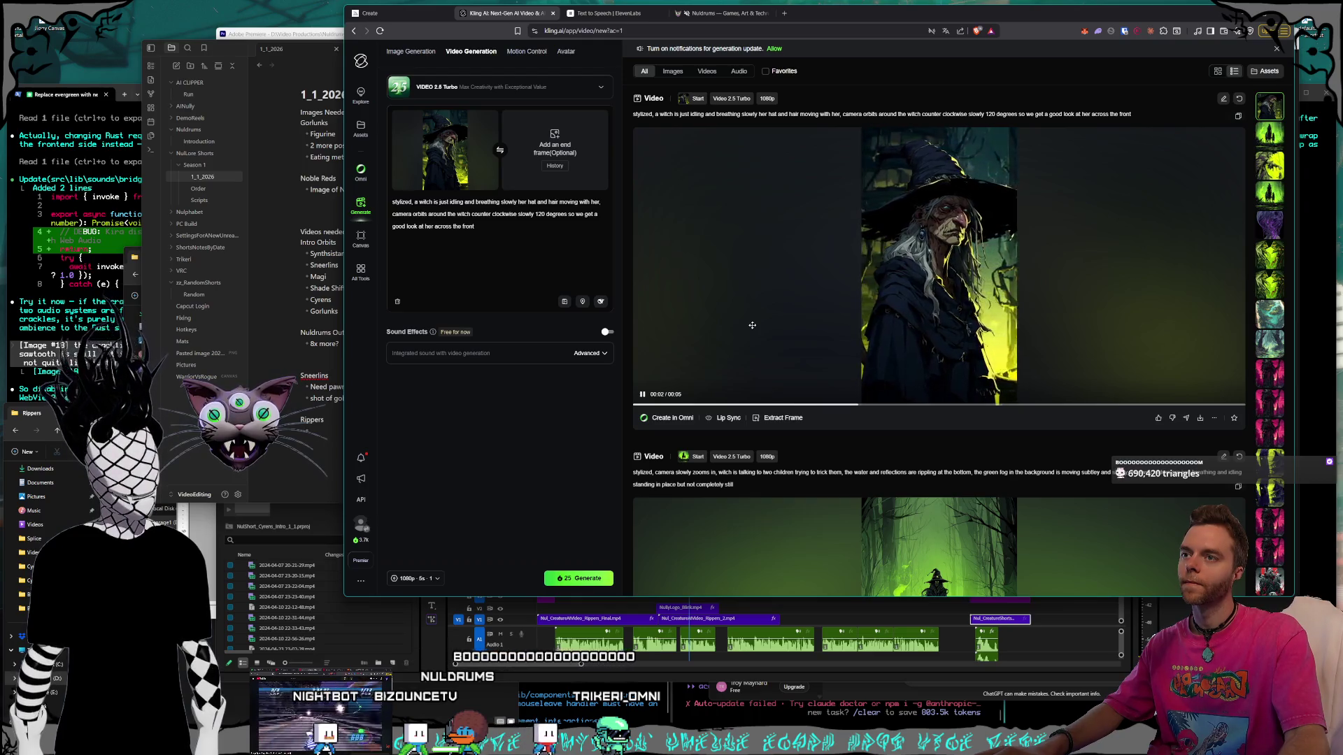
left_click(410, 21)
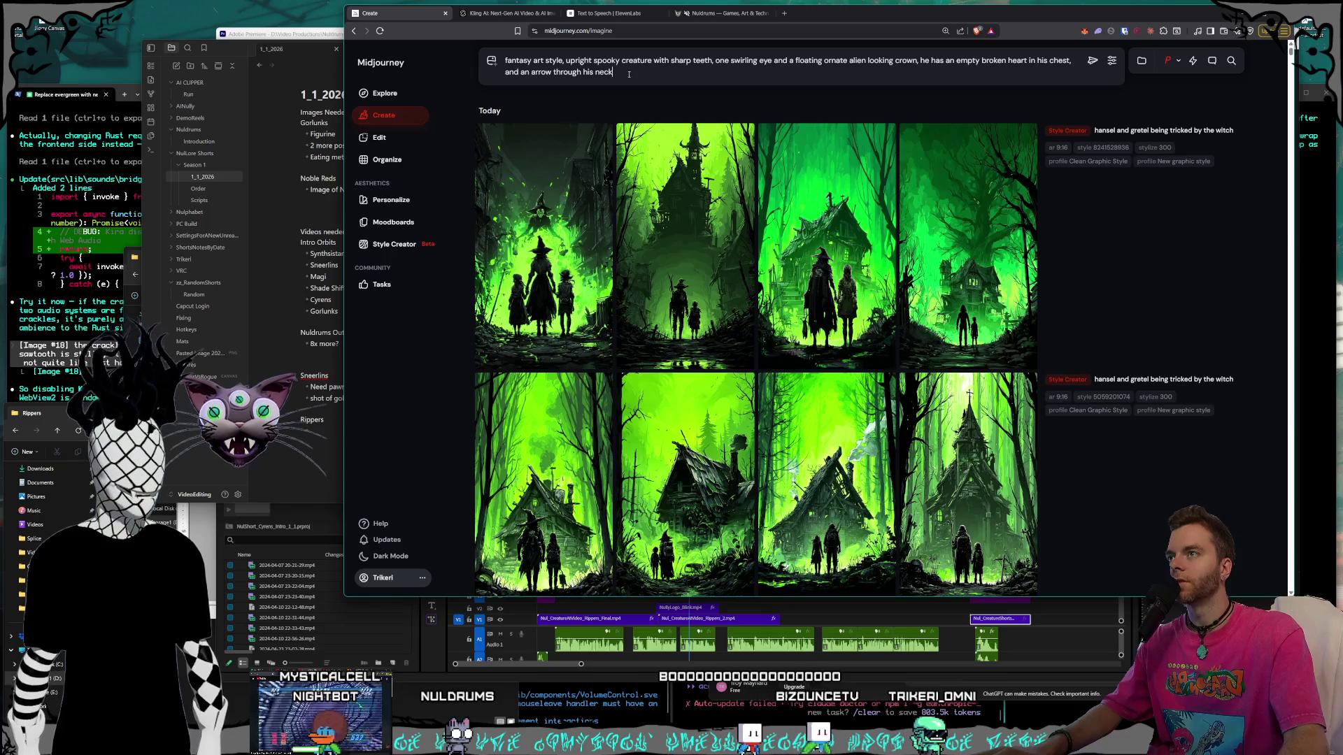
Submit the spooky crowned creature prompt, then rerun the same prompt once more.
left_click(1092, 60)
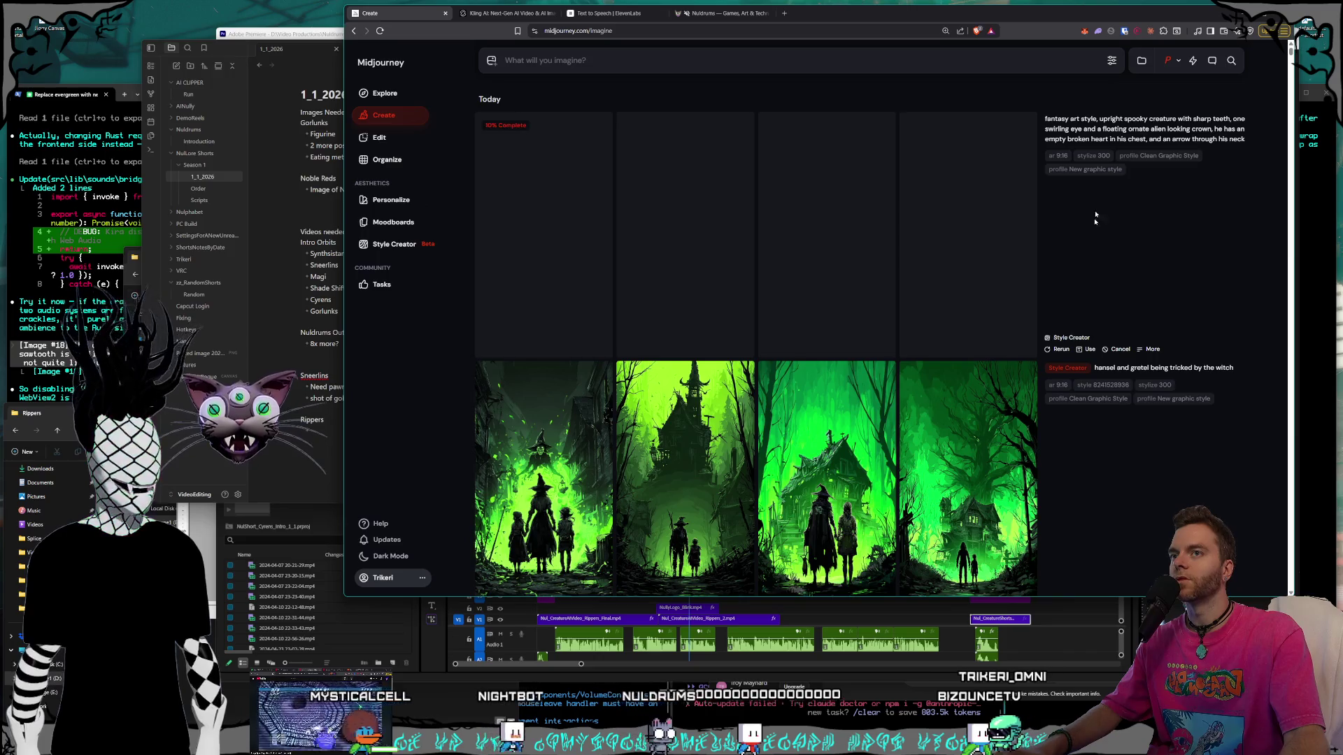
left_click(1111, 60)
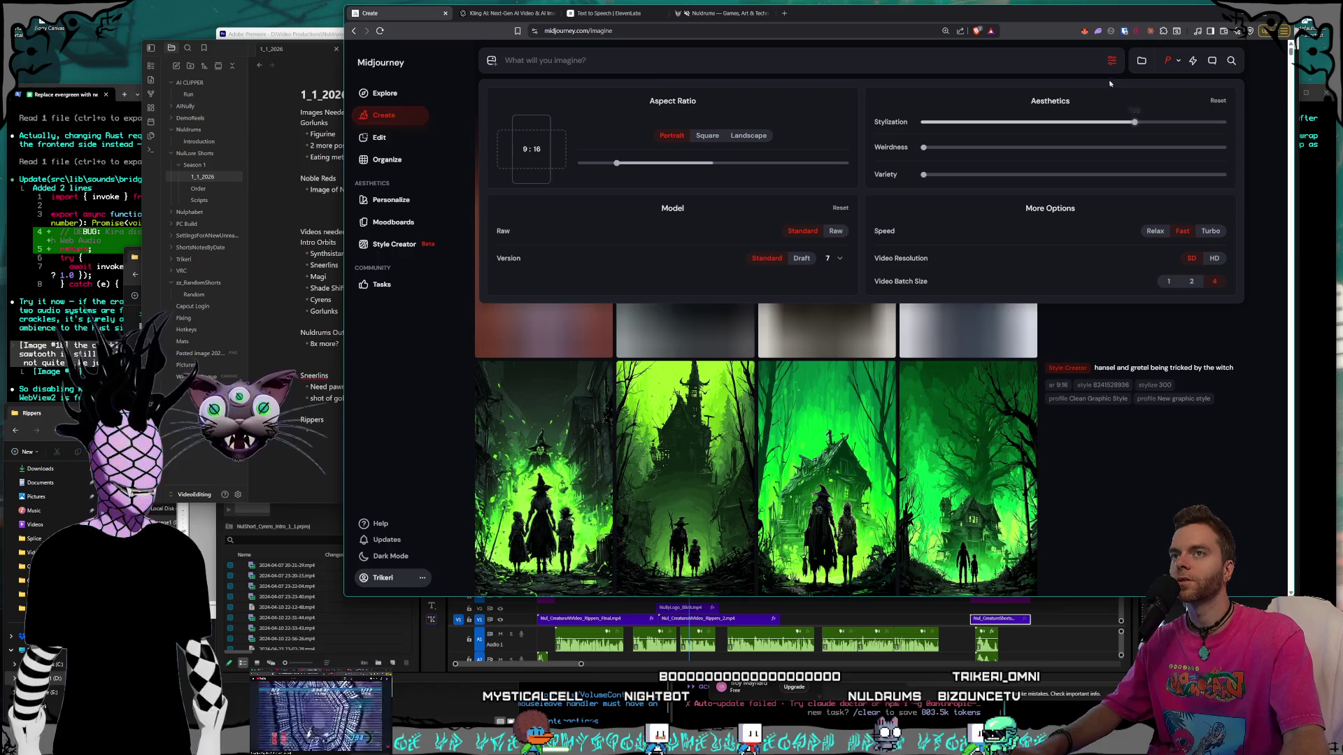
left_click(1257, 117)
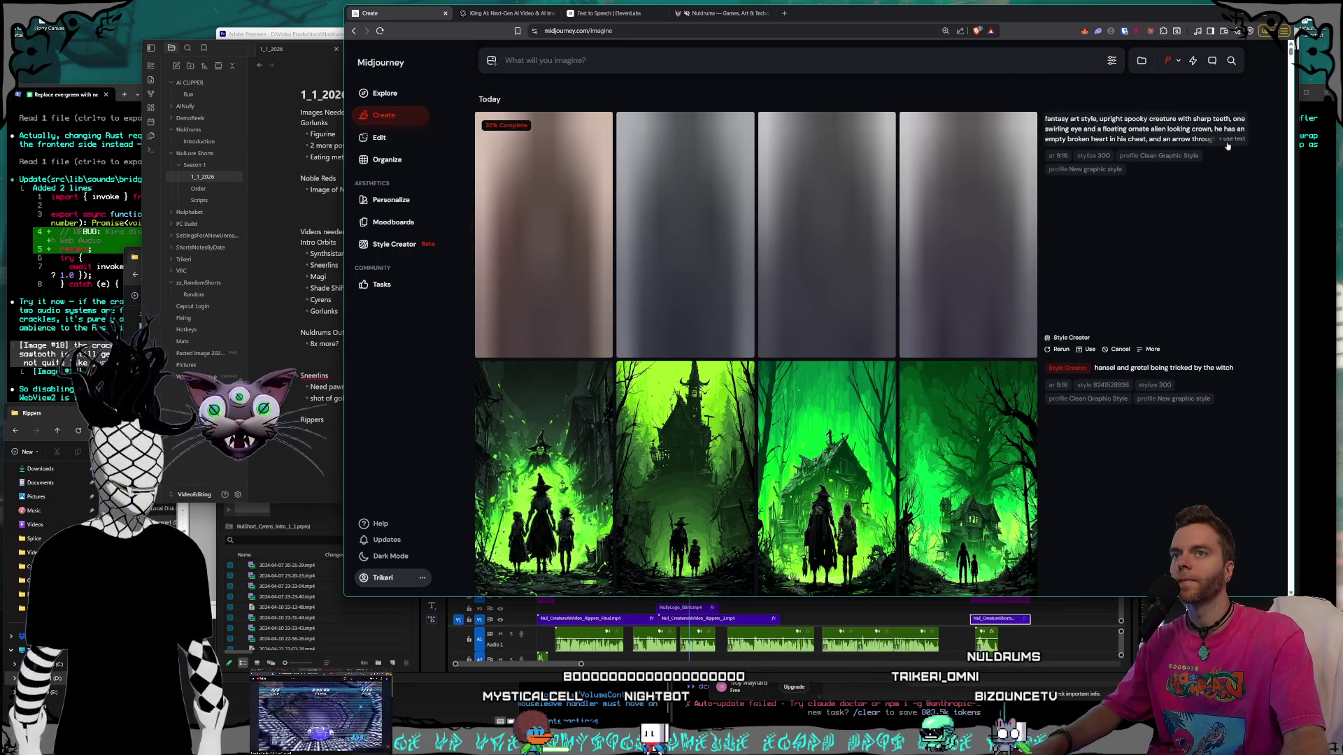
left_click(1238, 139)
key("Return")
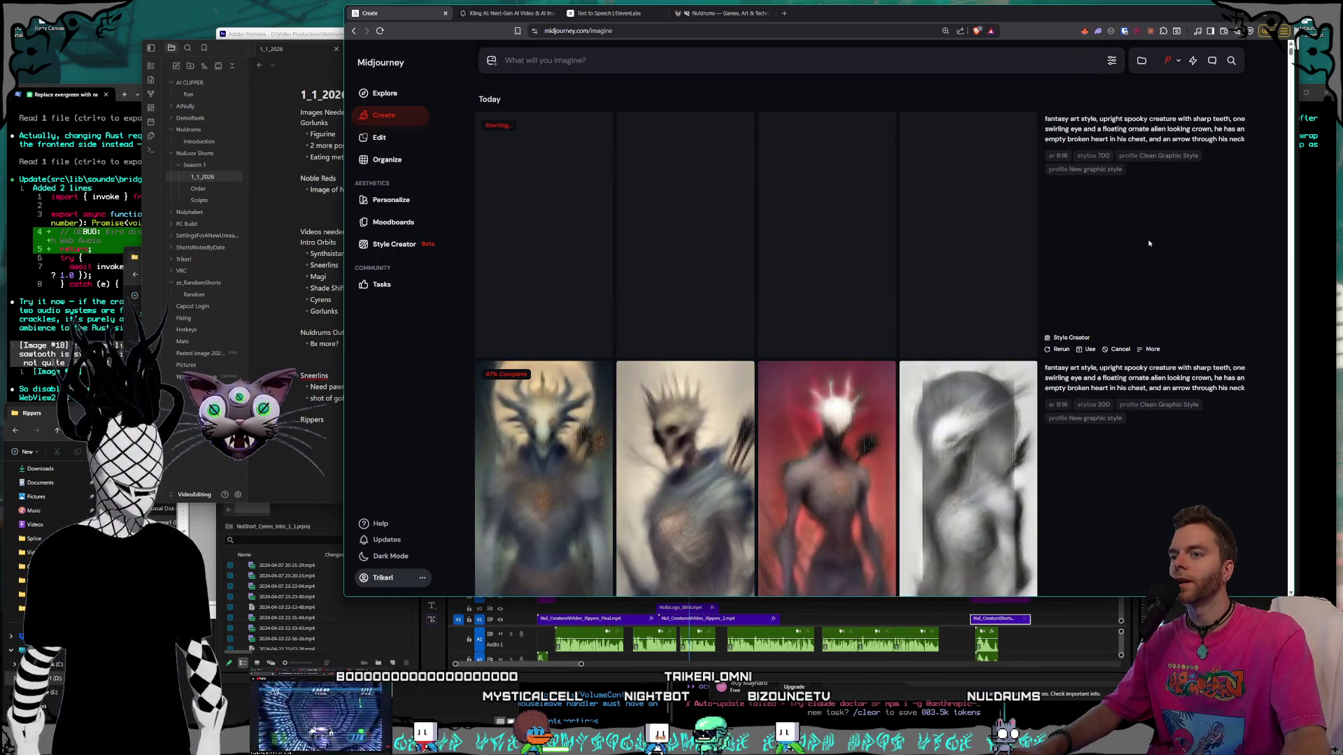
Rerun the creature prompt with 'and an arrow through his neck' removed.
left_click(1119, 138)
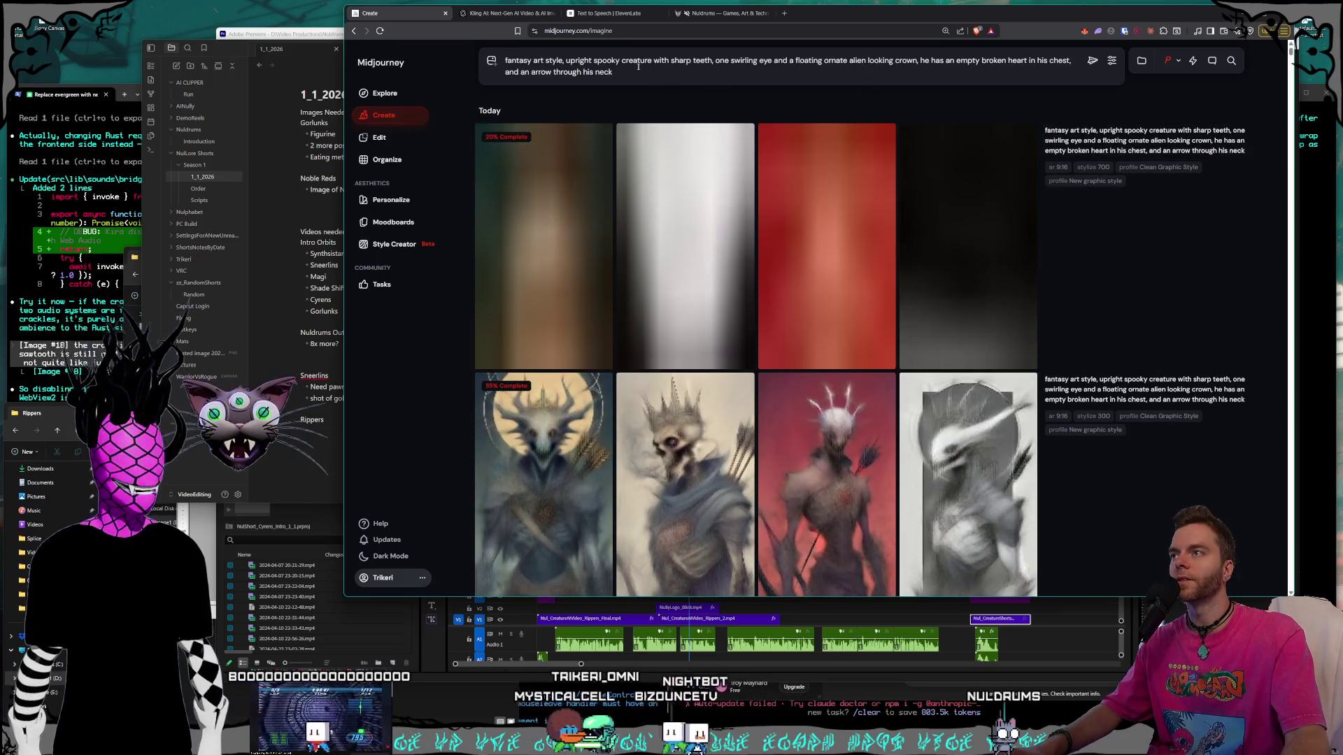
key("BackSpace")
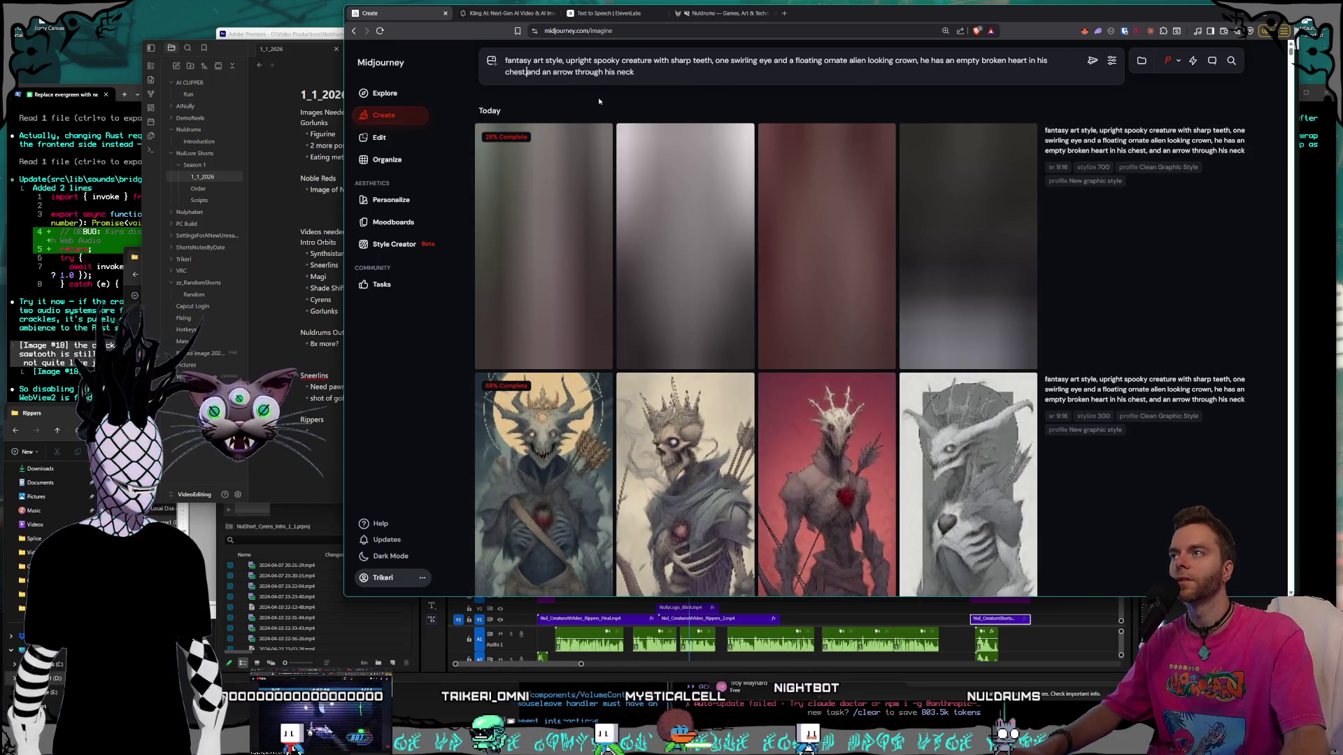
key("shift+End")
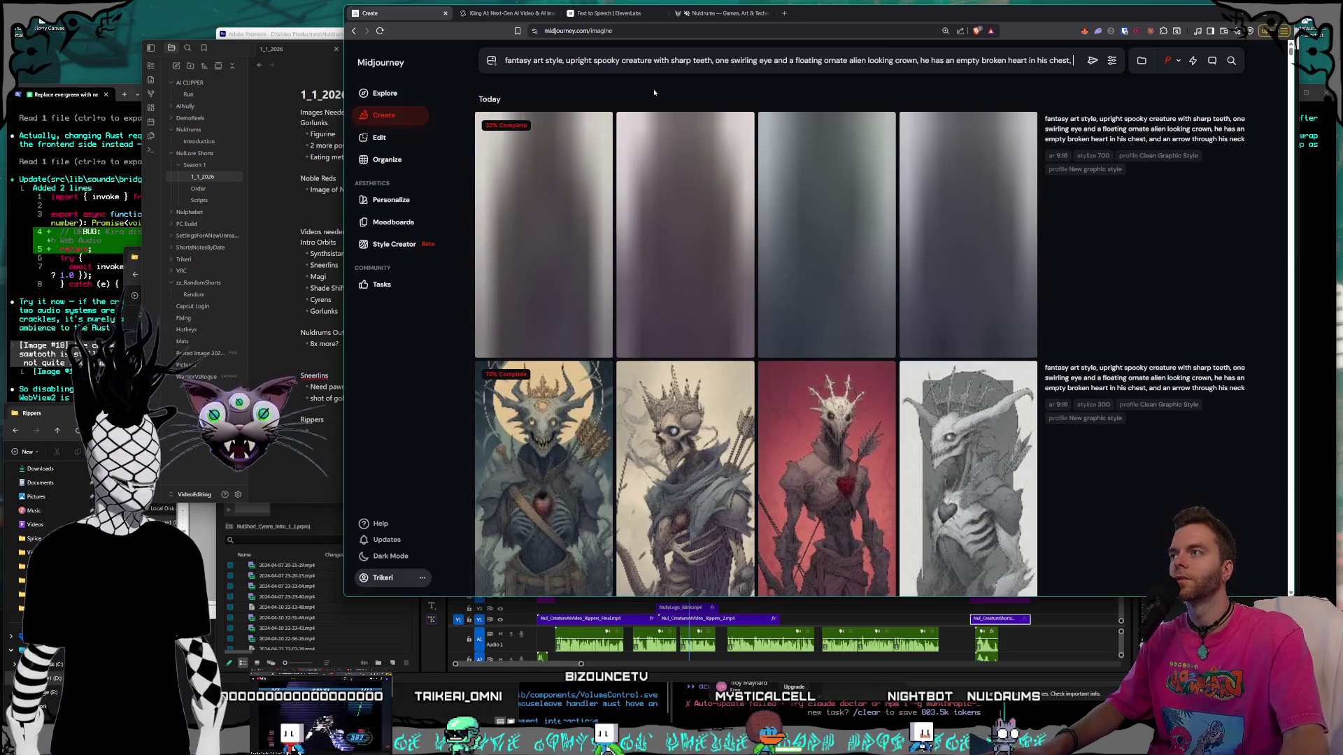
key("Return")
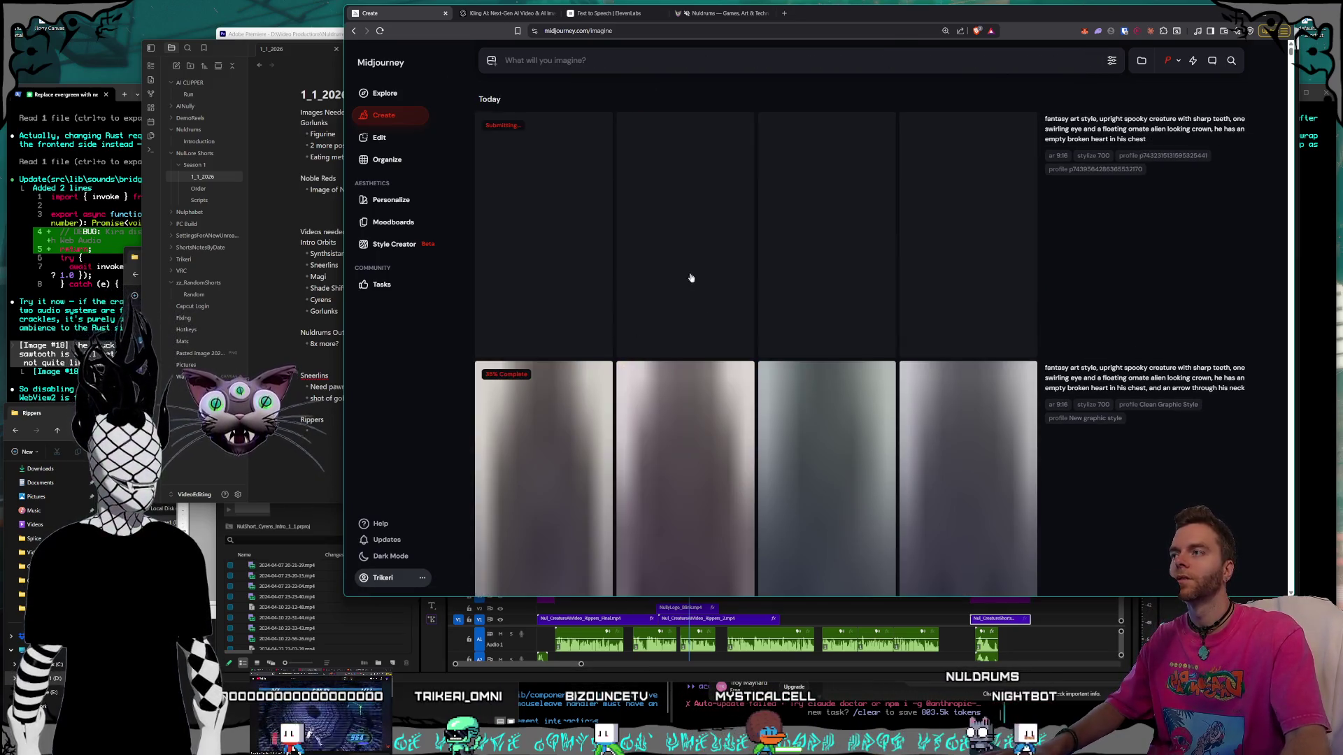
Select the surreal illustration prompt paragraph in the OpenOffice Writer prompts document.
left_click(279, 181)
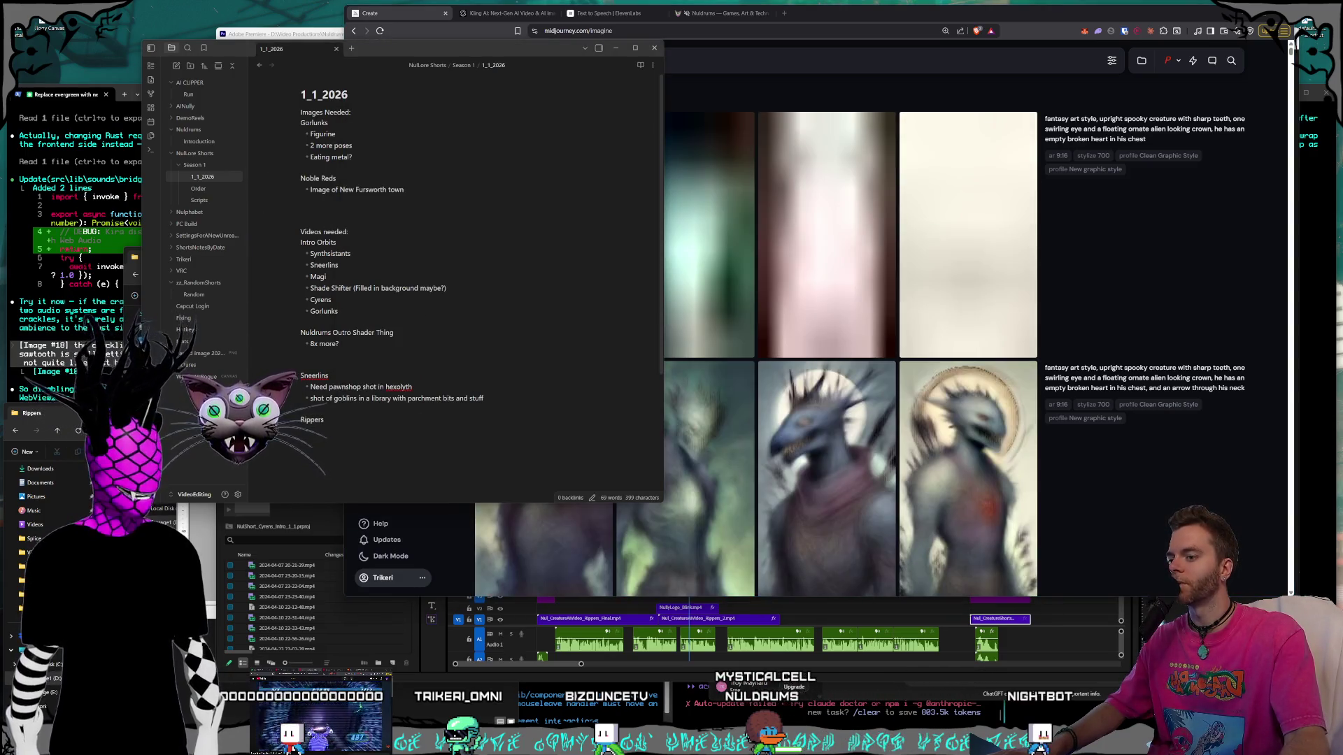
key("alt+Tab")
mouse_move(400, 392)
left_mouse_down()
mouse_move(333, 308)
mouse_move(333, 350)
left_mouse_up()
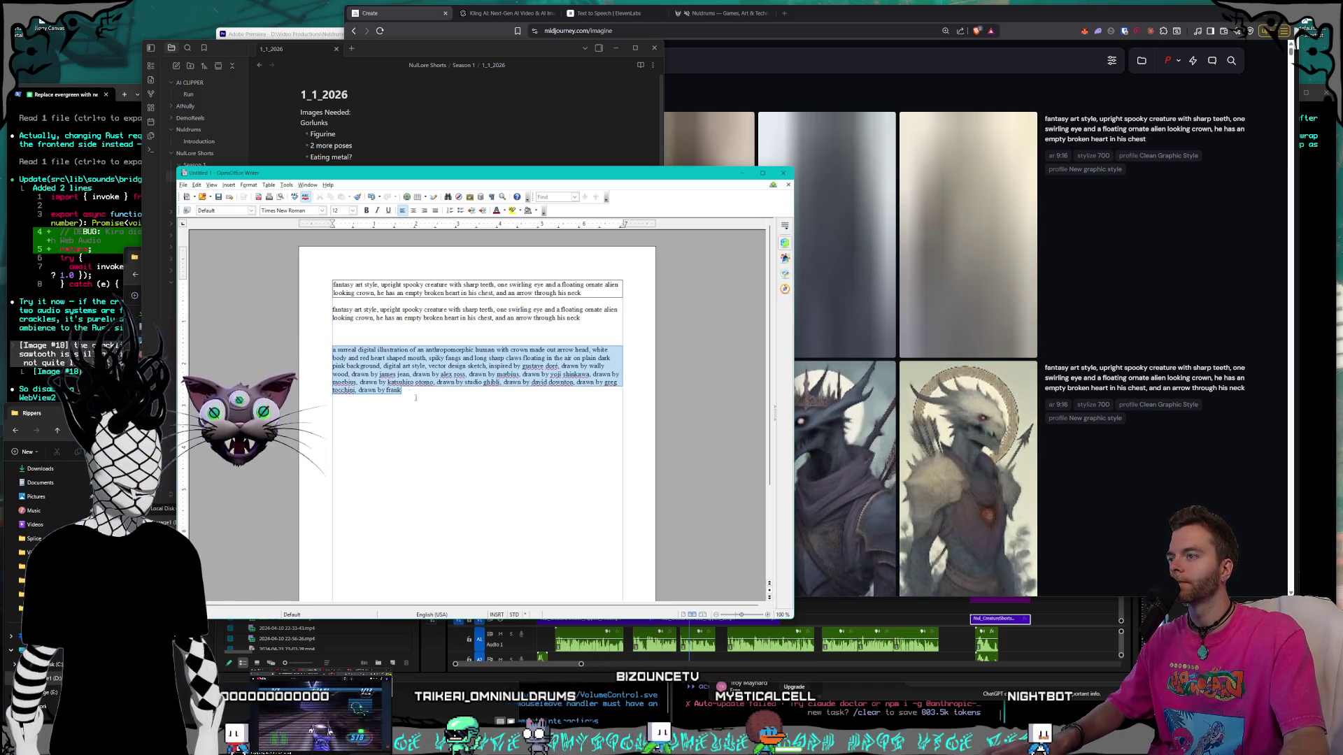
Paste the surreal crowned-figure prompt from Writer into Midjourney's prompt box.
left_click(462, 410)
left_click(808, 24)
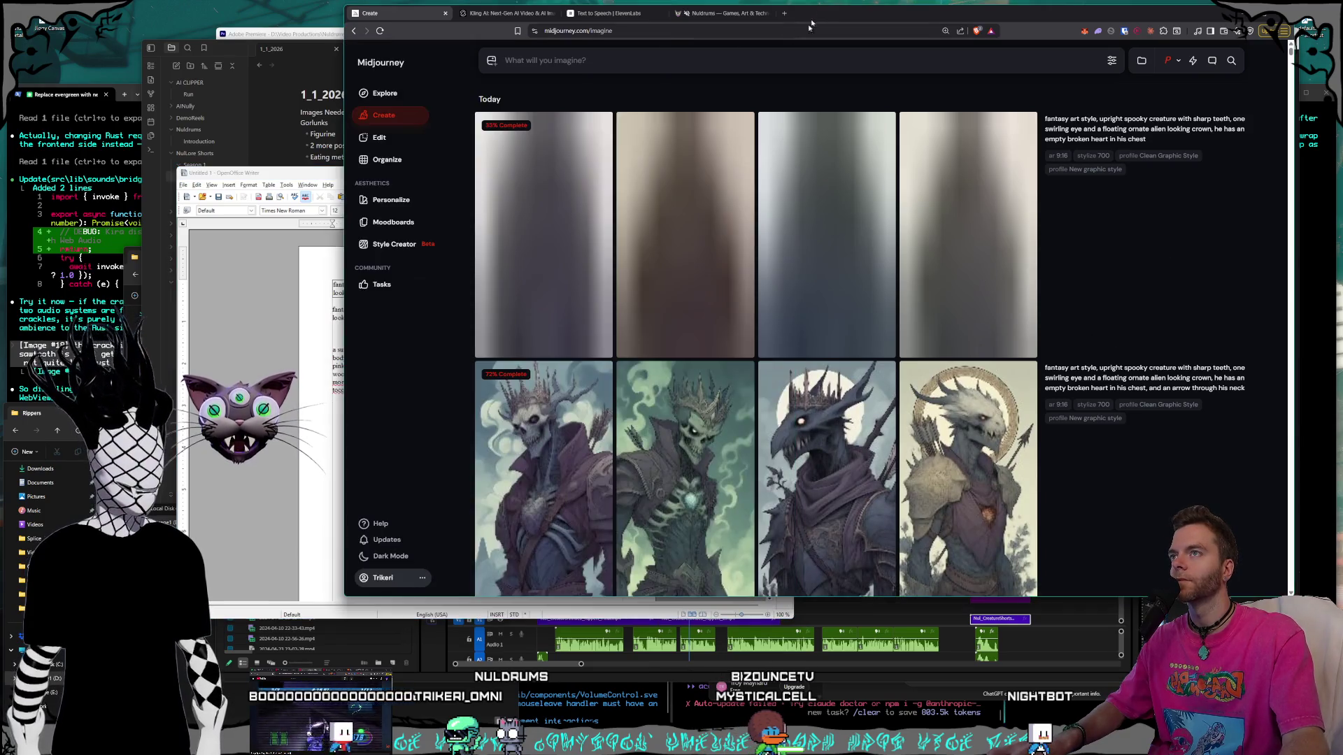
key("ctrl+v")
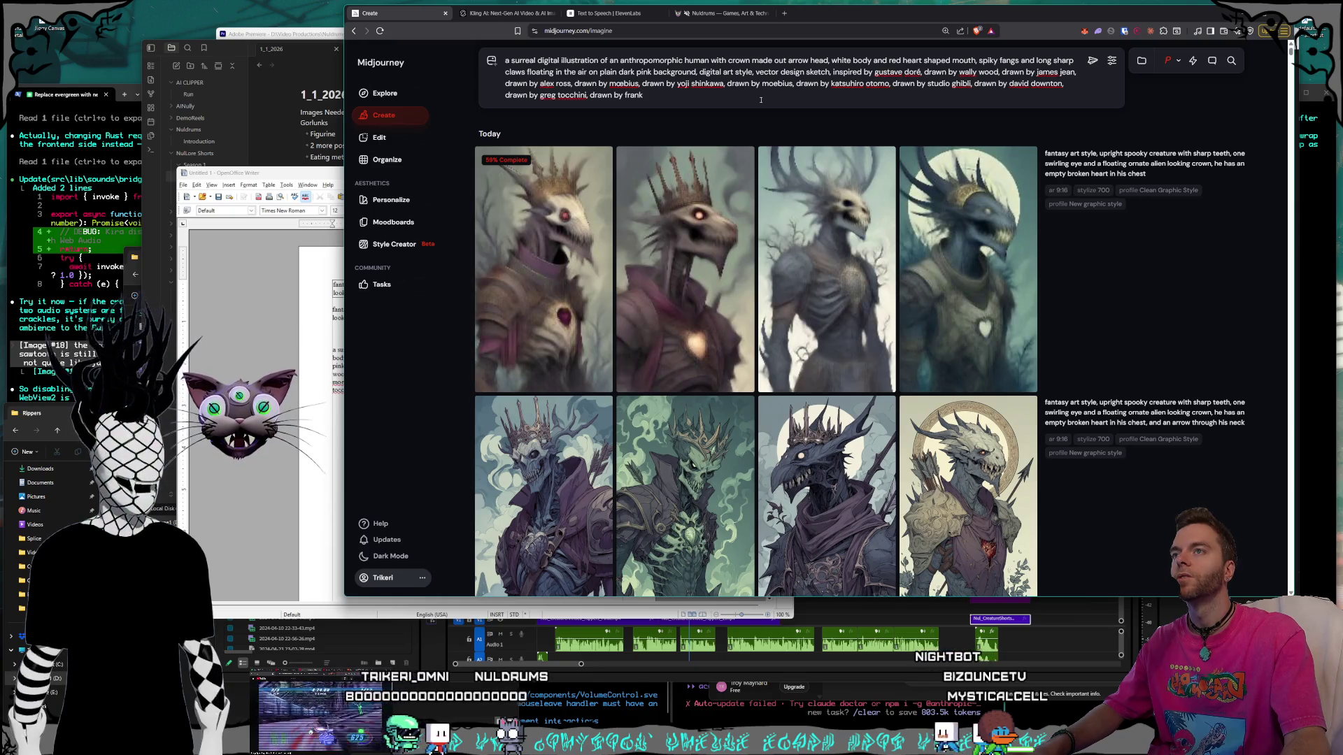
Replace 'on plain dark pink background,' with ', he is inside of a giant castle,' and submit.
left_click(832, 73)
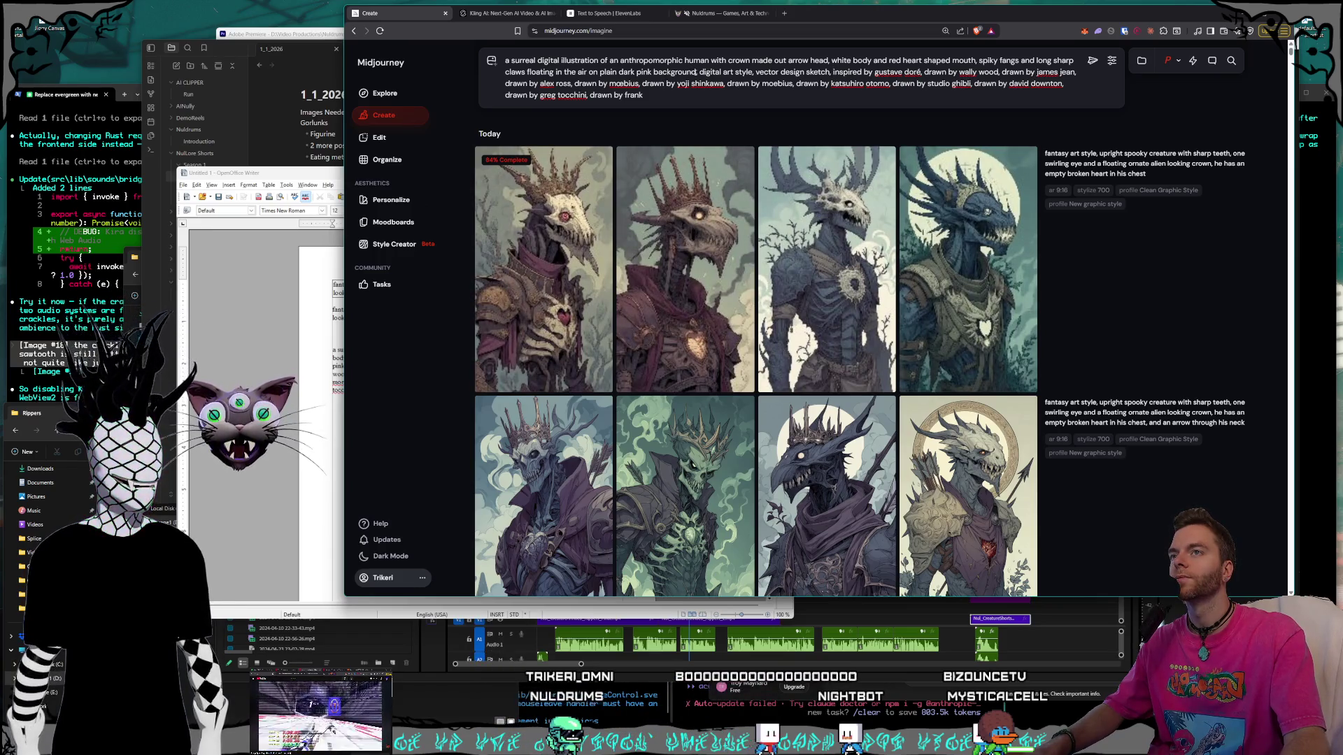
left_click_drag(698, 72, 633, 83)
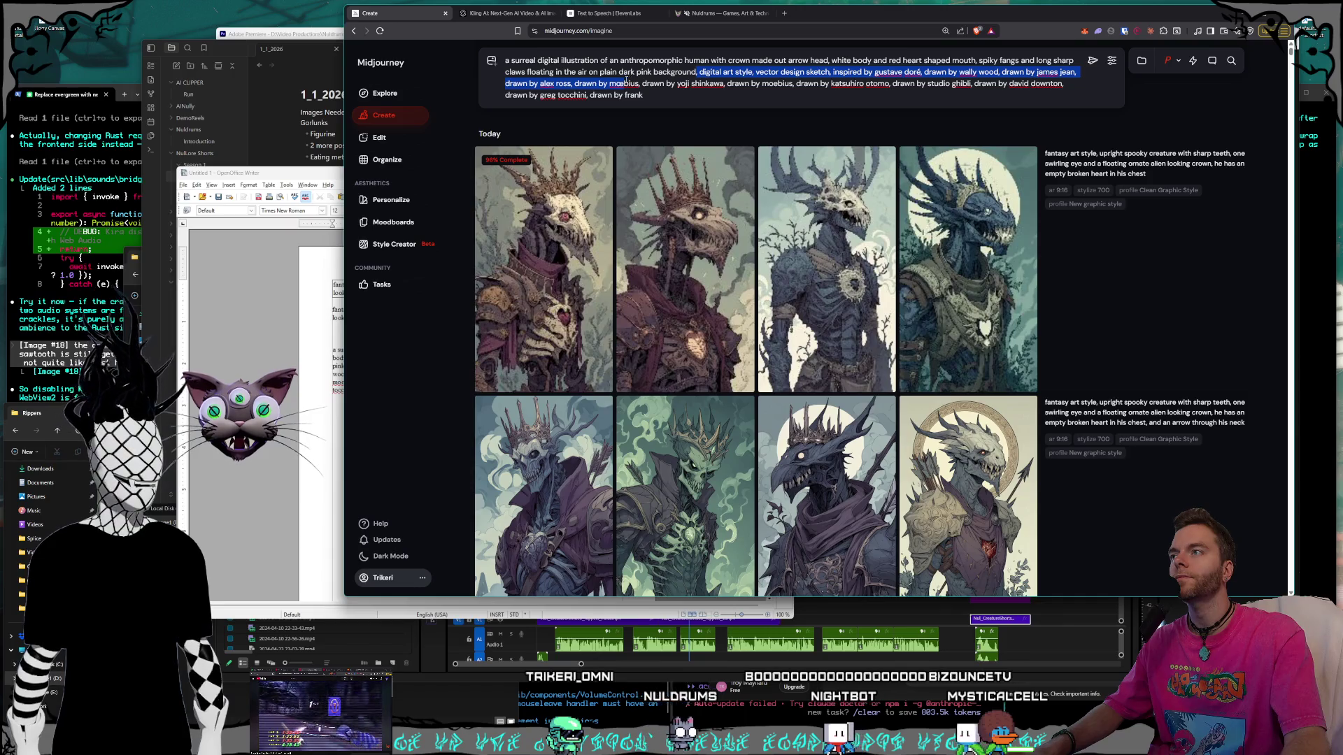
left_click(698, 72)
key("ctrl+BackSpace")
key("ctrl+BackSpace")
key("ctrl+BackSpace")
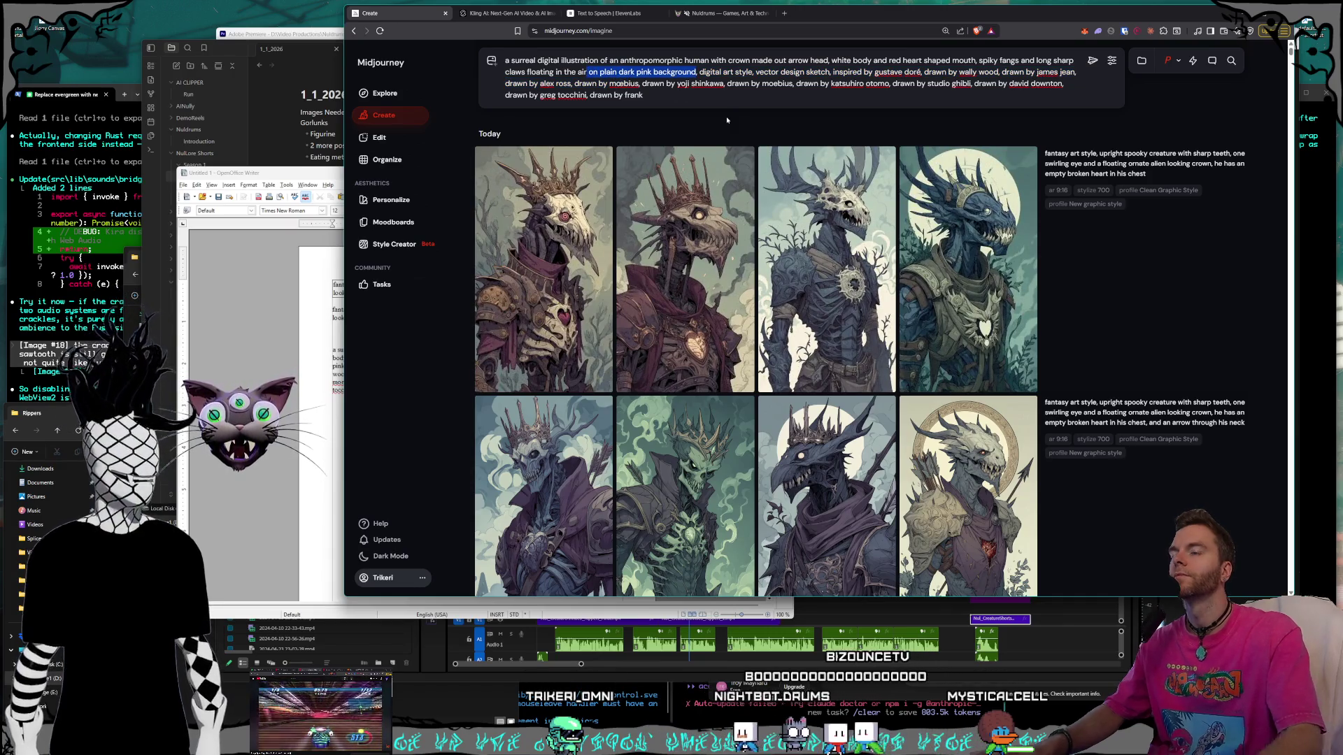
type(", he is ins")
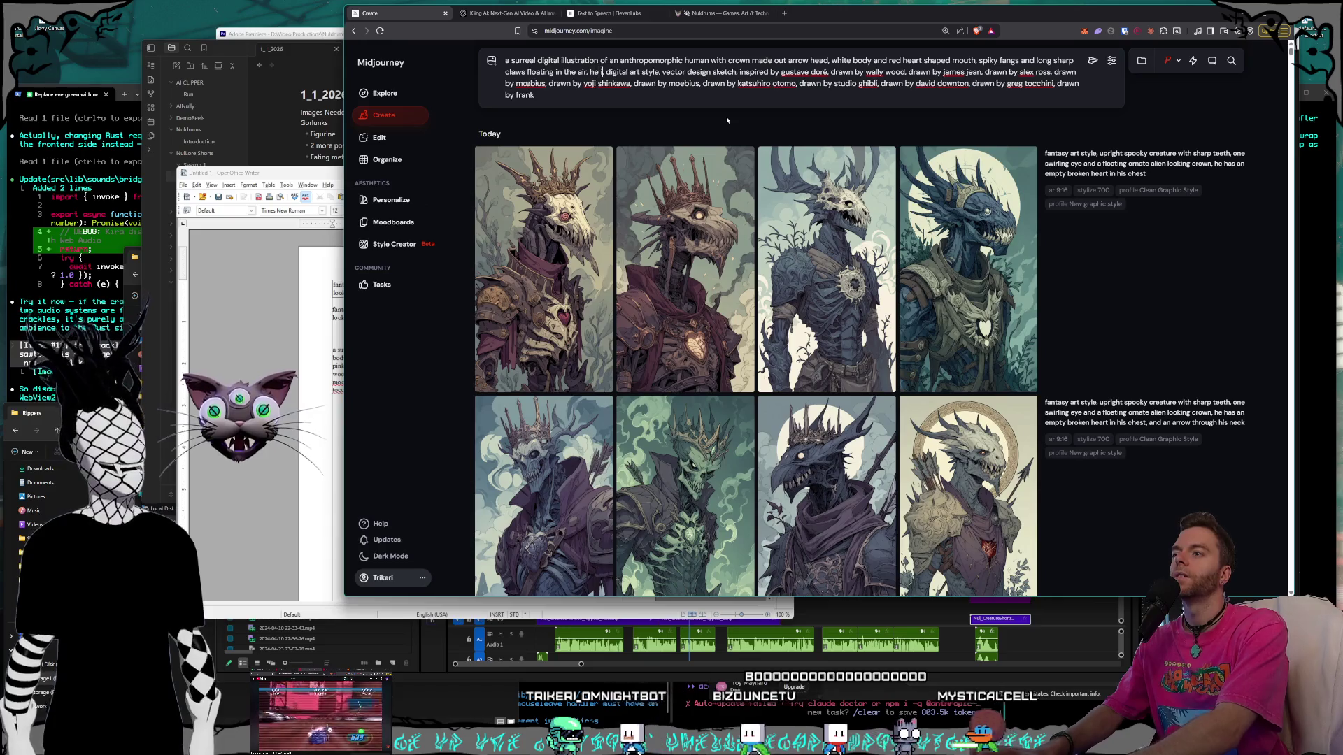
type("ide of a giant ")
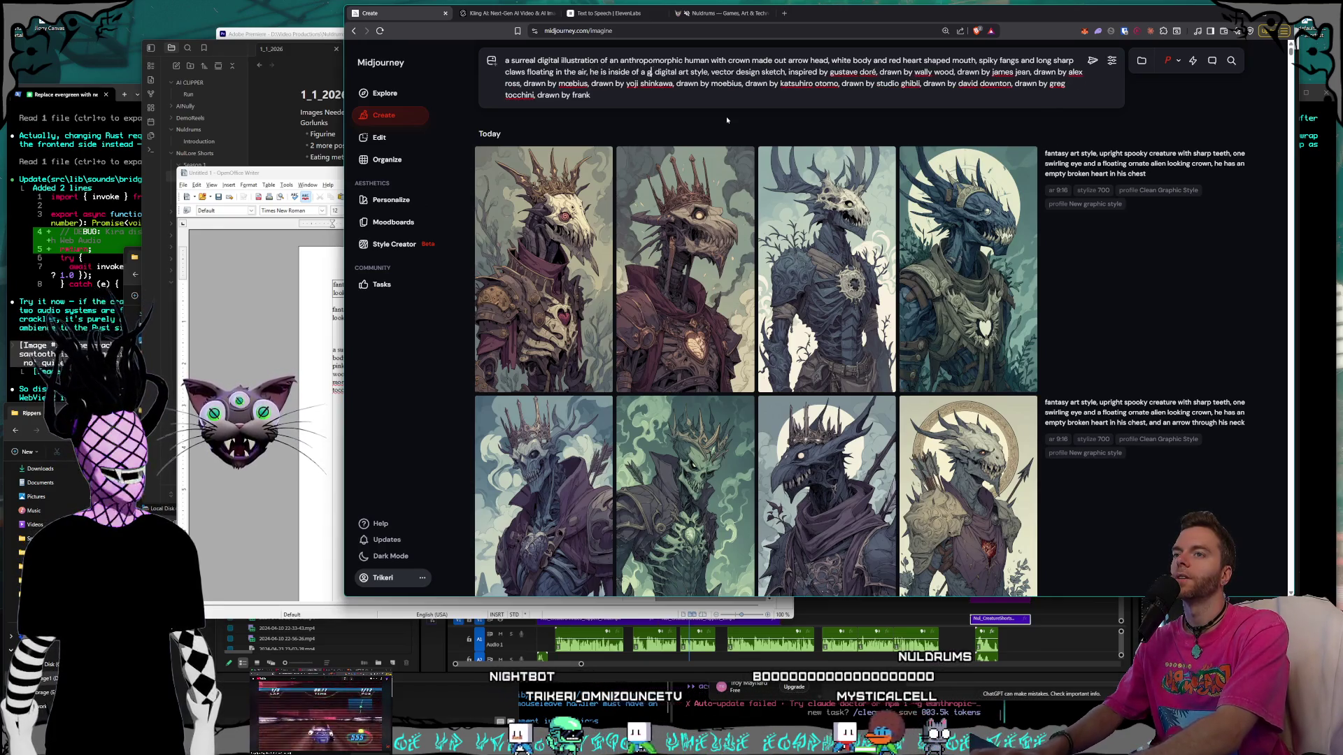
type("castle")
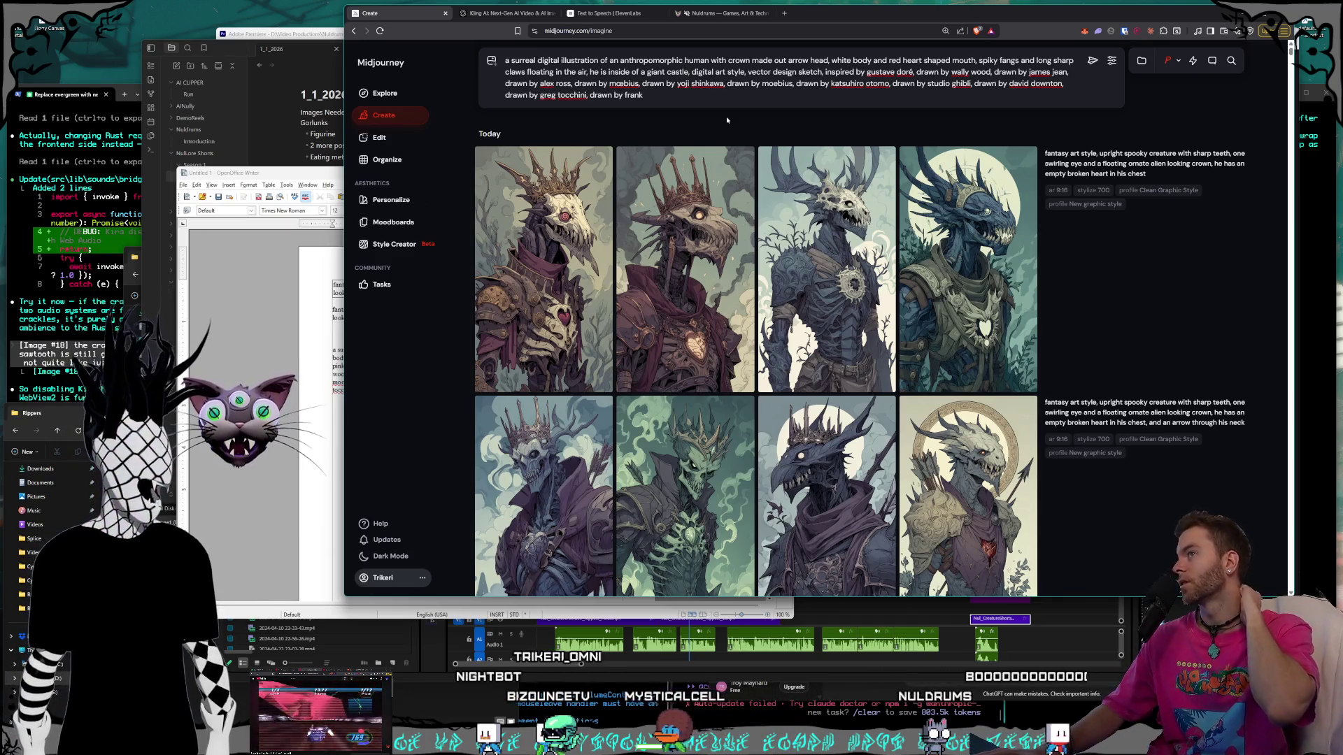
type(",")
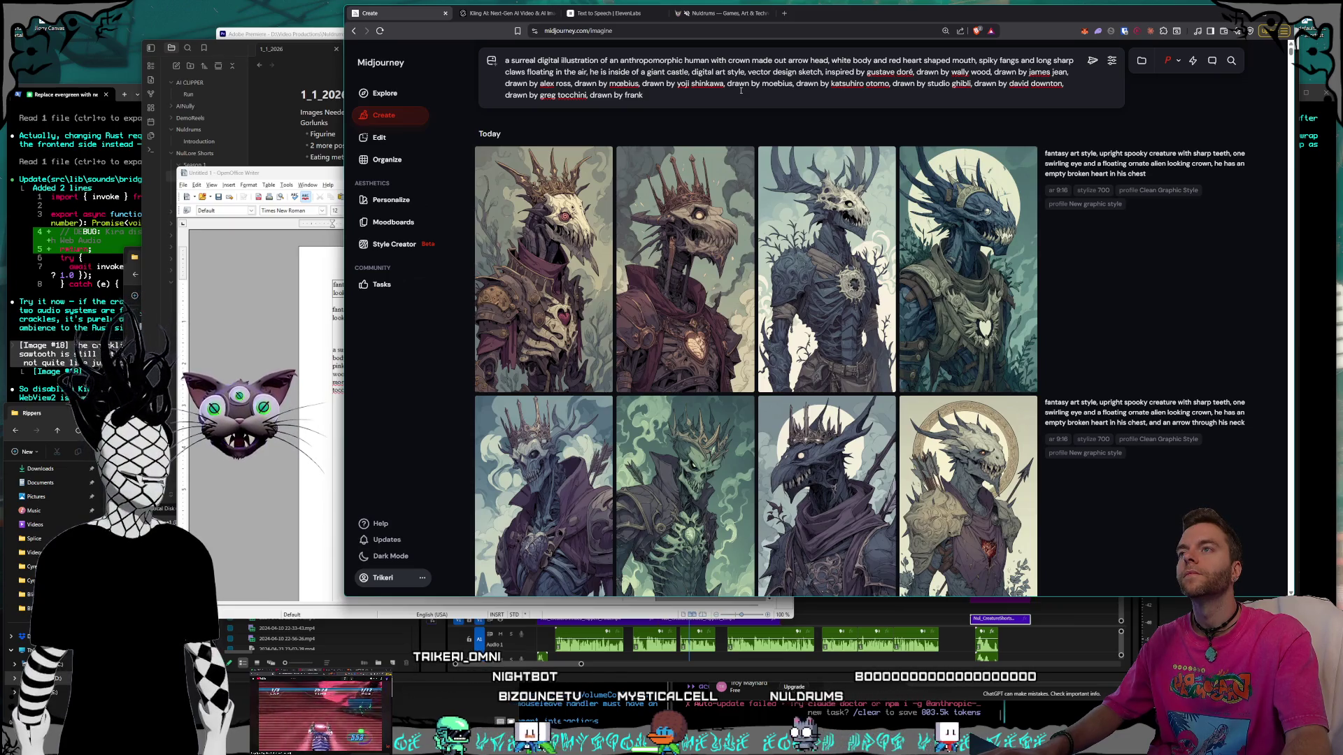
left_click(1089, 65)
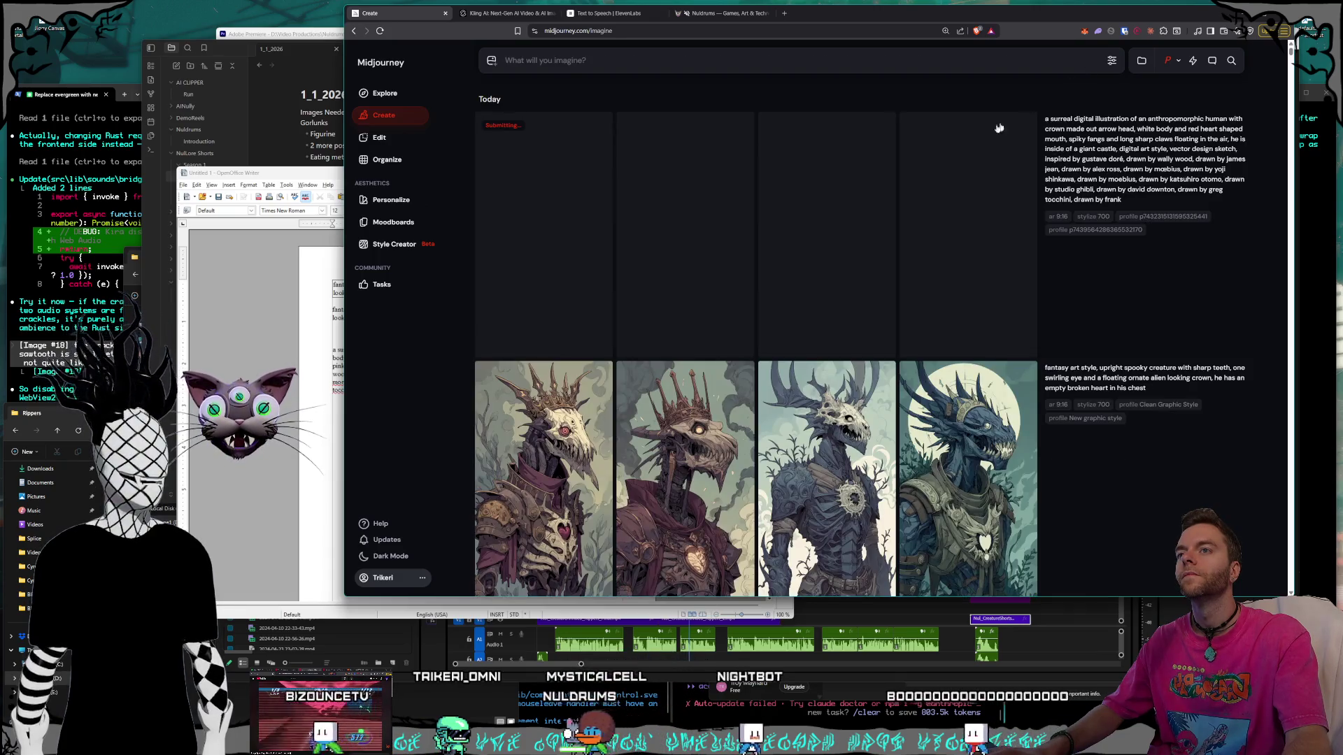
scroll(699, 175, "down", 1)
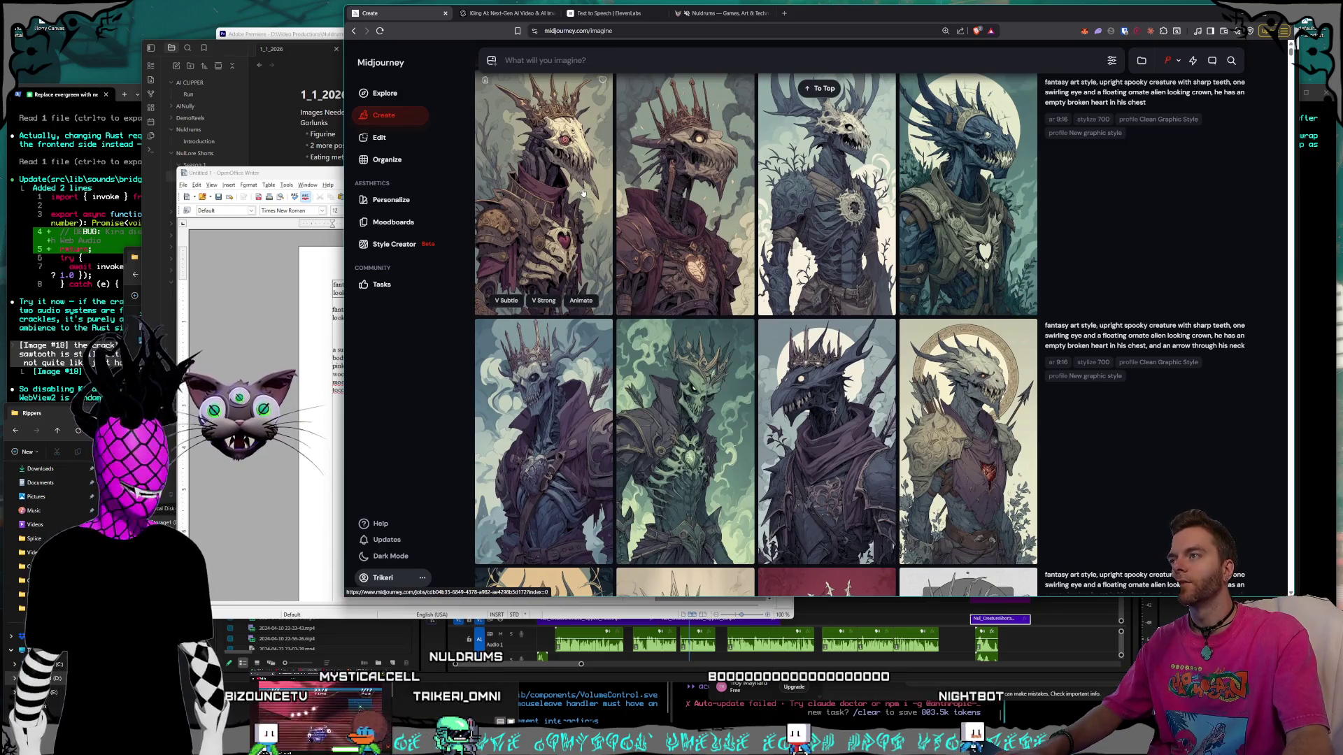
scroll(678, 216, "down", 3)
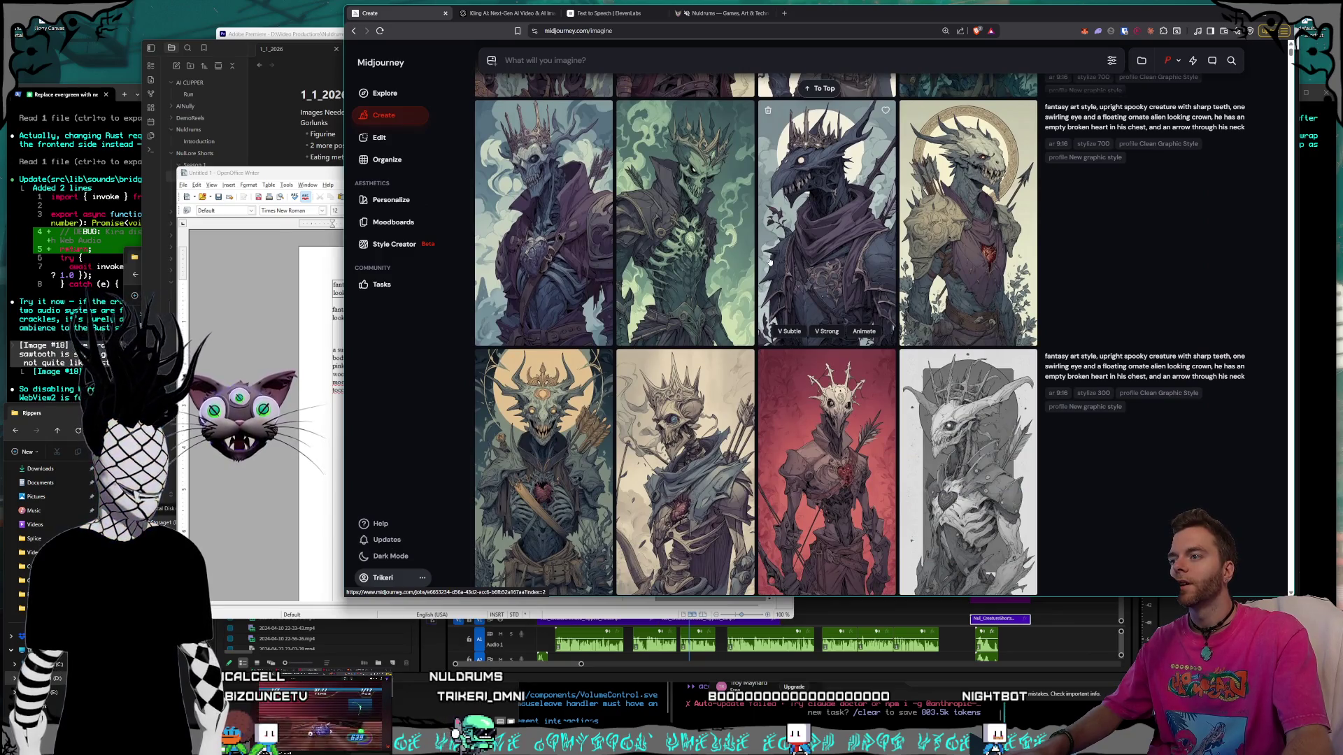
scroll(768, 262, "up", 4)
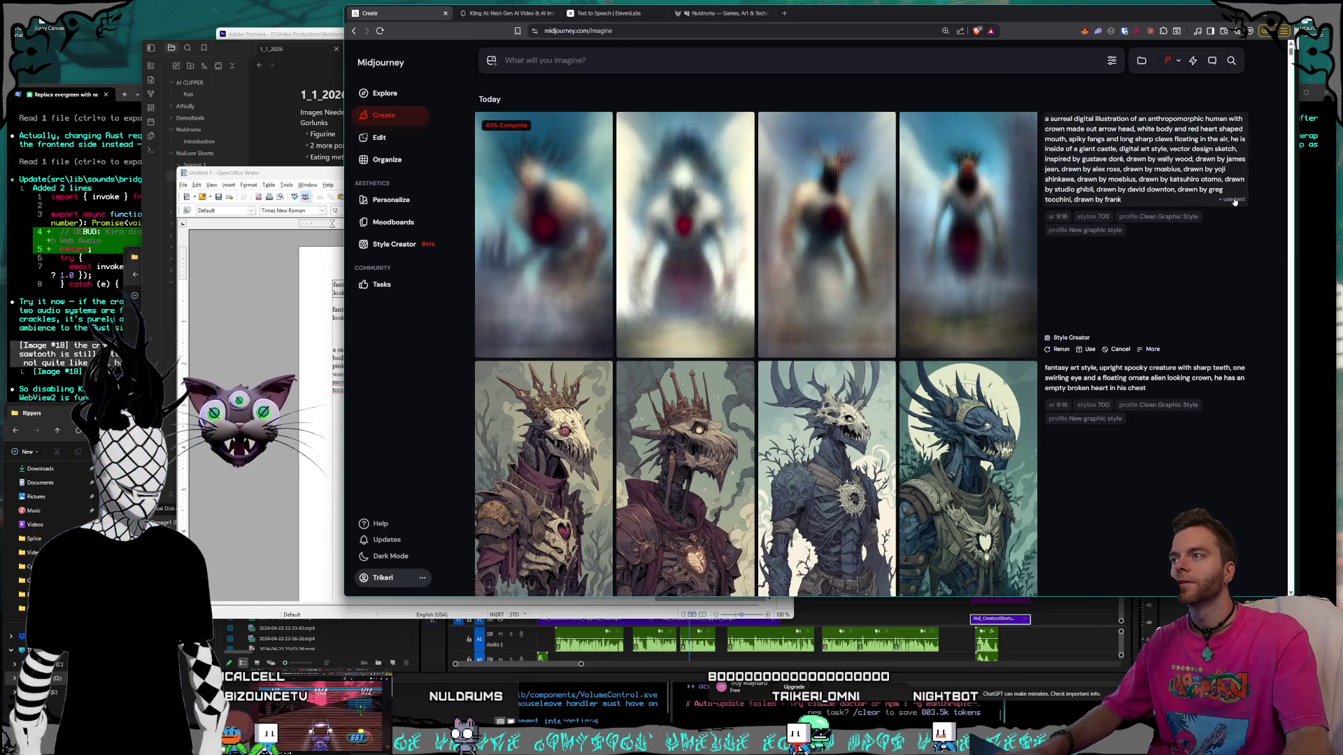
scroll(778, 445, "down", 1)
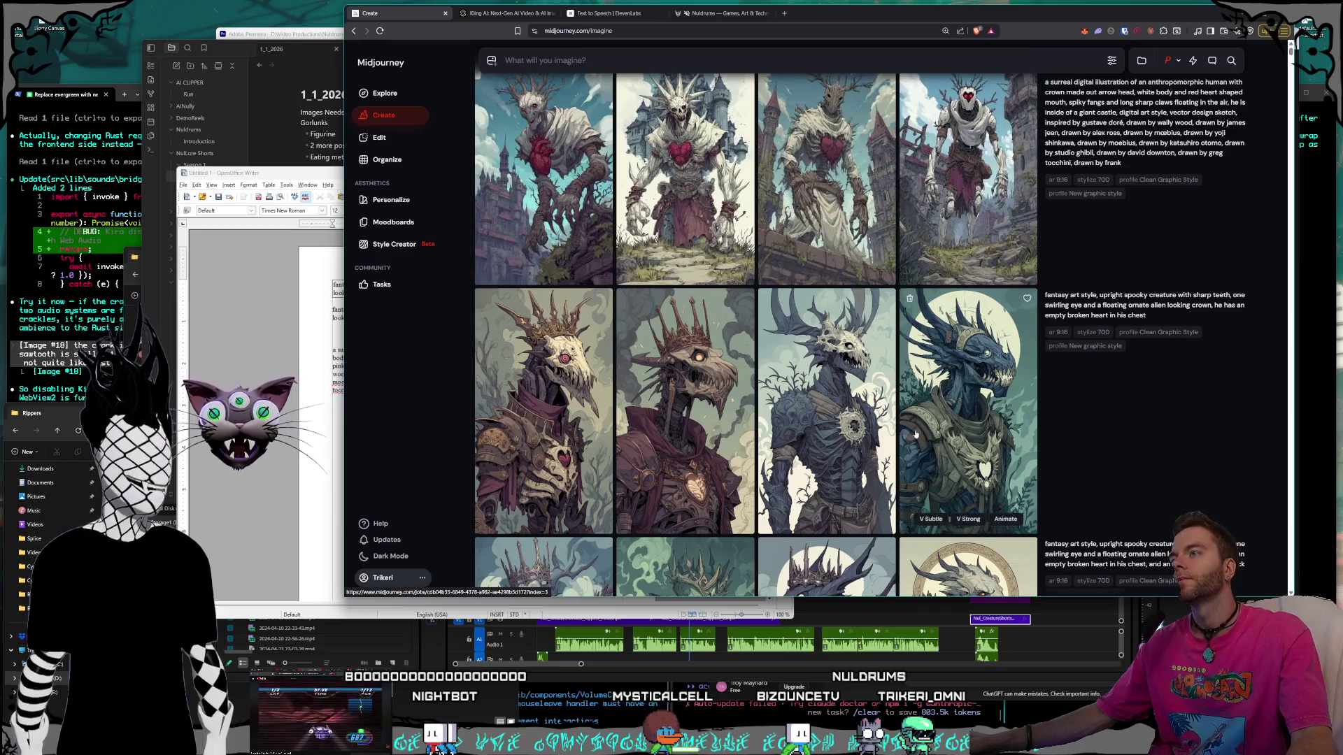
scroll(965, 553, "up", 1)
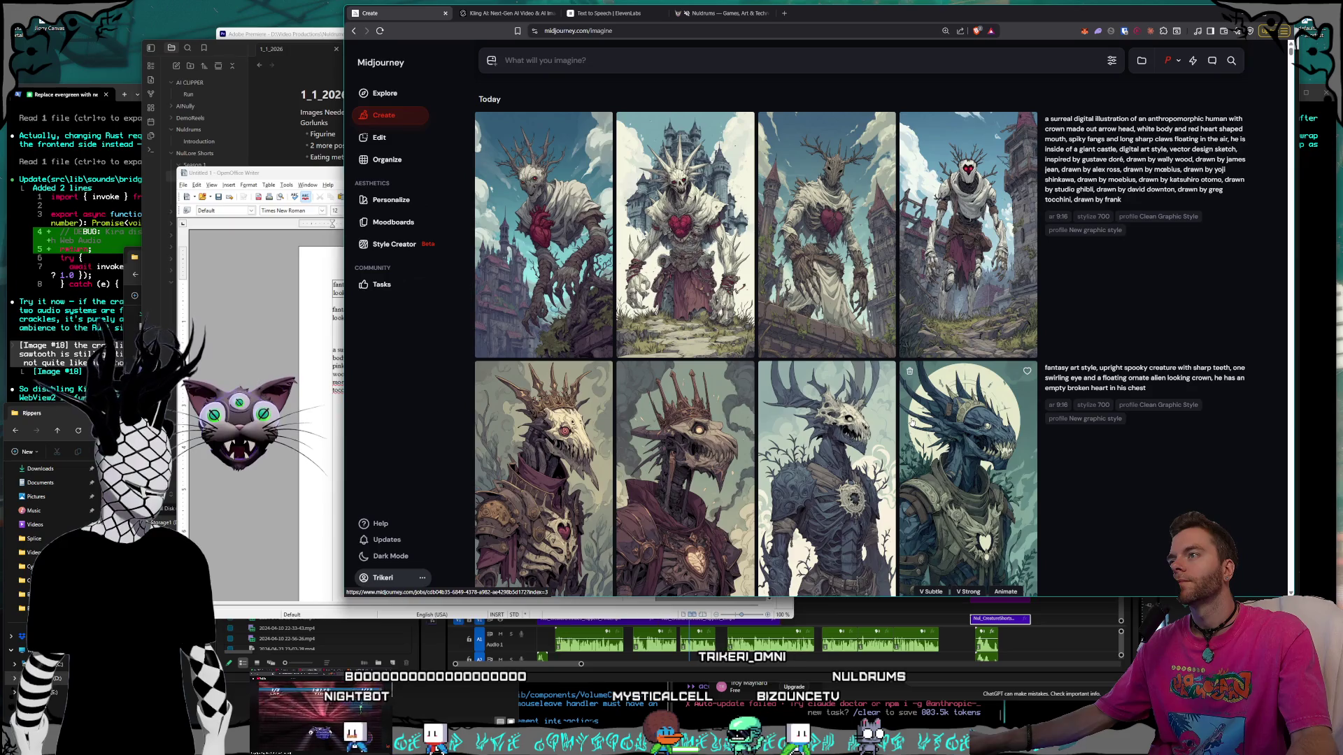
Reuse the spooky crowned creature prompt with the sketch image as Omni Reference and submit.
scroll(921, 418, "down", 4)
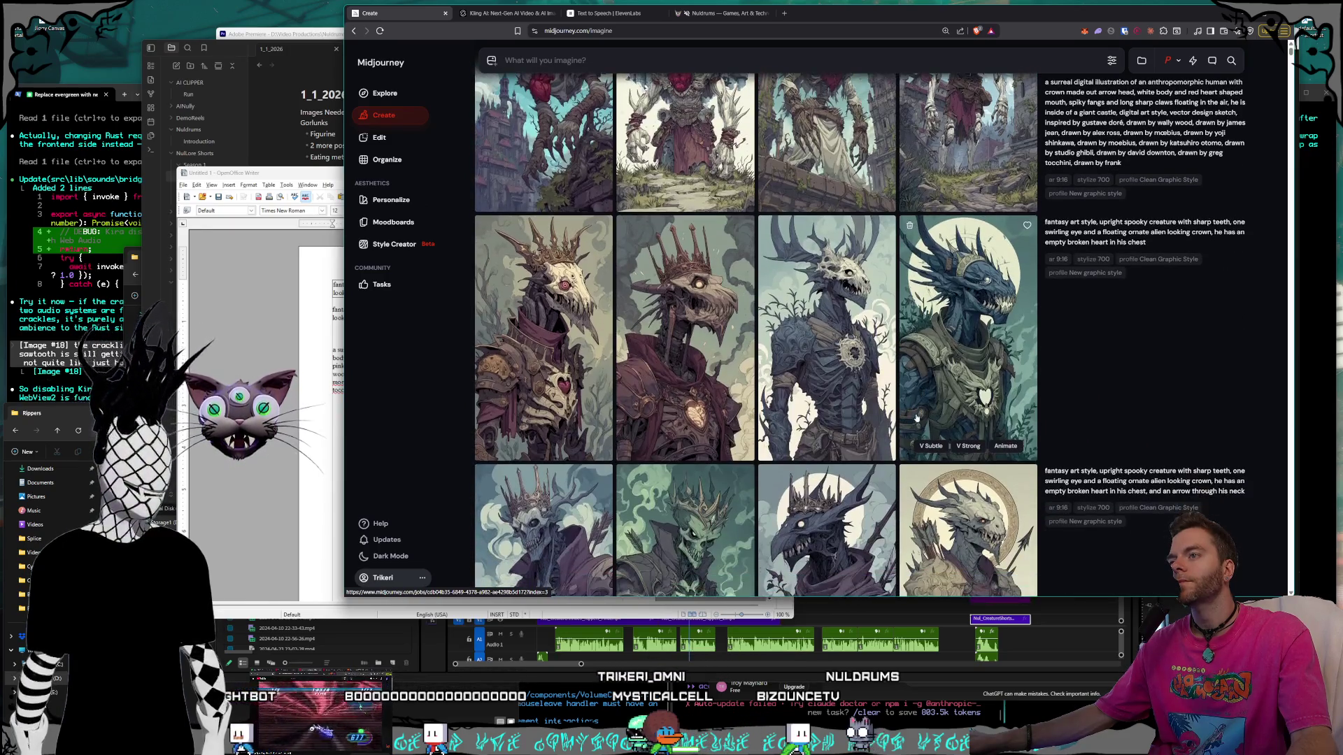
scroll(1035, 405, "up", 4)
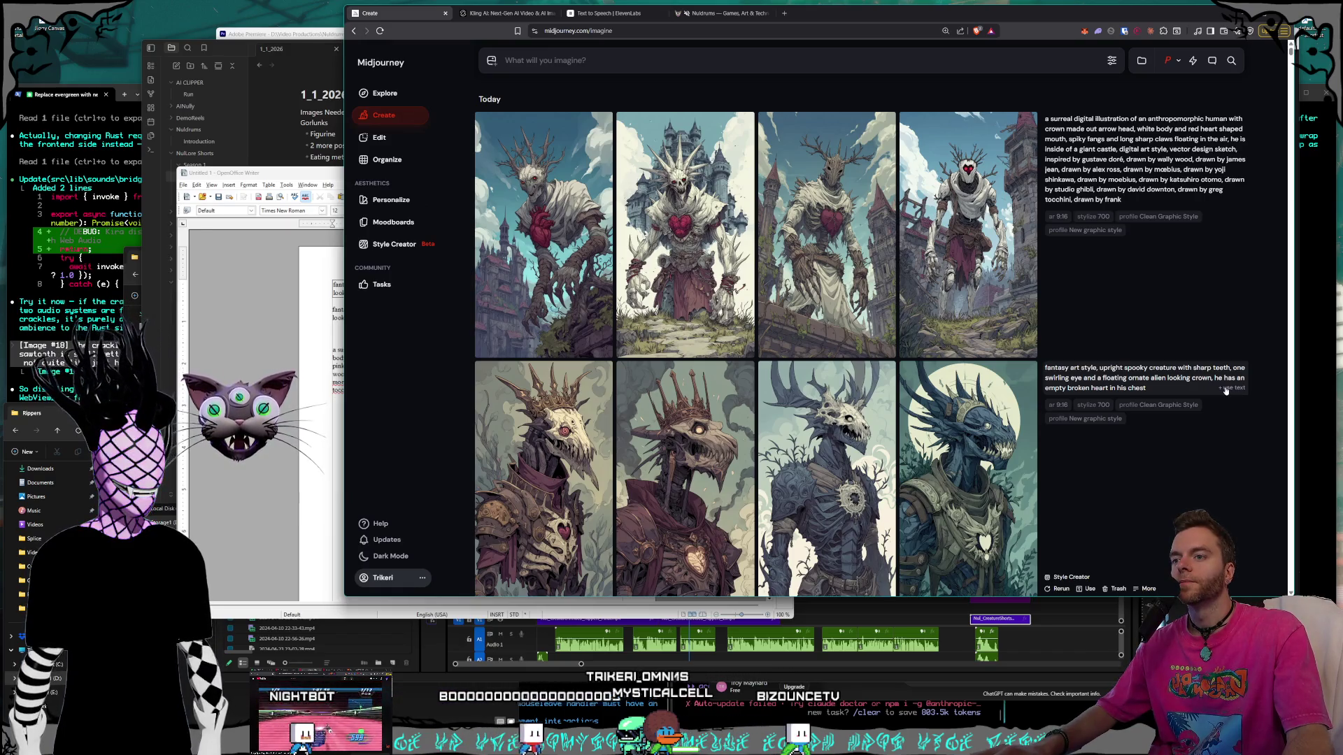
left_click(1225, 389)
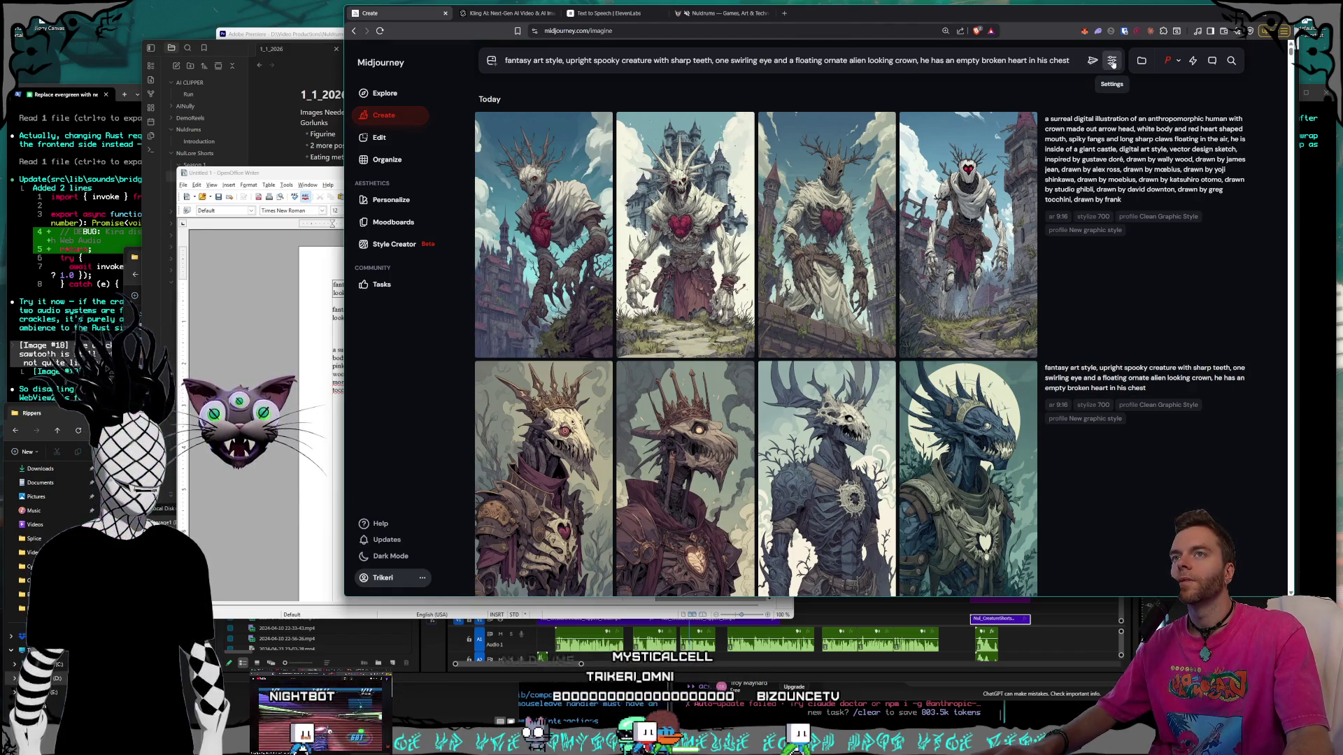
left_click(1111, 63)
left_click(491, 60)
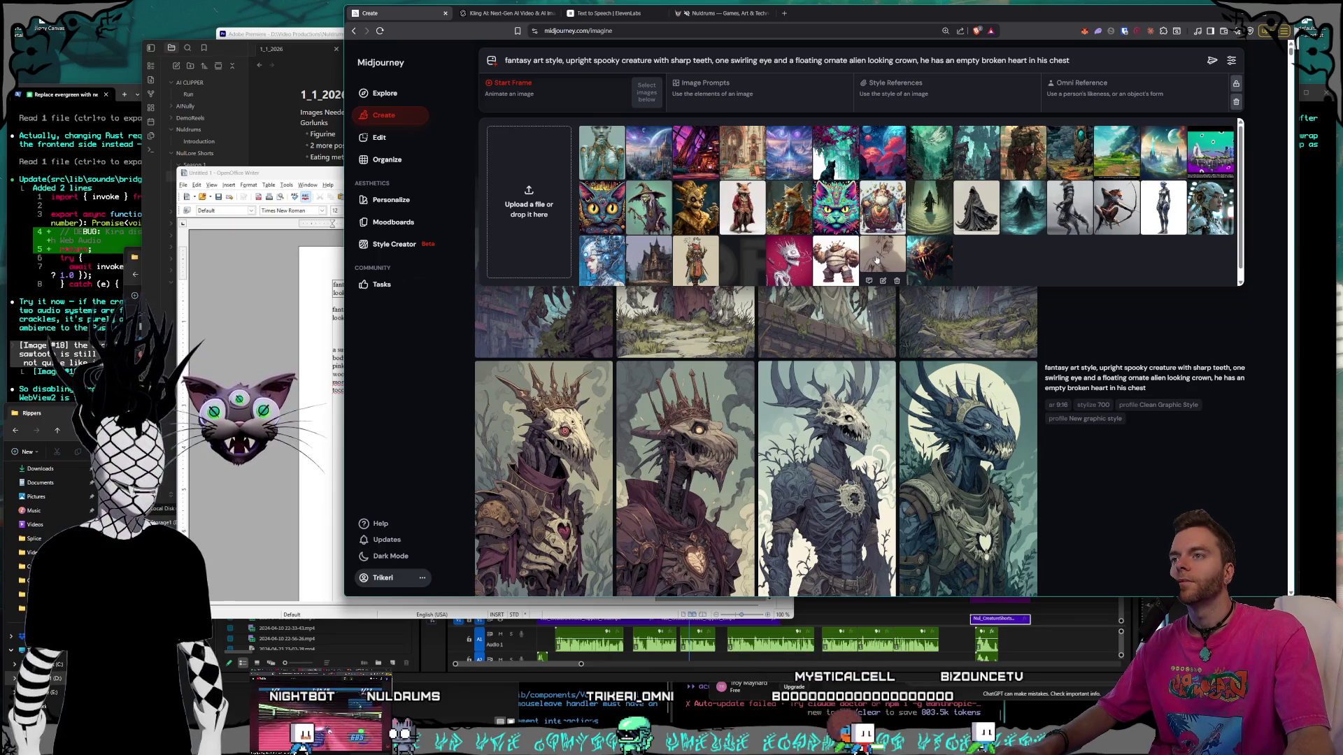
left_click_drag(877, 259, 1160, 114)
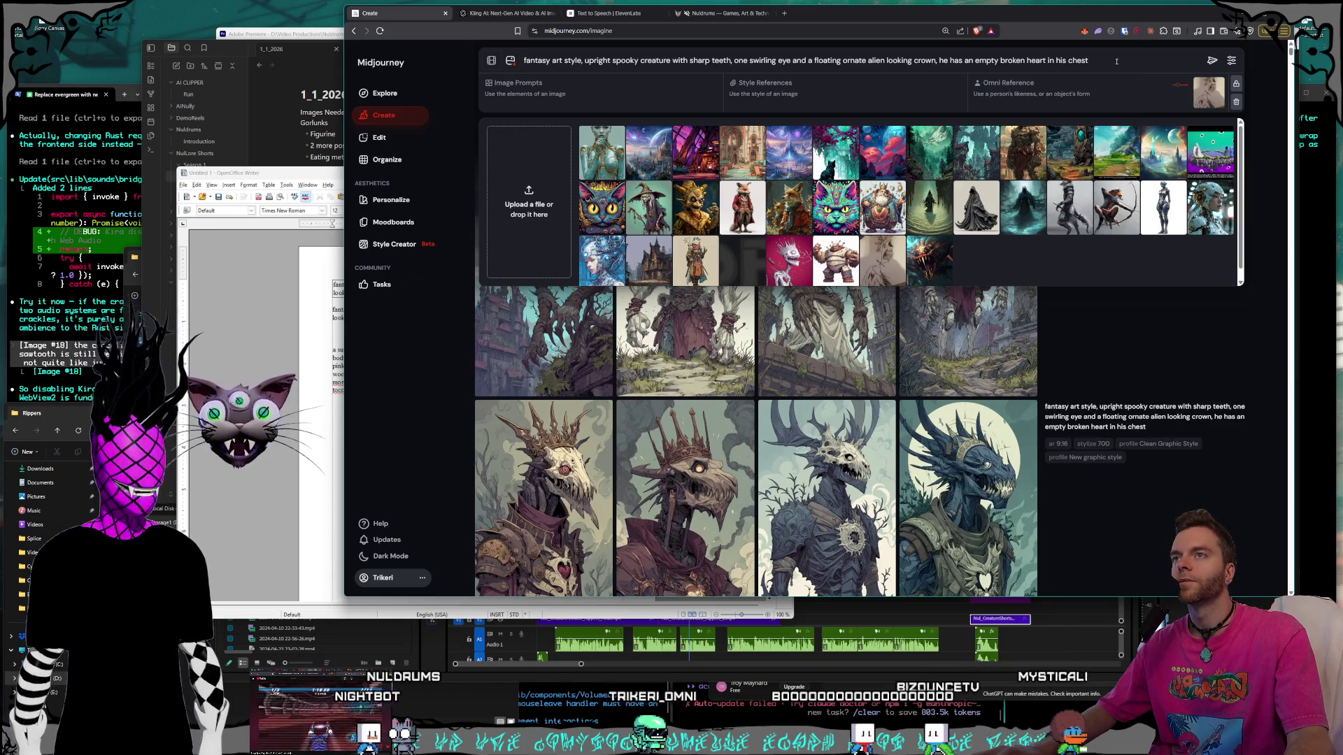
key("Return")
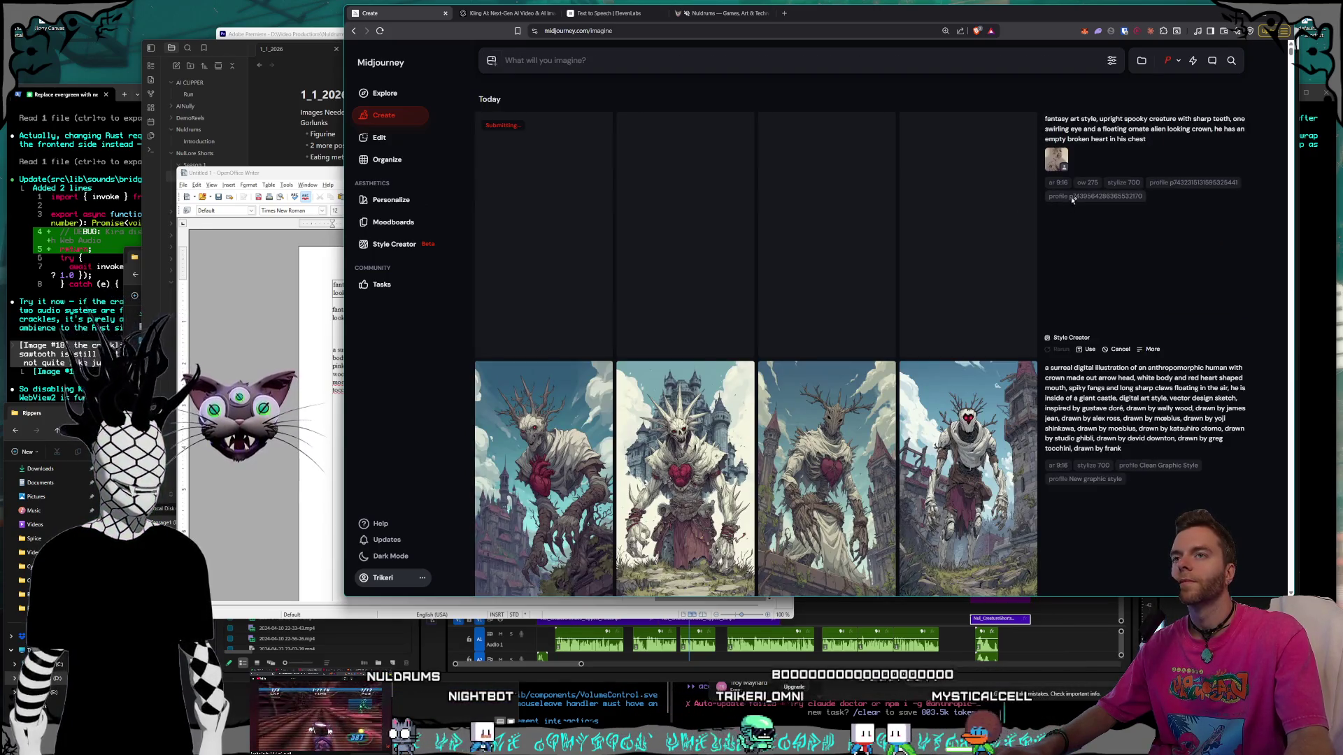
Rerun the prompt with the pink creature image as reference, then return to Today's feed.
left_click(1145, 128)
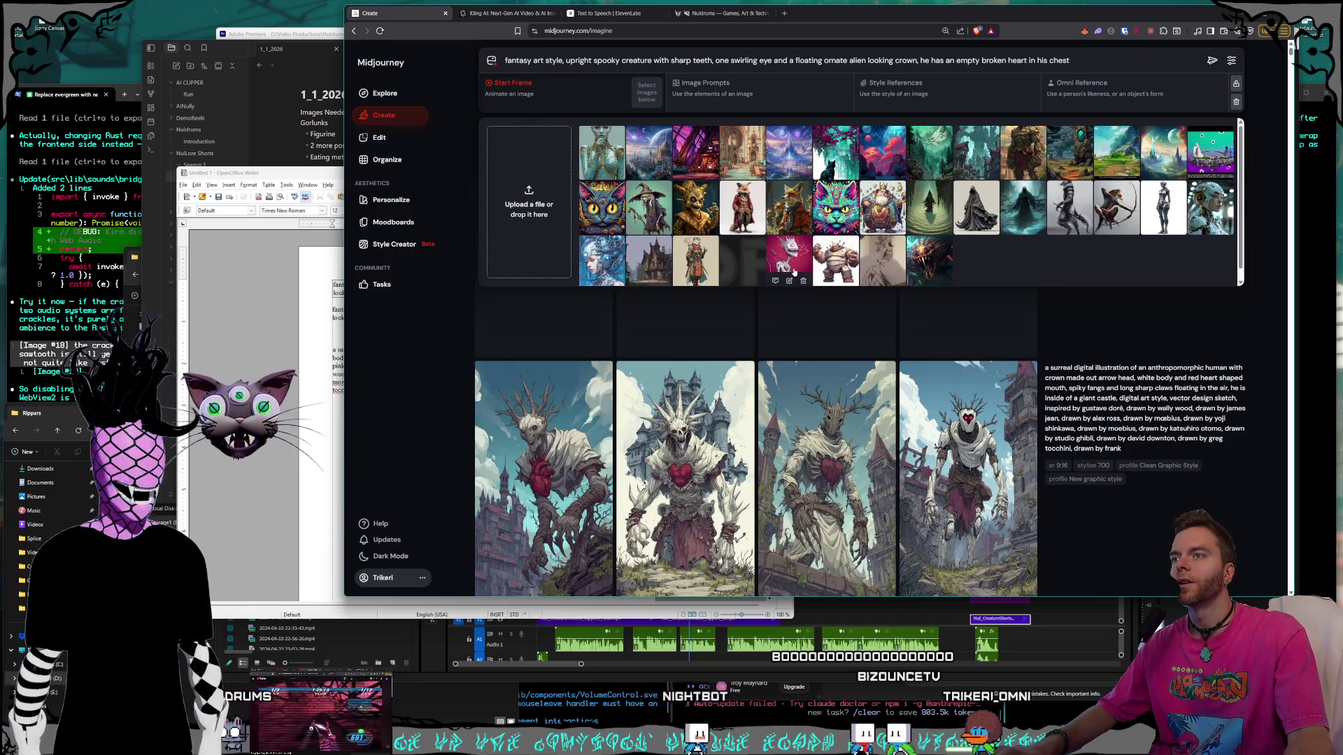
left_click(789, 262)
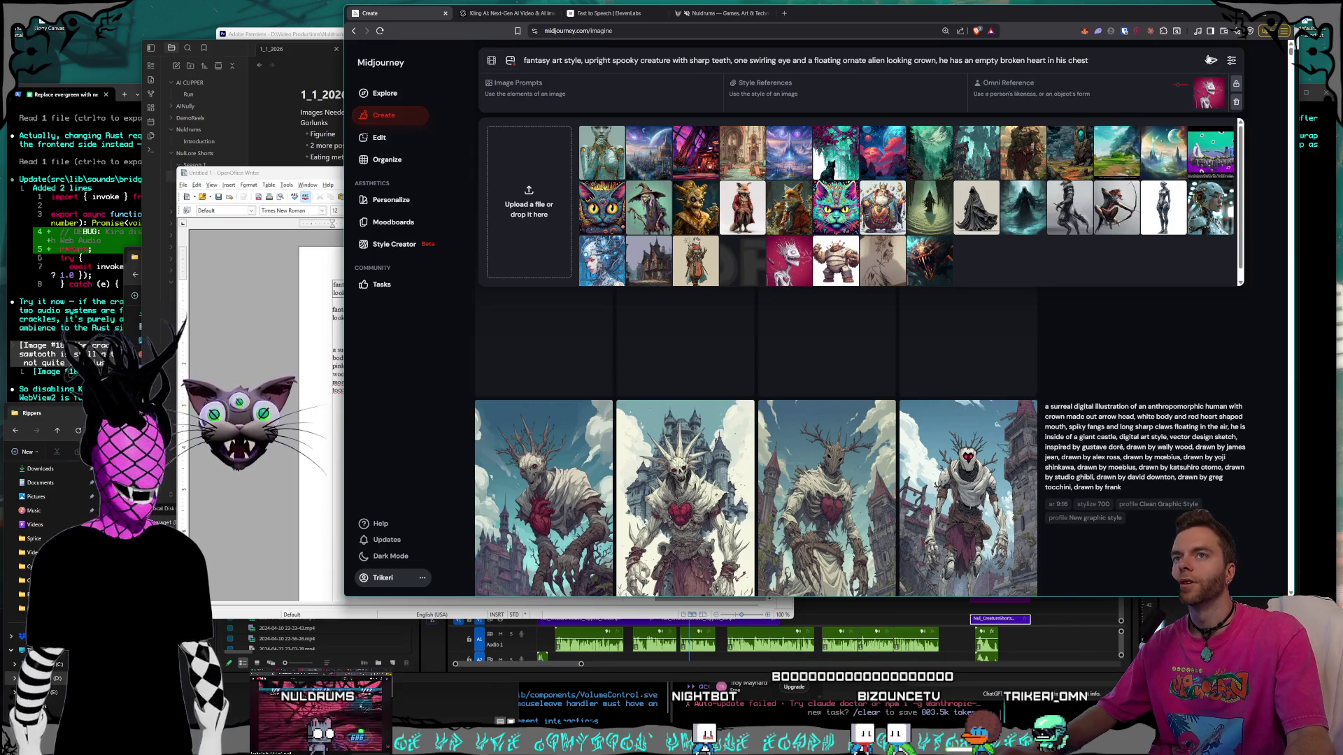
key("Return")
scroll(1145, 177, "down", 5)
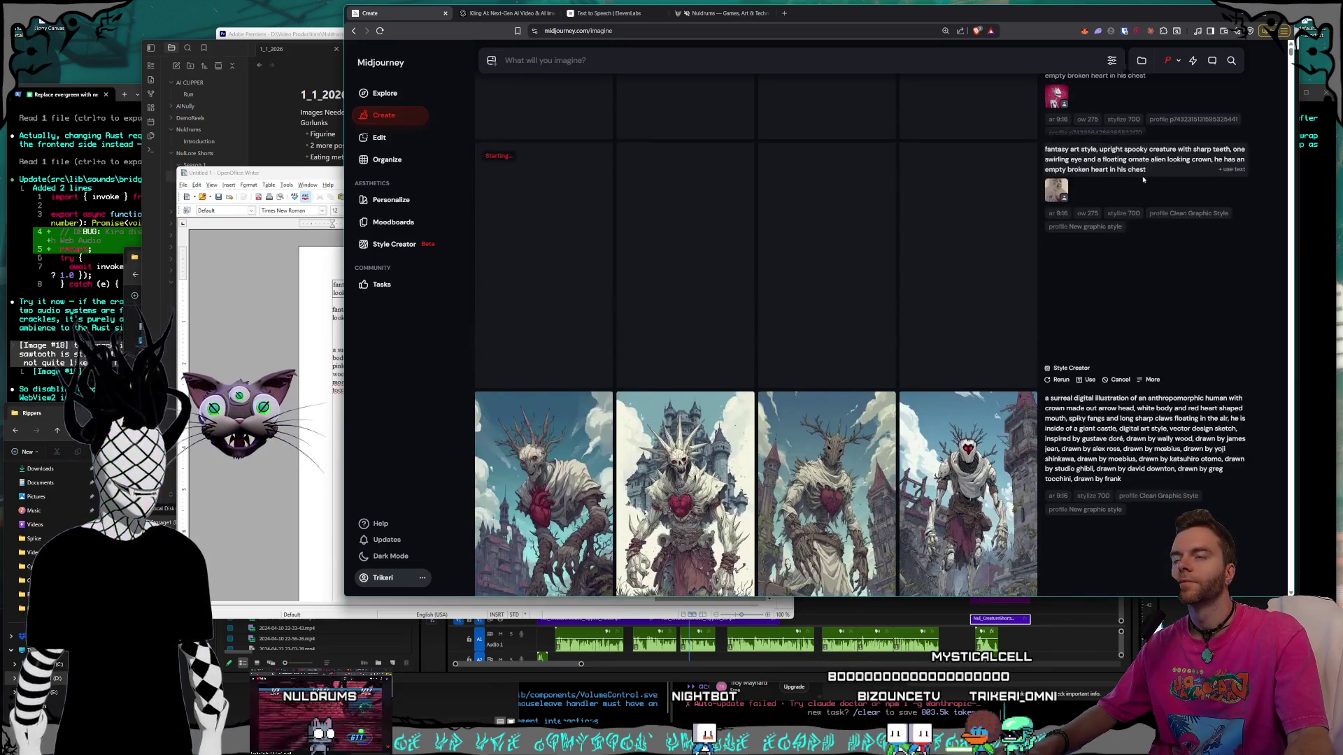
scroll(1139, 184, "down", 5)
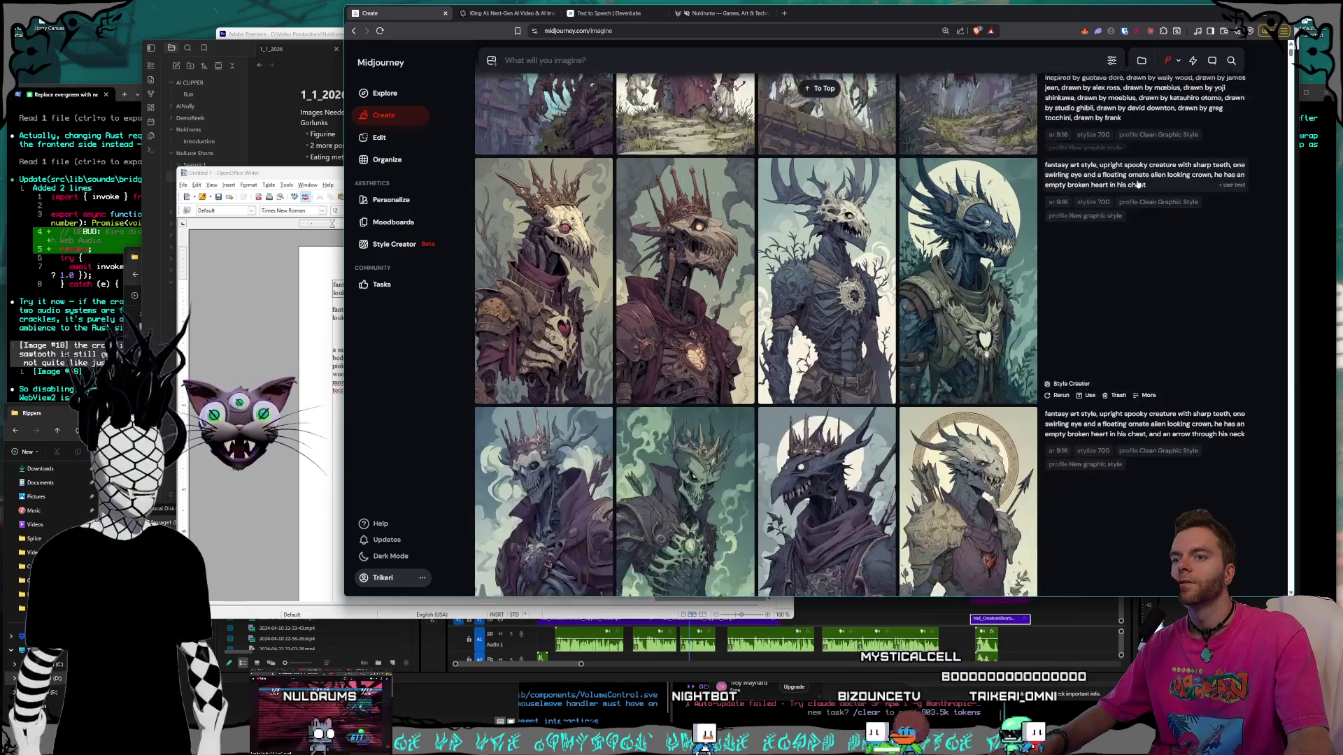
scroll(1136, 185, "down", 2)
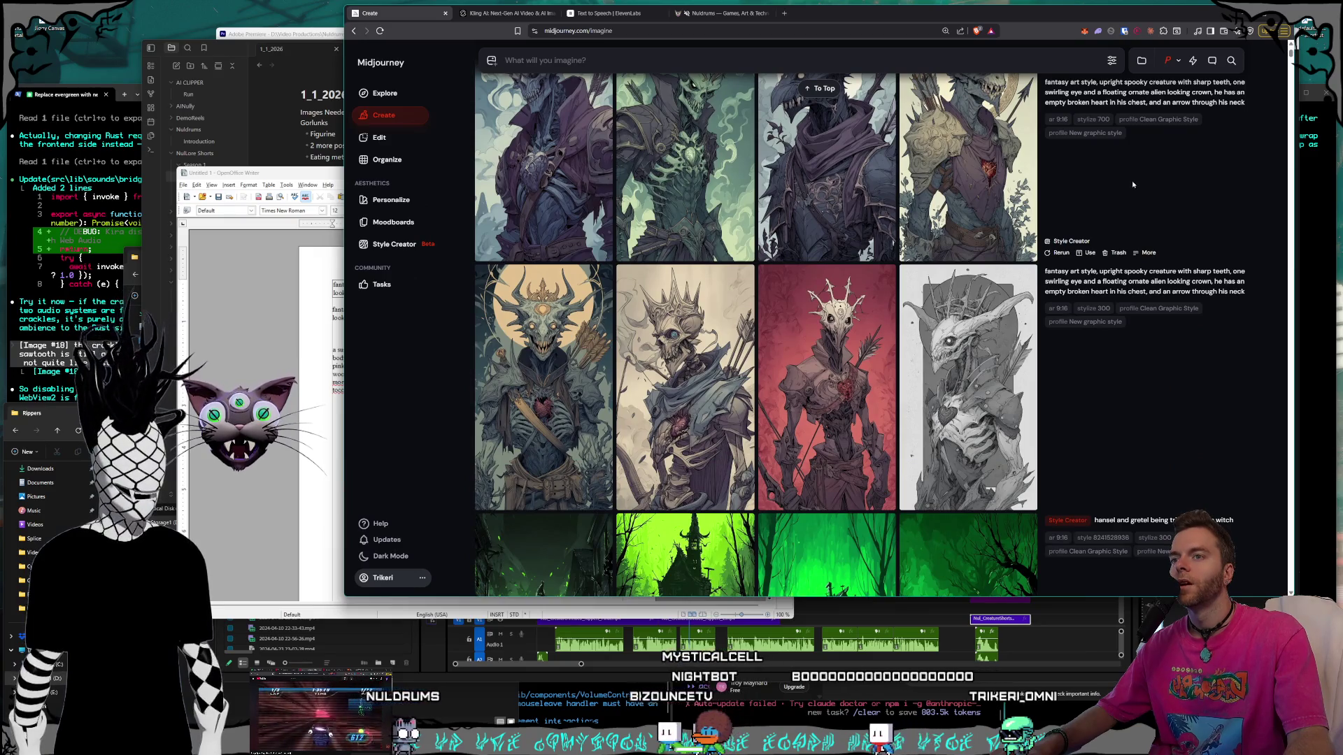
scroll(1127, 183, "up", 1)
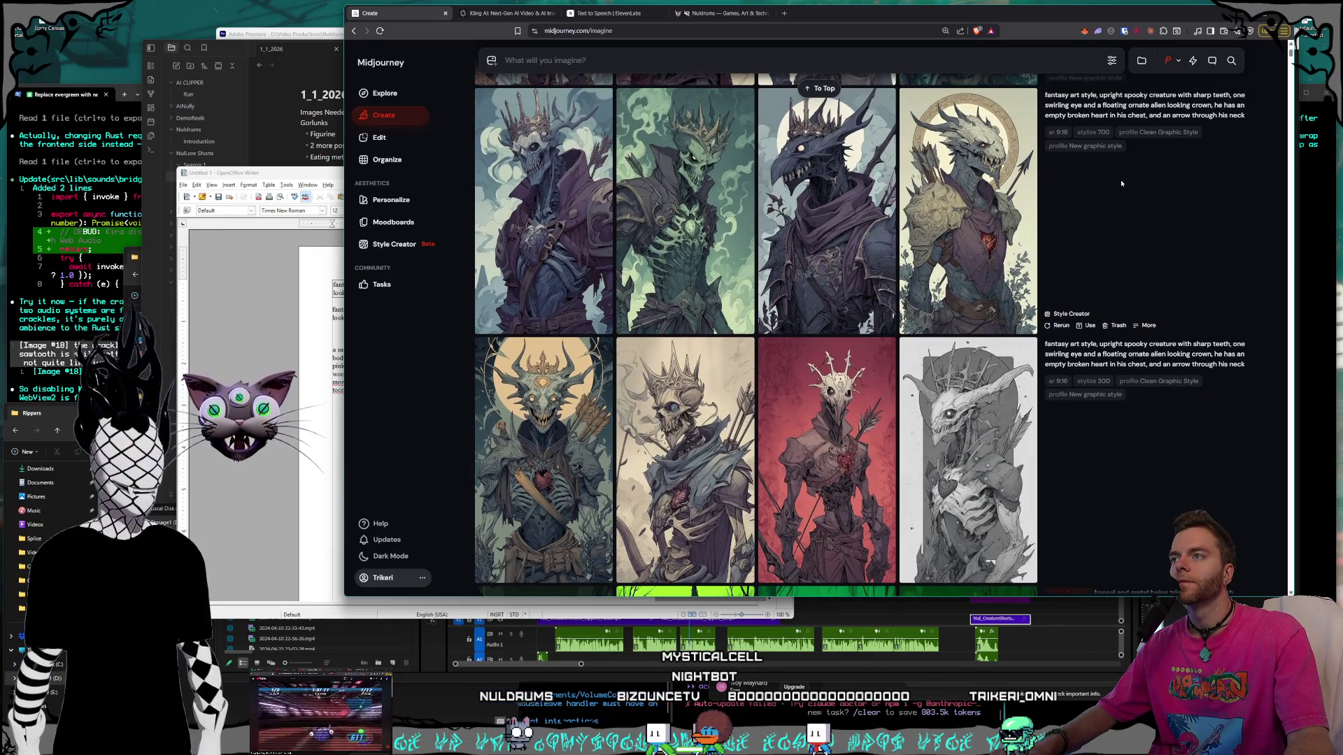
scroll(1119, 183, "up", 10)
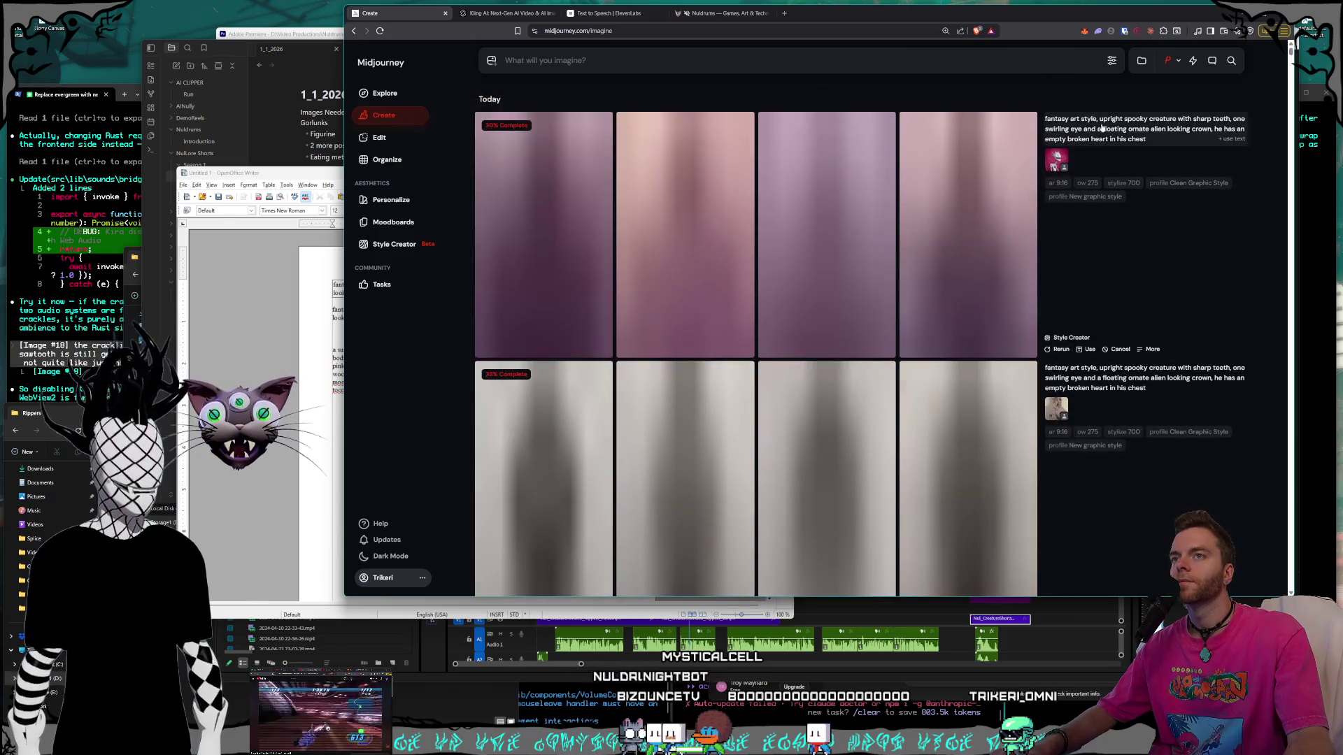
left_click(1111, 61)
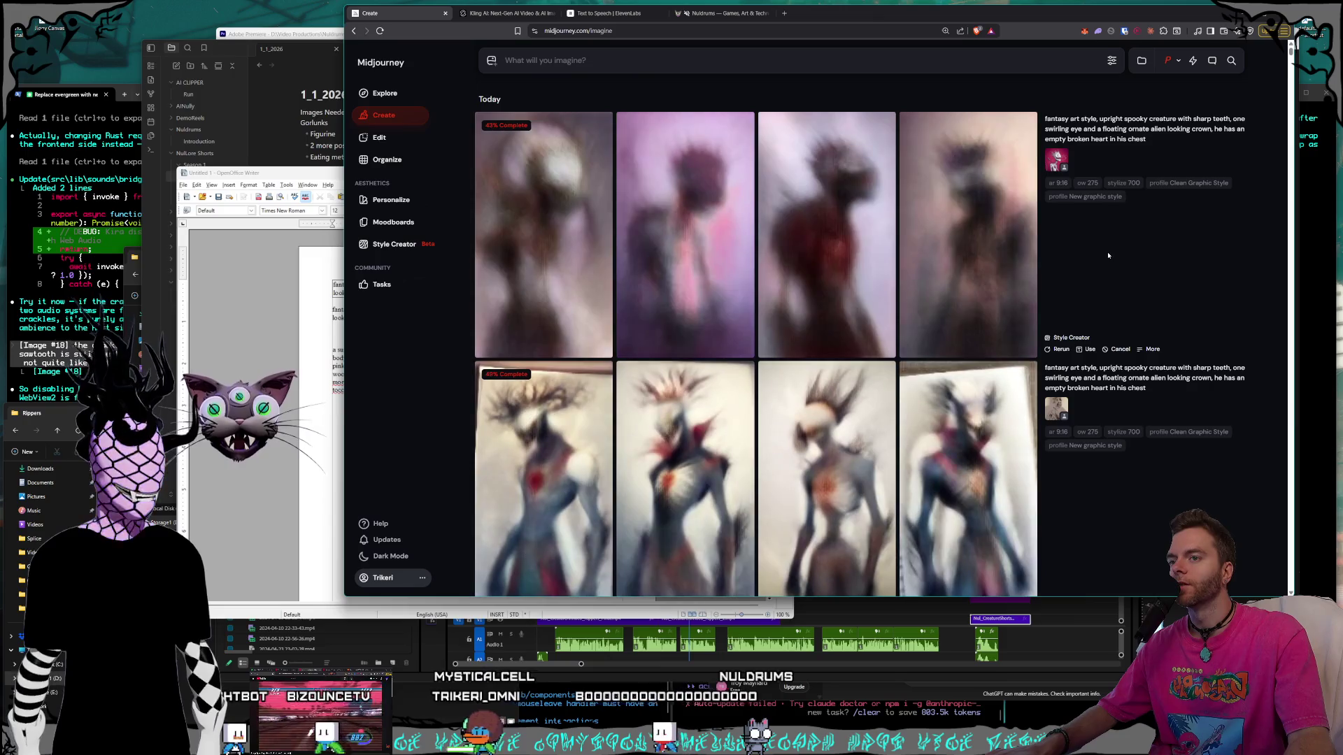
Watch both renders finish, then view the pale red-eyed crowned creature at full size.
scroll(1107, 255, "down", 1)
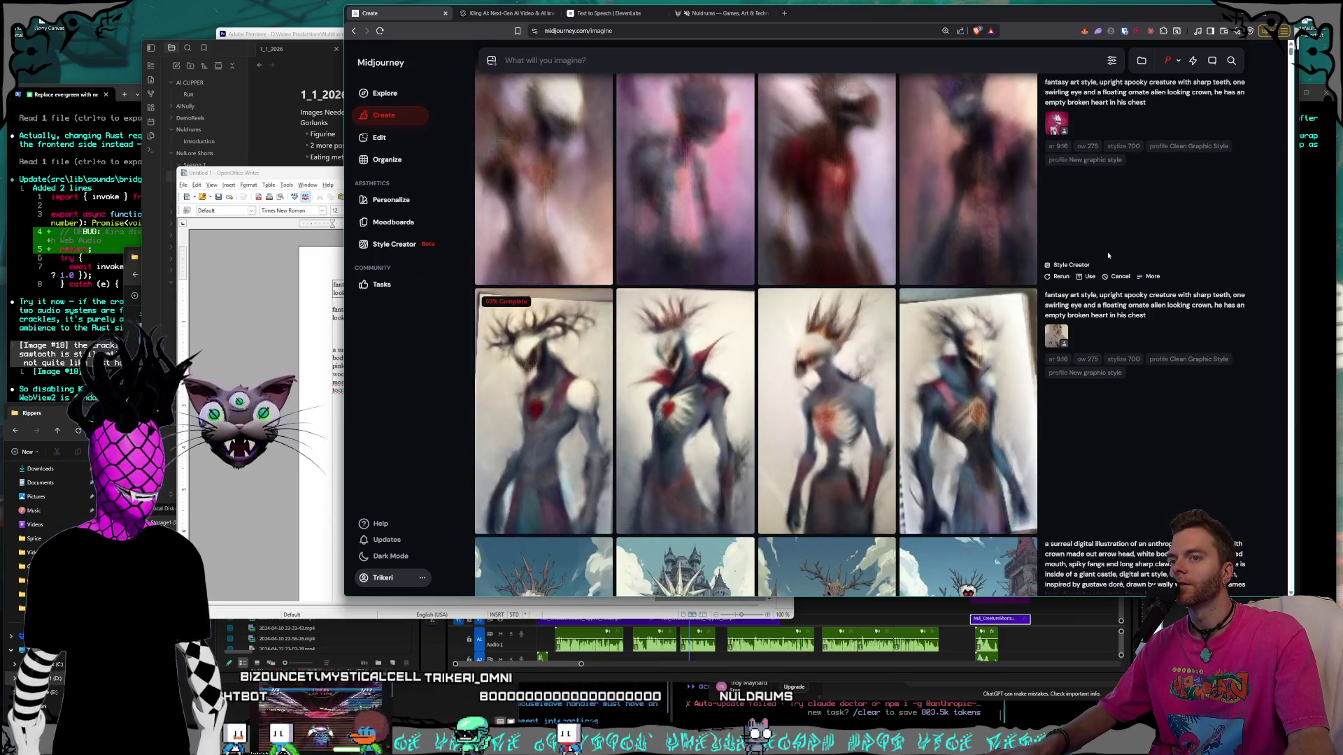
scroll(1108, 255, "up", 1)
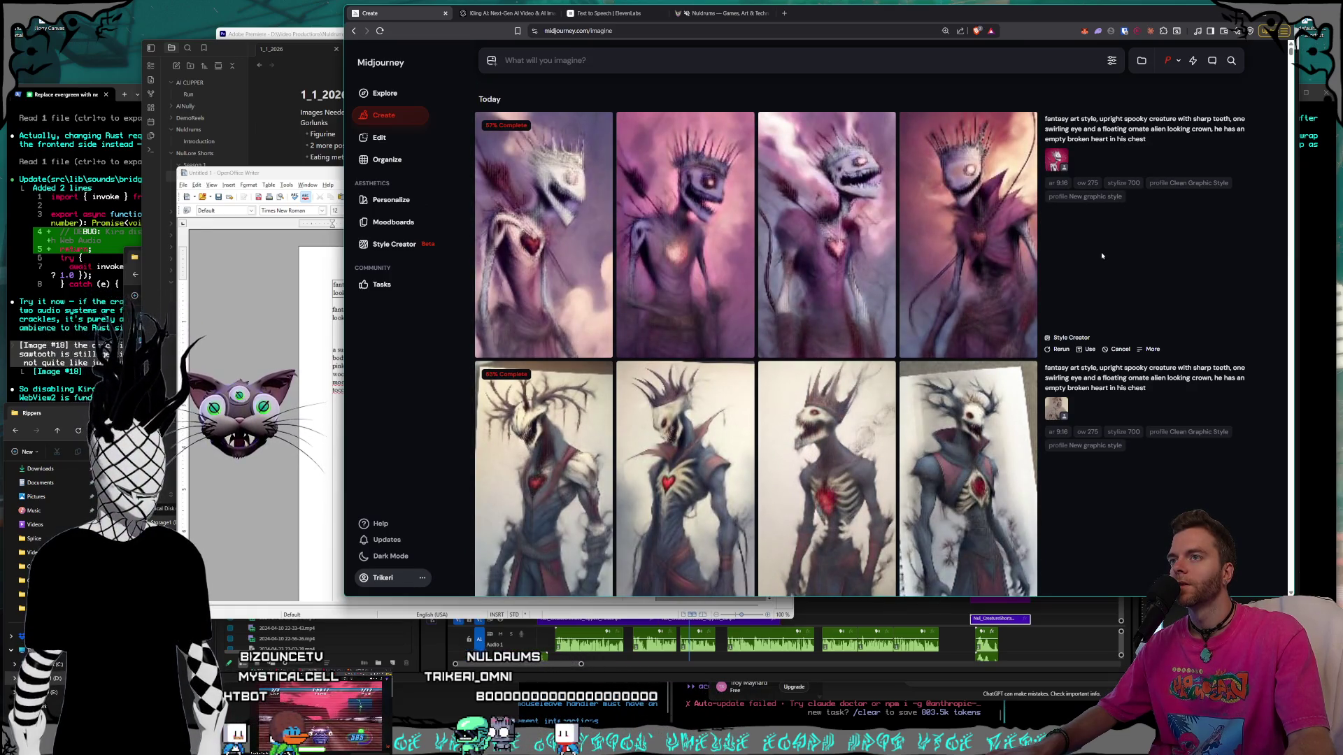
scroll(1101, 253, "down", 2)
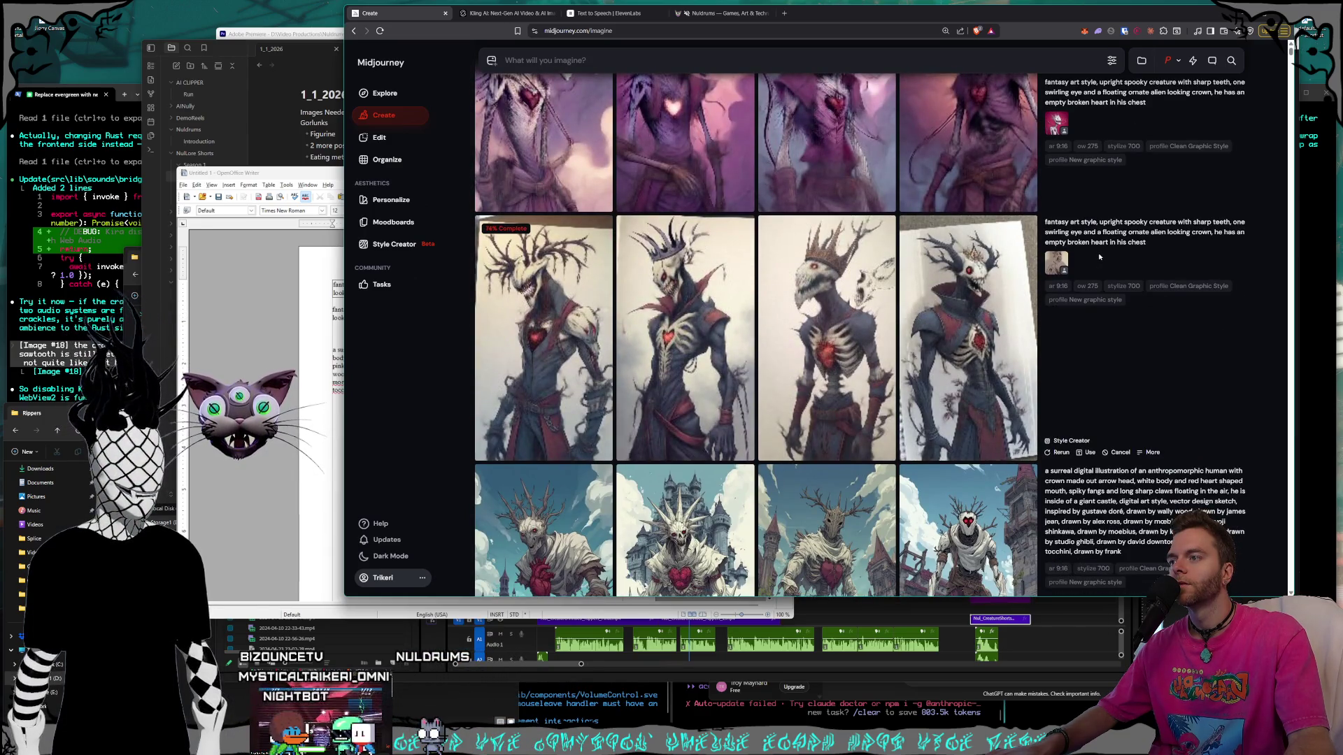
scroll(1098, 253, "down", 2)
scroll(1085, 255, "up", 4)
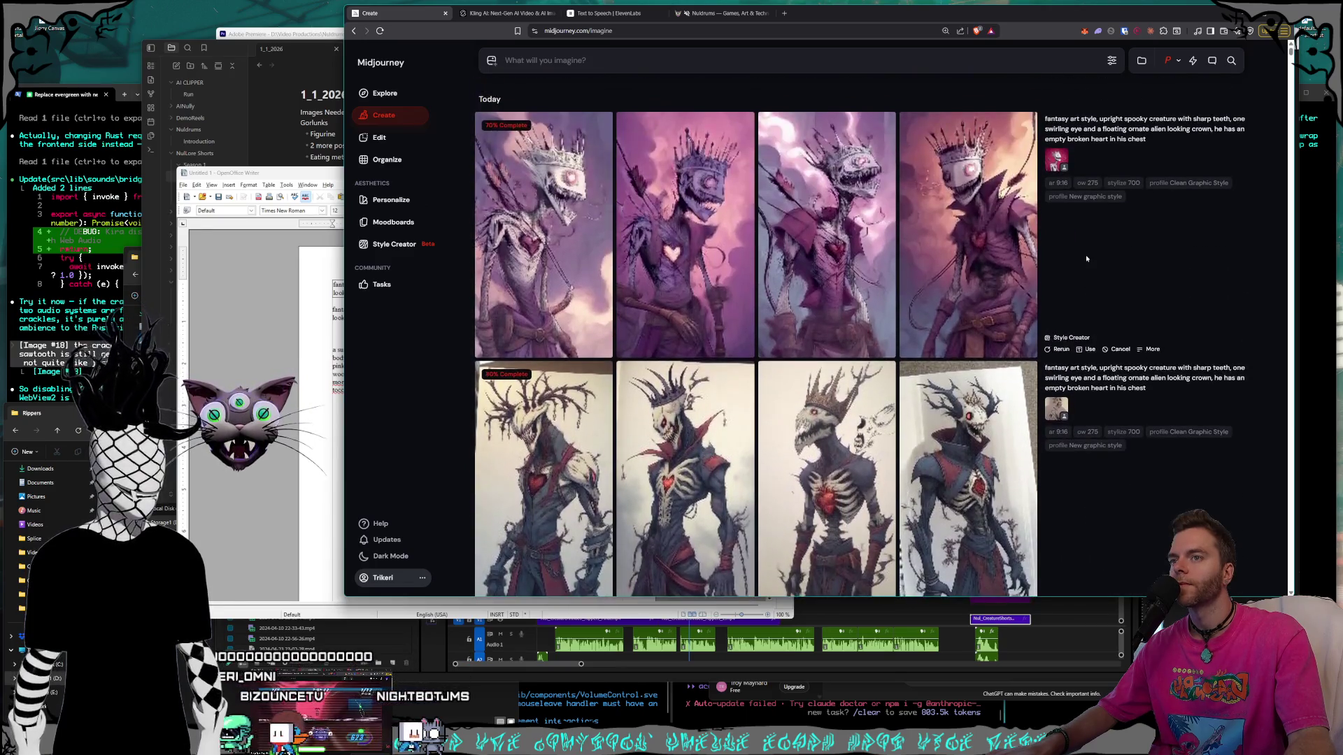
scroll(1085, 255, "down", 1)
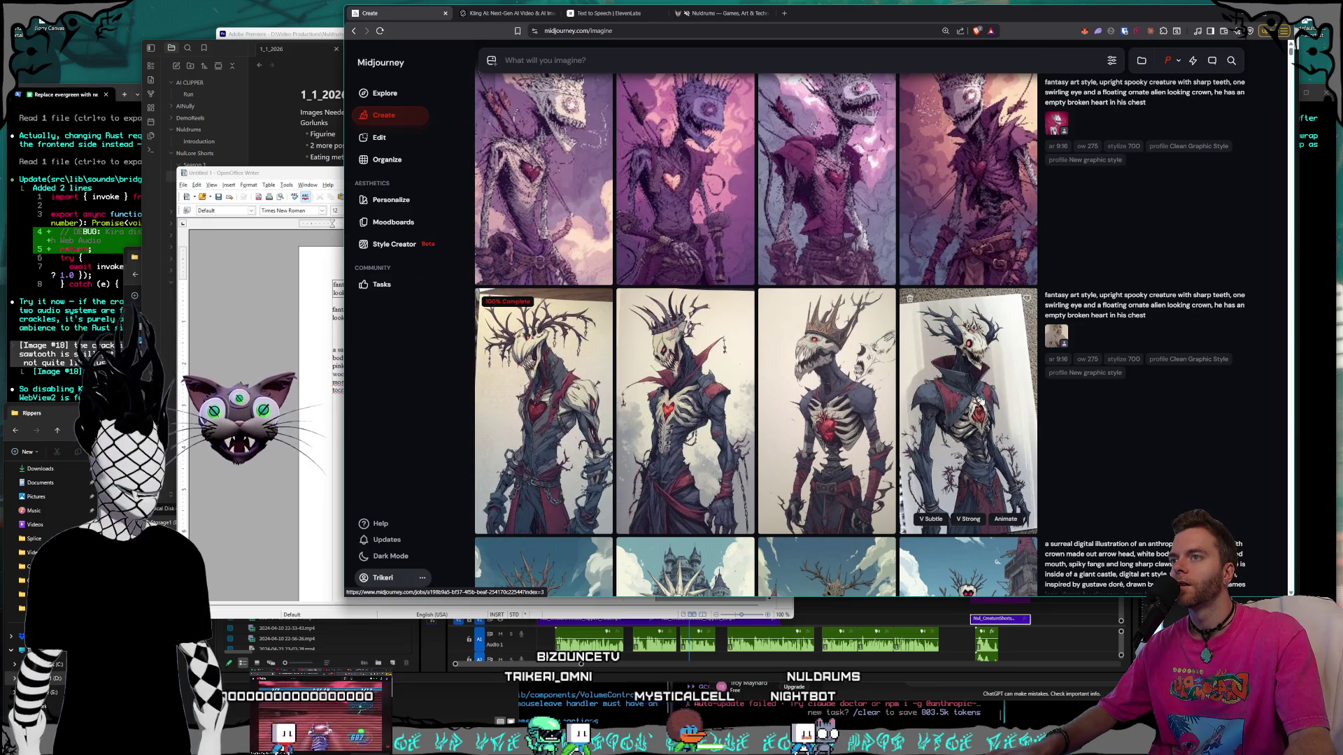
left_click(994, 397)
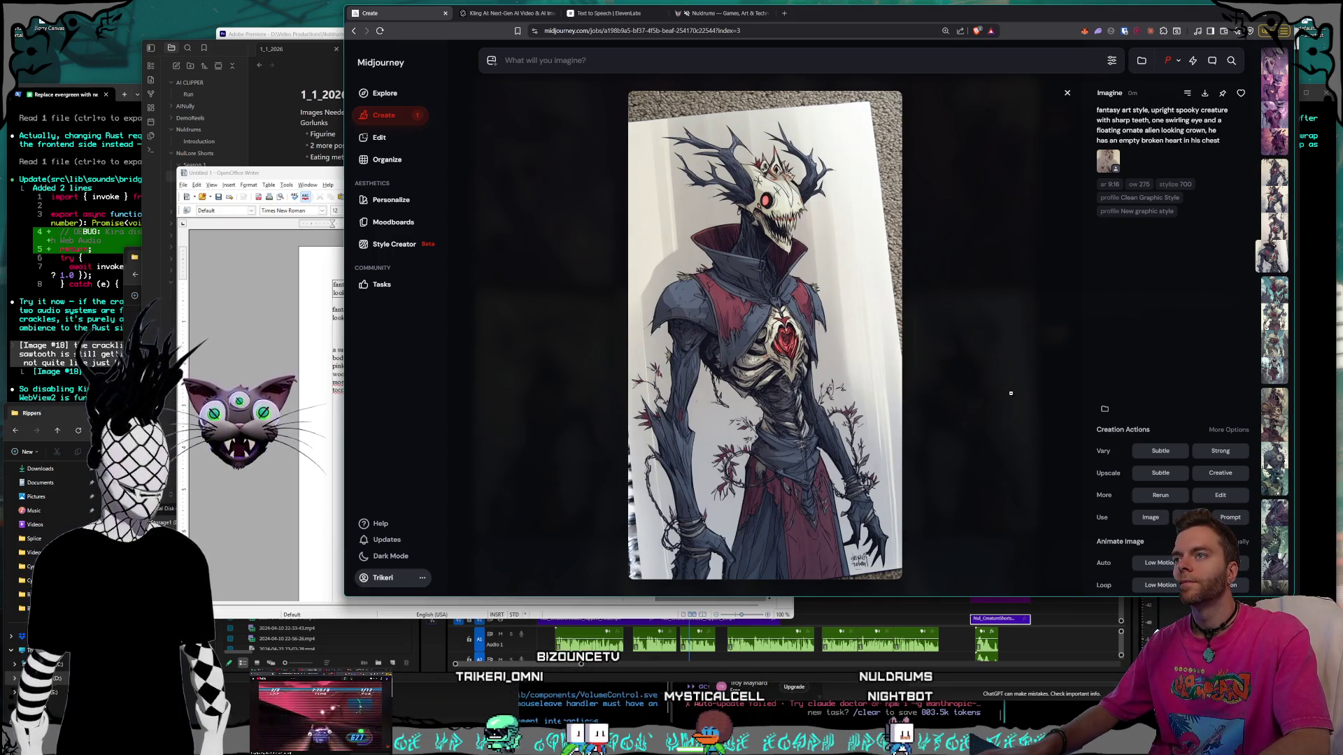
key("Left")
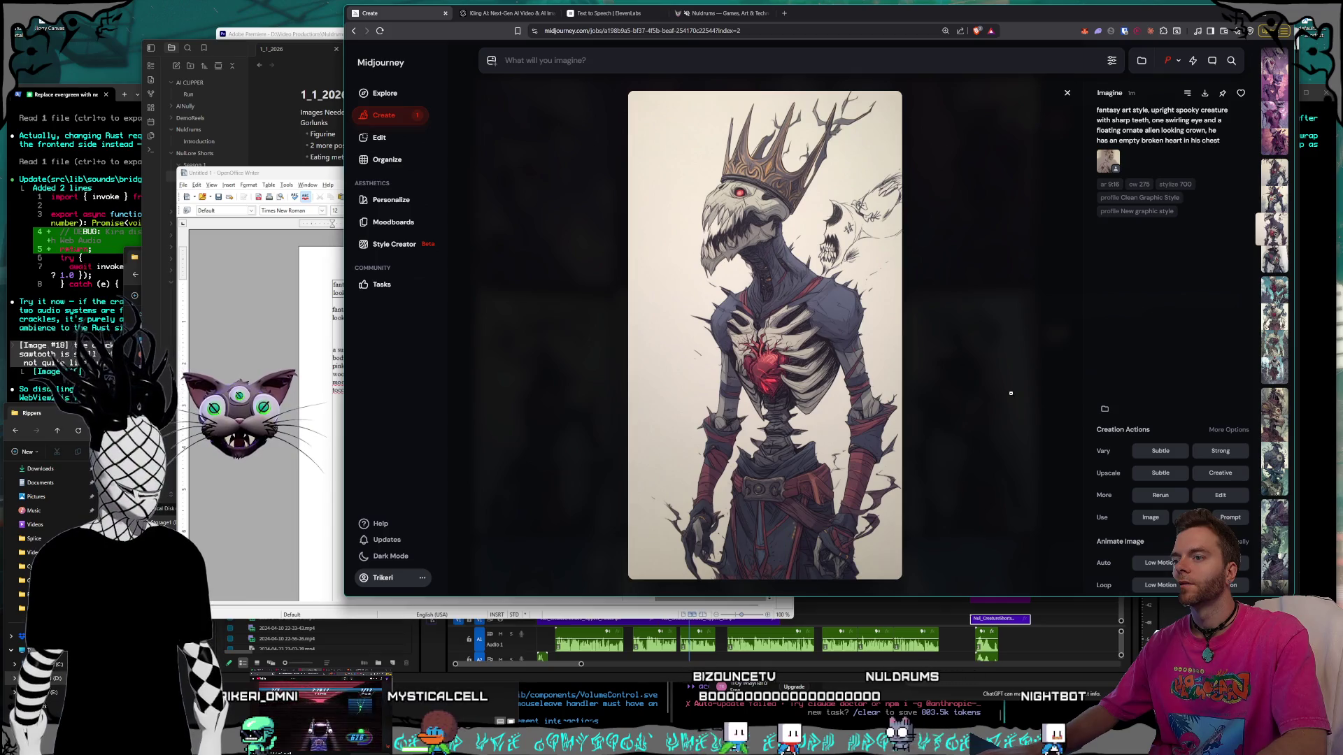
key("Left")
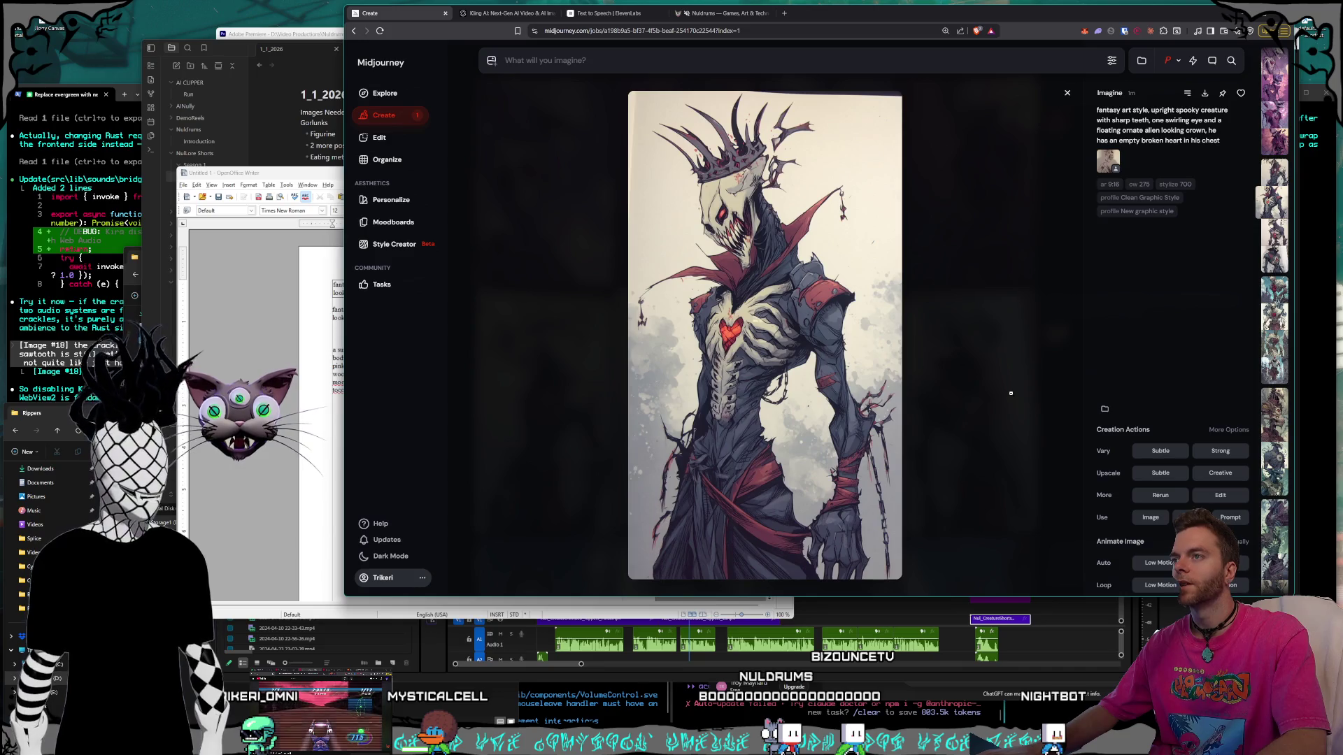
key("Left")
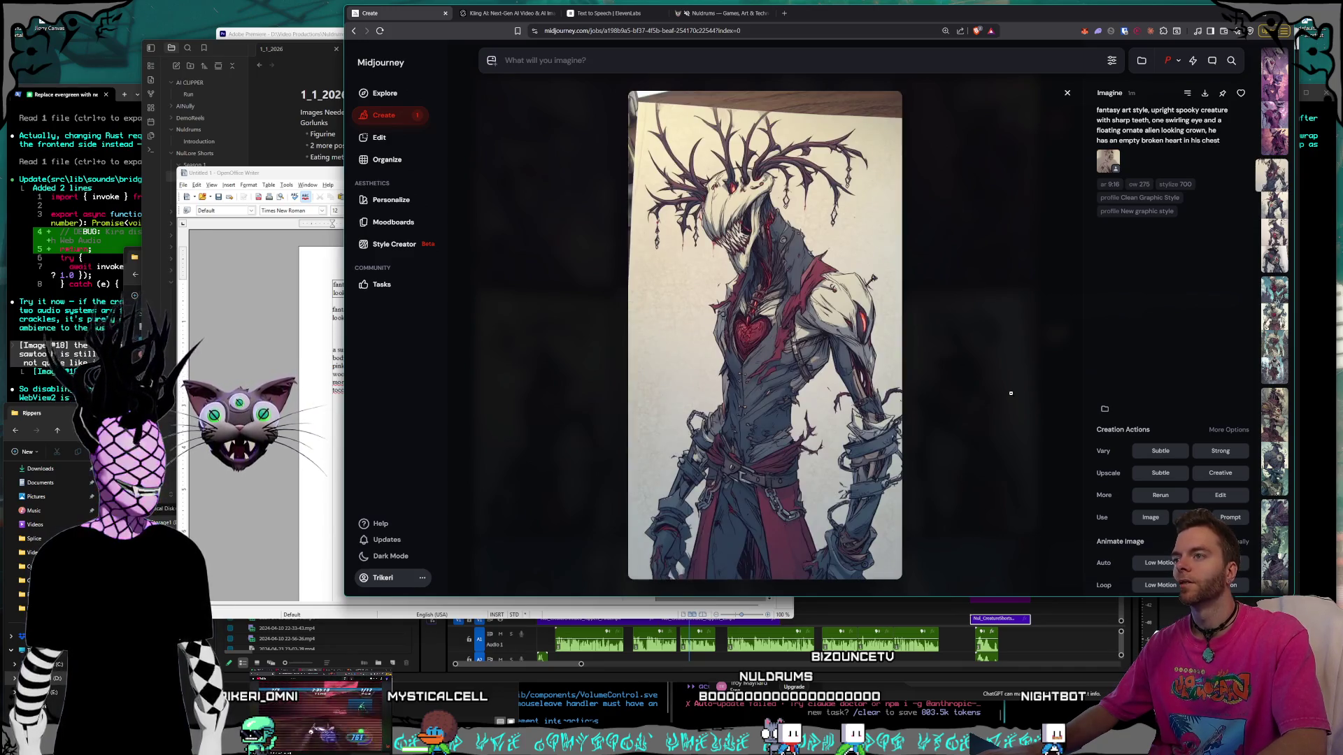
key("Left")
key("Left")
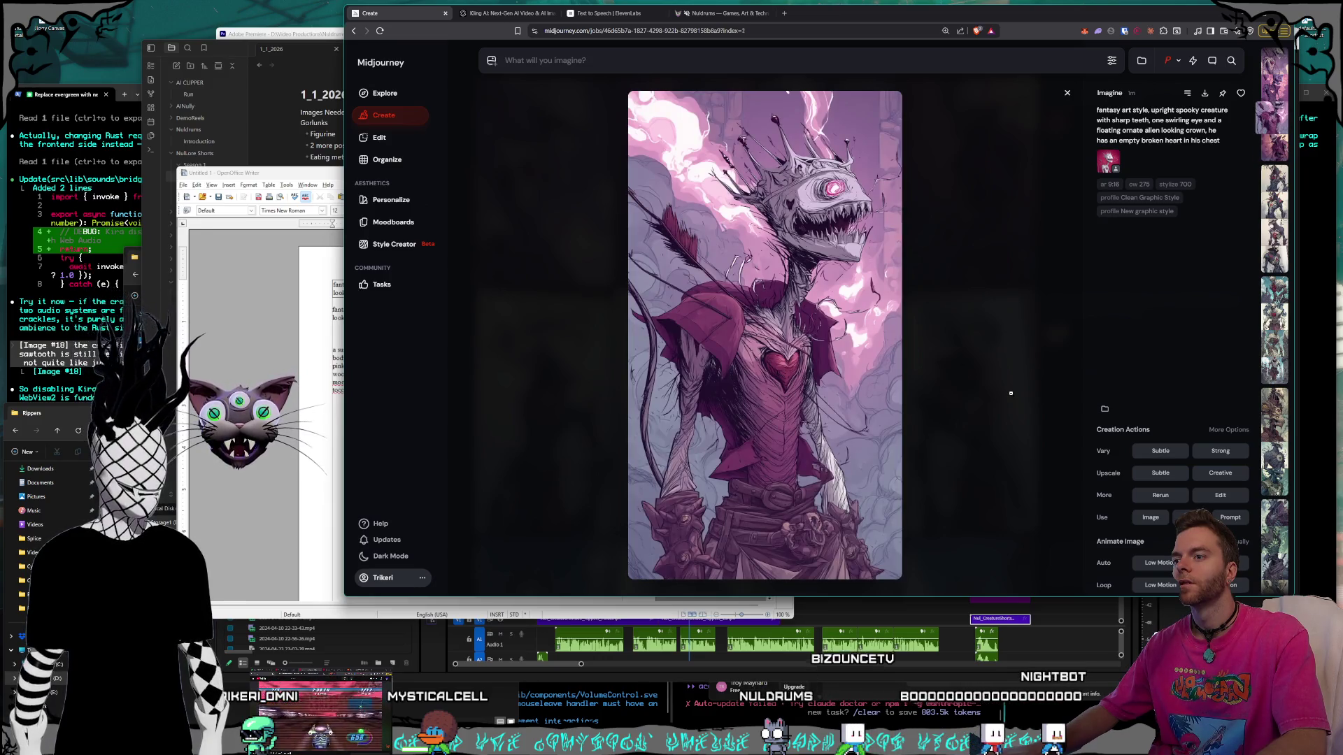
key("Left")
key("Right")
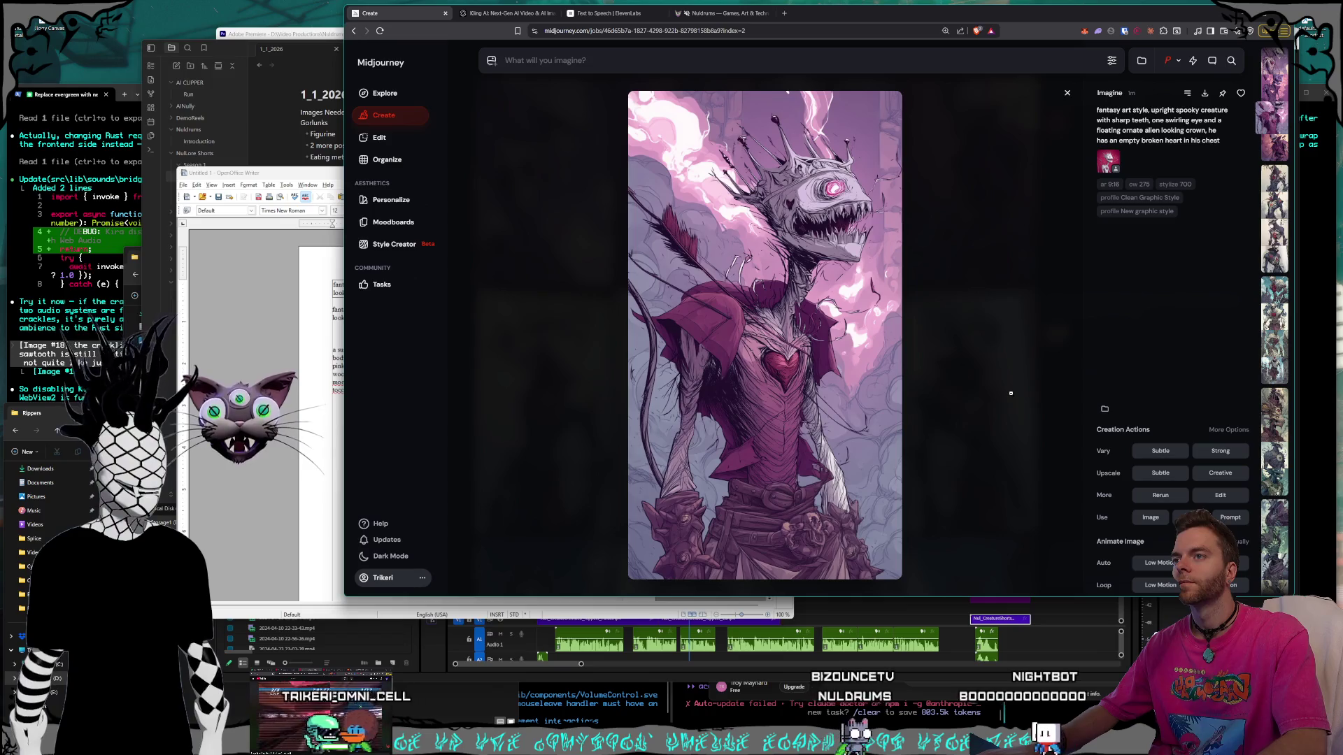
key("Escape")
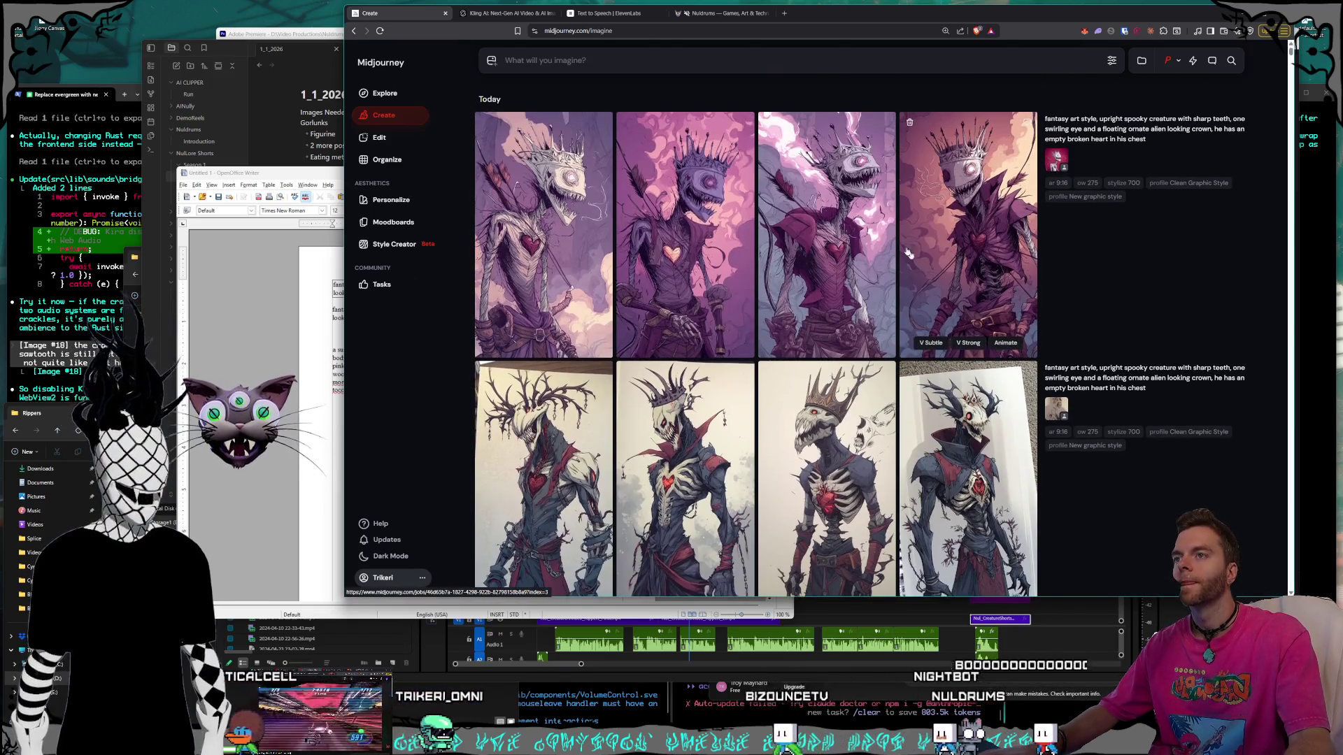
Attach a library creature image as Omni Reference, then launch the Style Creator with the prompt.
left_click(1111, 60)
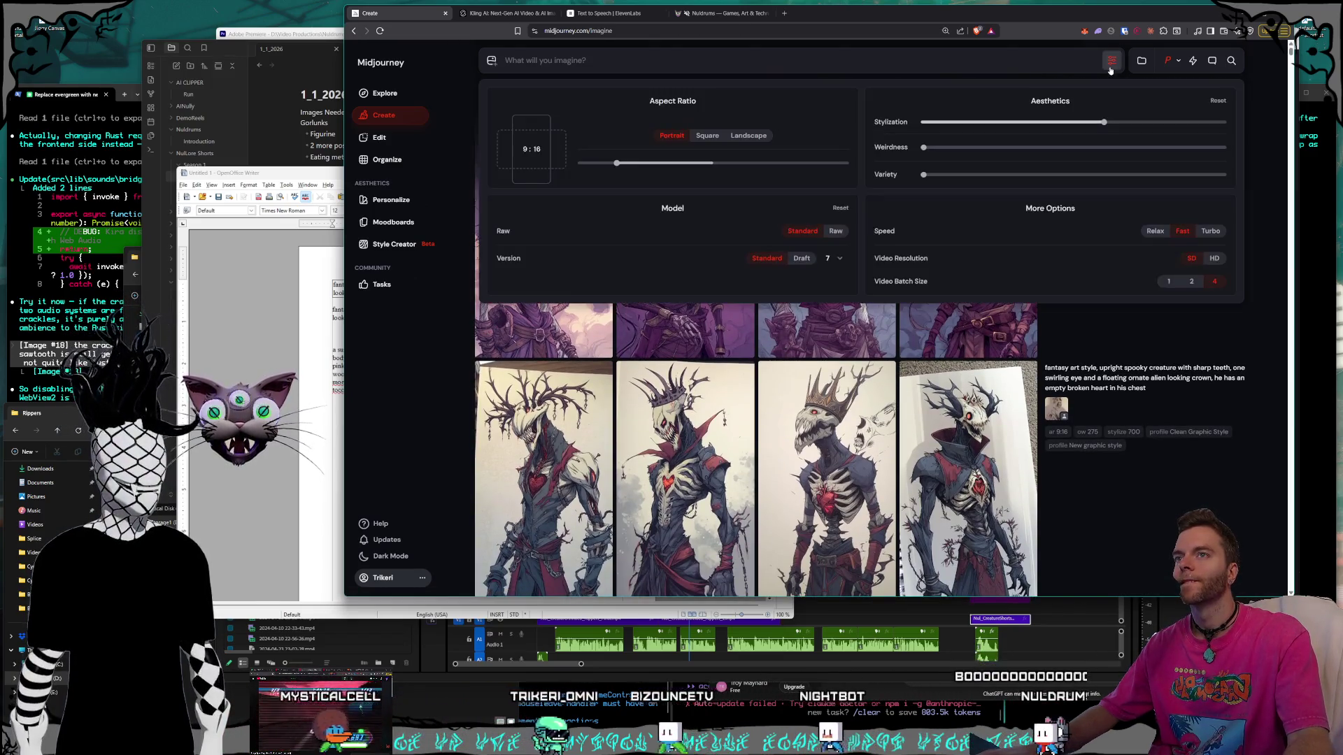
left_click(492, 68)
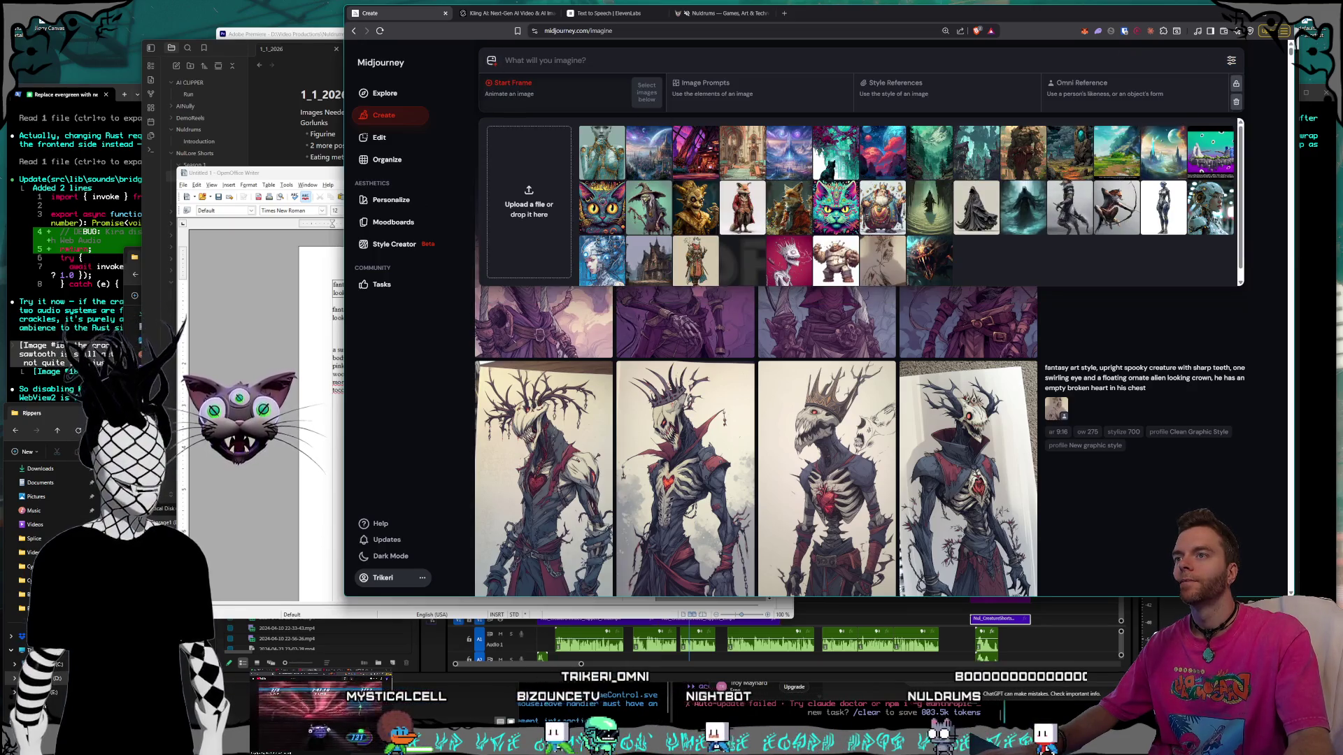
left_click_drag(789, 260, 1119, 105)
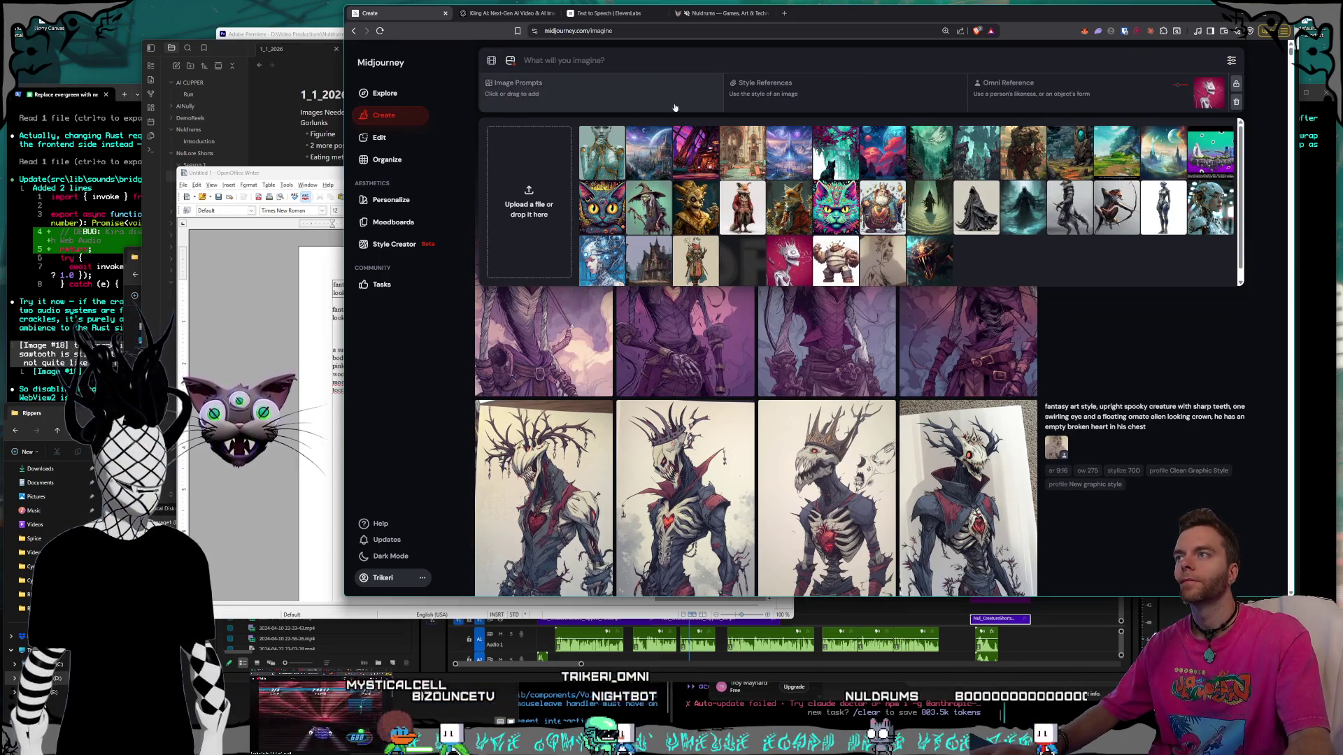
left_click(1173, 350)
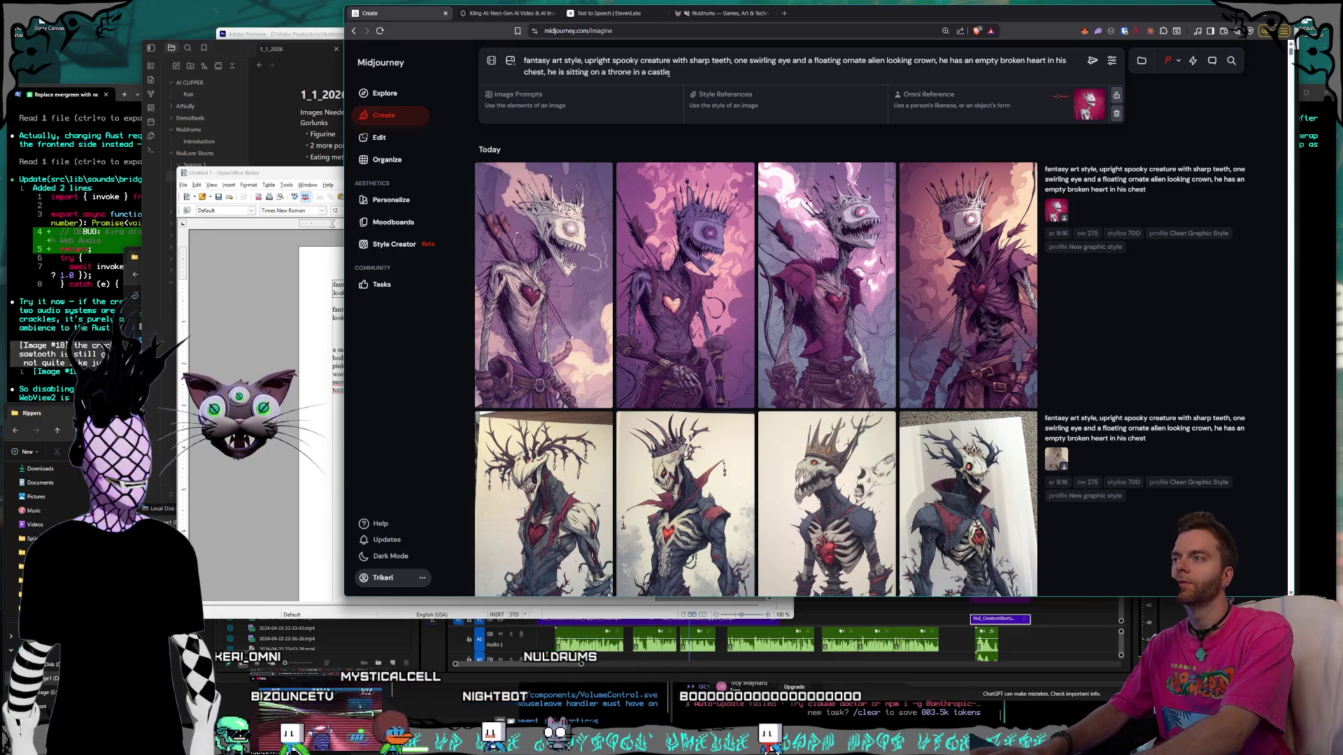
left_click(393, 244)
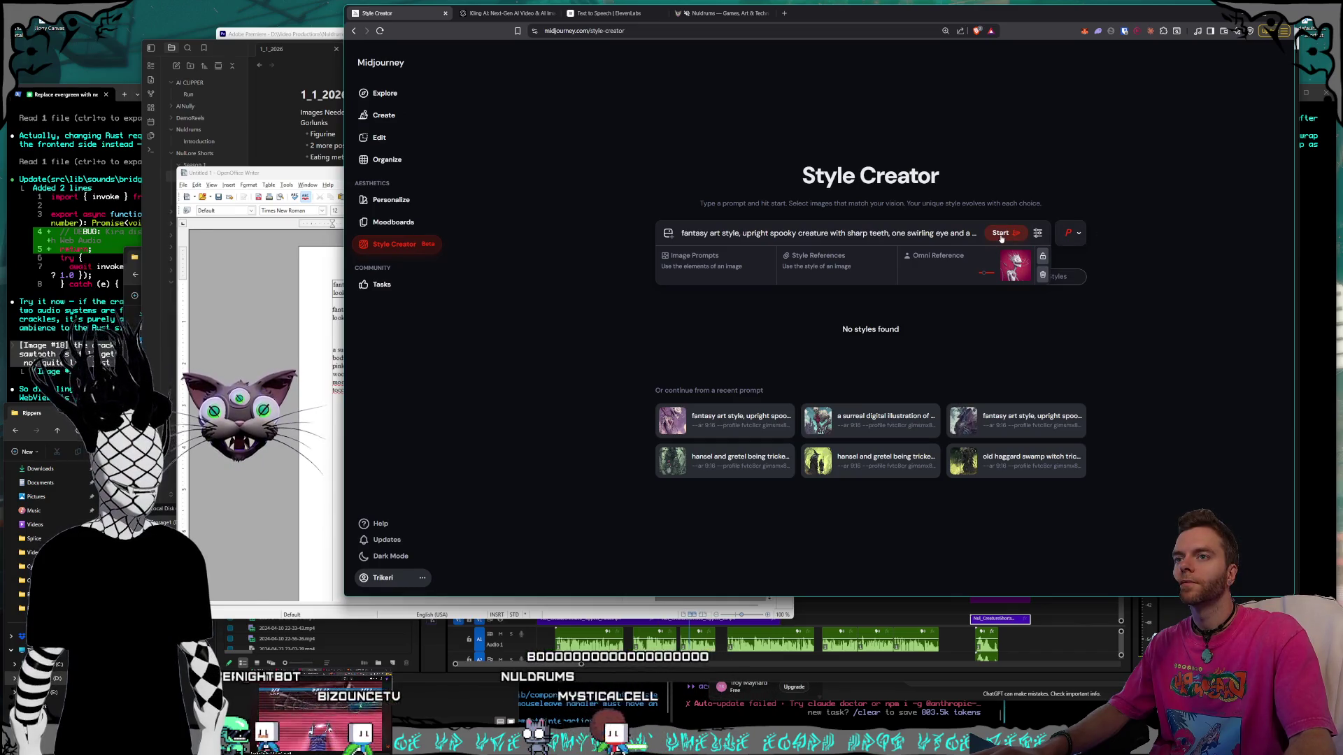
left_click(1007, 233)
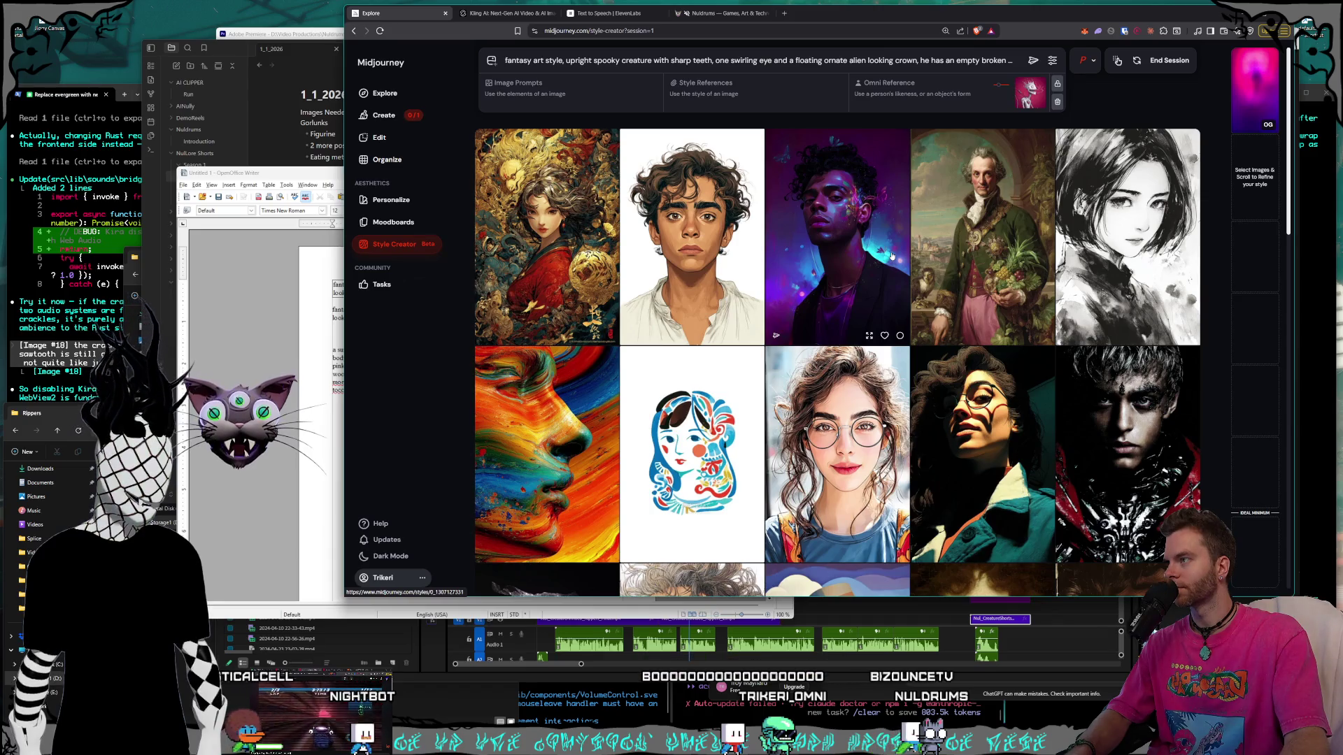
scroll(892, 256, "down", 6)
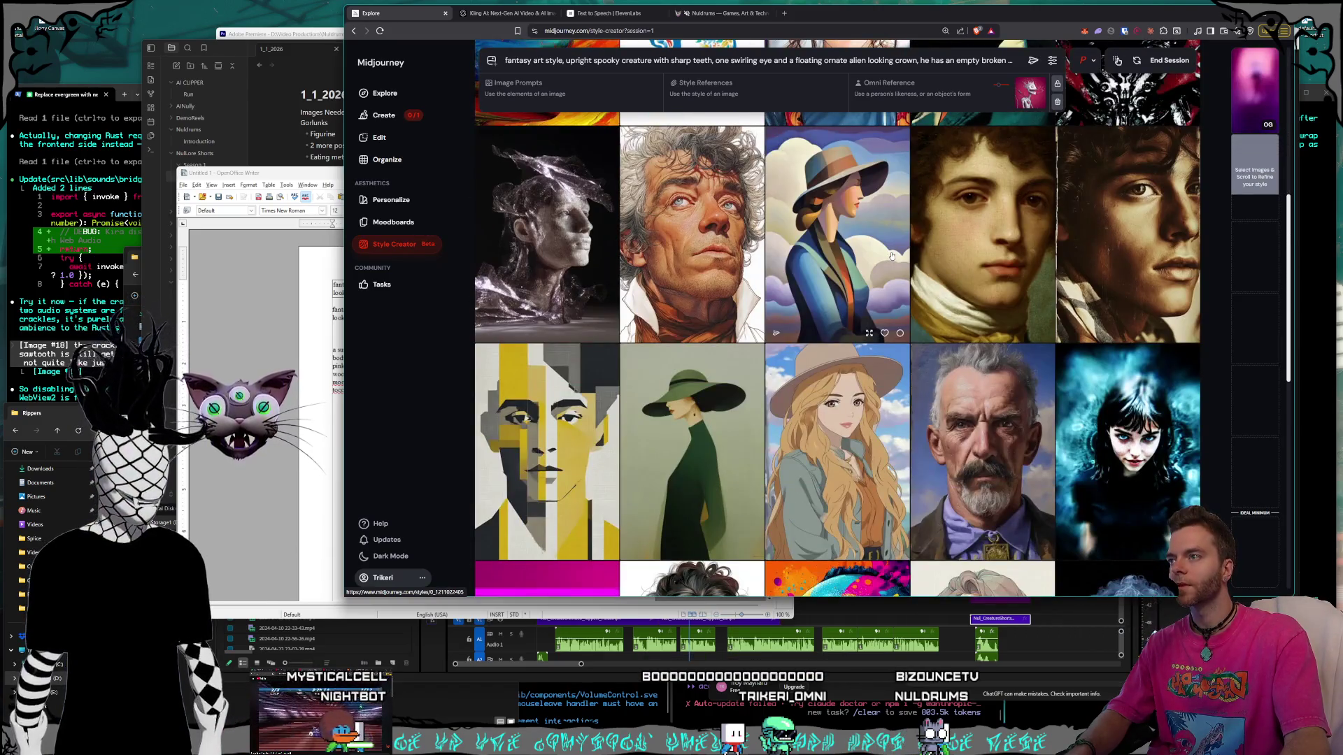
scroll(892, 256, "down", 3)
scroll(891, 256, "down", 6)
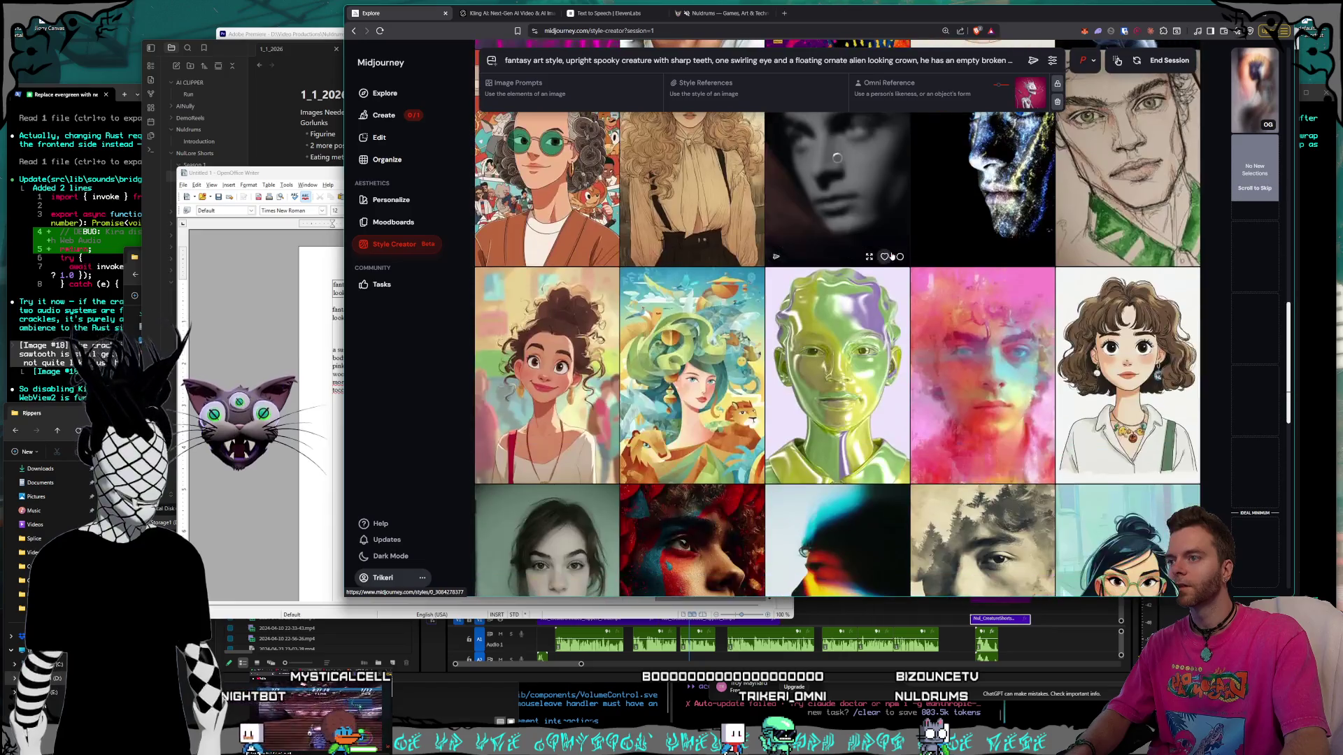
scroll(892, 256, "down", 1)
scroll(891, 256, "down", 4)
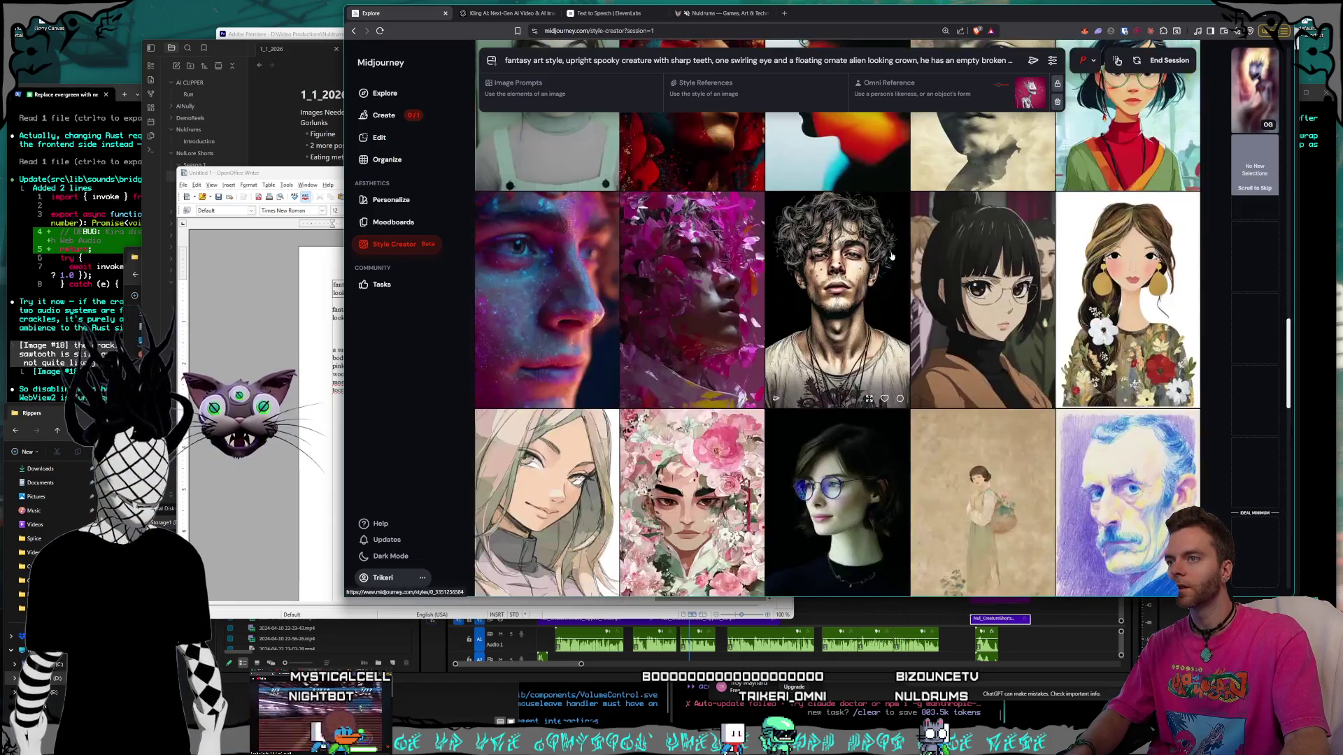
scroll(891, 256, "down", 3)
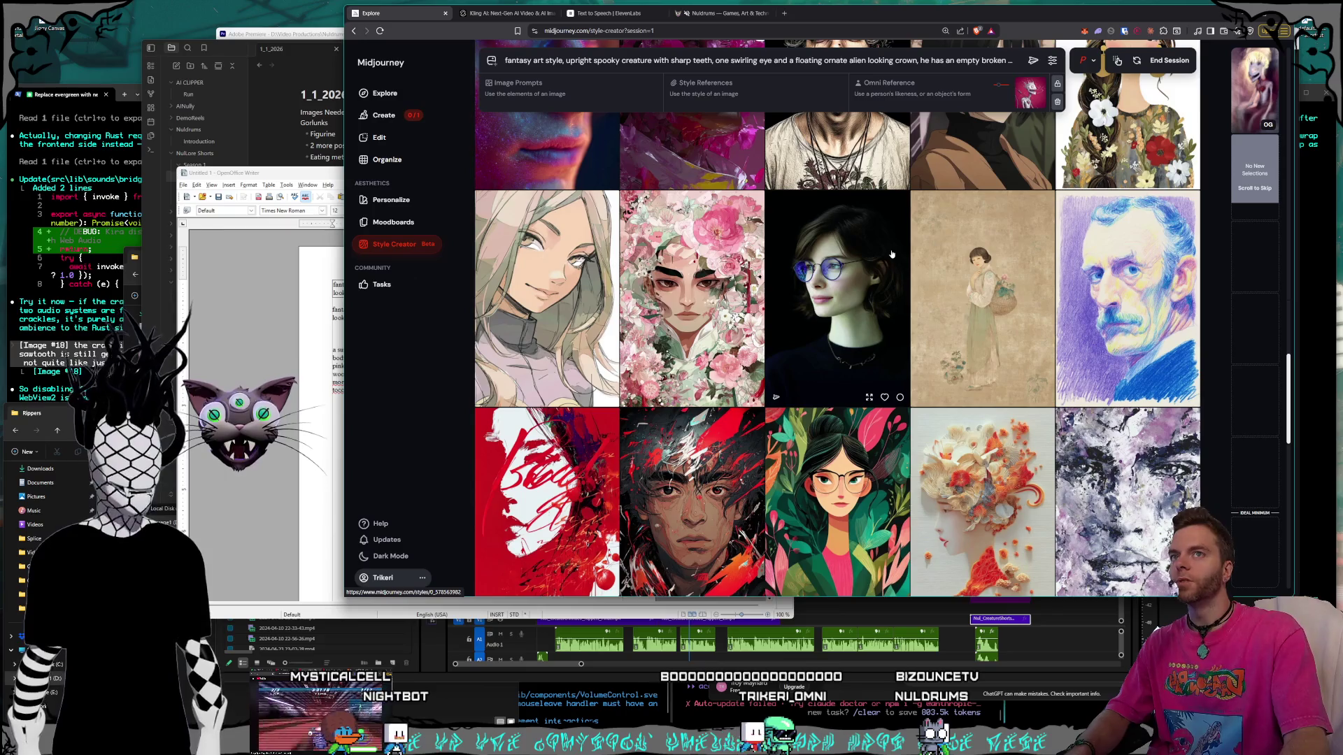
scroll(892, 254, "up", 1)
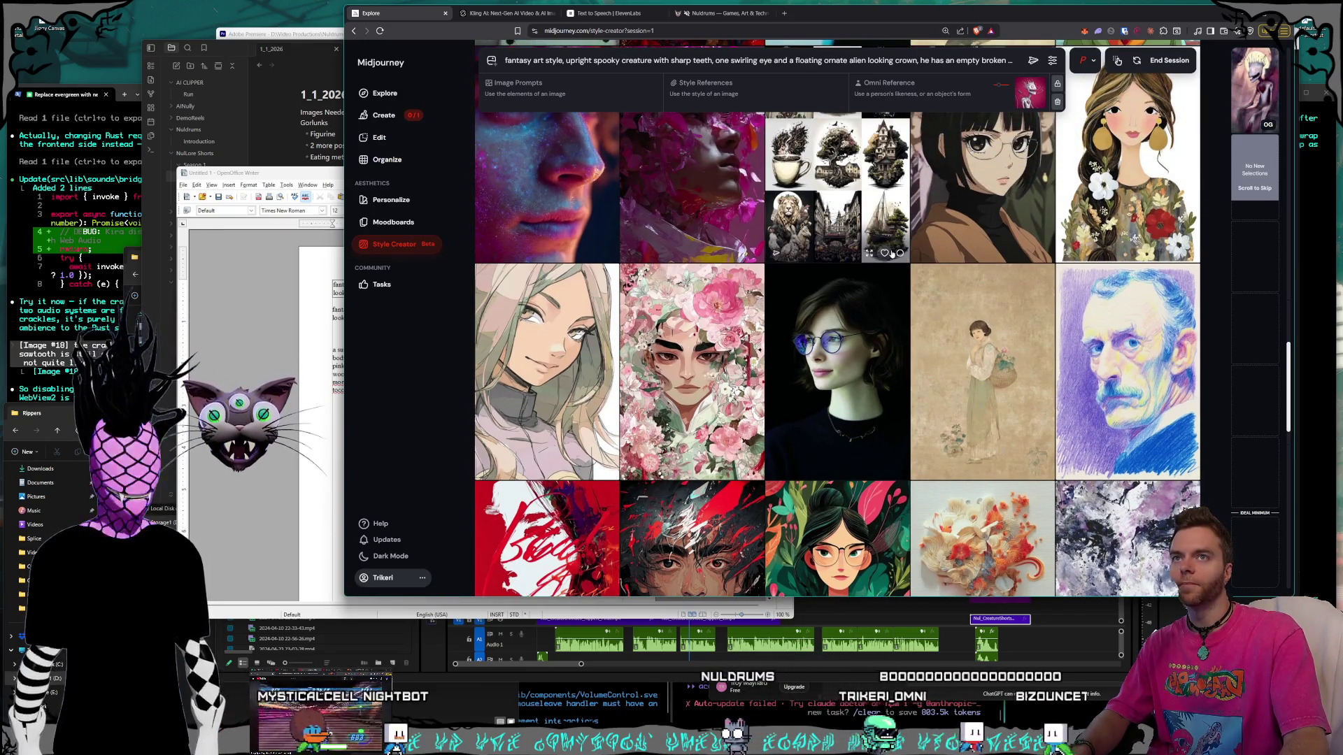
left_click(892, 250)
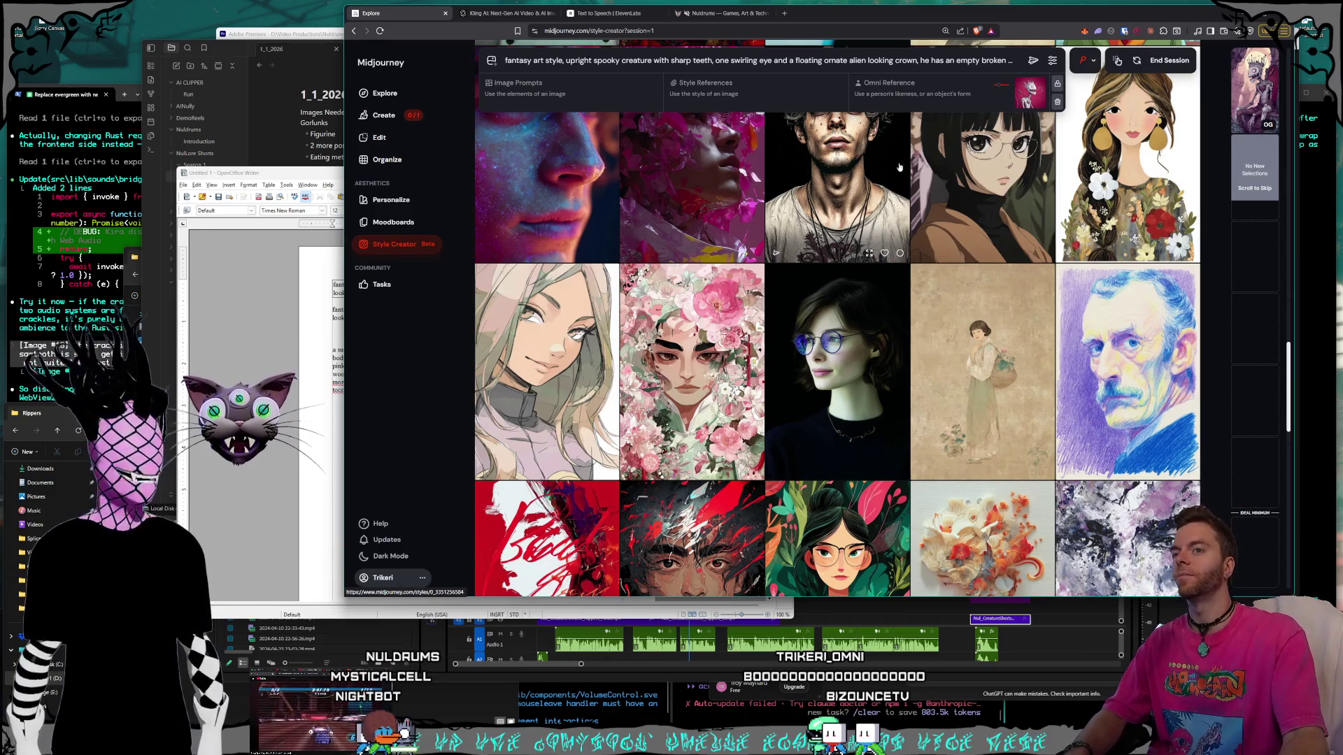
scroll(902, 182, "down", 6)
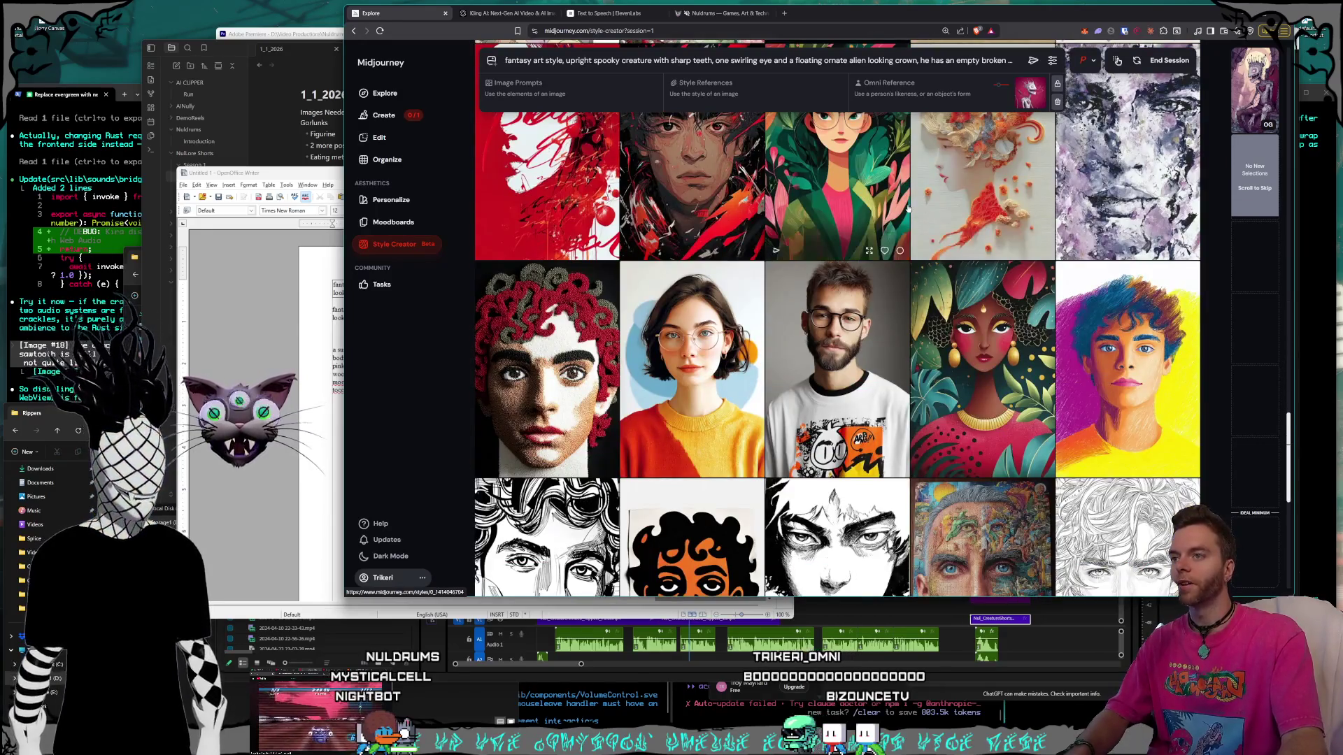
scroll(906, 208, "down", 2)
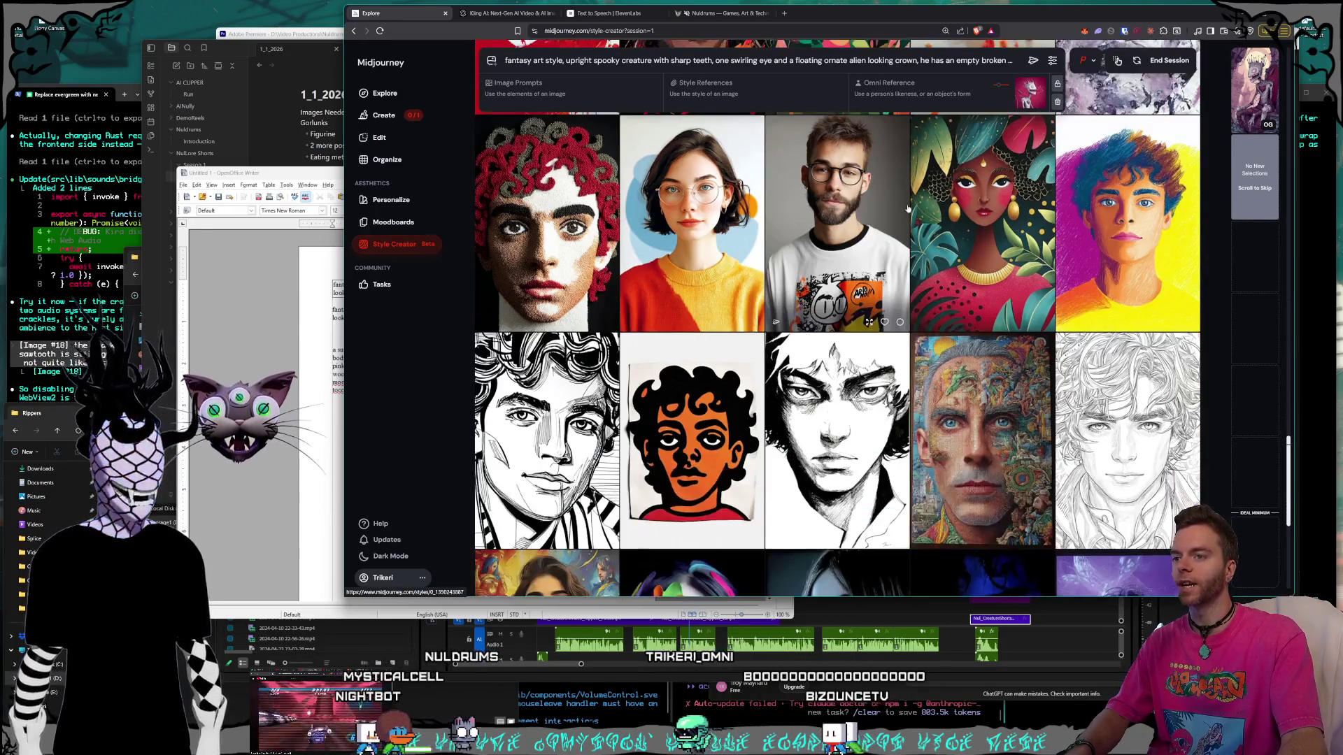
scroll(907, 209, "down", 2)
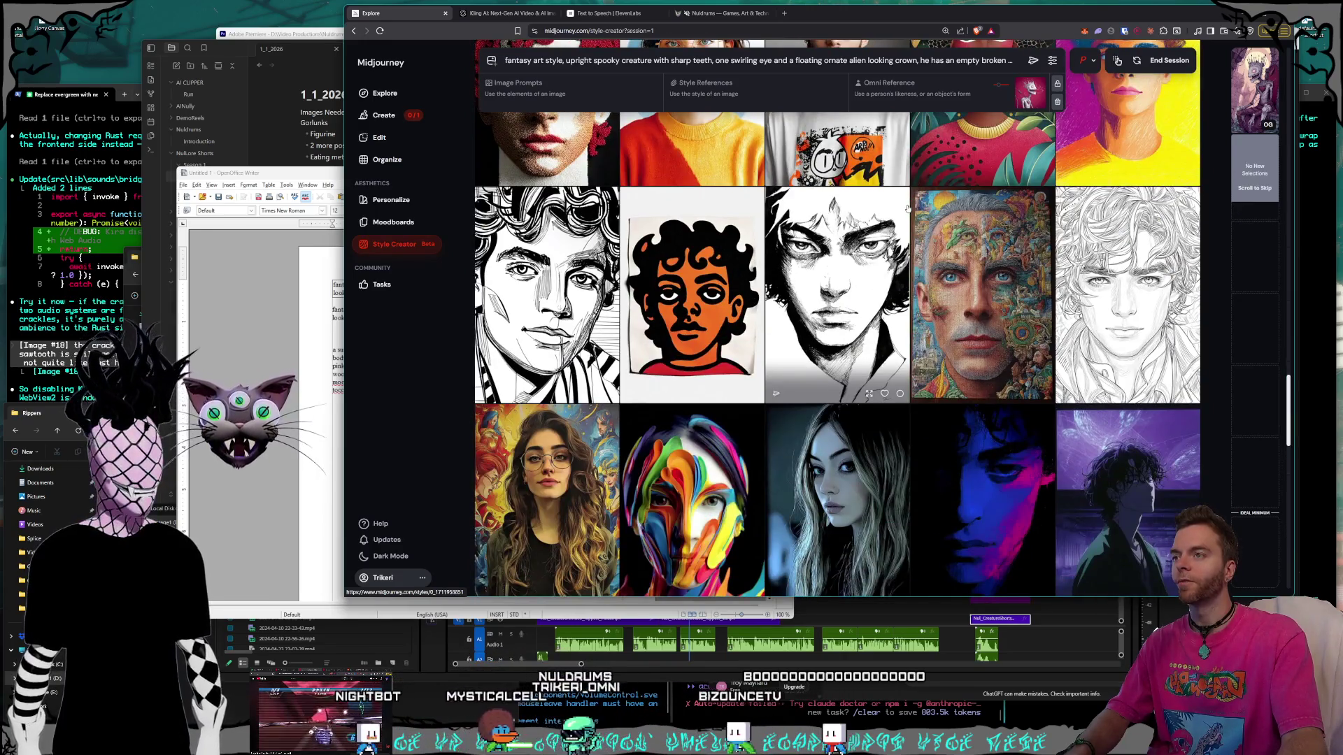
scroll(907, 209, "down", 2)
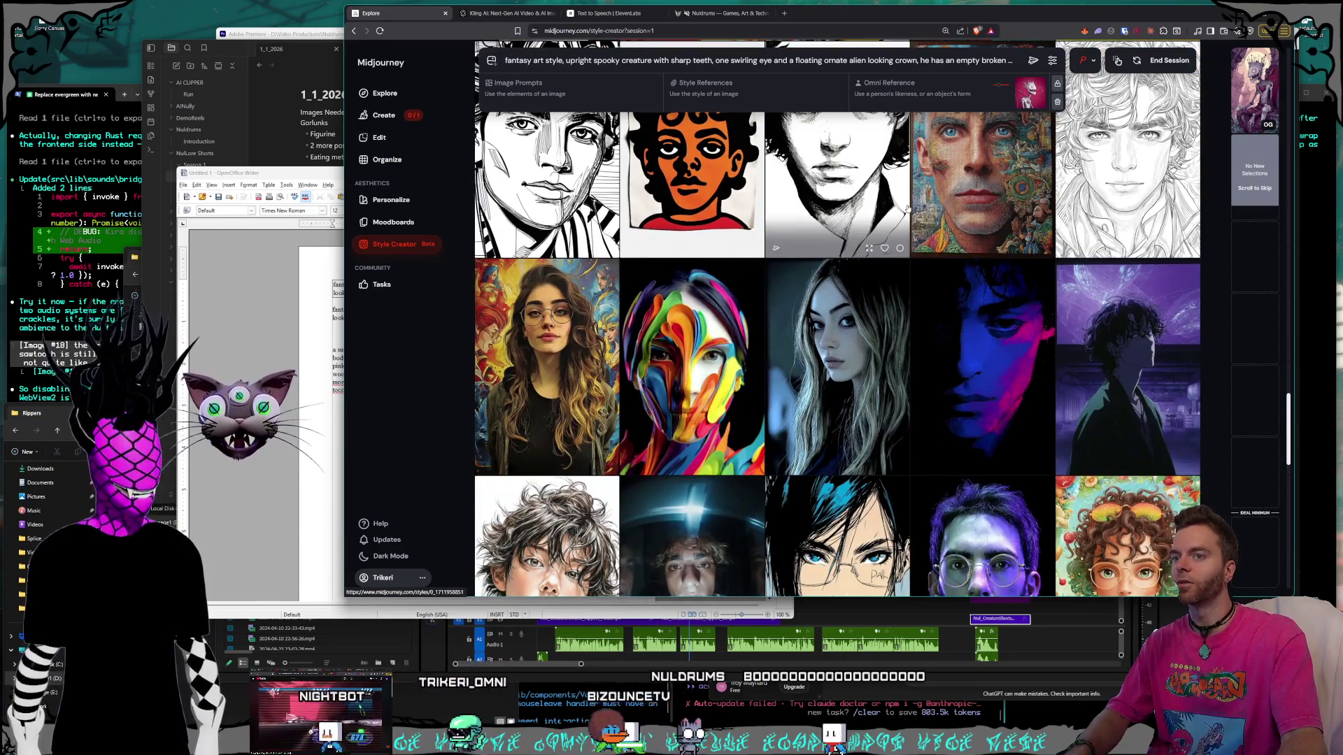
scroll(907, 208, "down", 2)
scroll(908, 208, "down", 1)
scroll(907, 209, "down", 2)
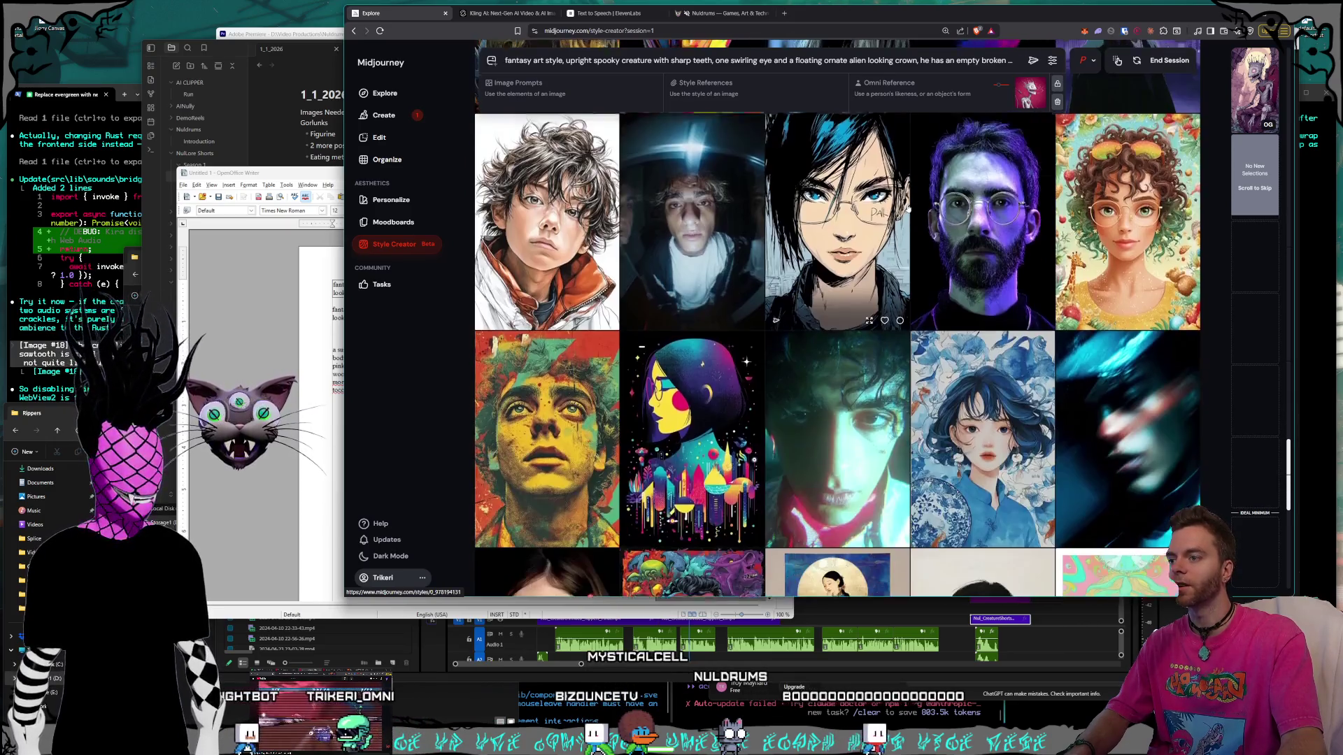
scroll(907, 209, "down", 3)
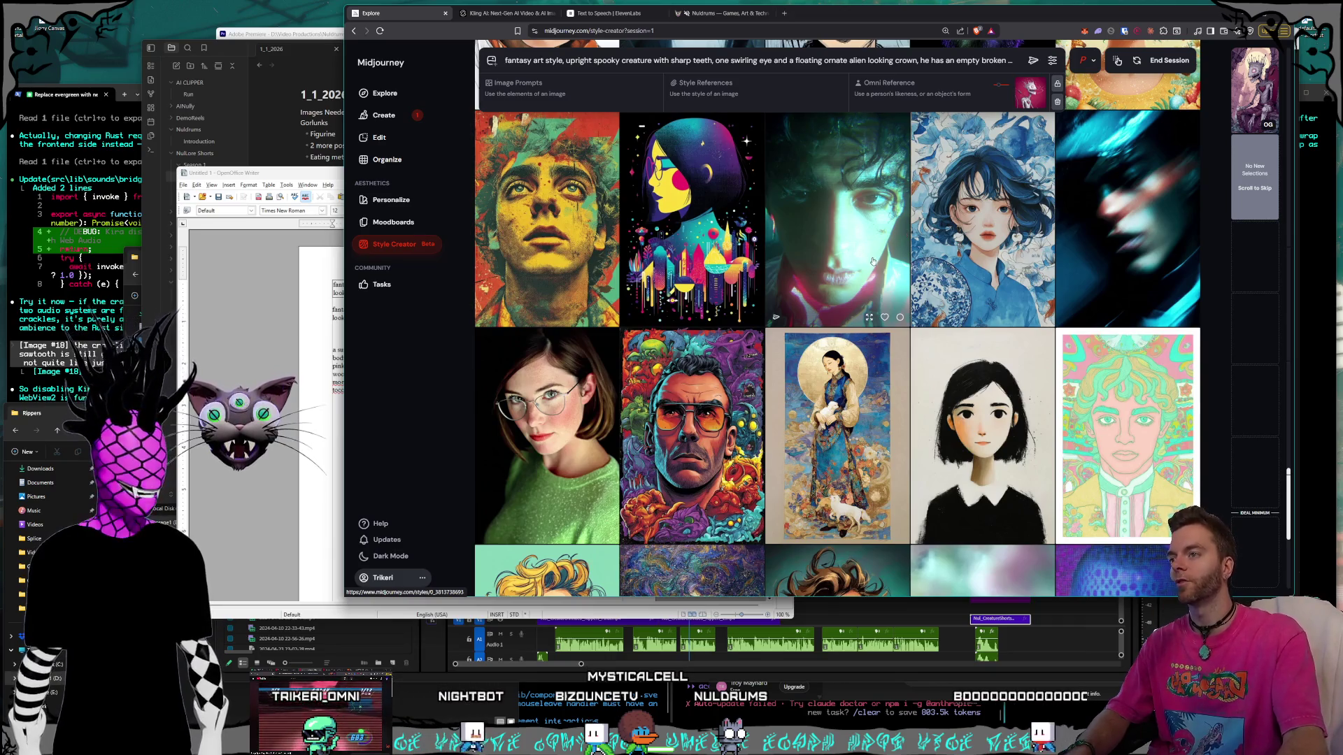
scroll(872, 261, "down", 3)
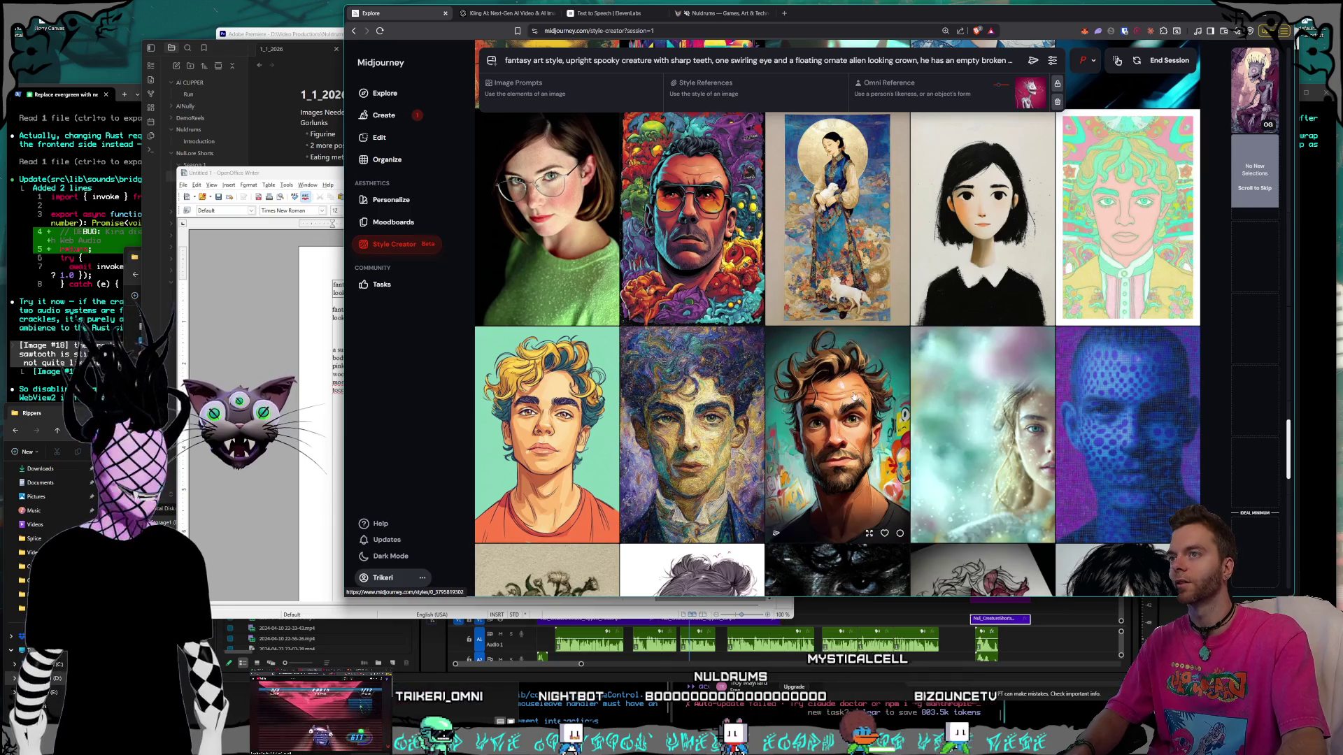
scroll(854, 397, "down", 4)
scroll(849, 388, "down", 3)
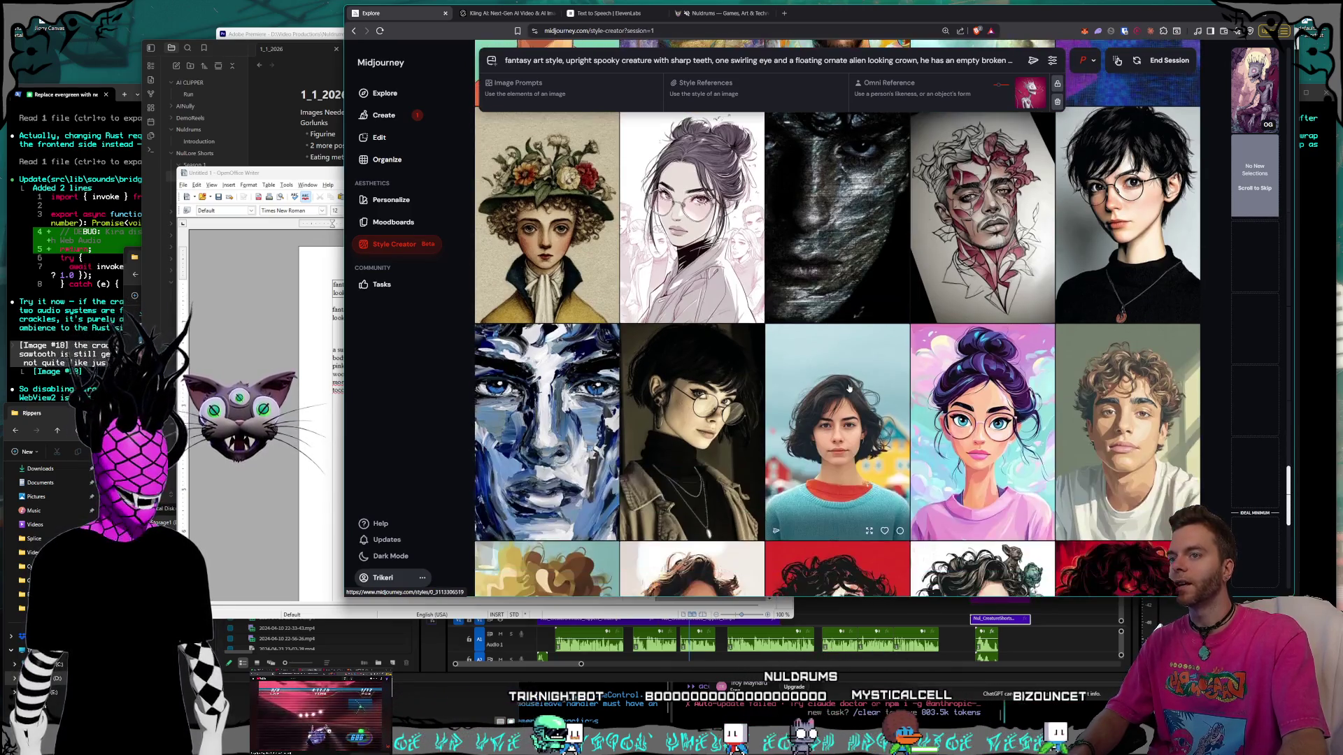
scroll(849, 388, "down", 5)
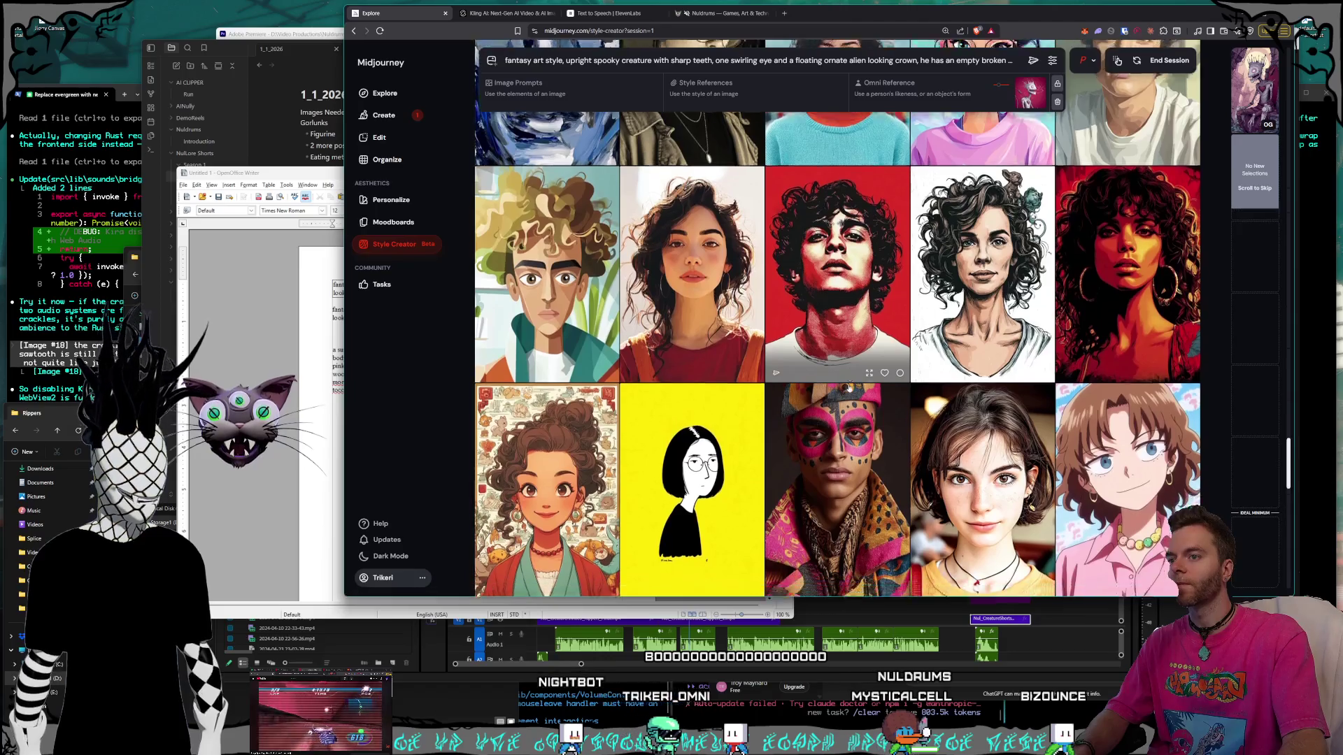
scroll(849, 388, "down", 3)
scroll(867, 382, "down", 3)
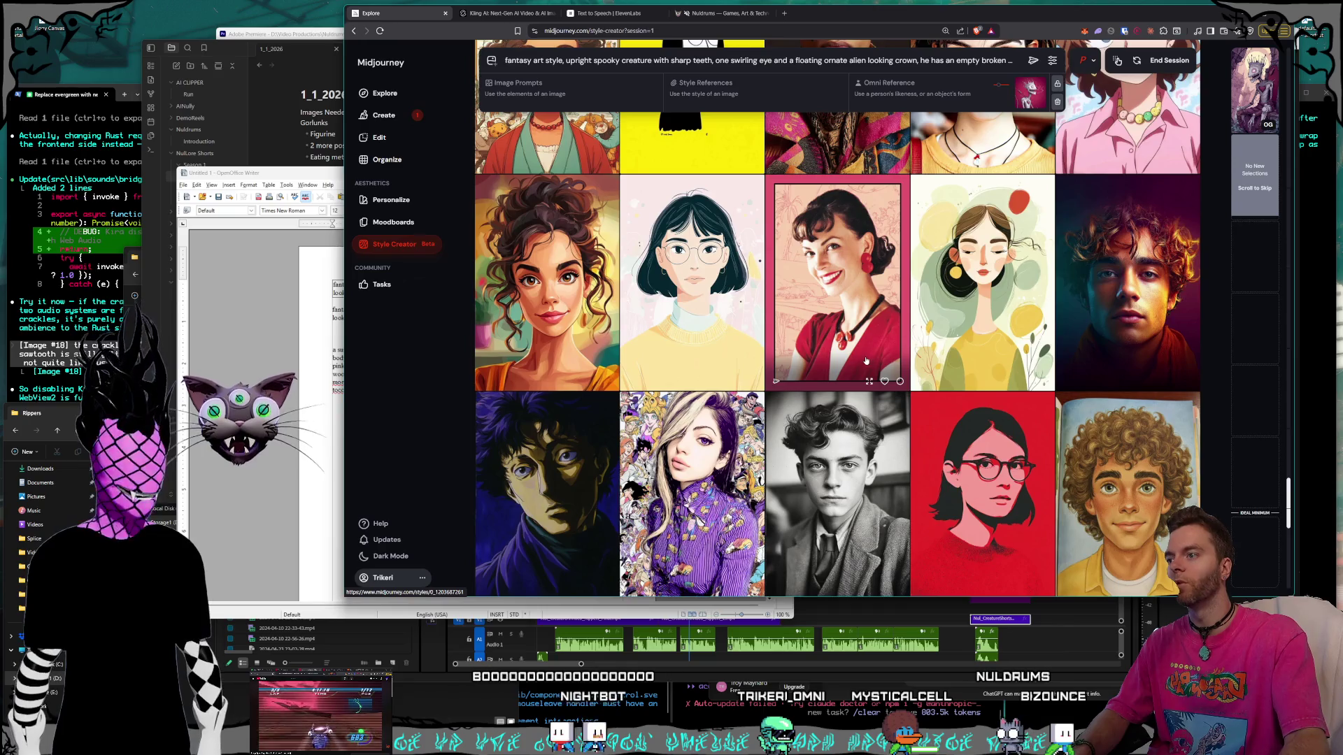
scroll(866, 361, "down", 3)
scroll(875, 357, "down", 3)
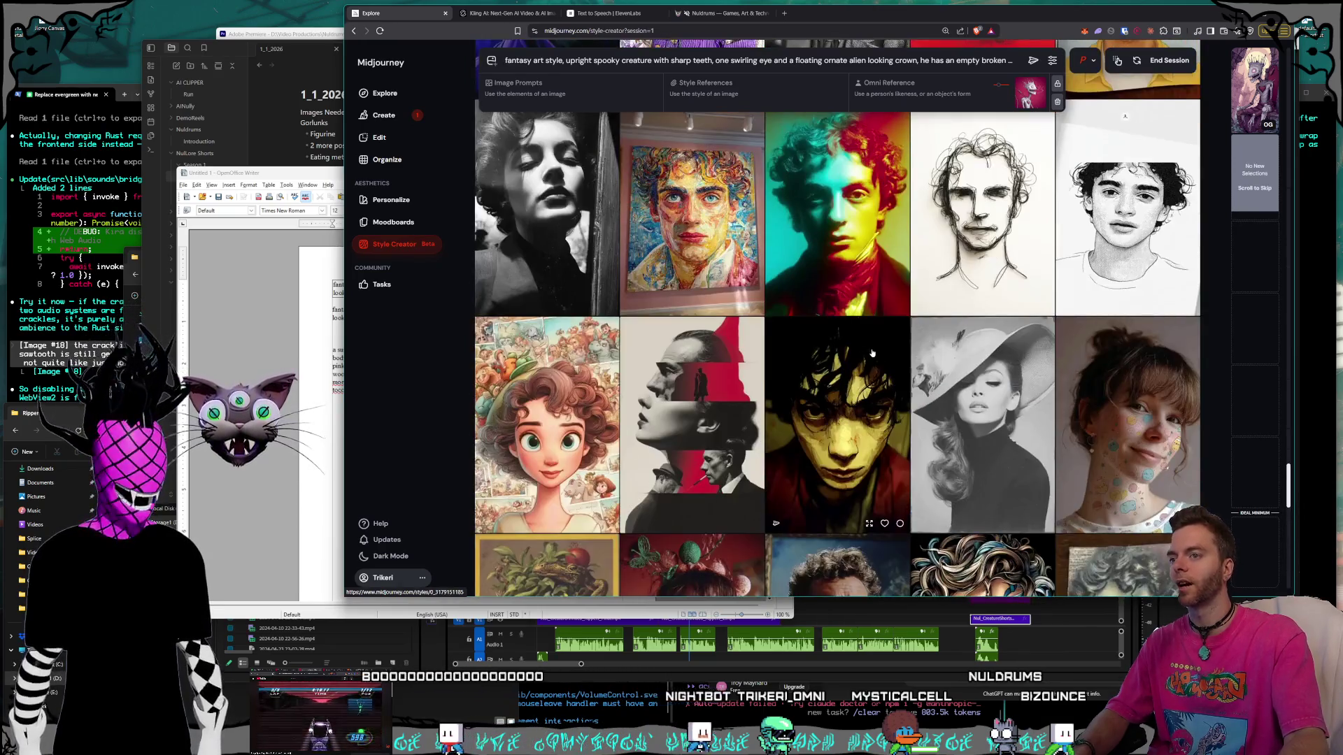
scroll(873, 354, "down", 3)
scroll(872, 353, "down", 6)
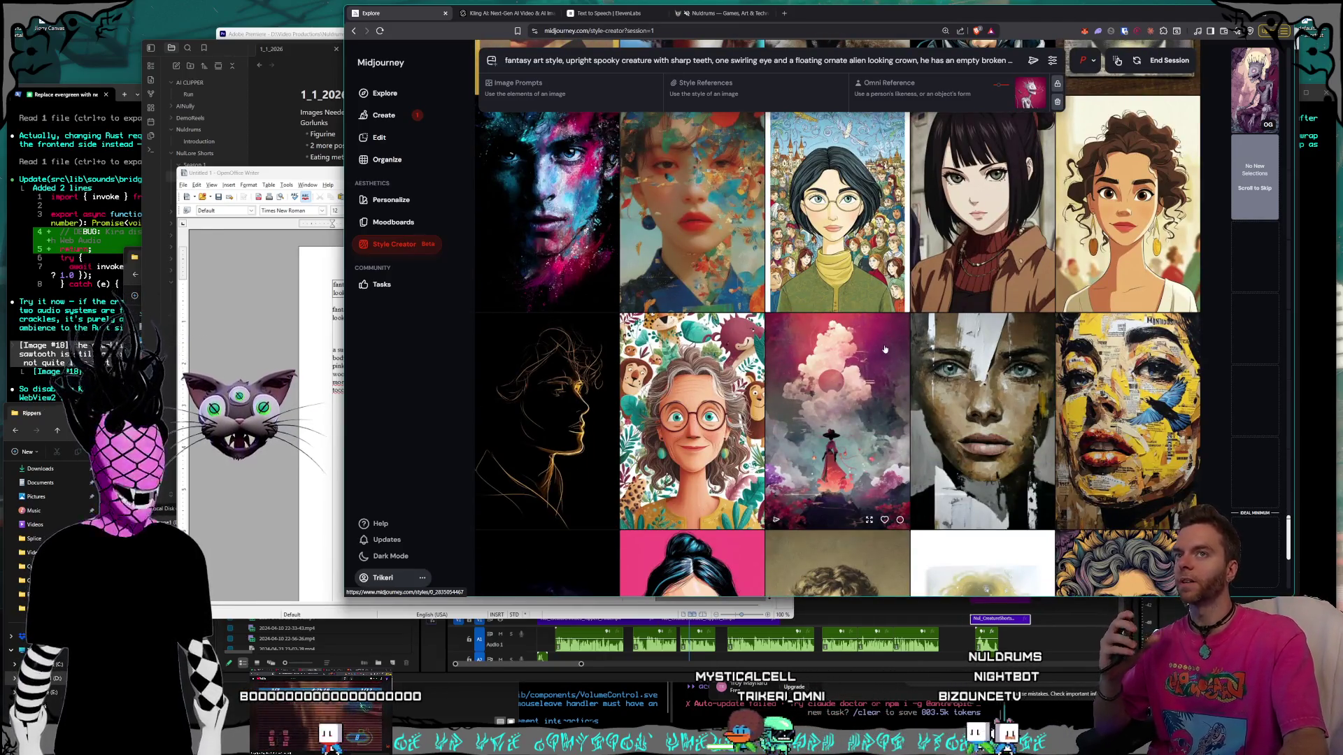
scroll(883, 346, "down", 3)
scroll(871, 335, "down", 2)
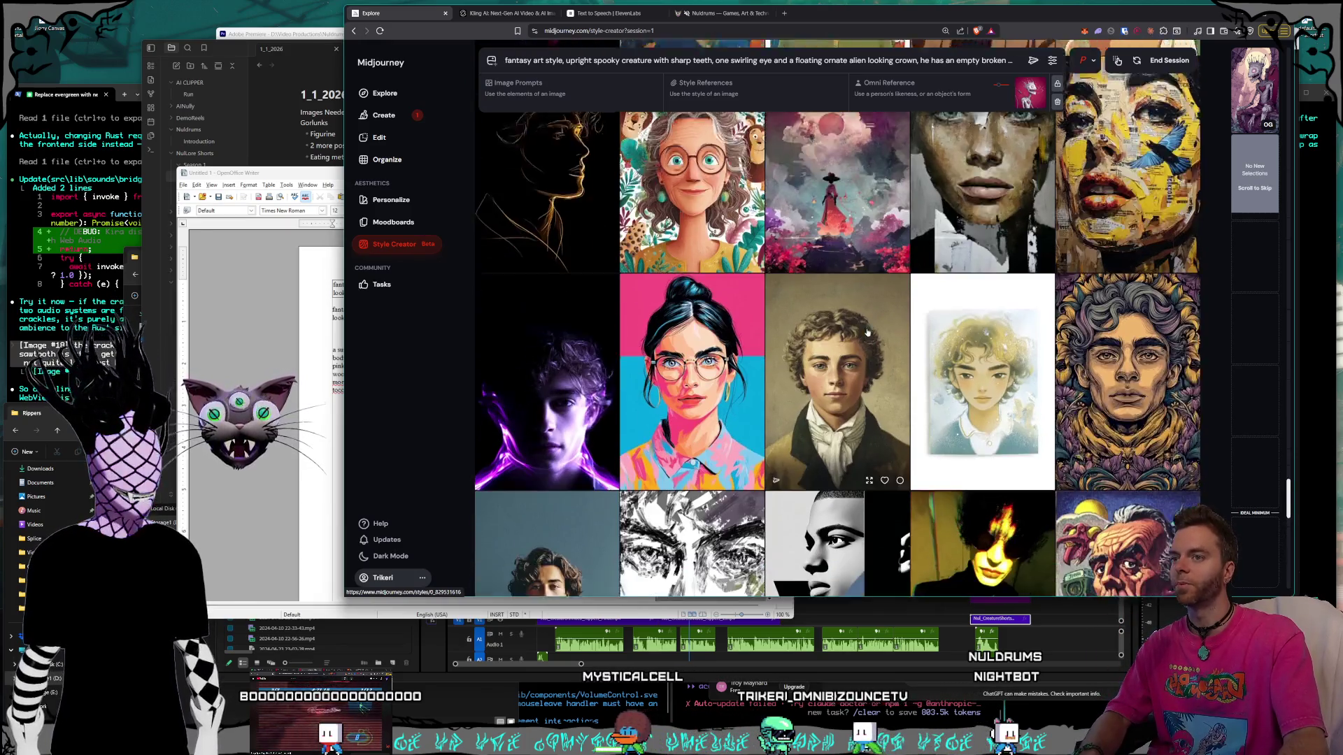
scroll(867, 332, "down", 2)
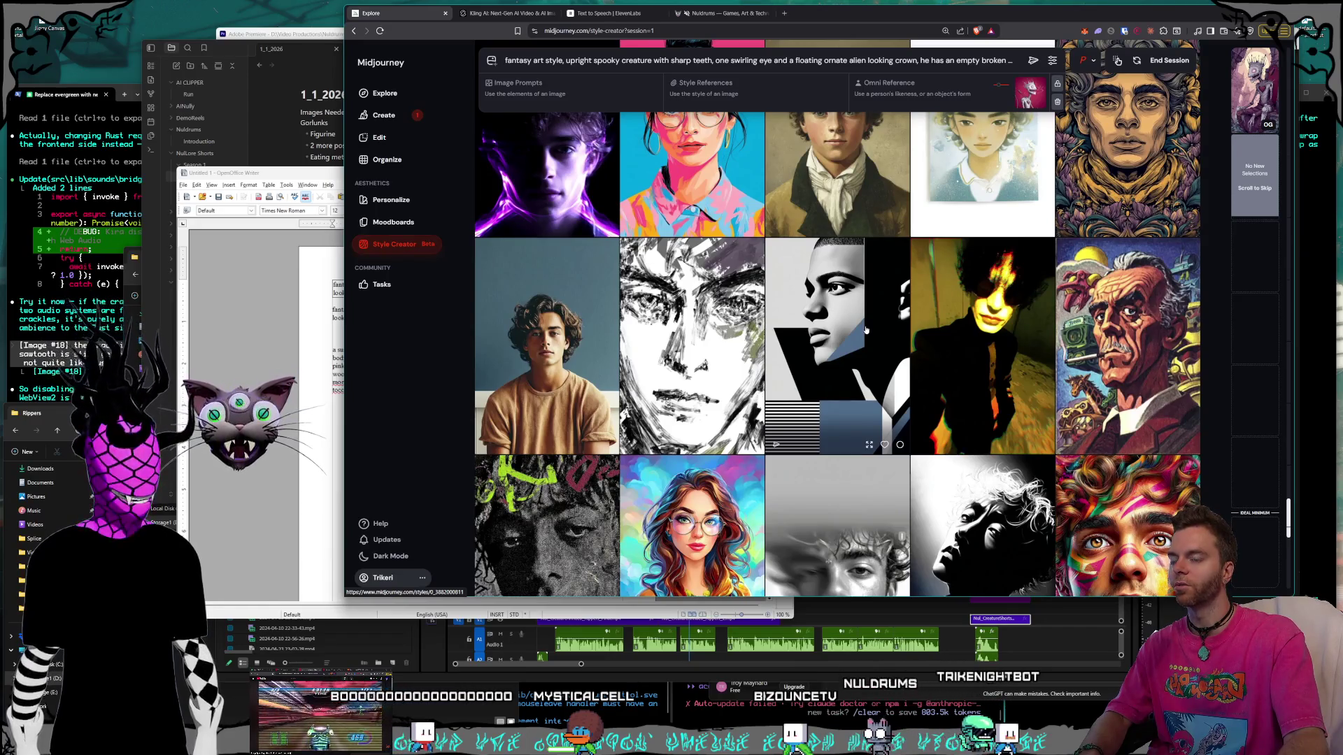
scroll(866, 330, "down", 2)
scroll(865, 330, "down", 2)
scroll(866, 329, "down", 4)
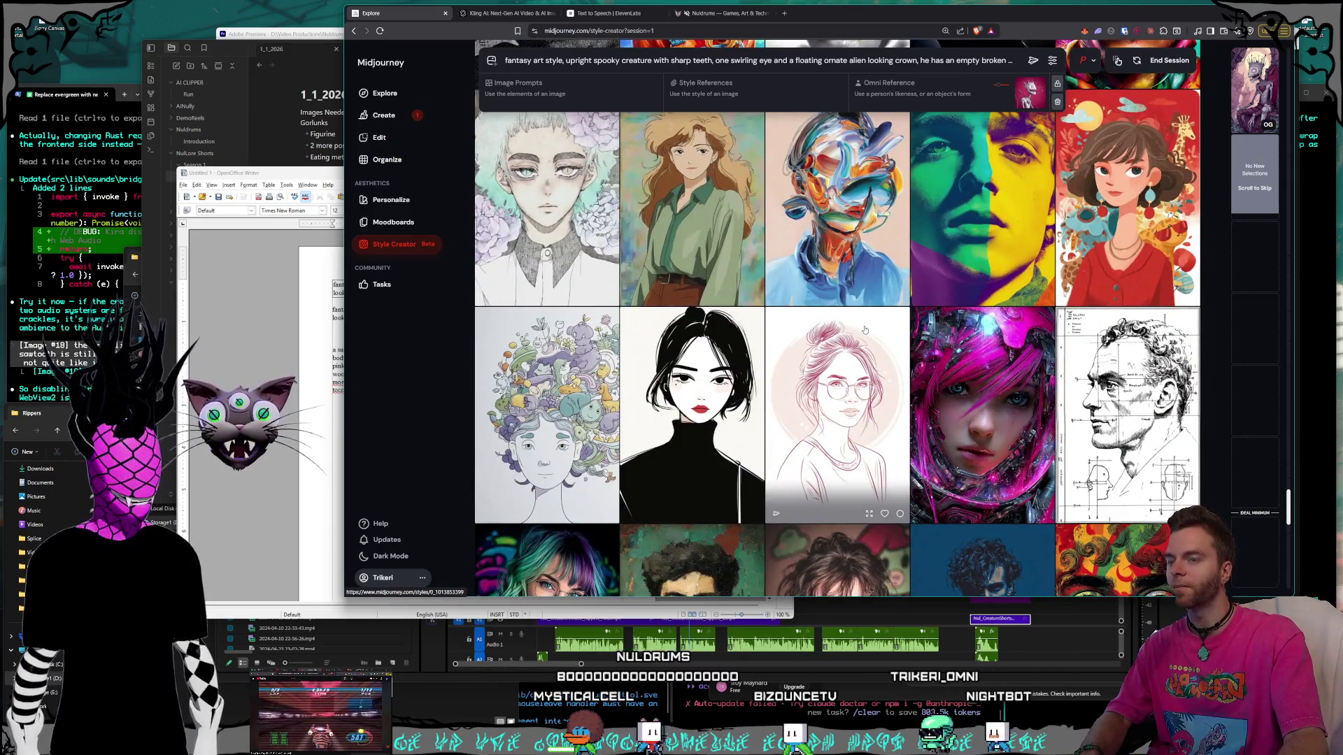
scroll(865, 330, "down", 3)
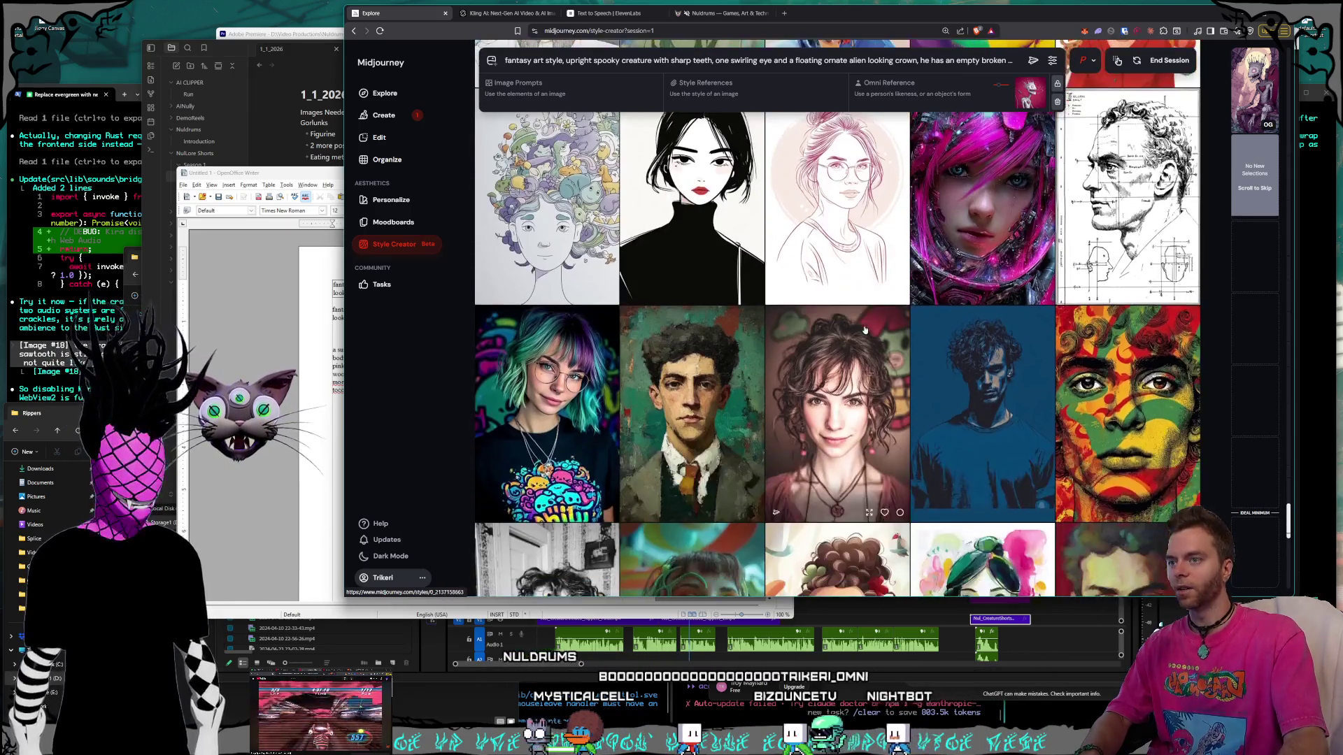
scroll(865, 329, "down", 2)
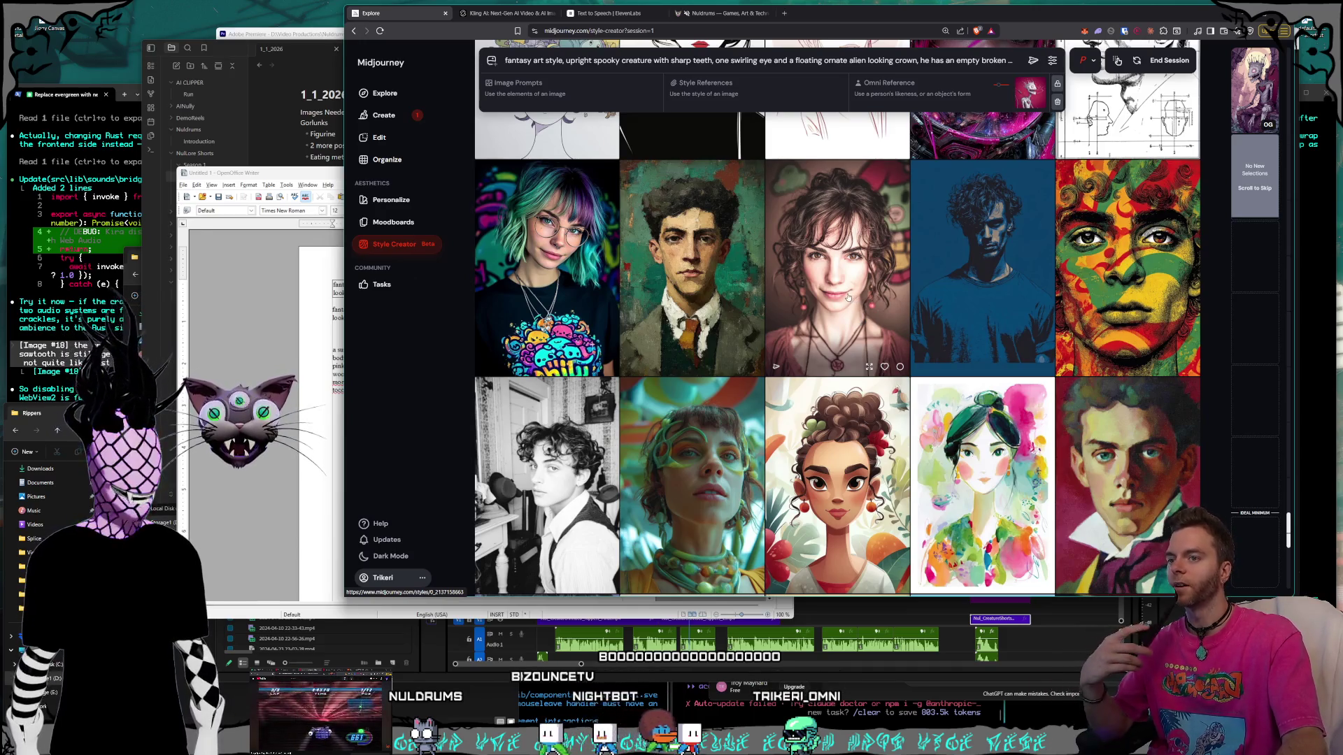
scroll(847, 298, "down", 5)
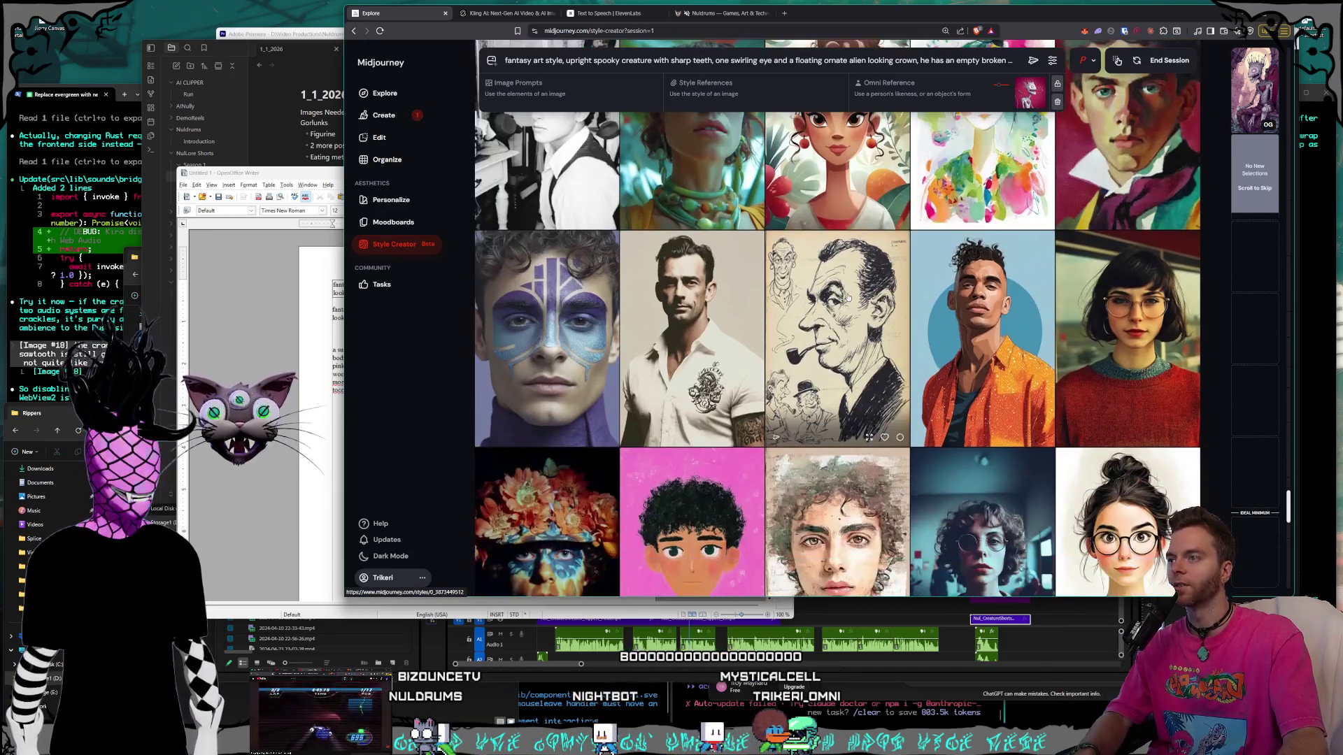
scroll(848, 297, "down", 5)
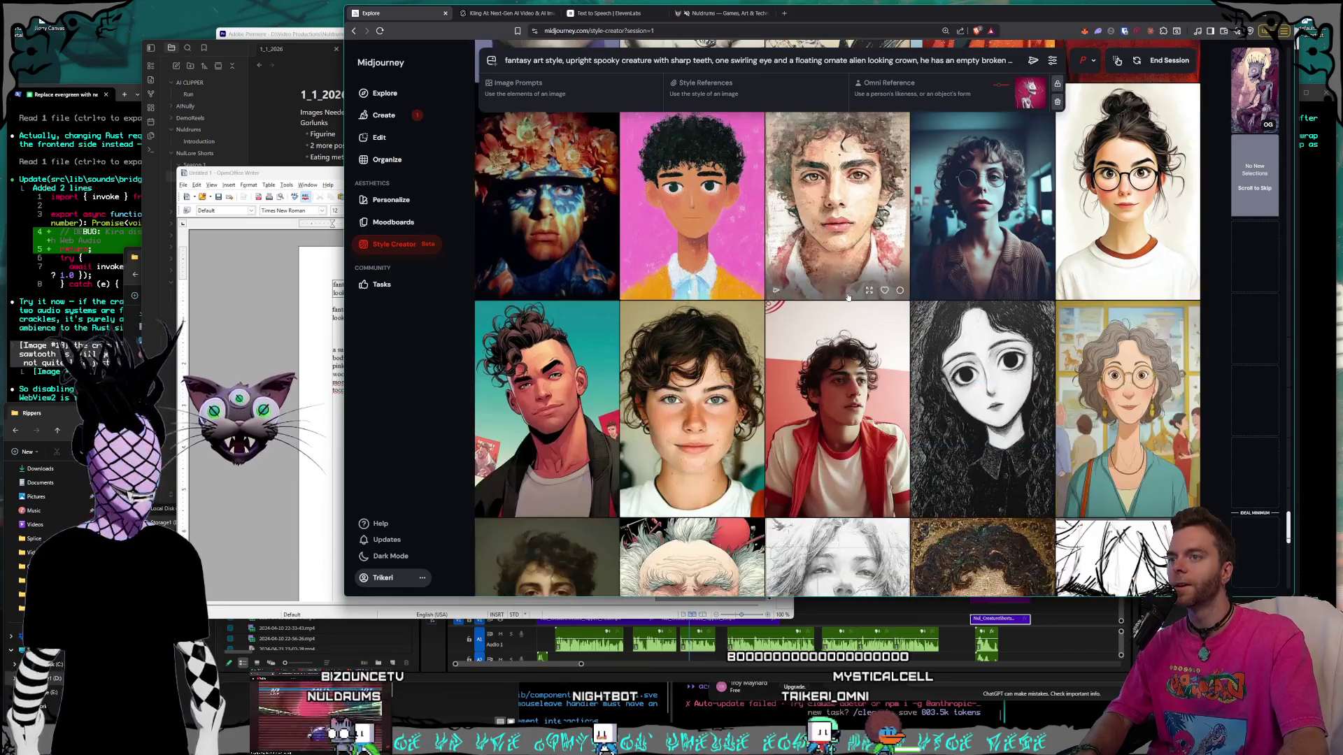
scroll(846, 271, "up", 1)
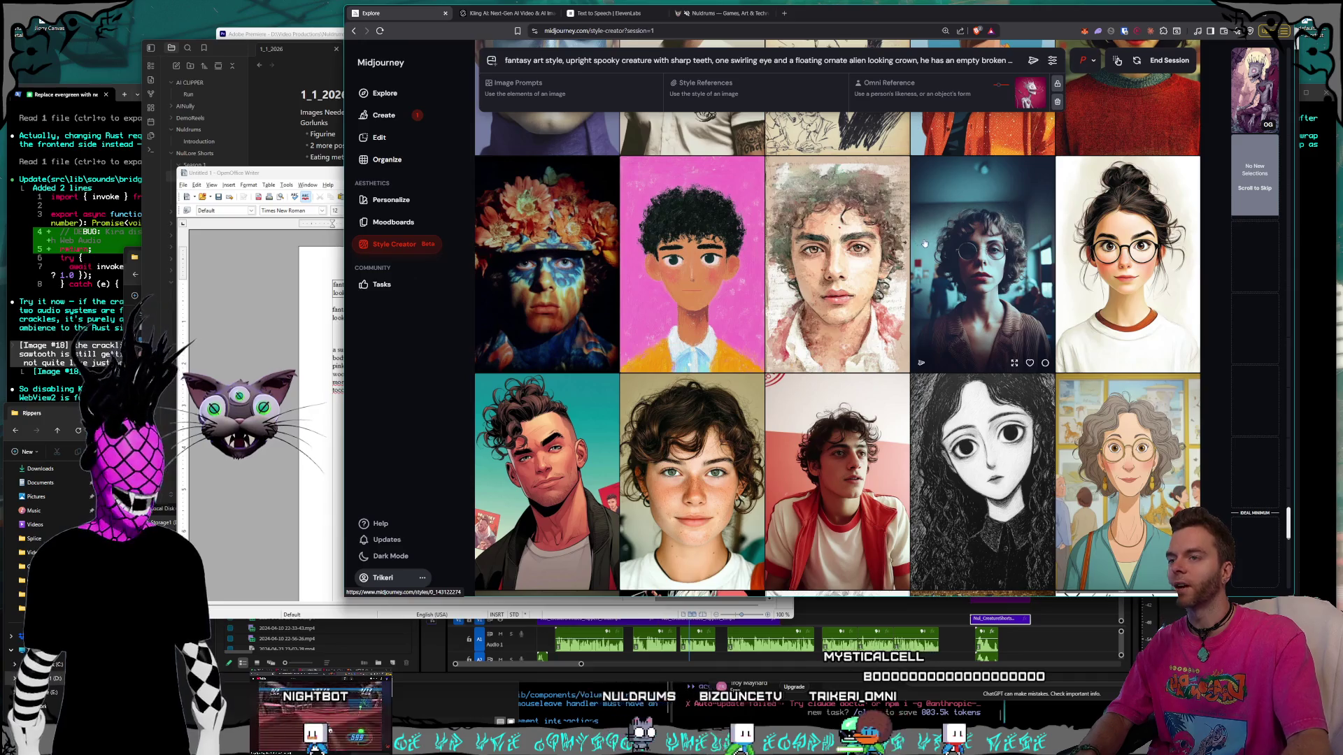
Browse the Style Creator grid and pick the tattooed-face portrait as a preferred style.
scroll(918, 247, "down", 3)
scroll(906, 246, "down", 1)
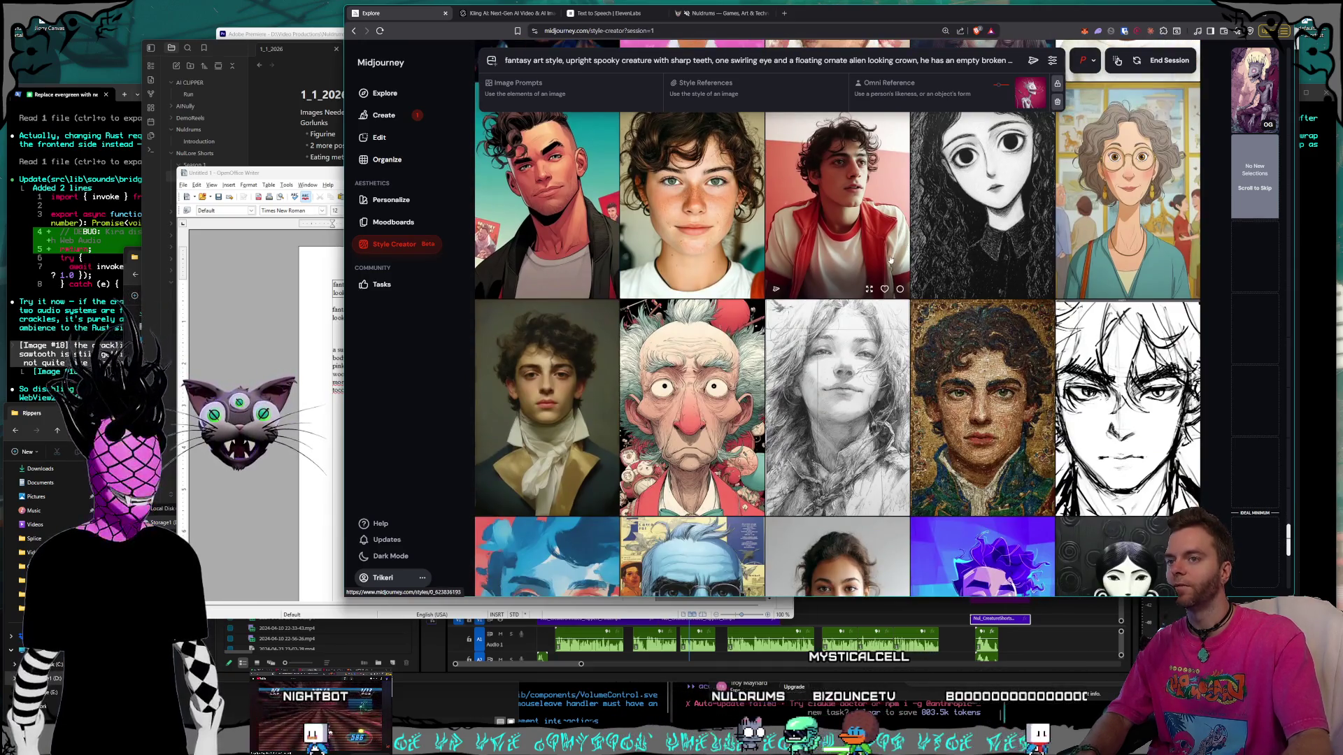
scroll(888, 253, "down", 2)
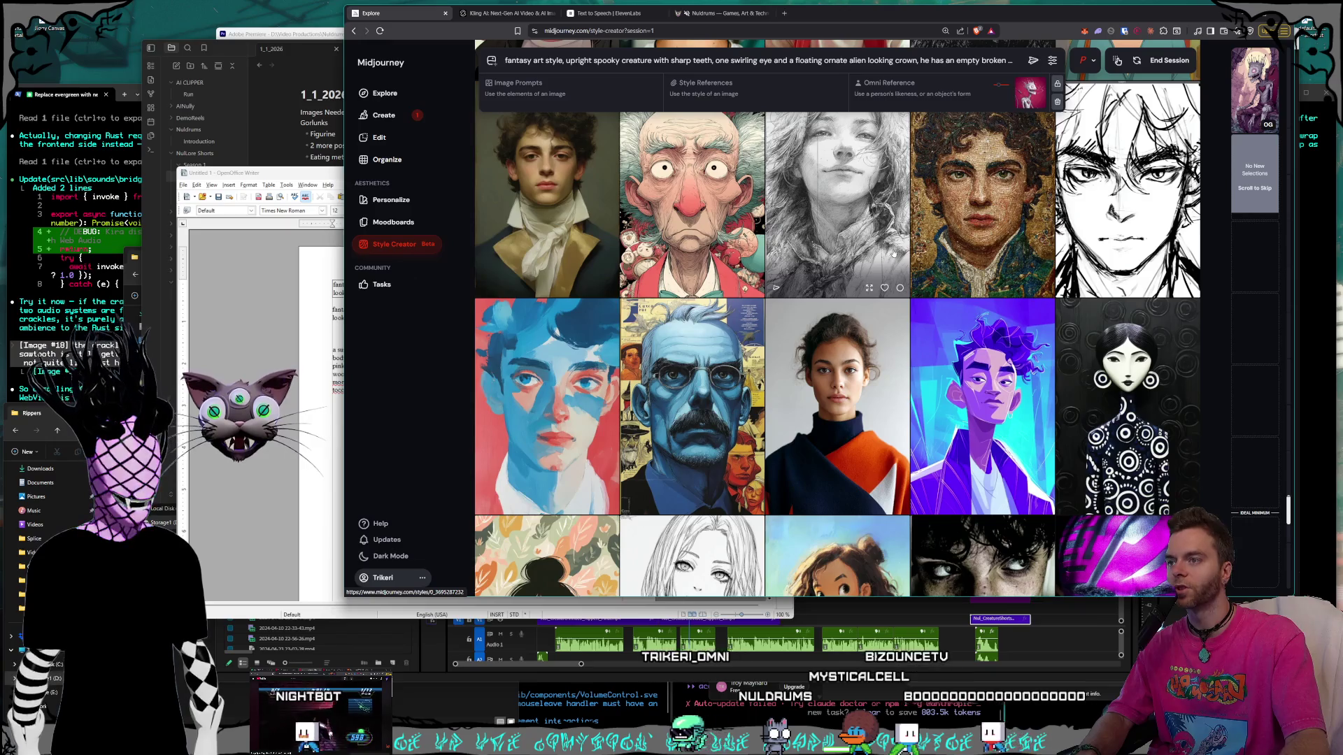
scroll(898, 252, "down", 2)
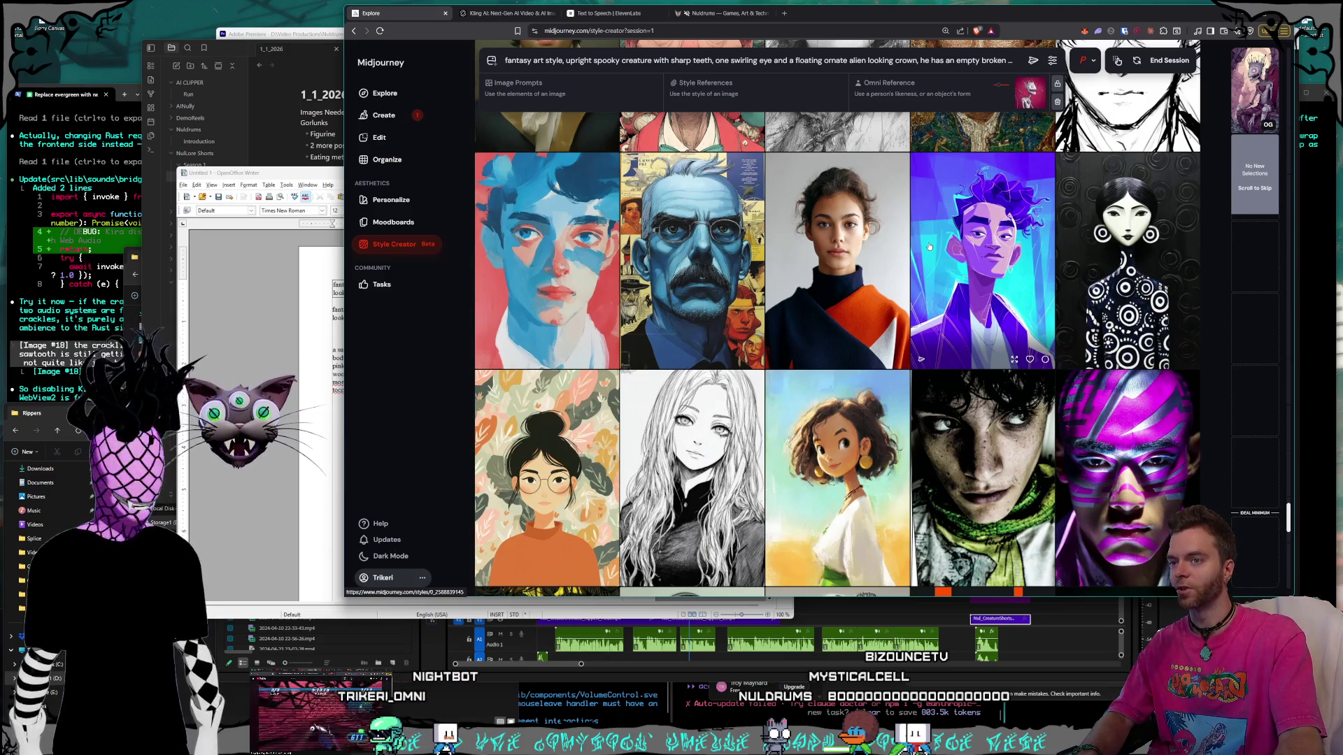
scroll(929, 246, "down", 3)
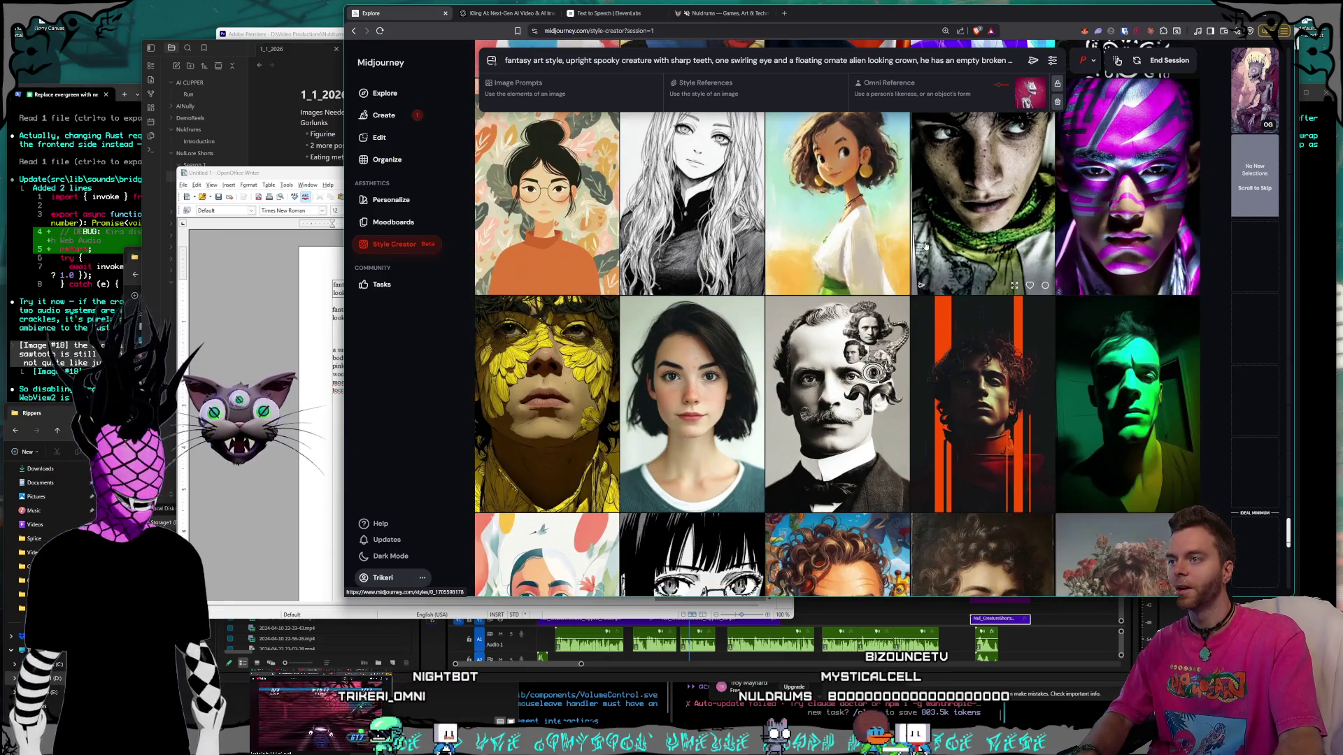
scroll(925, 246, "down", 2)
scroll(925, 246, "down", 3)
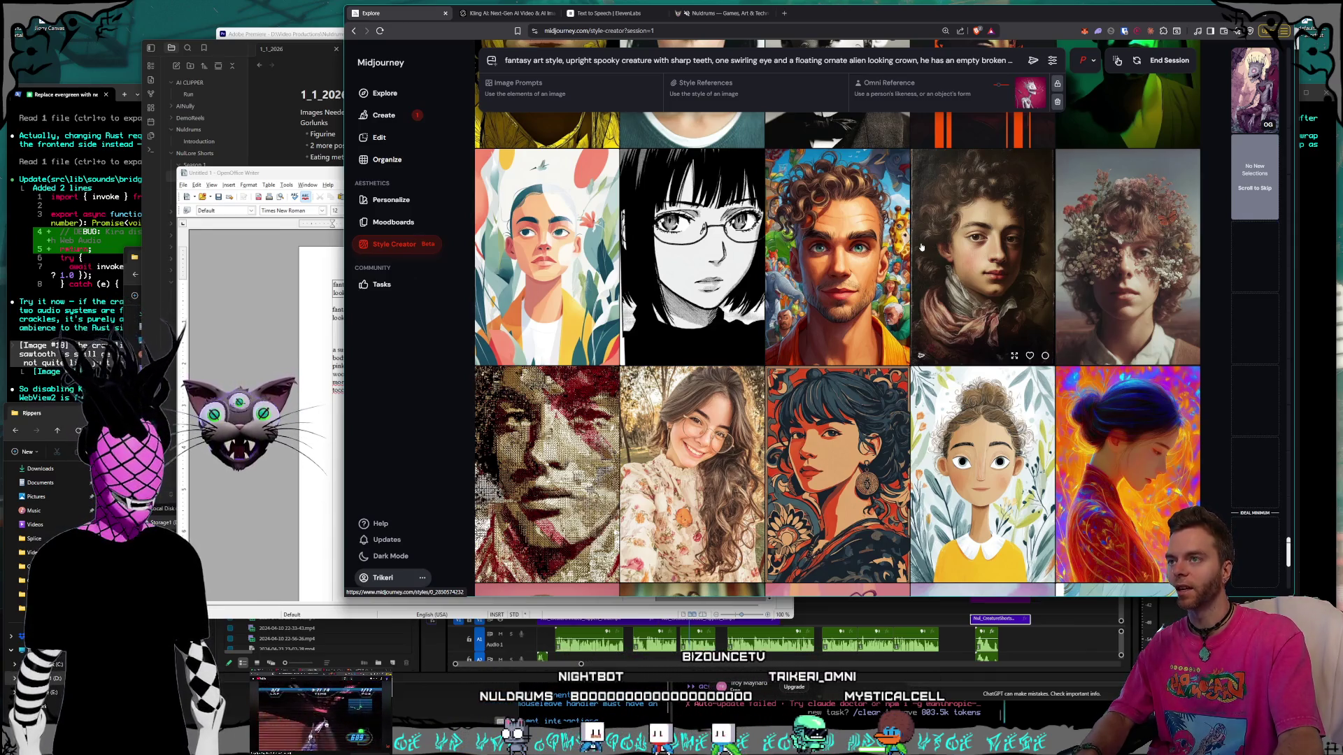
scroll(922, 247, "down", 2)
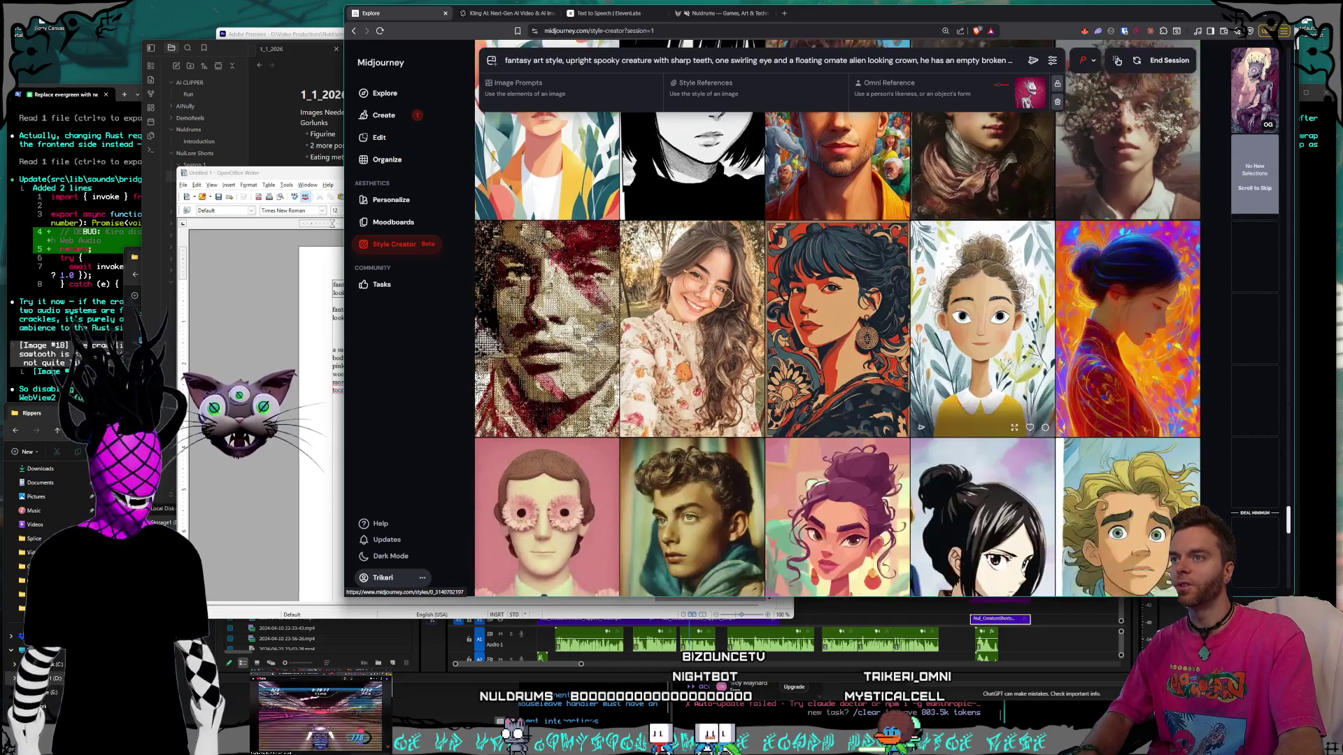
scroll(919, 247, "down", 3)
scroll(915, 248, "down", 2)
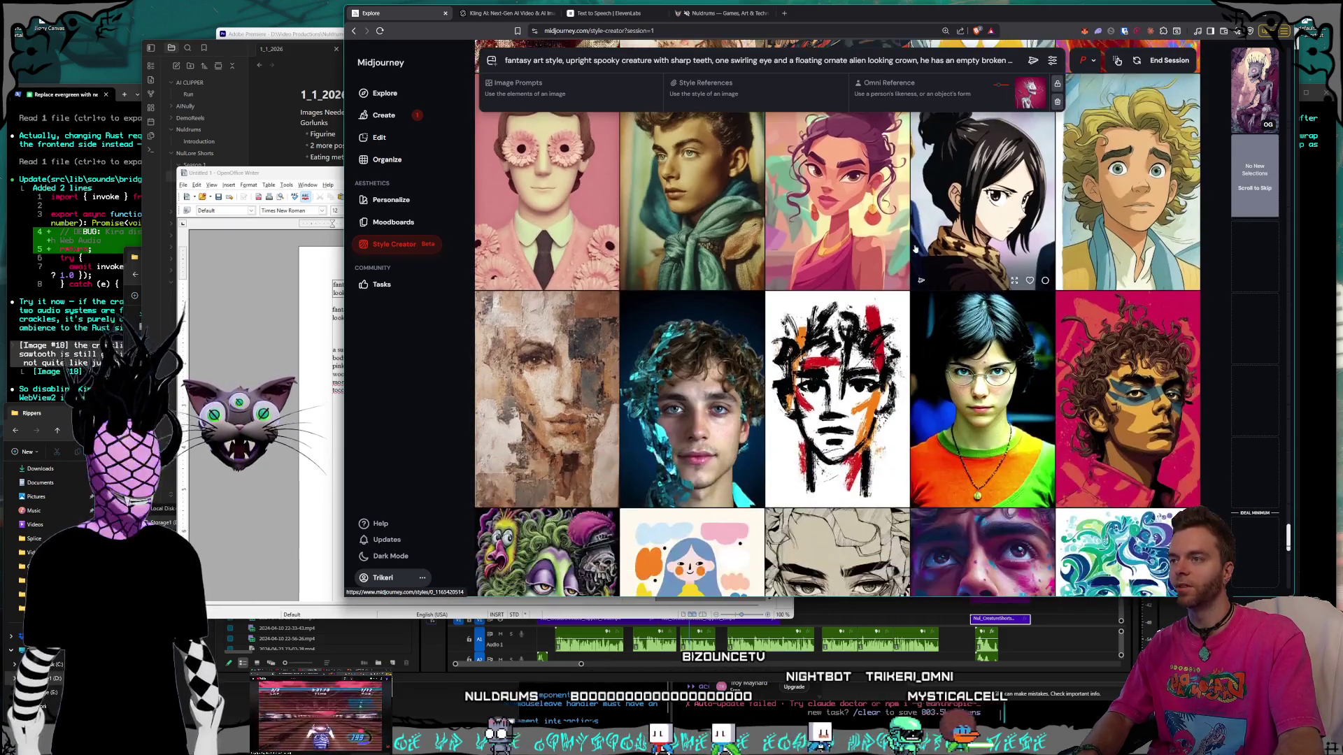
scroll(914, 248, "down", 4)
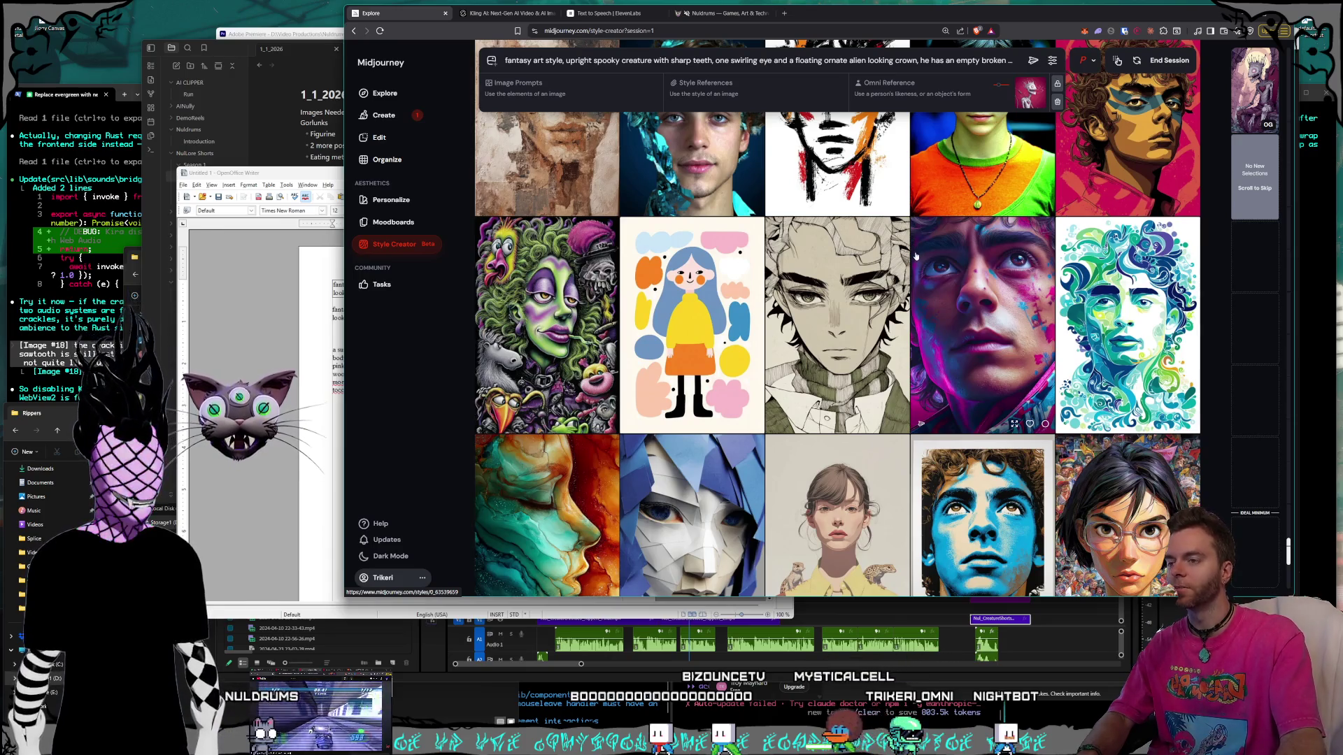
scroll(915, 256, "down", 5)
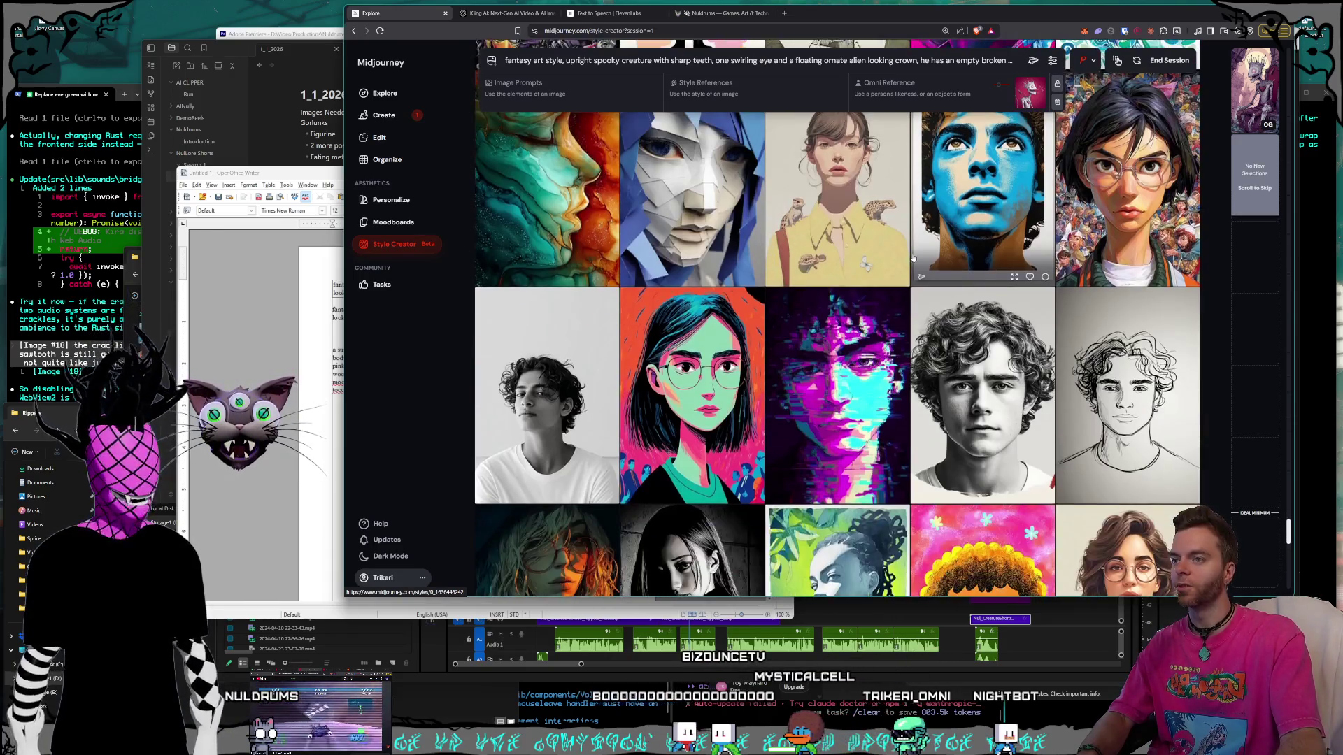
scroll(913, 258, "down", 6)
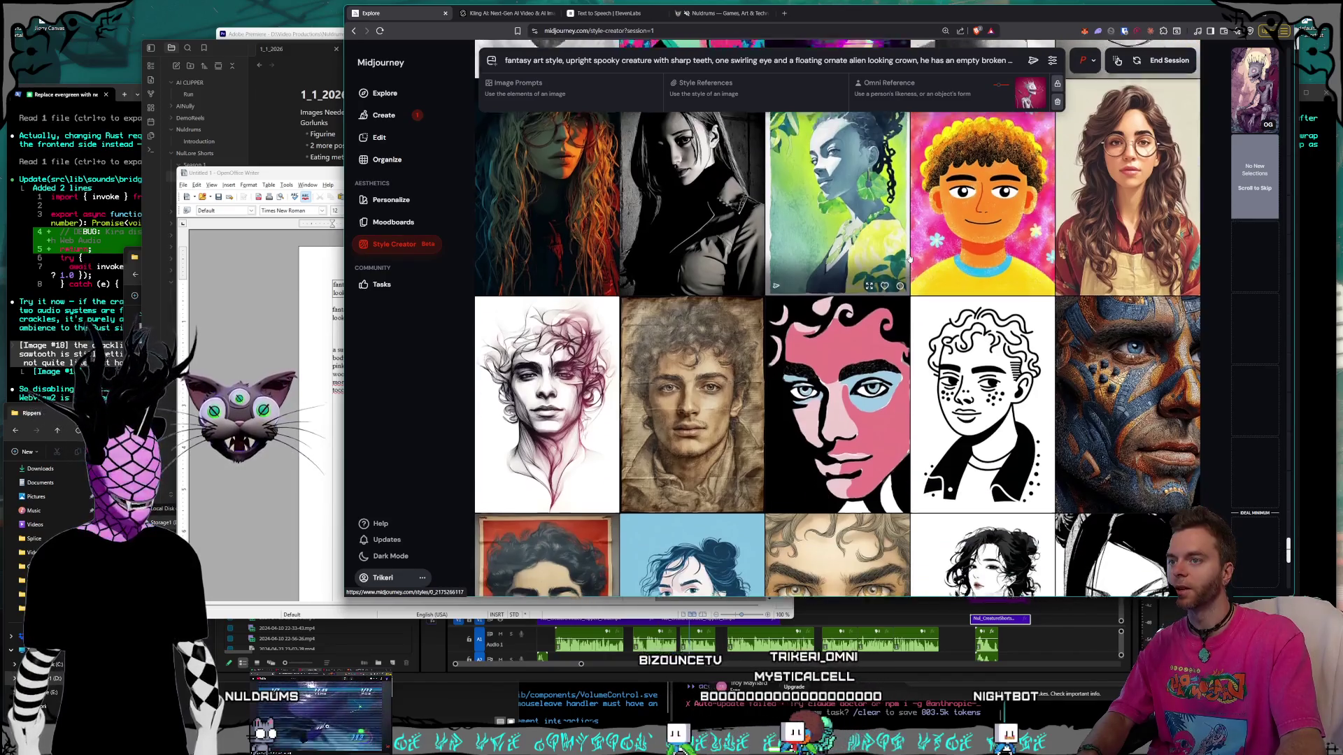
scroll(909, 258, "up", 2)
scroll(909, 259, "down", 8)
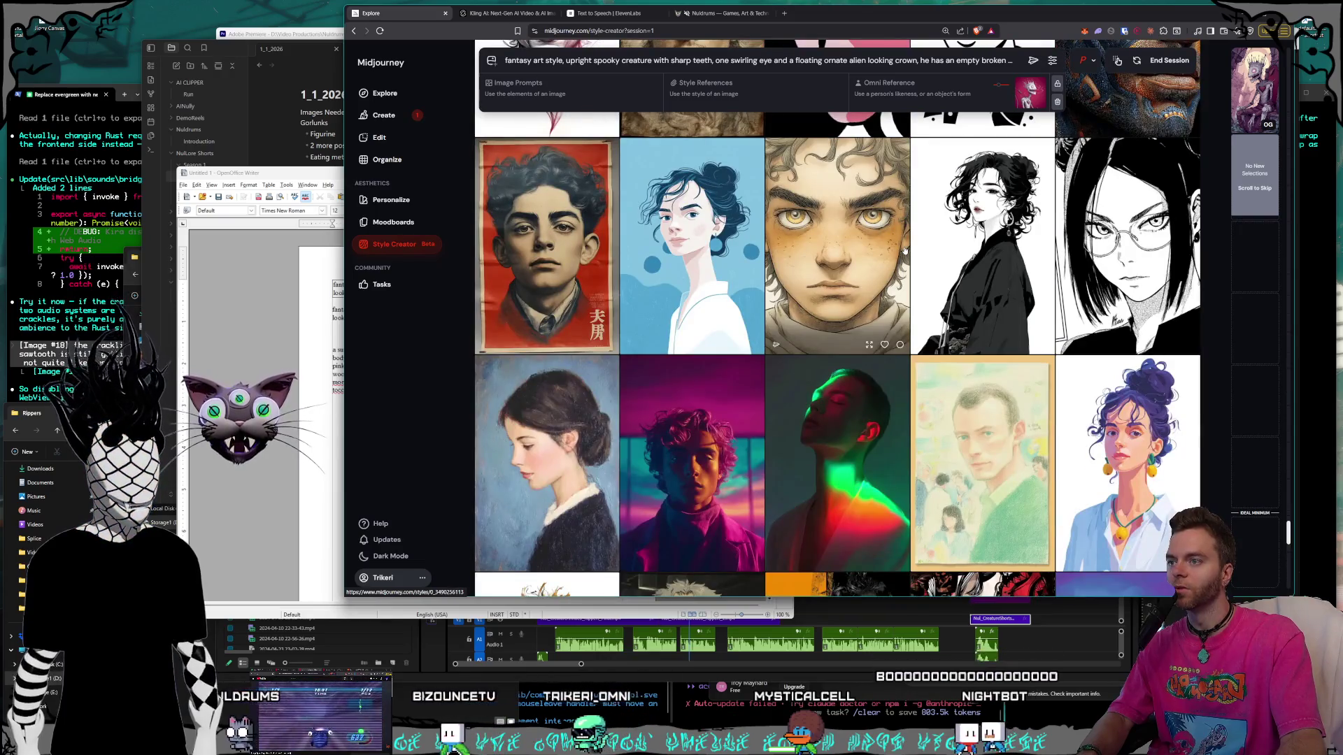
scroll(902, 255, "down", 4)
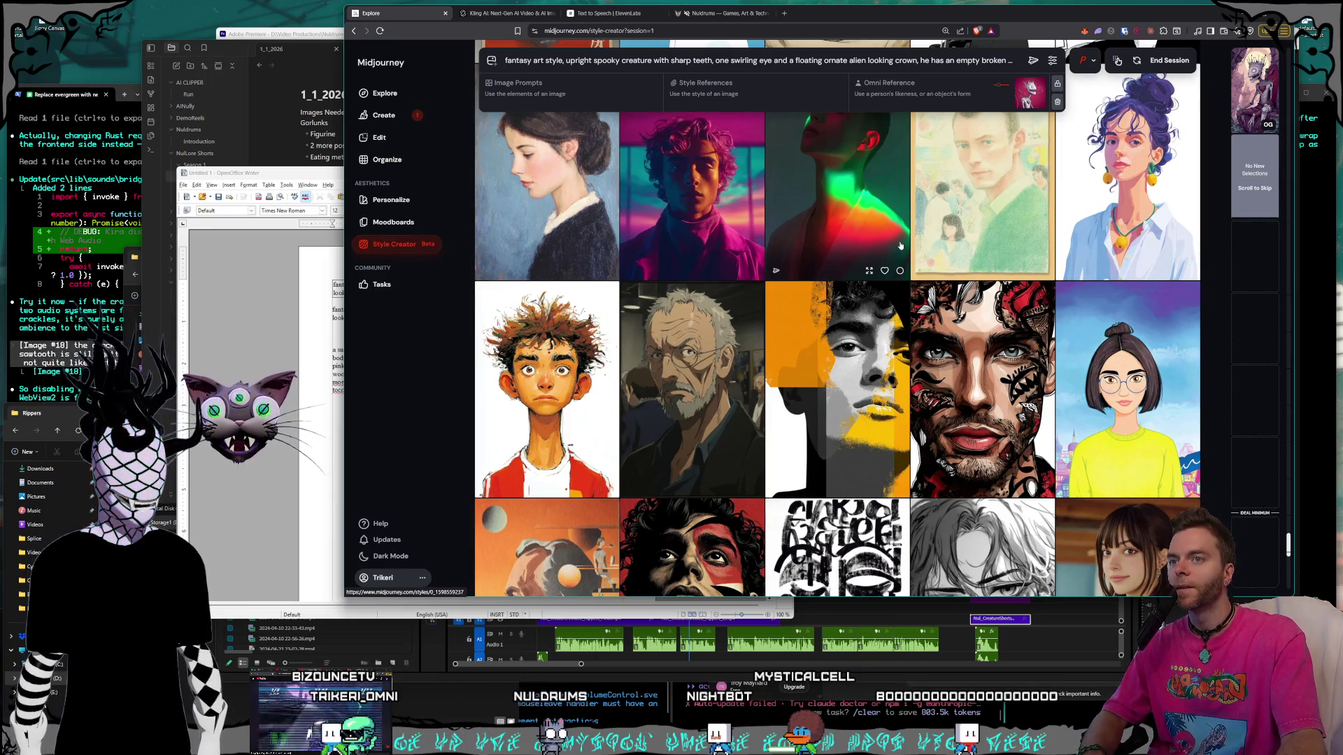
scroll(900, 246, "down", 1)
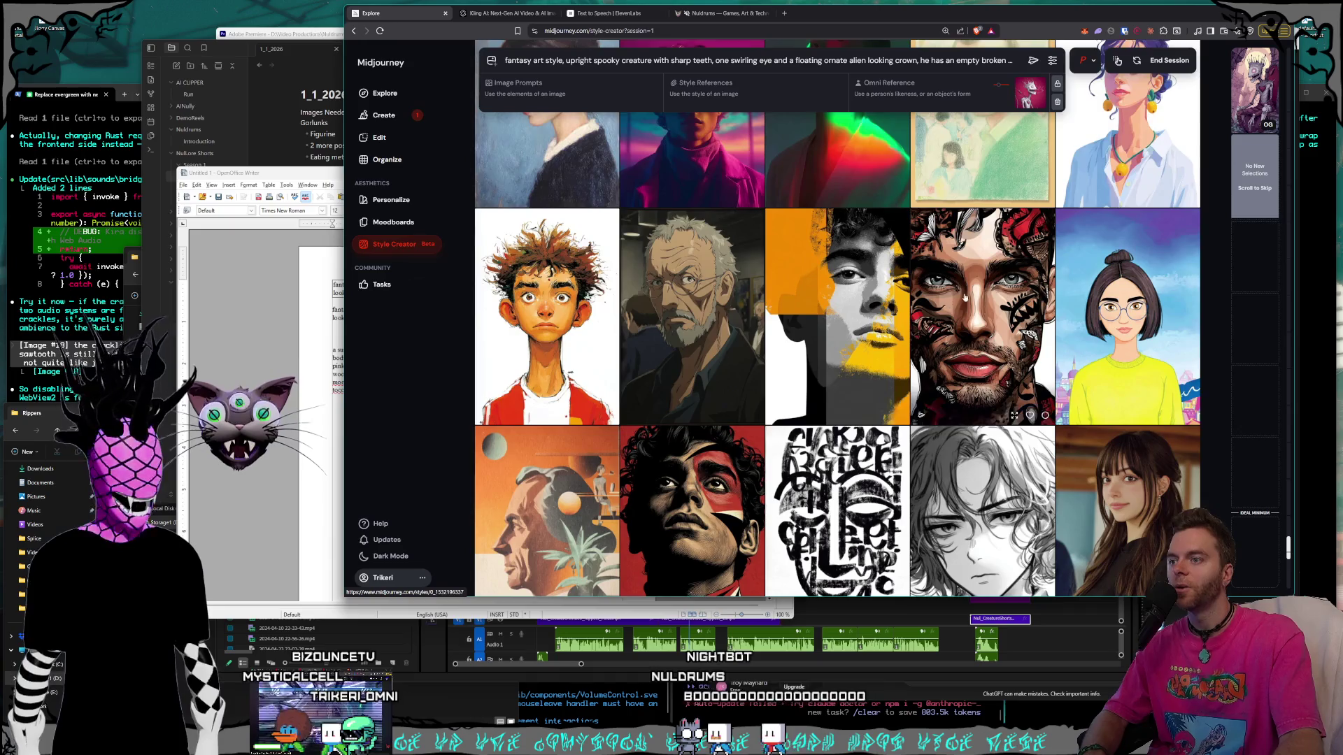
scroll(968, 300, "down", 2)
scroll(969, 299, "up", 1)
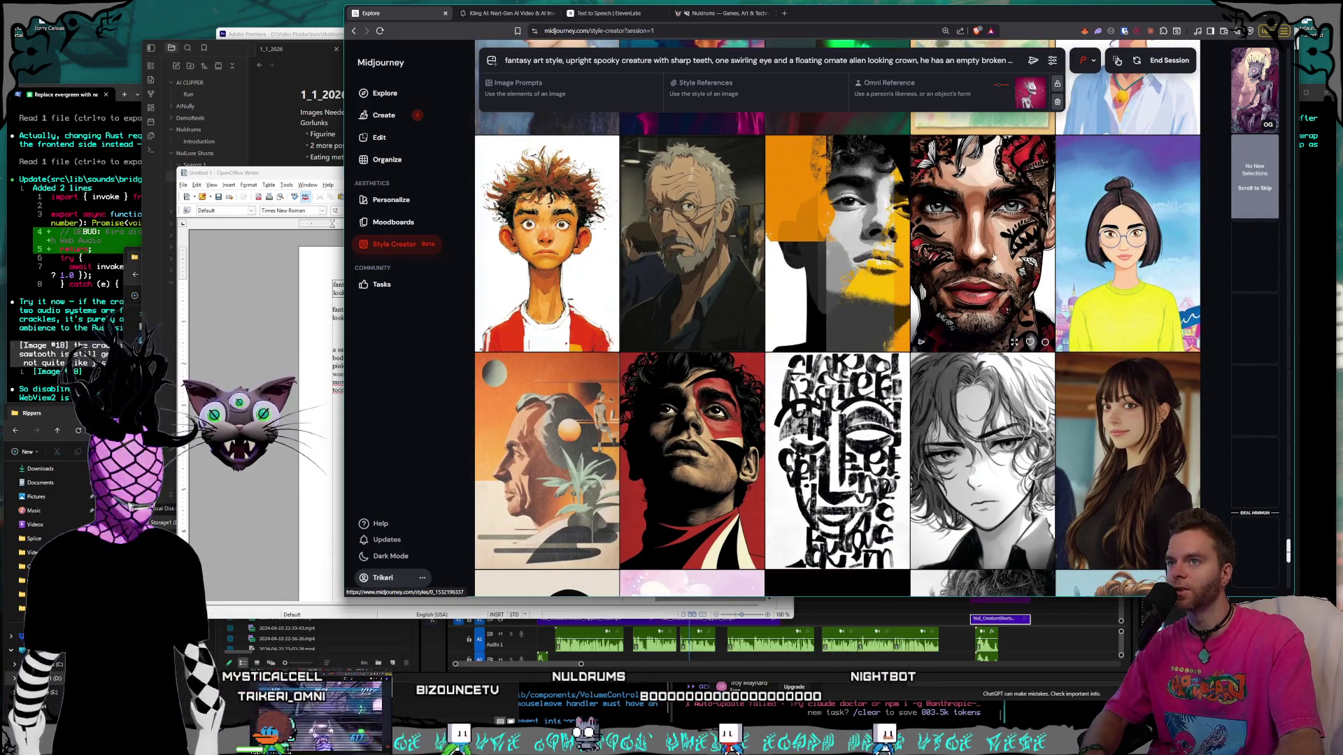
scroll(977, 249, "down", 12)
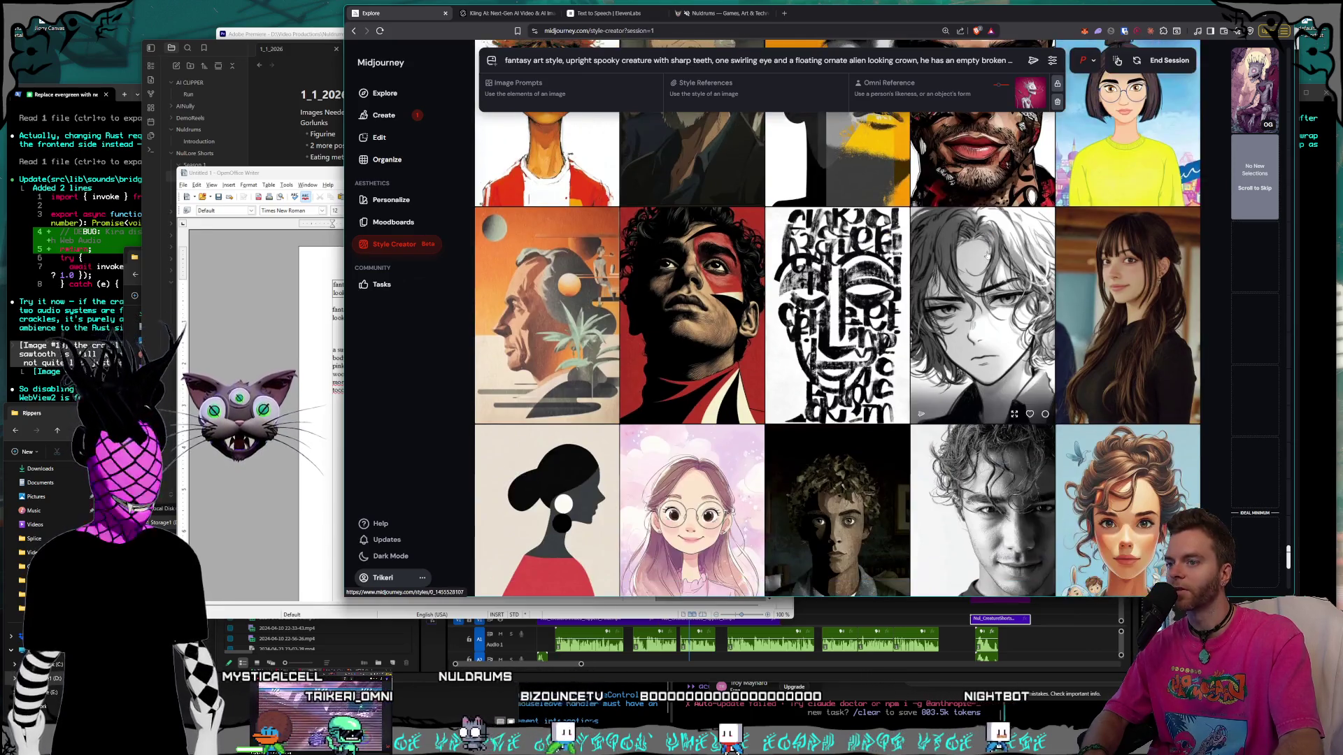
scroll(989, 263, "down", 1)
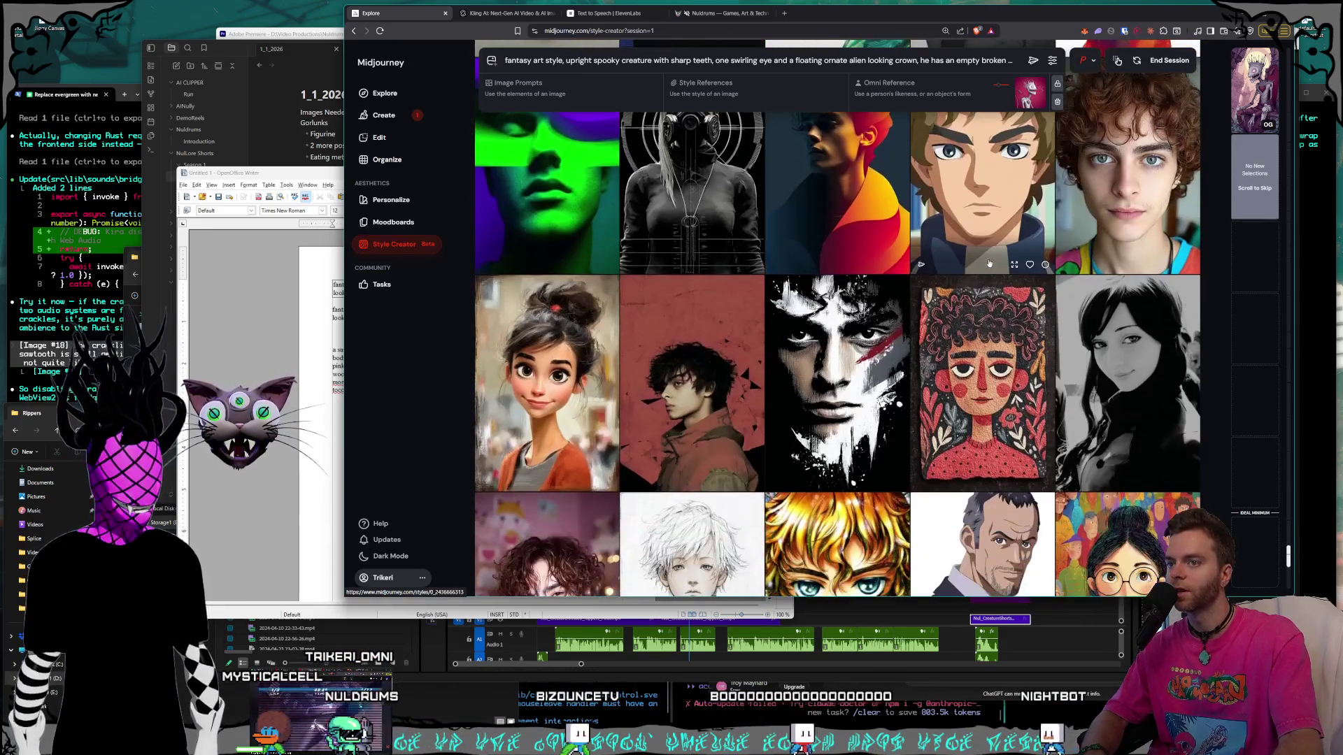
scroll(989, 263, "down", 8)
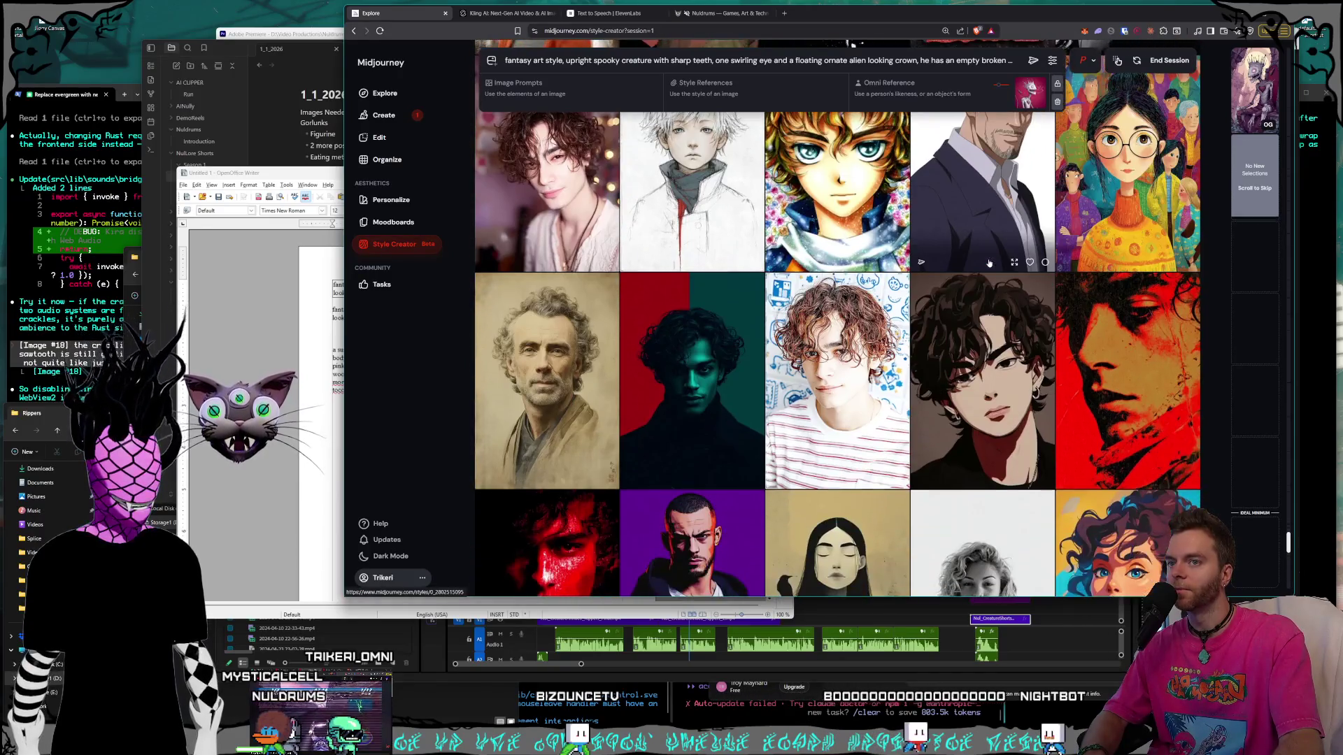
scroll(989, 263, "down", 3)
scroll(989, 263, "up", 3)
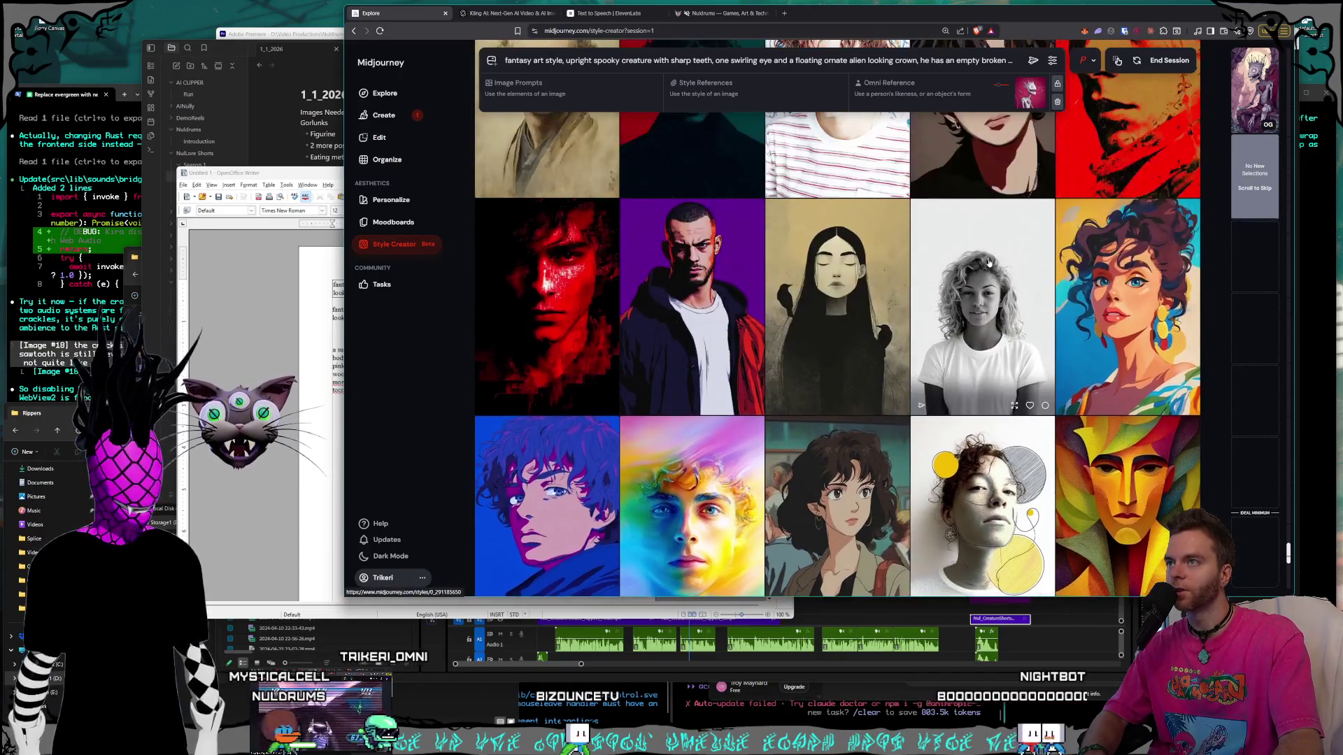
scroll(989, 263, "down", 10)
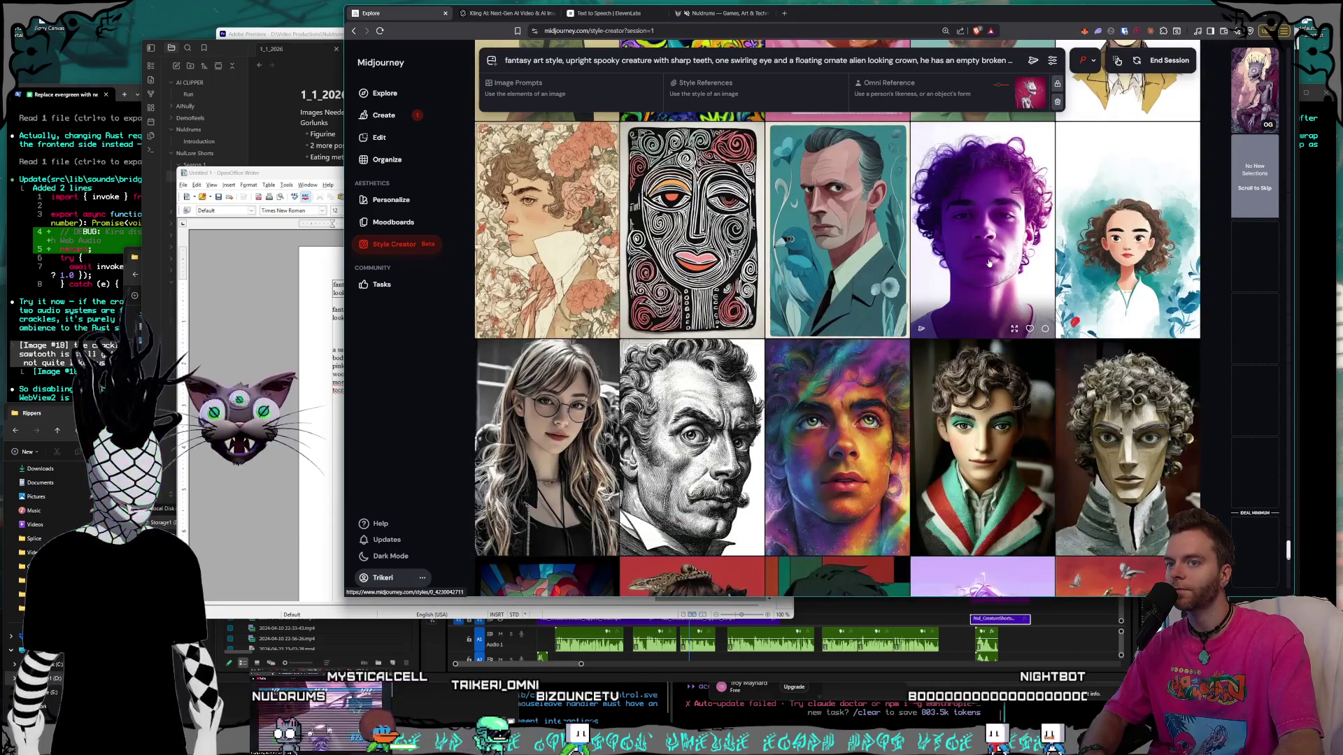
scroll(988, 263, "down", 3)
scroll(989, 263, "down", 2)
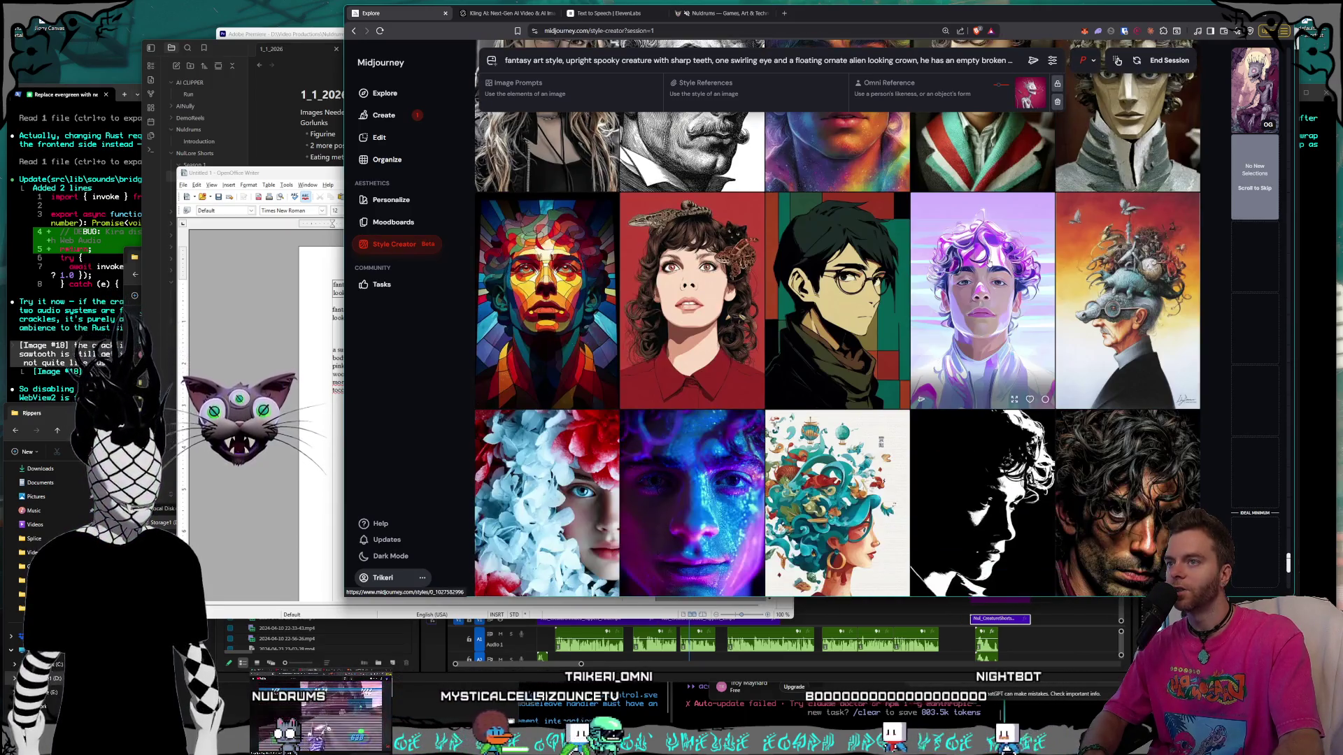
scroll(989, 263, "down", 2)
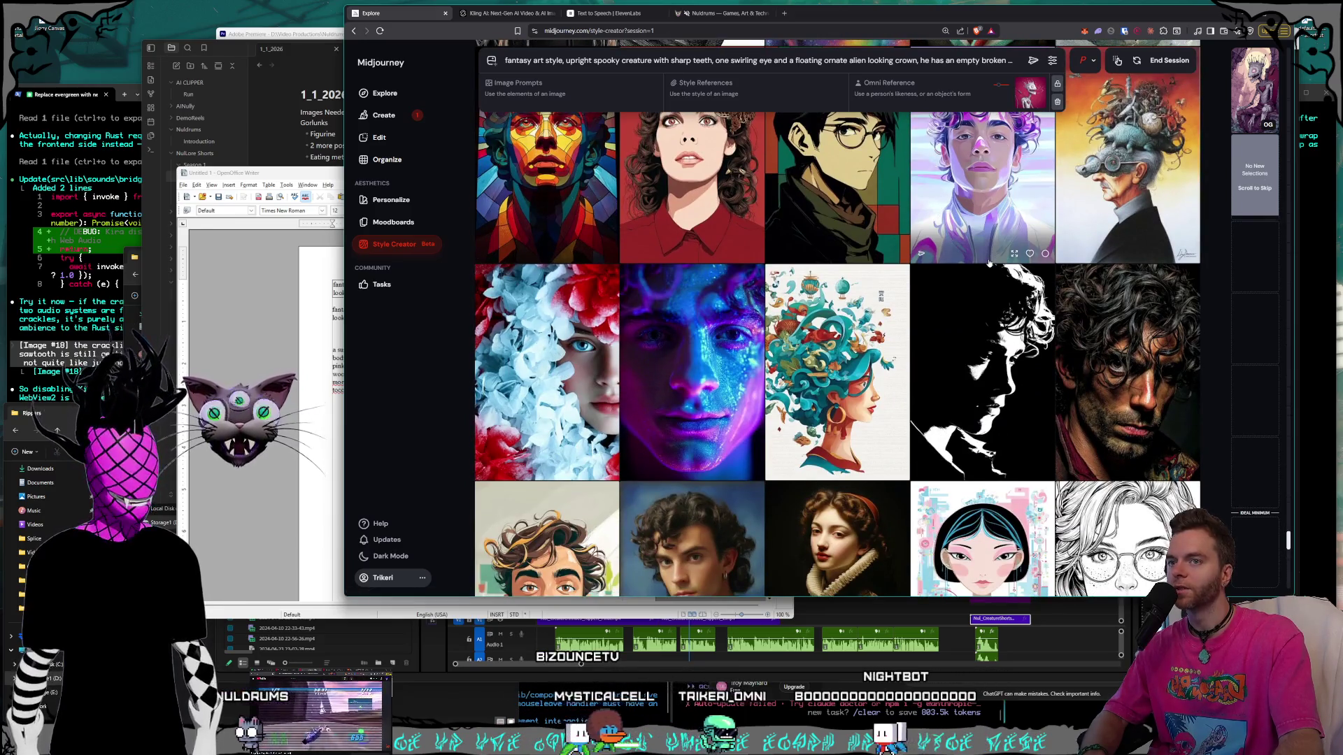
scroll(989, 263, "down", 3)
scroll(989, 263, "down", 15)
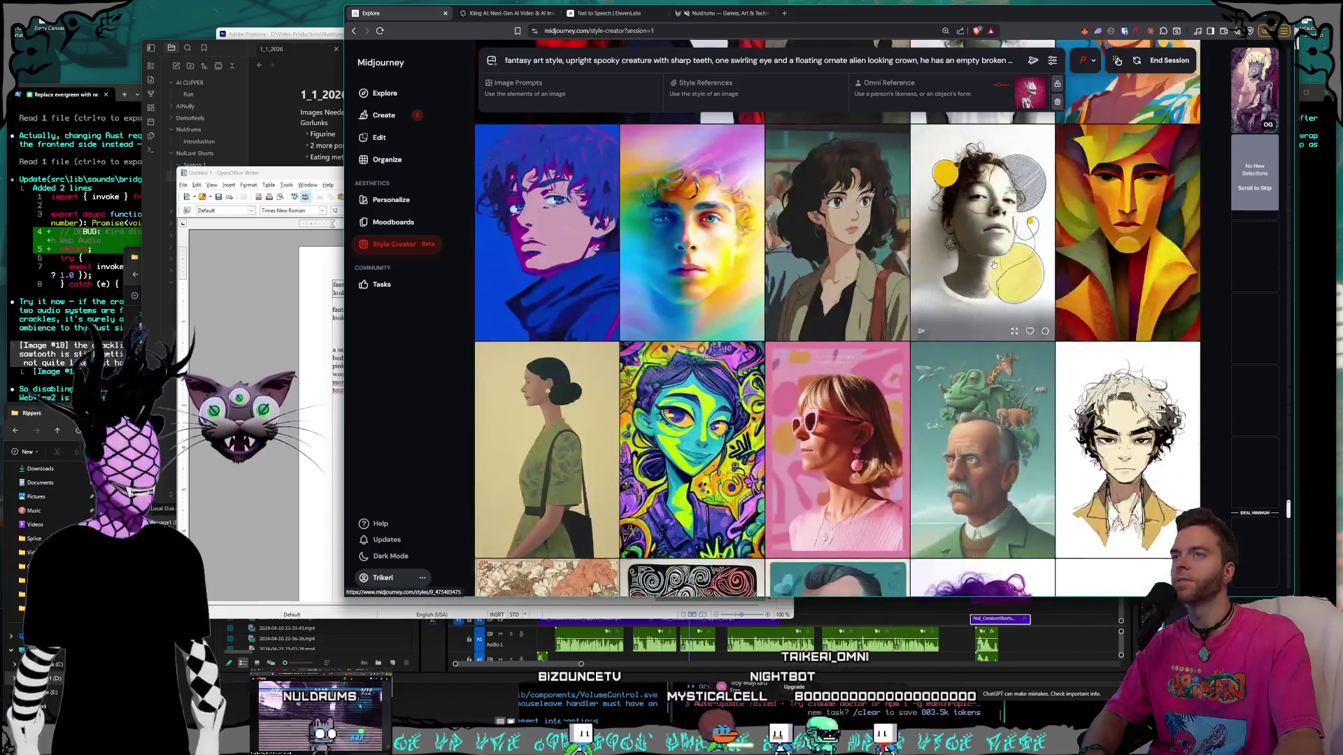
scroll(992, 265, "down", 15)
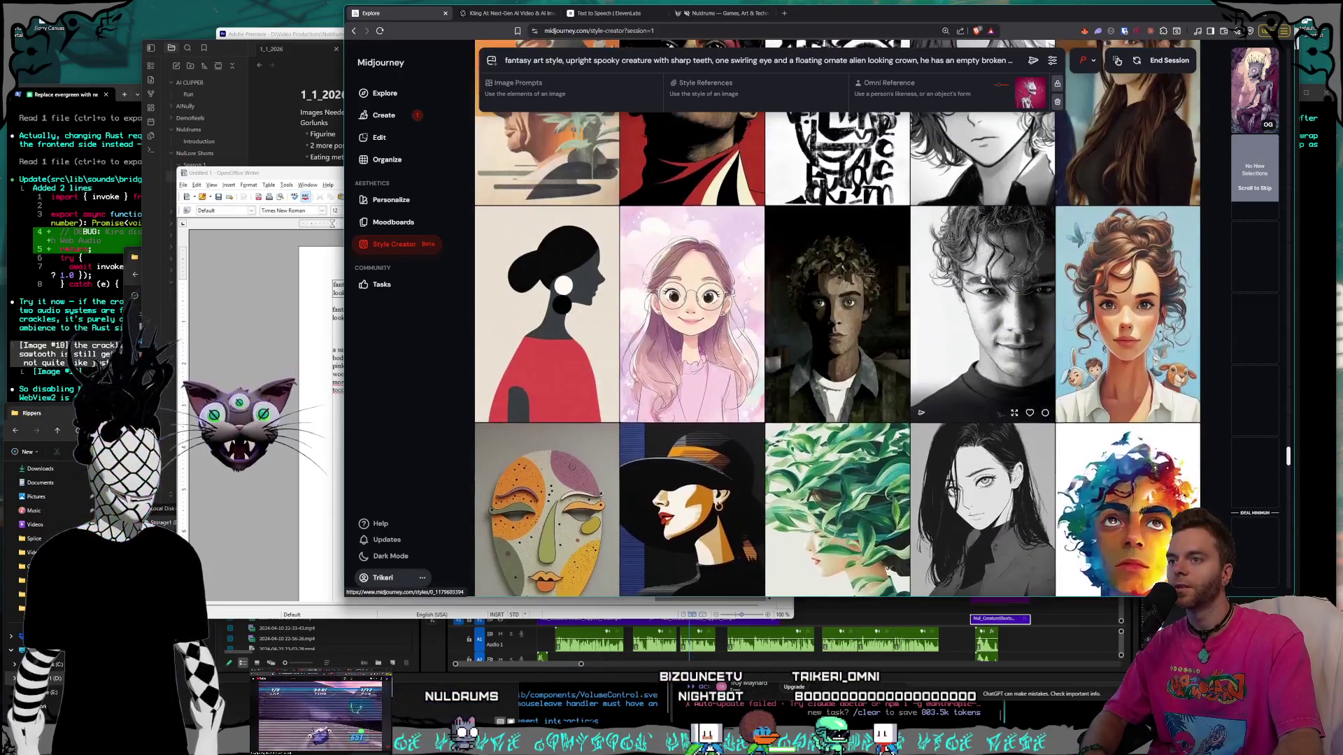
scroll(982, 280, "up", 5)
left_click(968, 329)
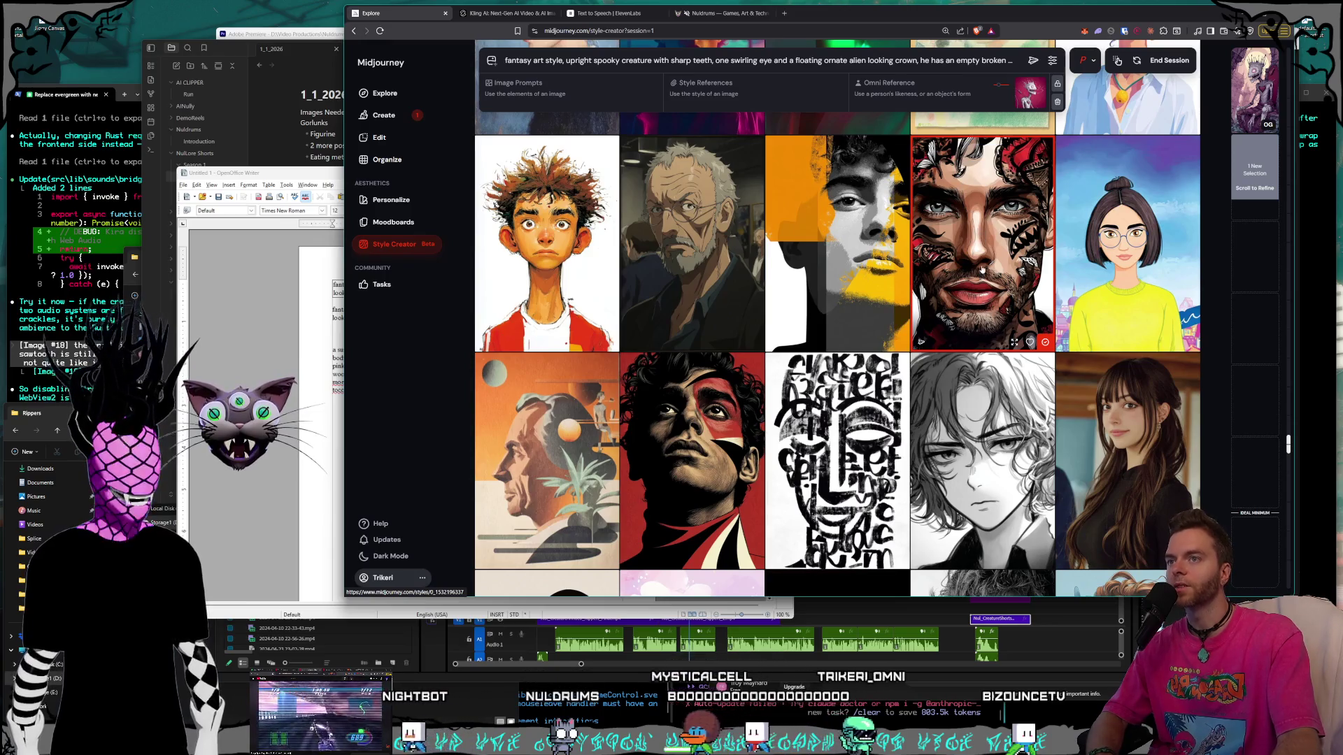
Scroll further down the grid to load a new batch of style portraits.
scroll(978, 231, "down", 15)
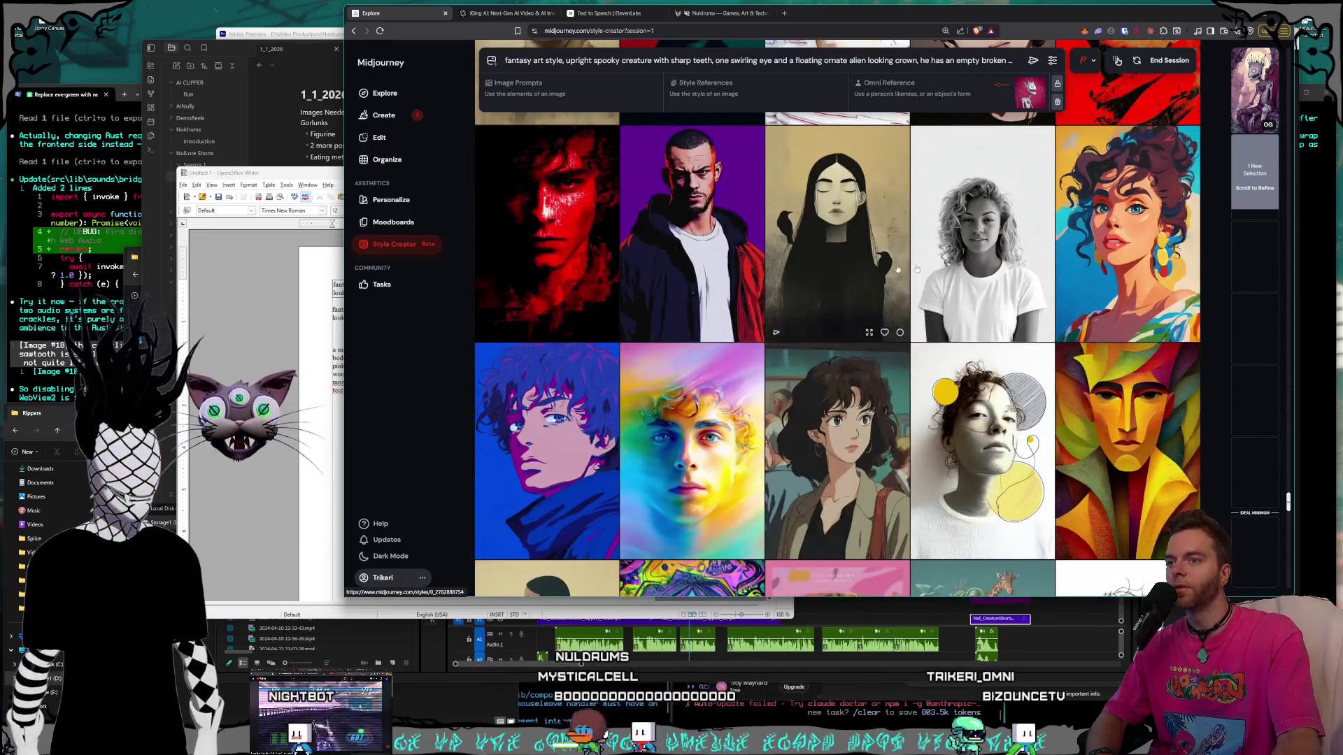
scroll(971, 256, "down", 10)
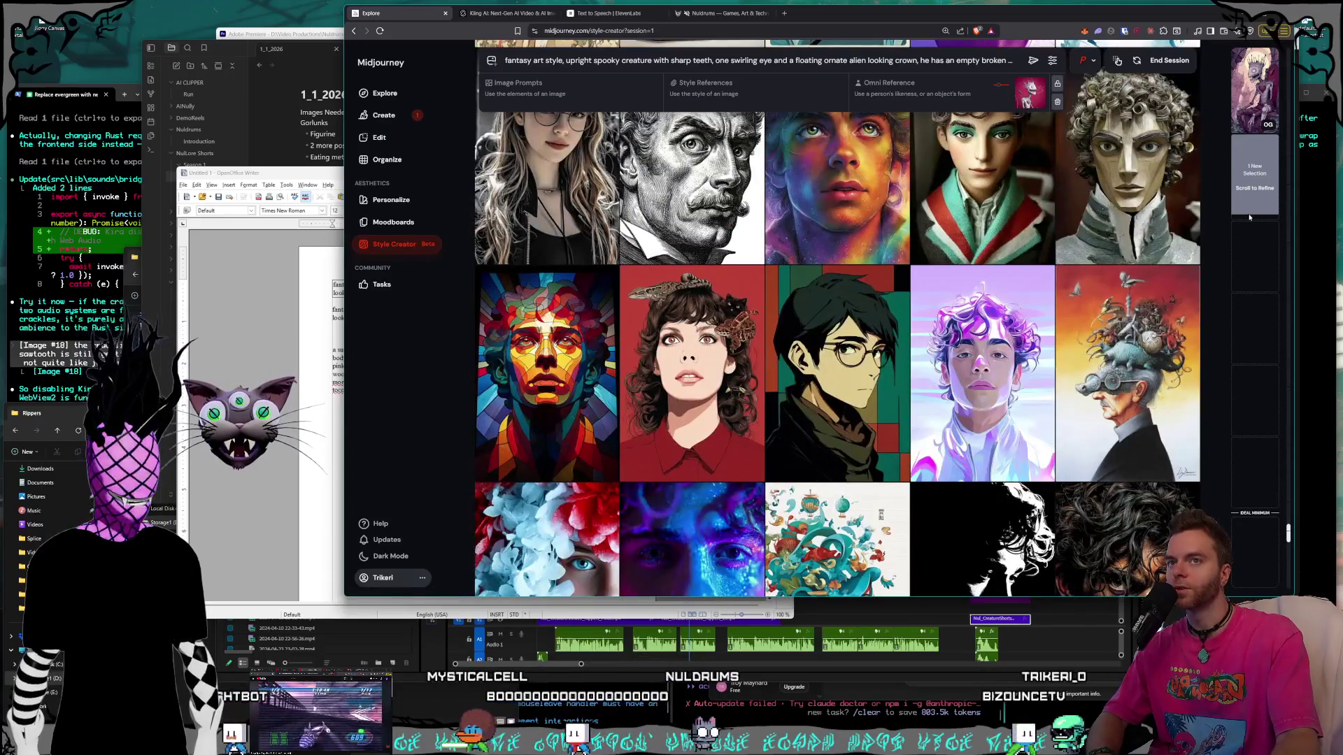
scroll(1026, 242, "down", 10)
scroll(1018, 242, "down", 10)
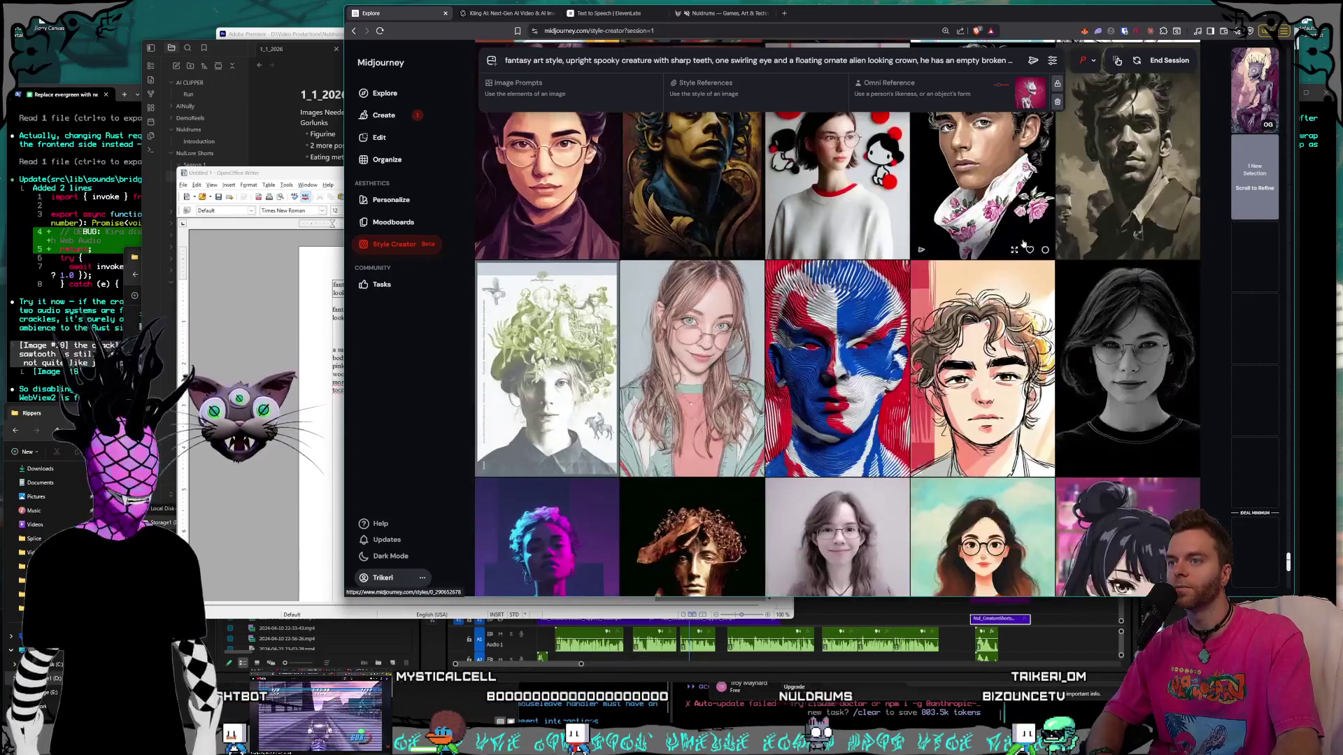
scroll(1018, 242, "down", 5)
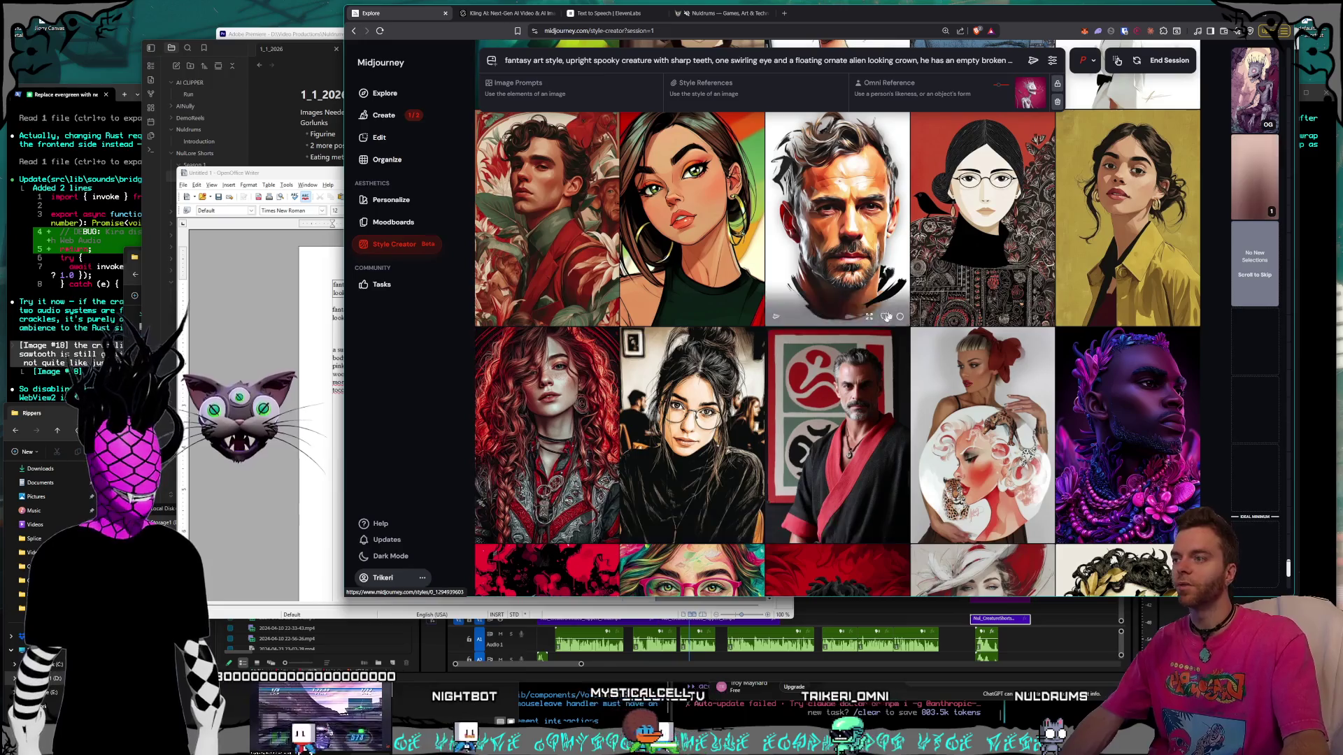
scroll(958, 275, "down", 2)
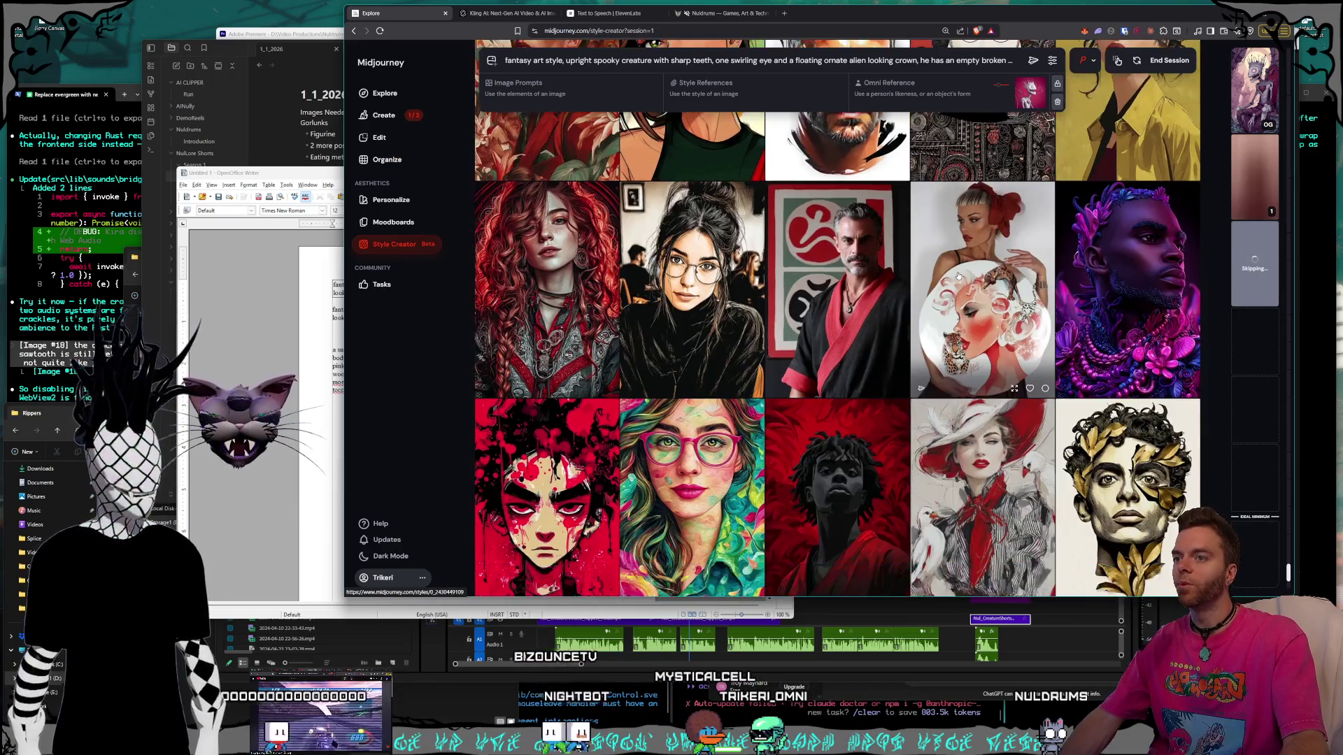
scroll(958, 275, "down", 1)
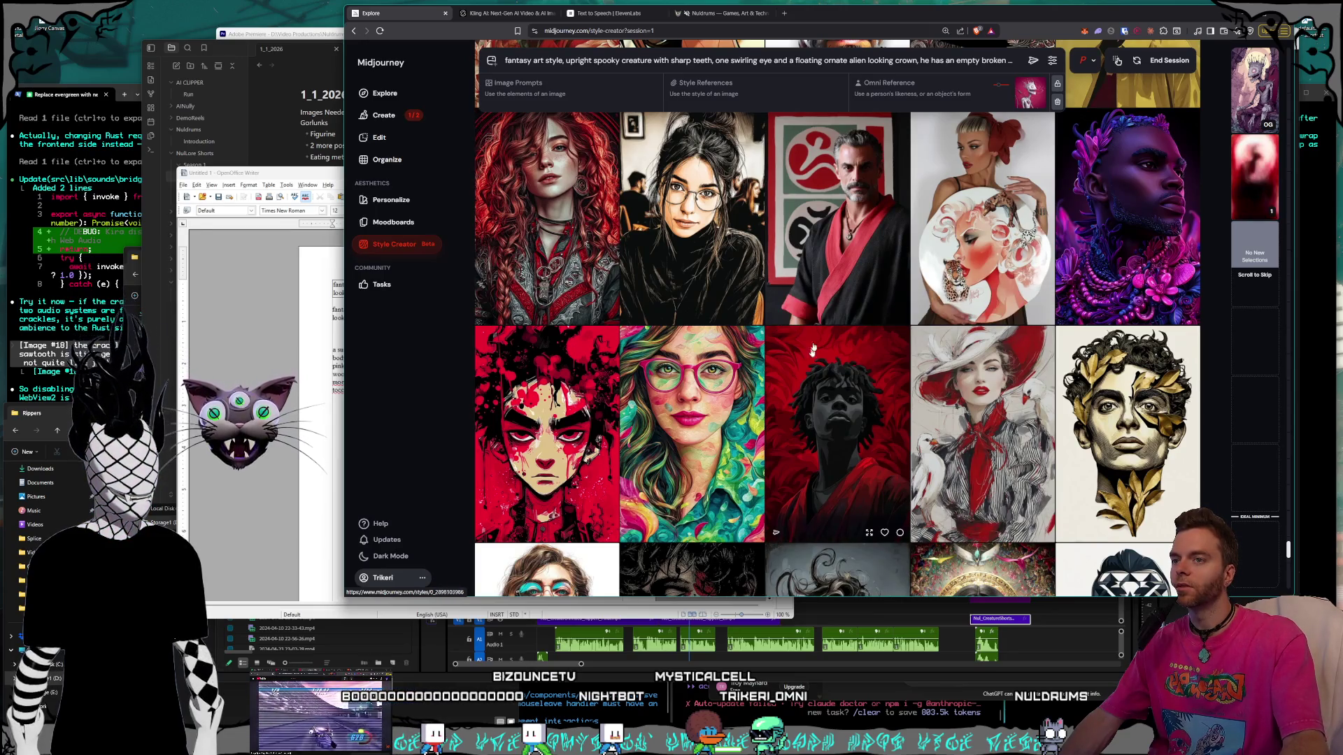
scroll(891, 445, "up", 1)
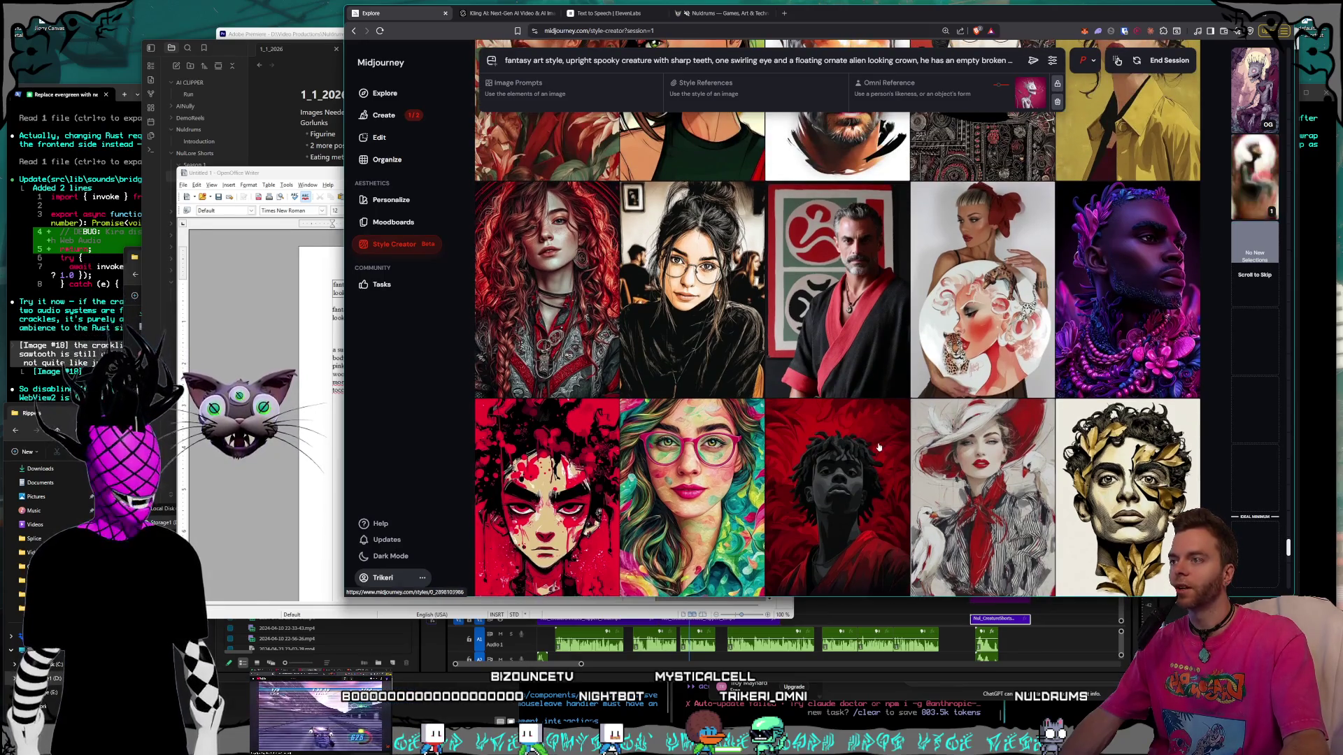
scroll(878, 446, "up", 2)
scroll(878, 446, "up", 1)
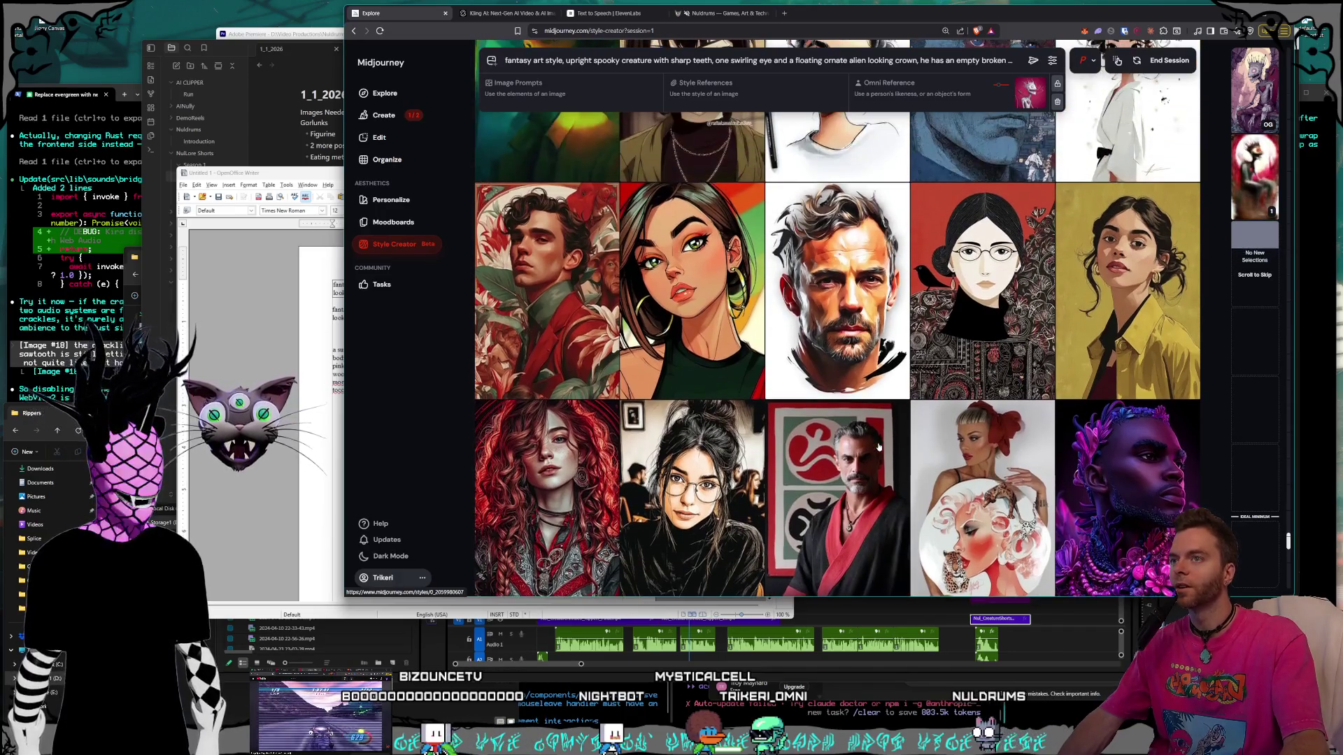
scroll(879, 446, "down", 1)
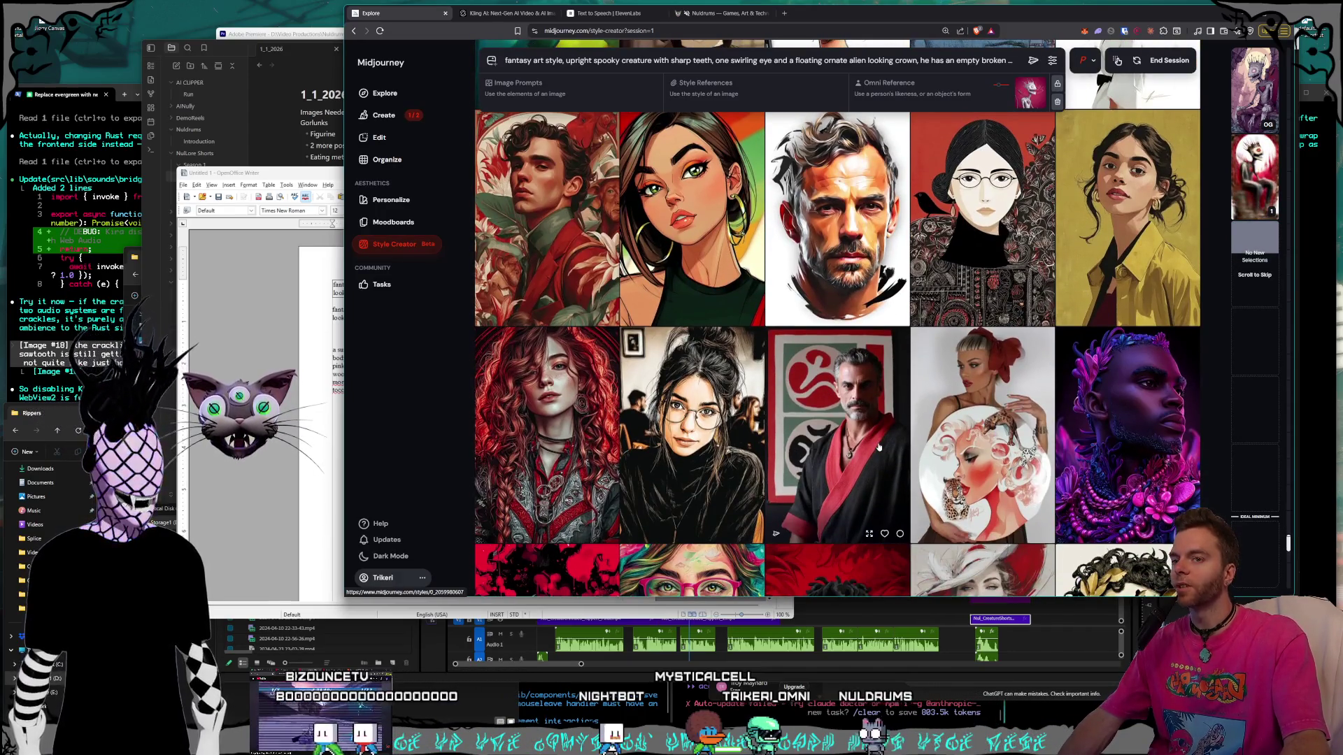
scroll(878, 446, "down", 2)
scroll(874, 433, "down", 2)
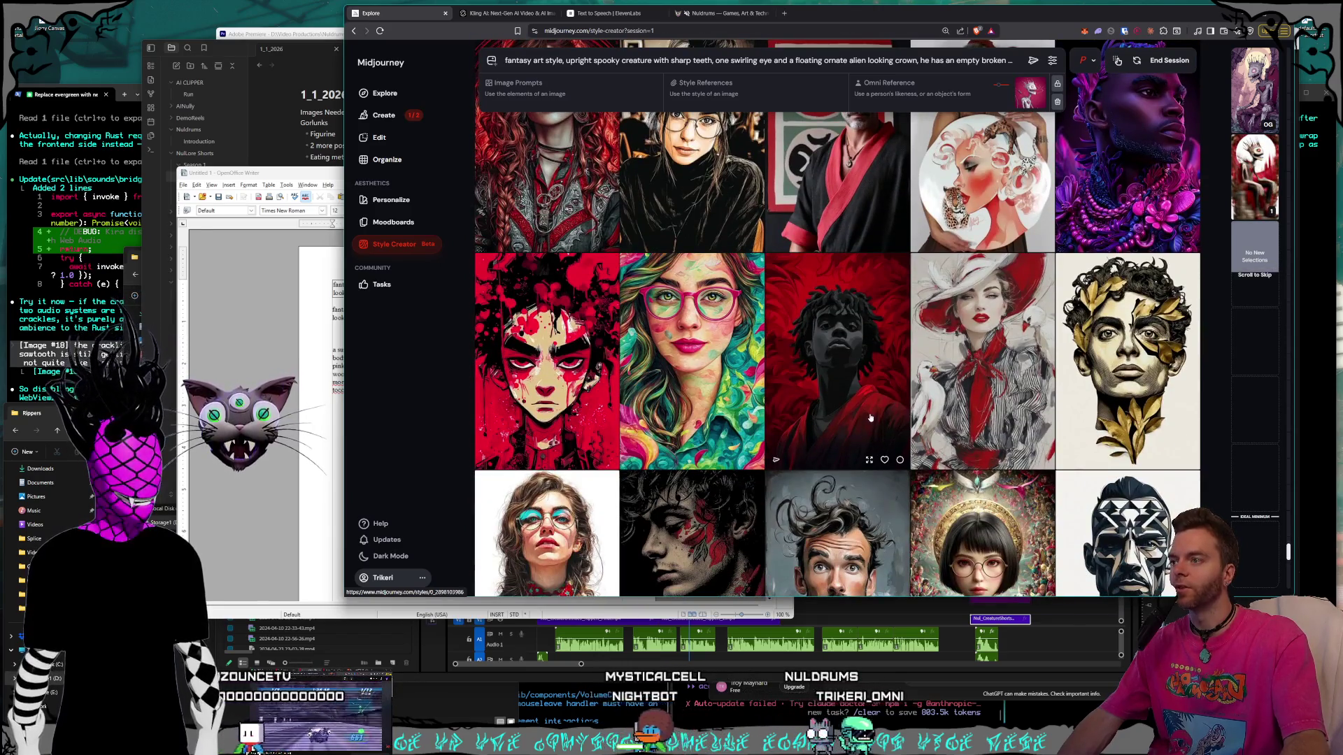
scroll(870, 417, "down", 1)
scroll(870, 418, "down", 1)
scroll(870, 418, "down", 1)
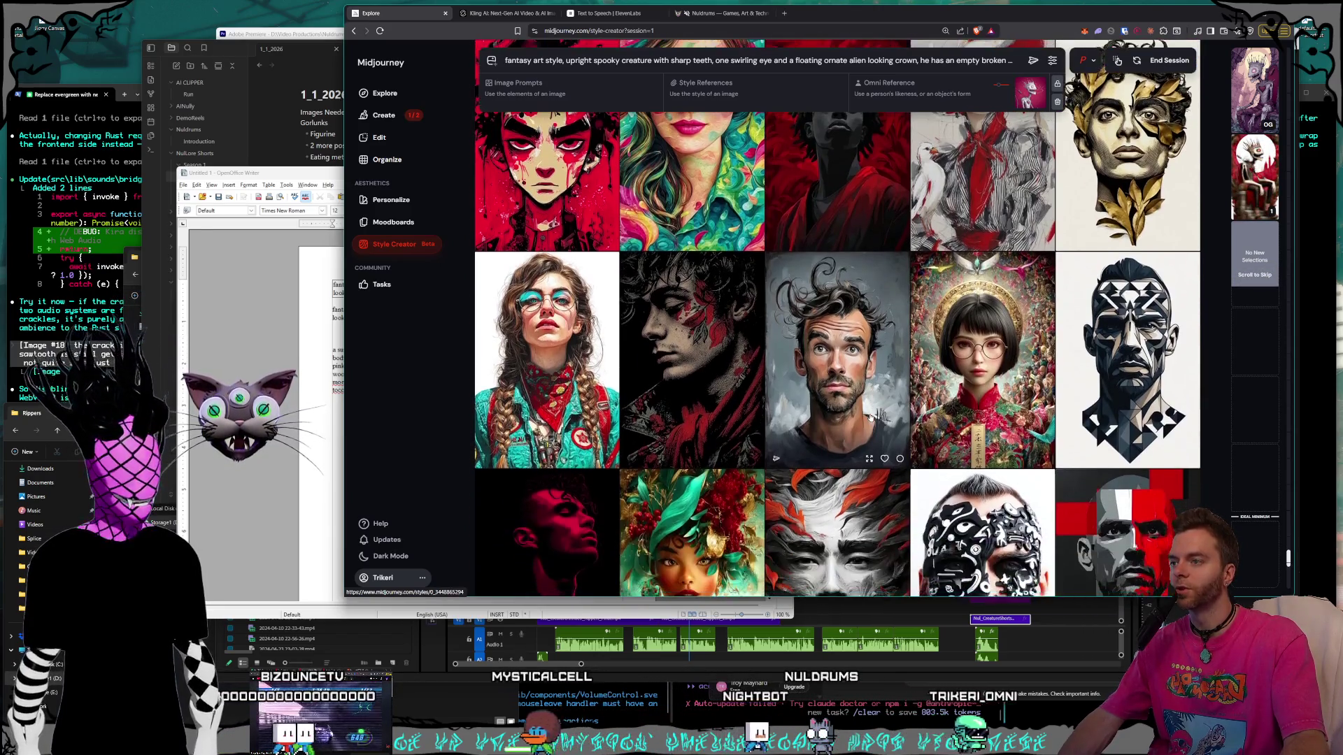
scroll(870, 418, "down", 1)
scroll(871, 417, "down", 1)
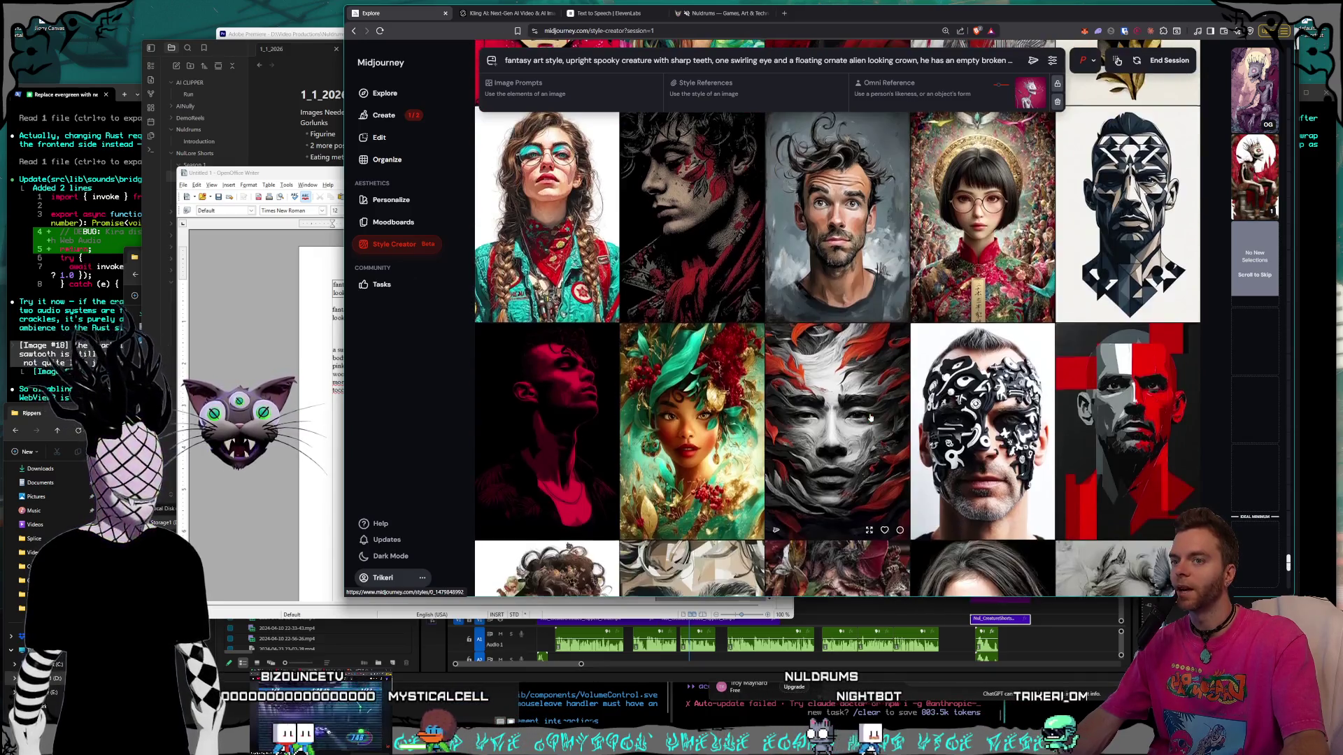
scroll(870, 418, "up", 1)
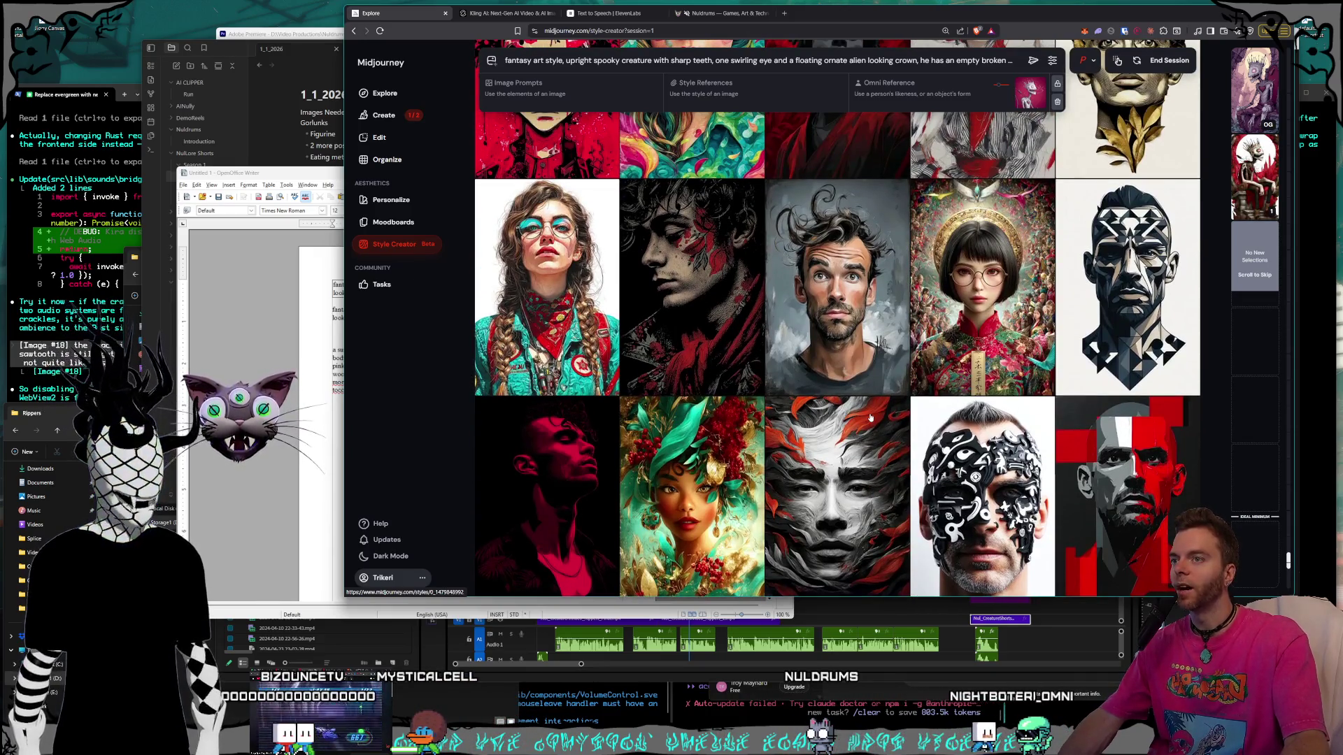
scroll(870, 417, "up", 1)
scroll(870, 418, "down", 3)
scroll(870, 418, "up", 4)
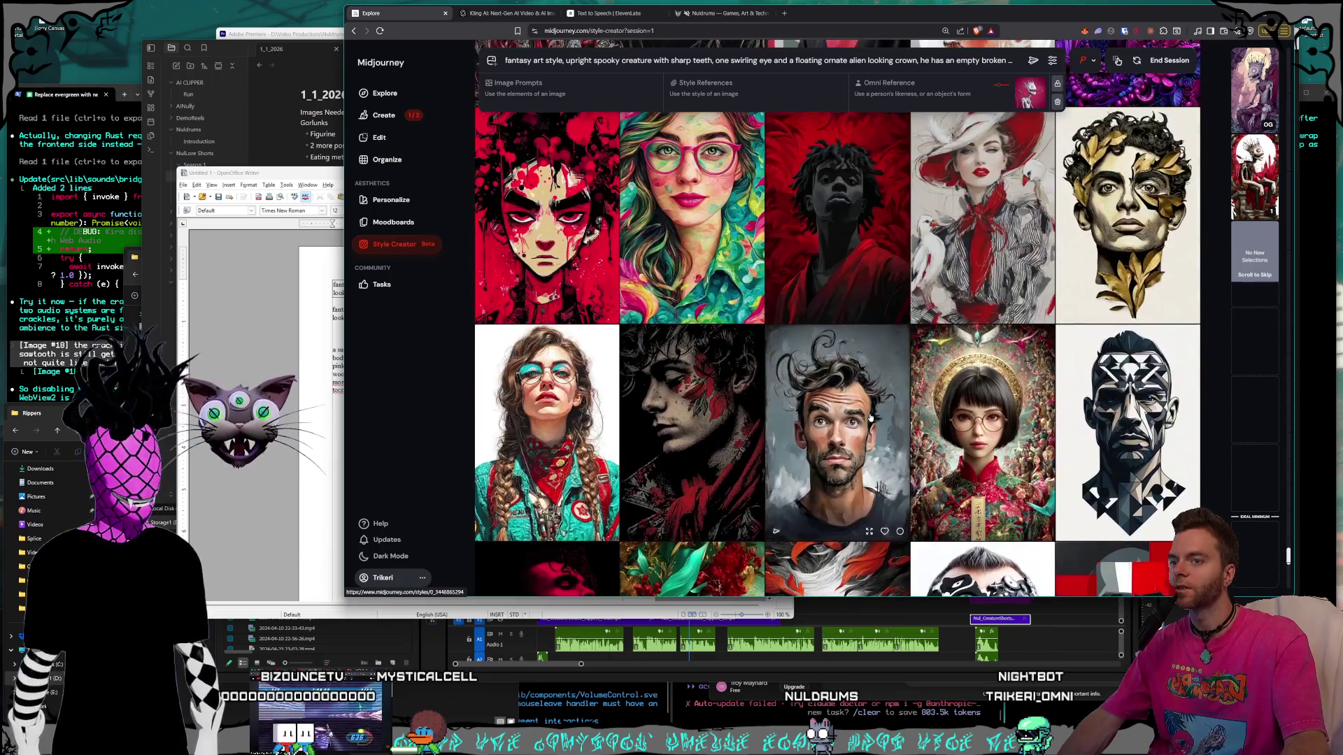
scroll(870, 418, "up", 3)
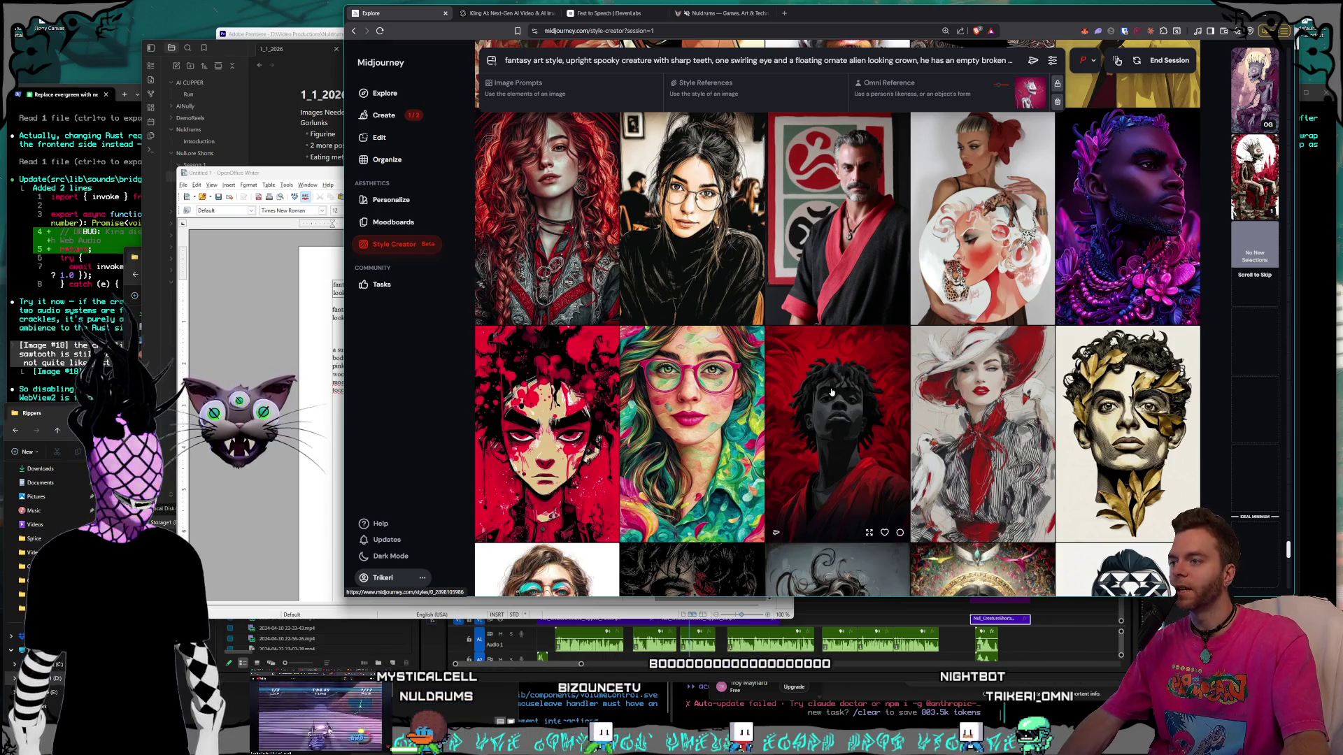
scroll(543, 406, "down", 1)
scroll(543, 405, "up", 1)
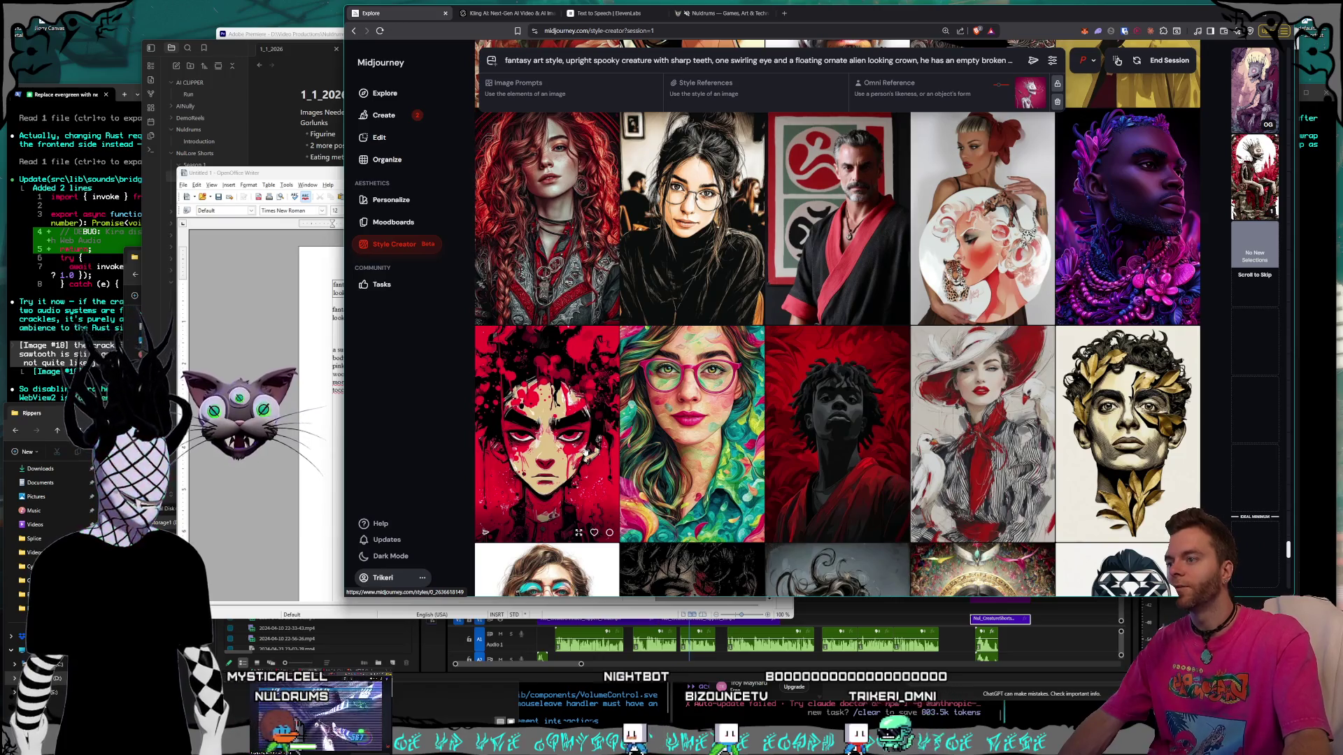
Scroll through the rest of the current portrait batch and past its end to a fresh set.
scroll(580, 367, "up", 2)
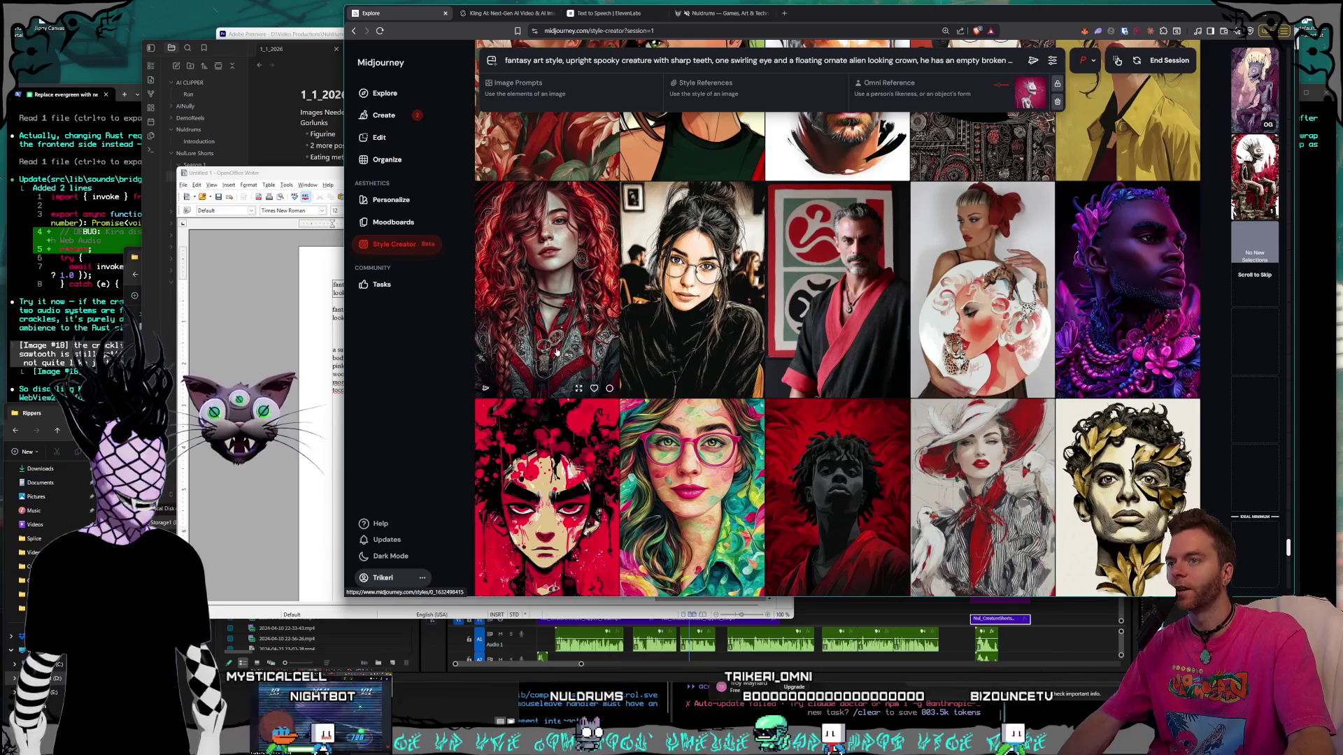
scroll(830, 341, "down", 2)
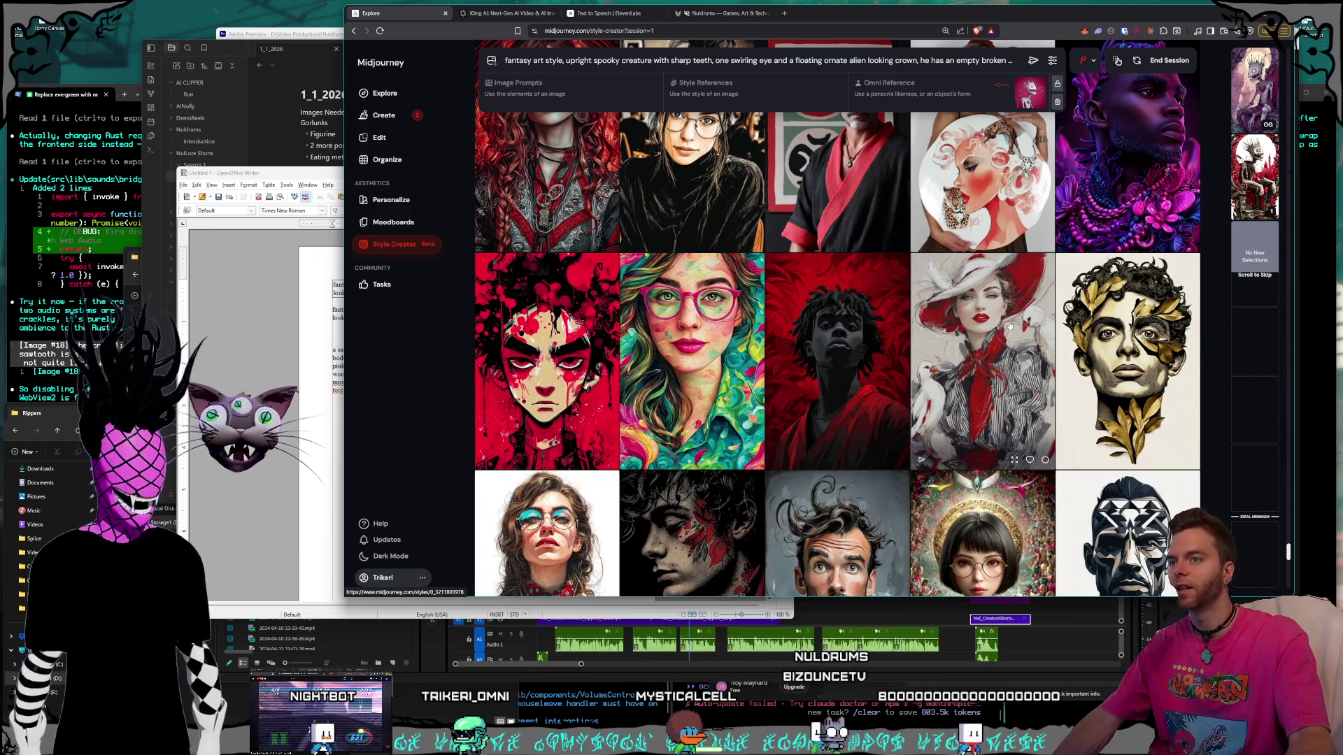
scroll(883, 289, "down", 1)
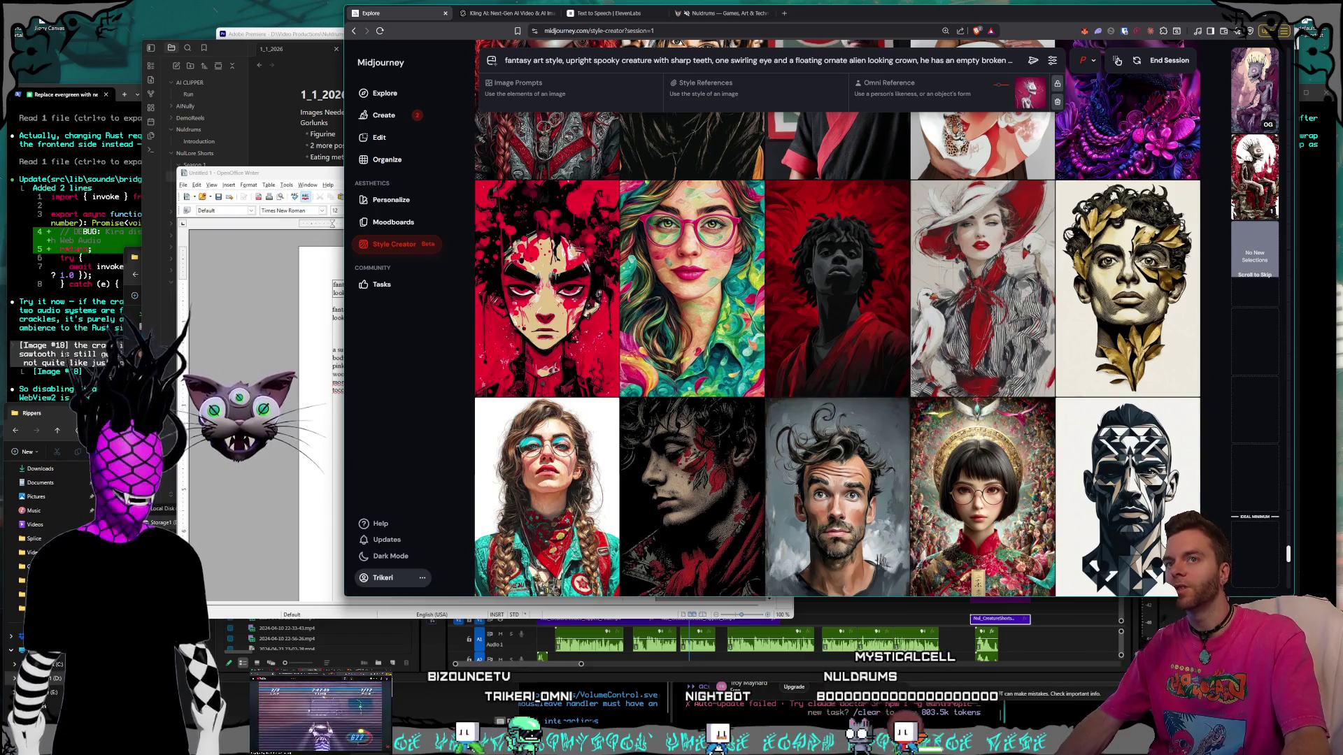
mouse_move(1257, 167)
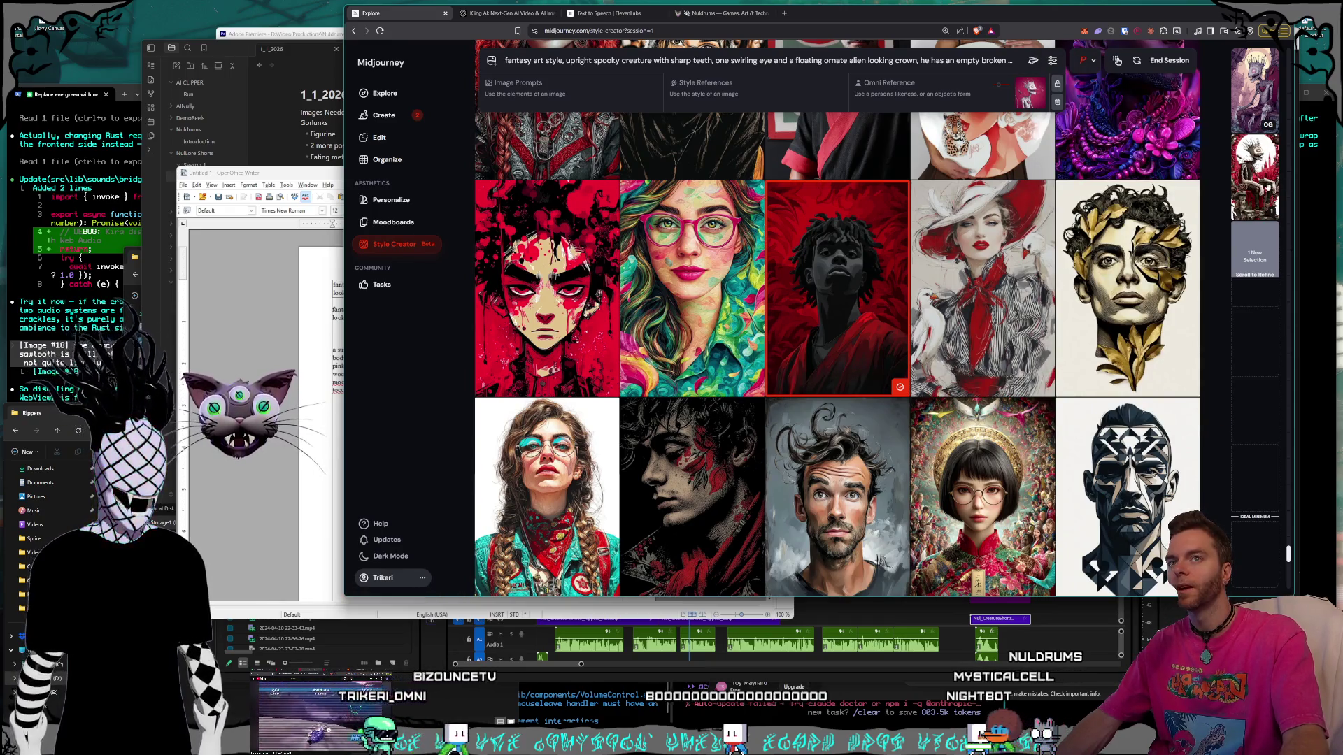
mouse_move(1260, 190)
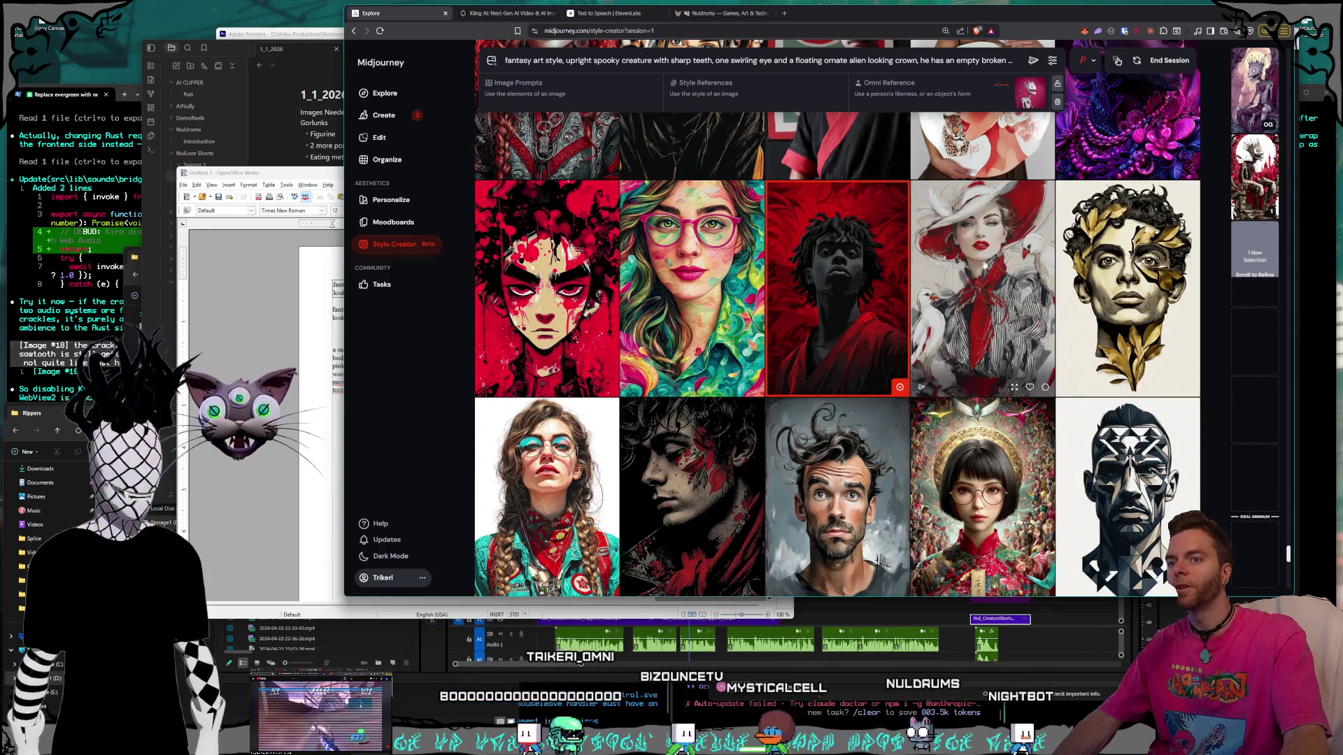
scroll(980, 266, "down", 10)
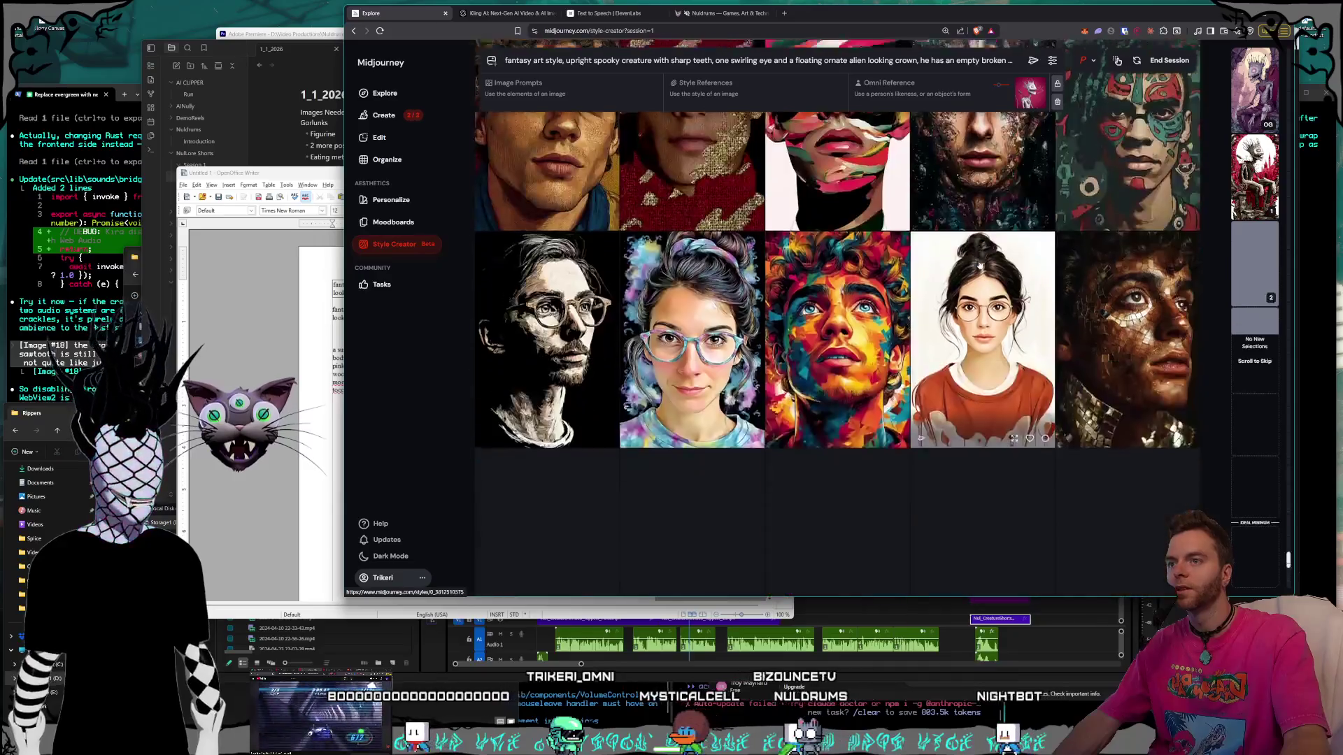
Scroll down through the next few batches of candidate style portraits without selecting any.
scroll(979, 267, "down", 5)
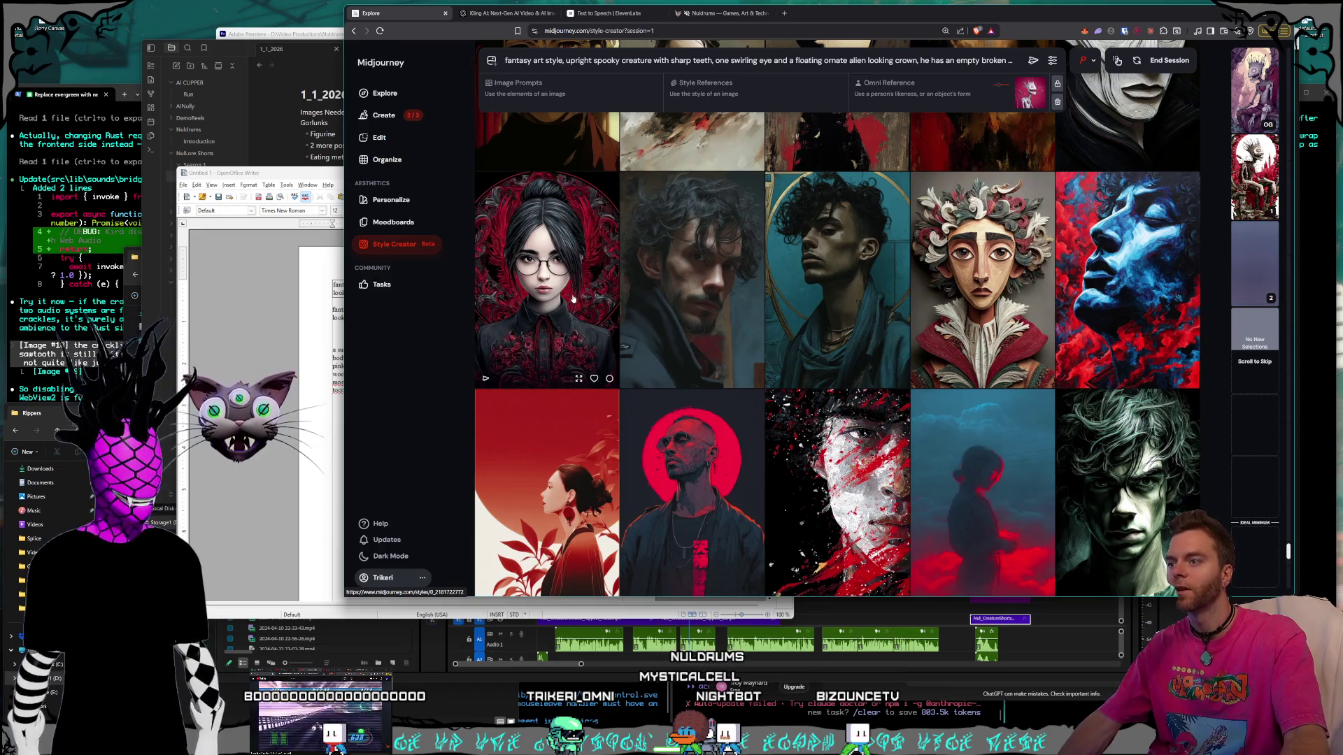
scroll(569, 294, "down", 10)
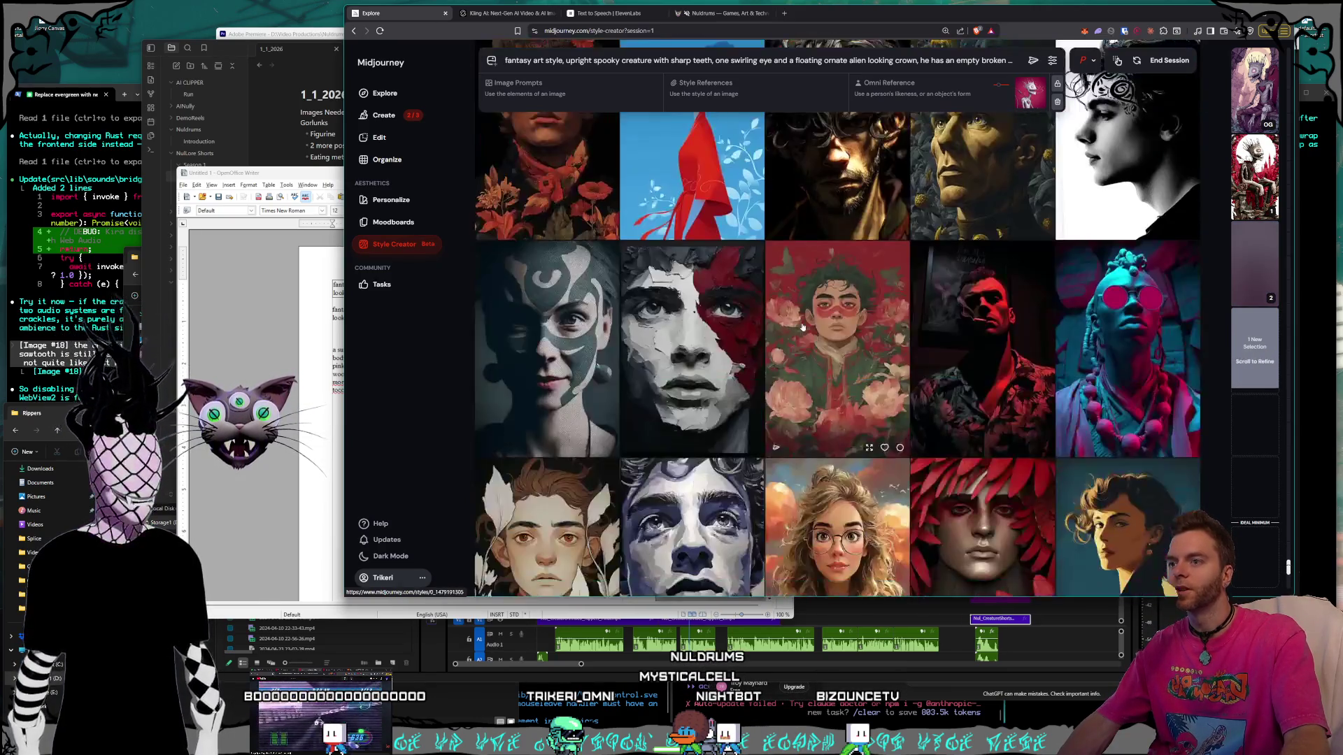
scroll(803, 328, "down", 4)
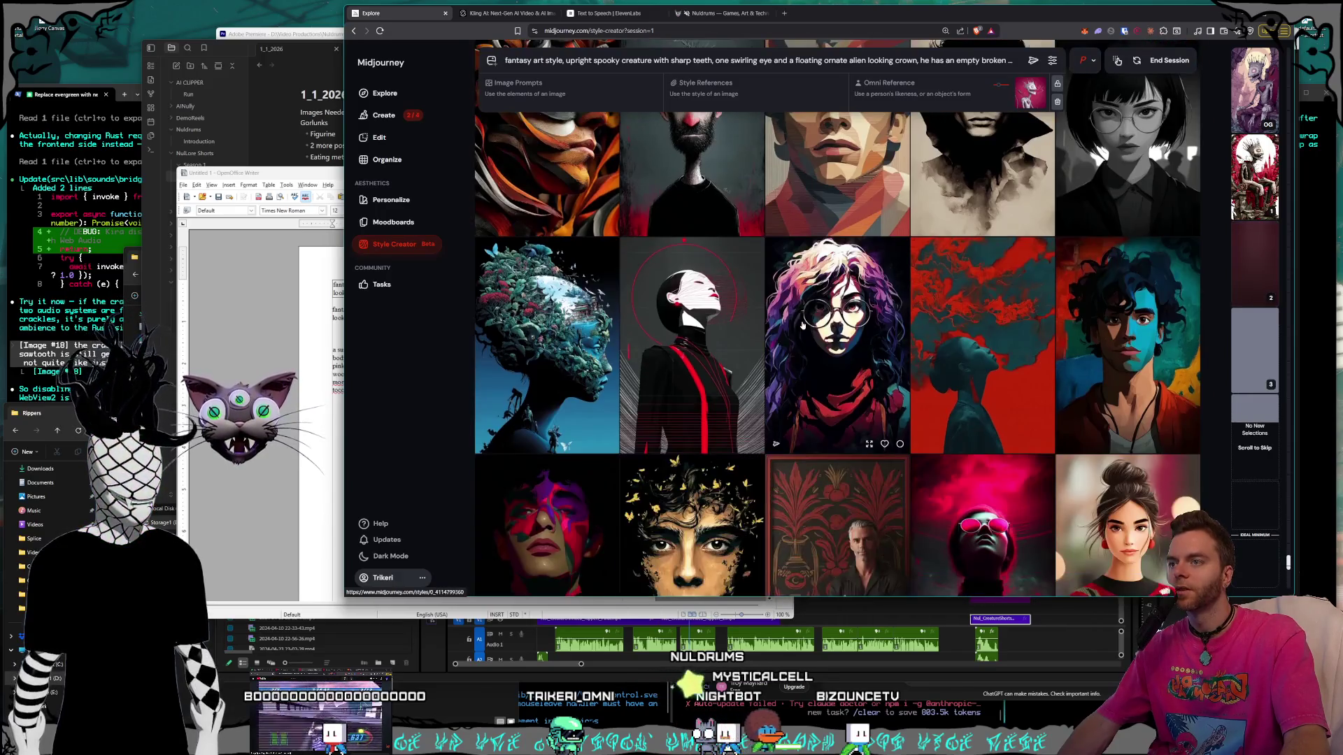
scroll(803, 327, "down", 2)
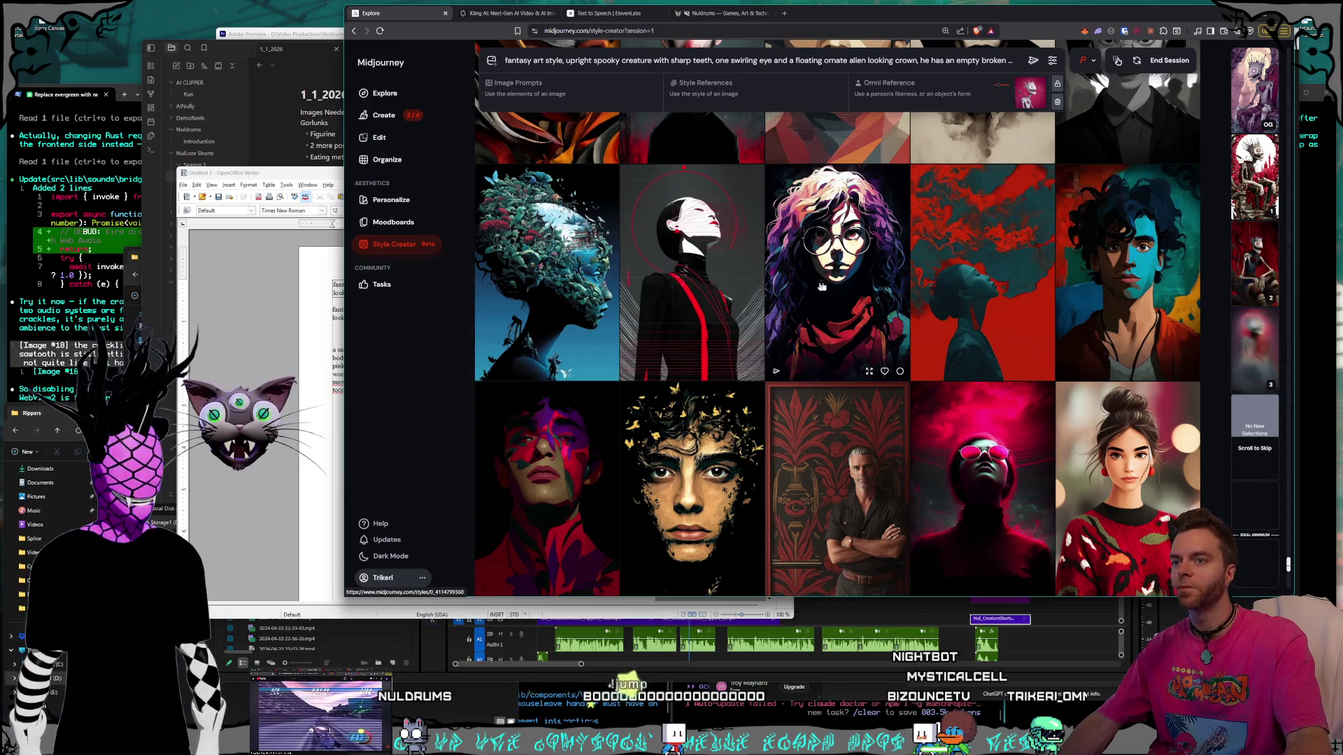
scroll(826, 288, "down", 1)
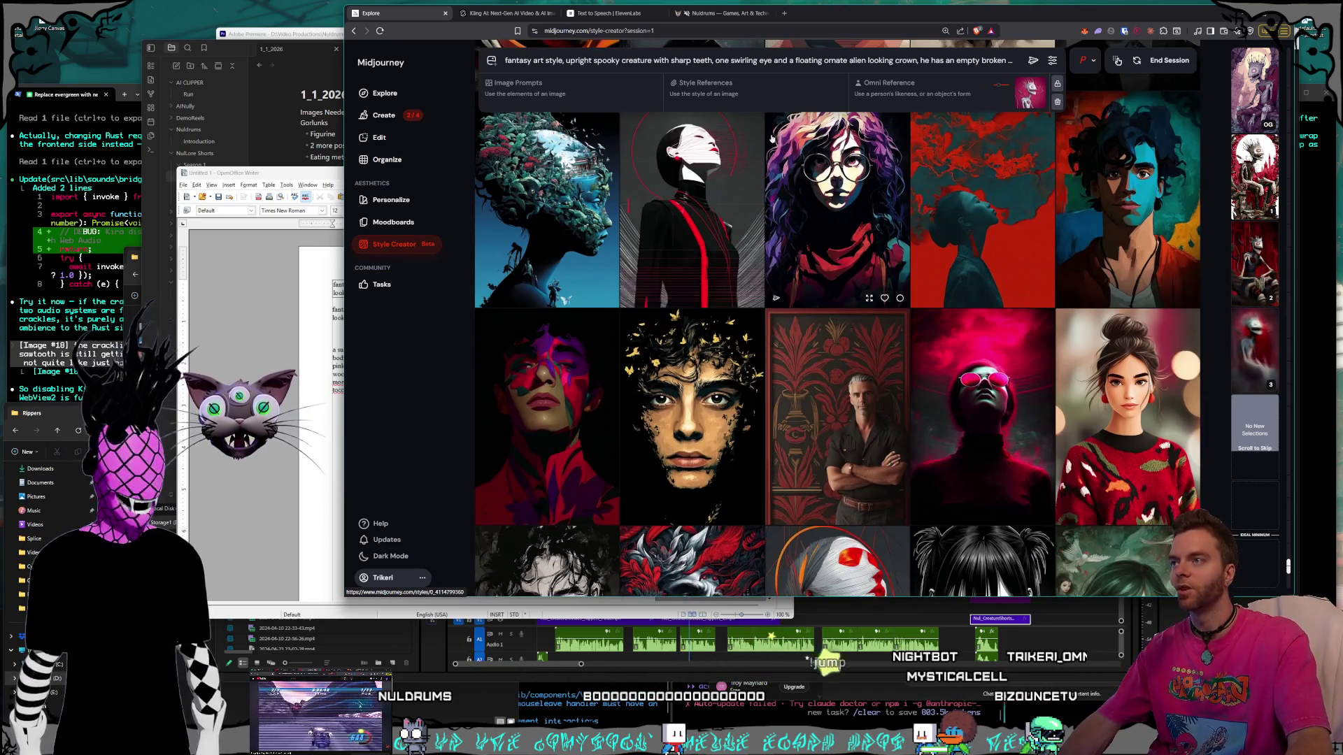
scroll(869, 279, "down", 2)
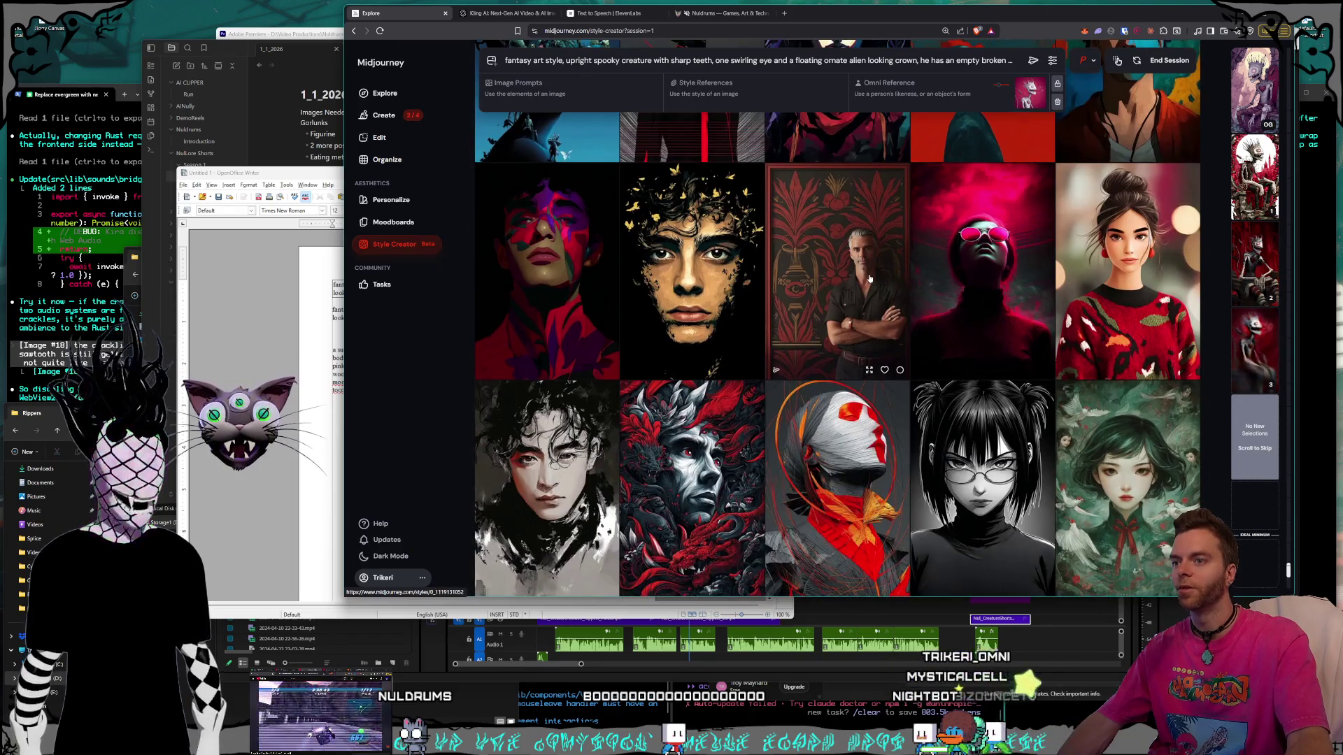
scroll(870, 279, "down", 2)
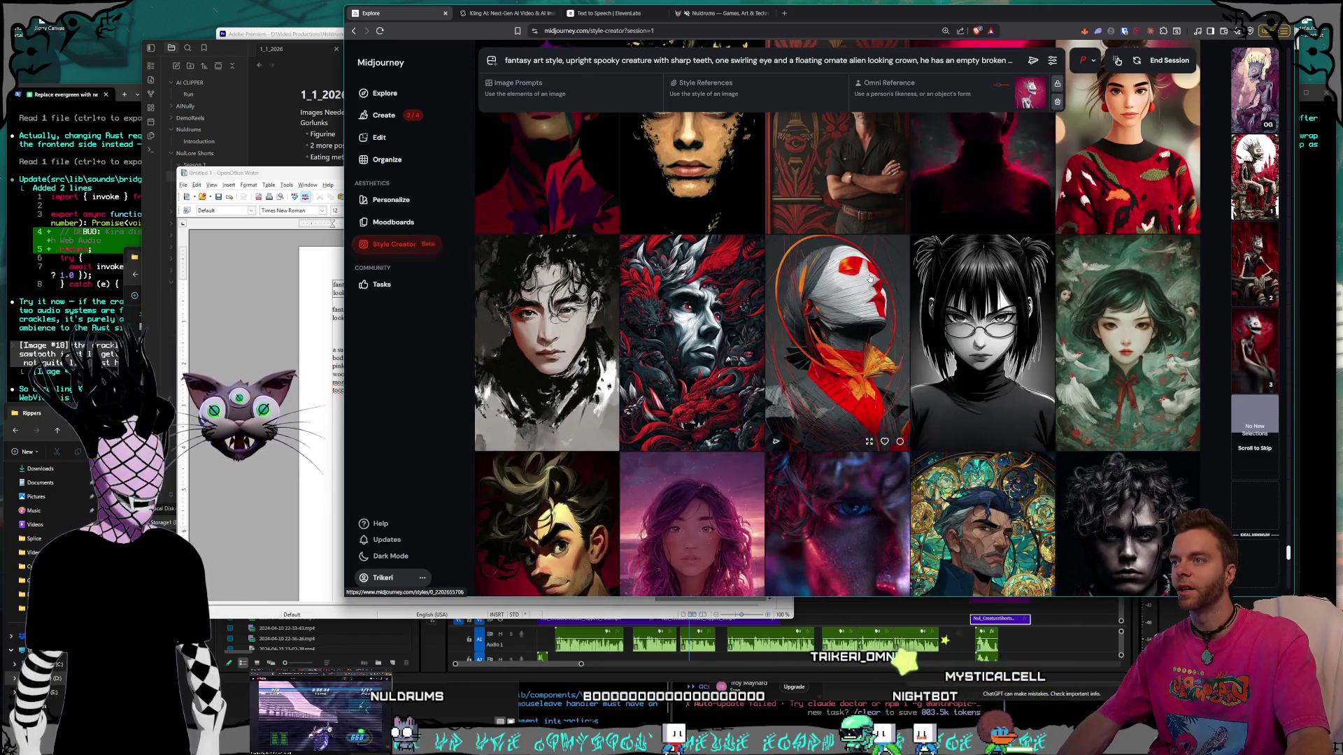
scroll(869, 279, "down", 1)
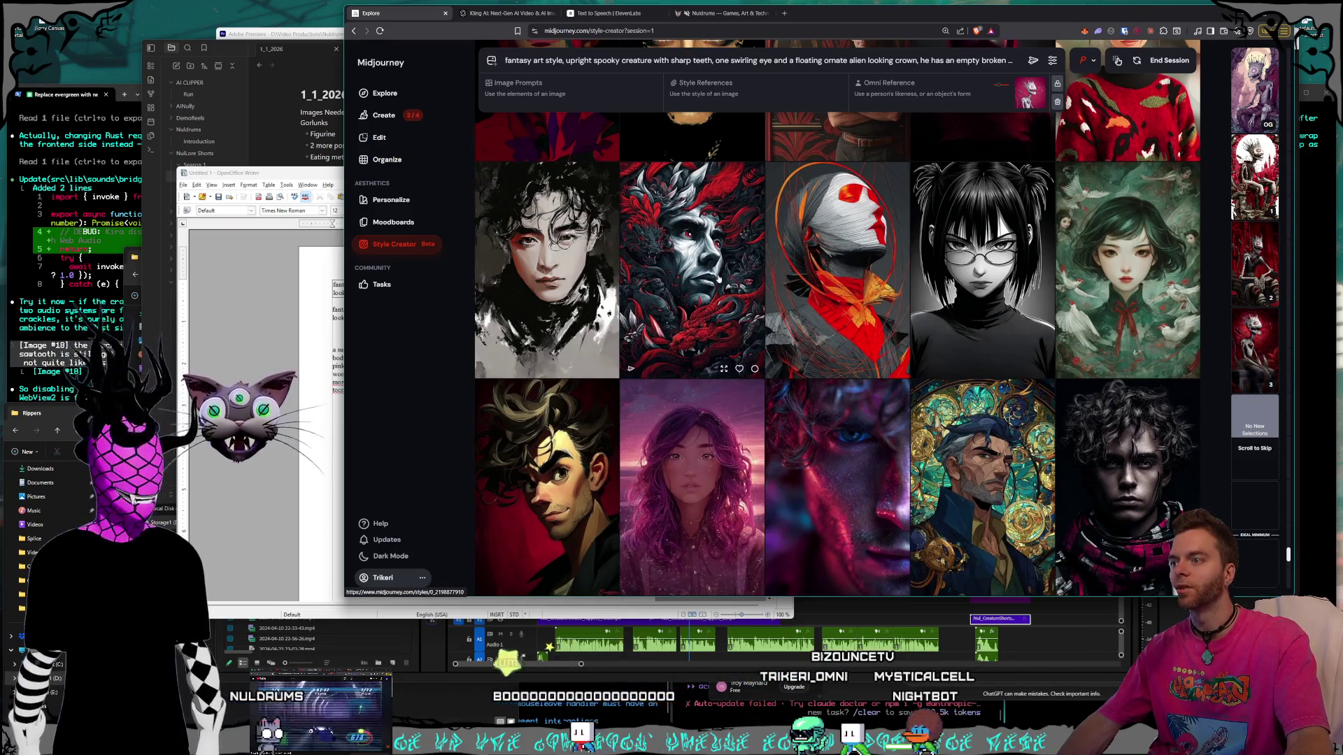
scroll(718, 279, "down", 1)
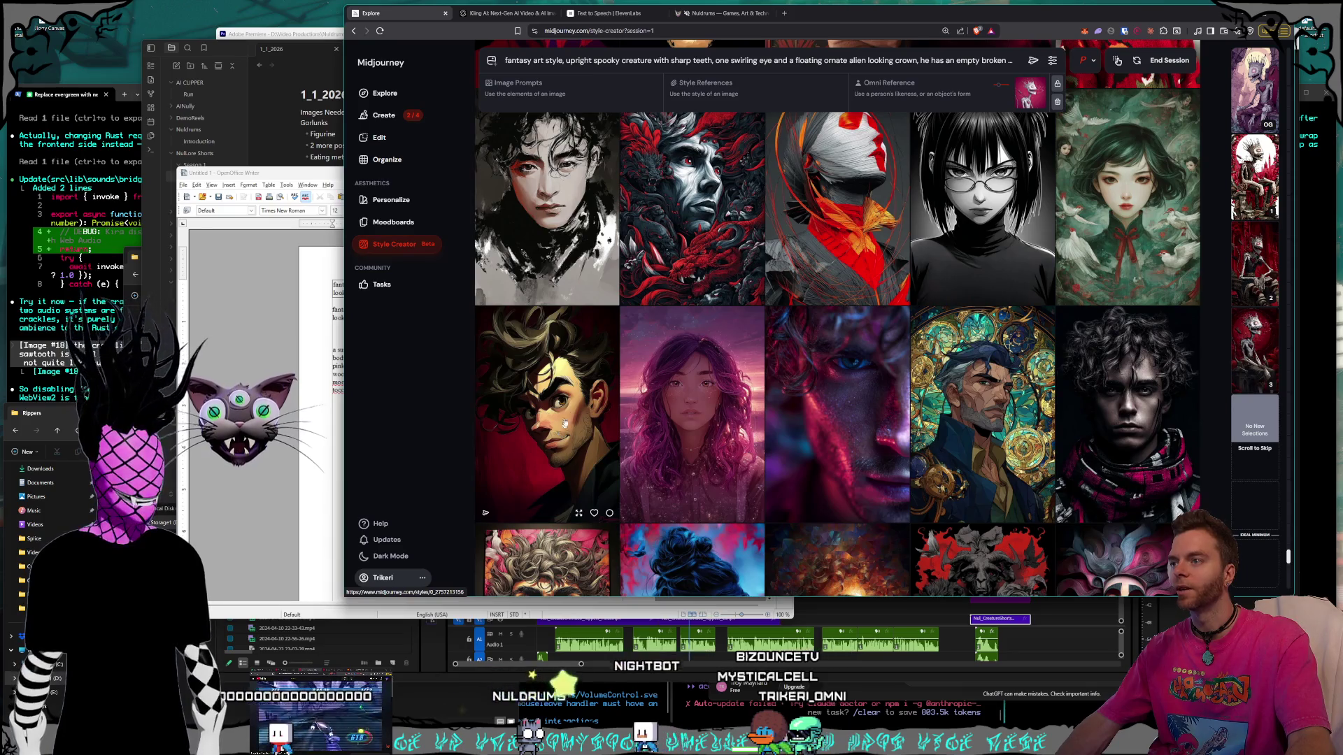
scroll(690, 264, "up", 1)
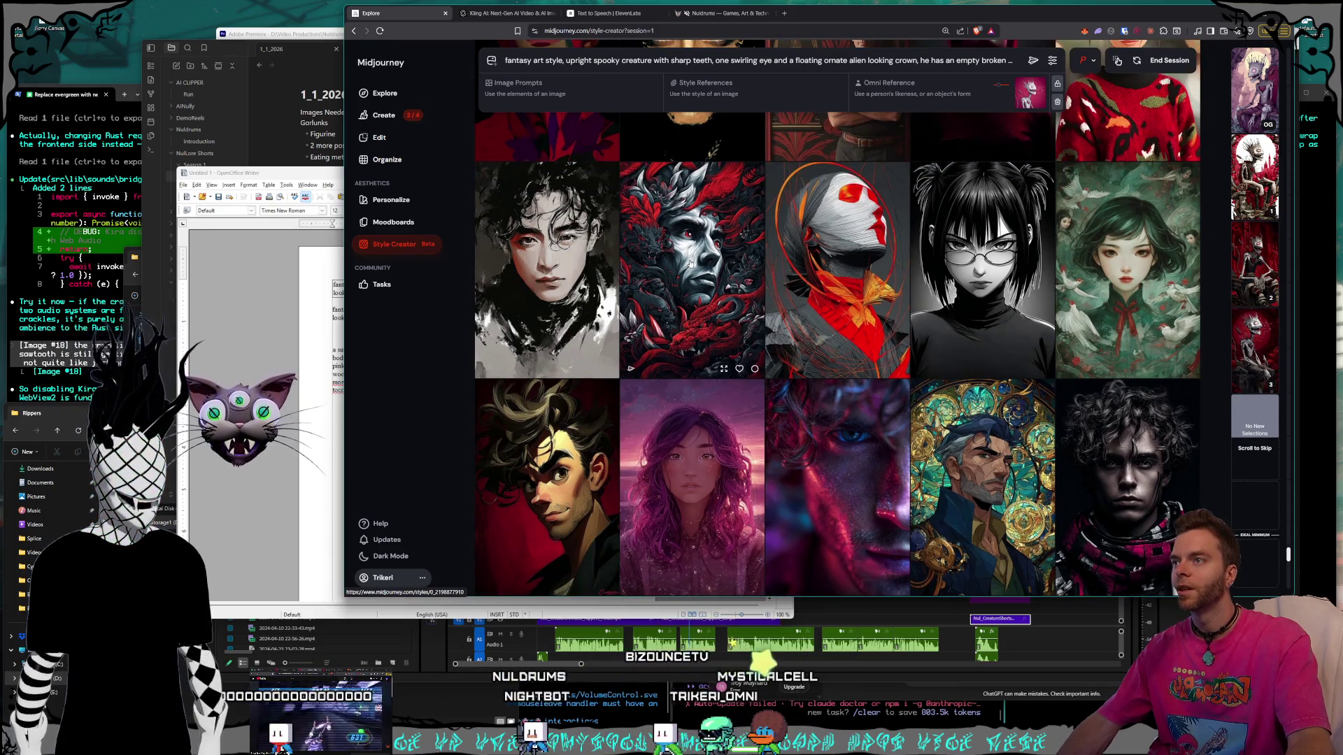
scroll(607, 465, "down", 4)
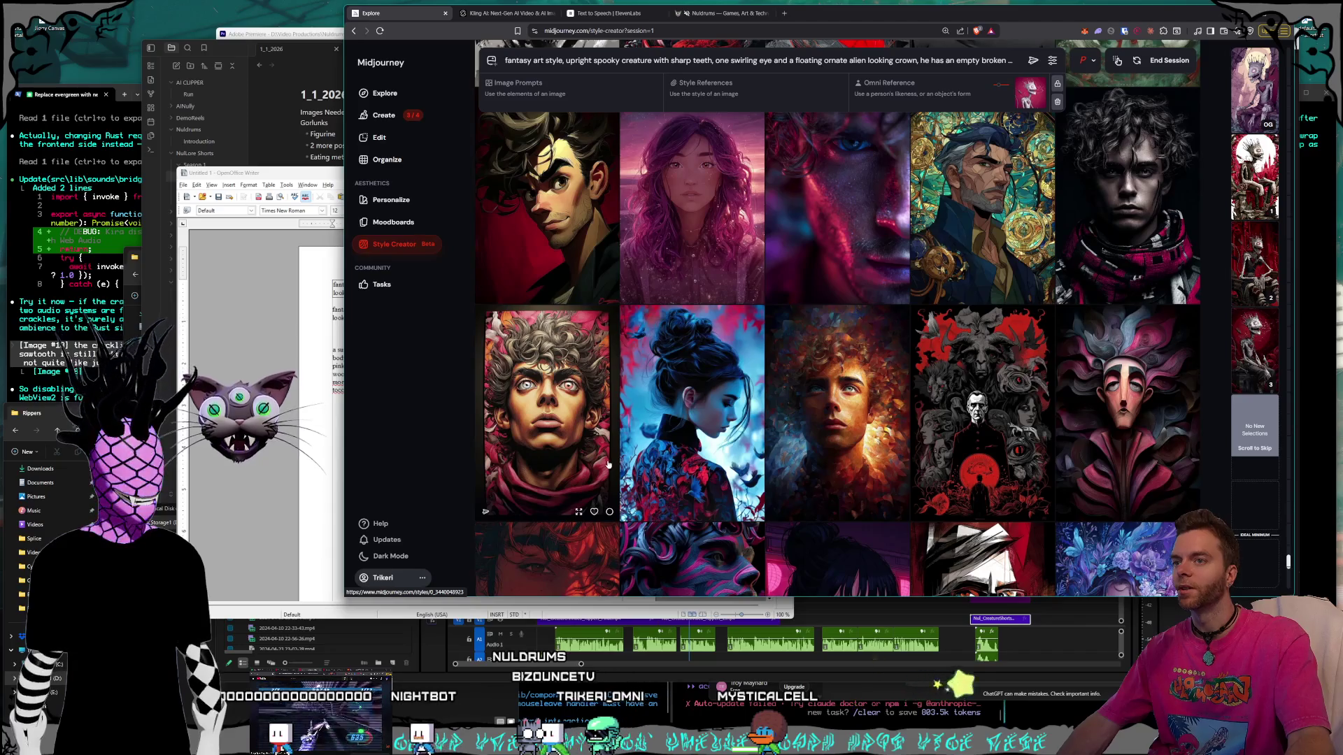
scroll(920, 435, "up", 1)
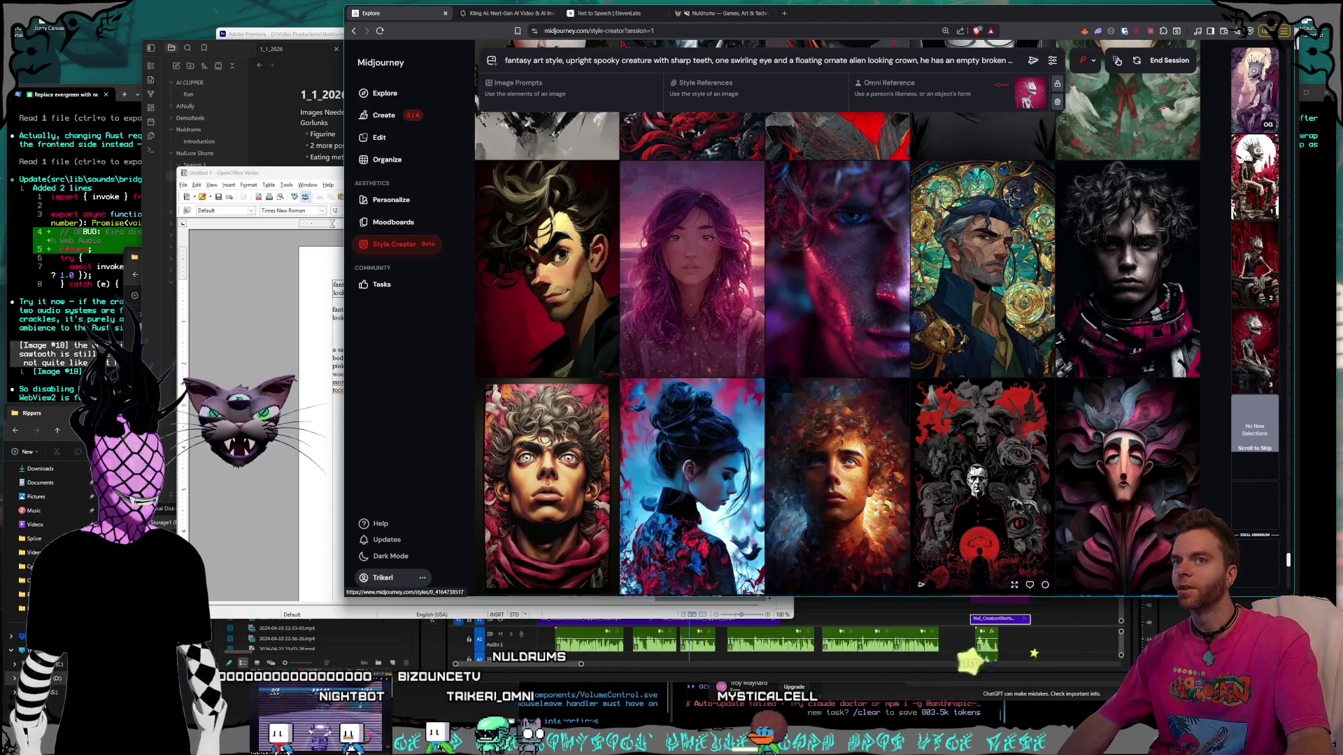
mouse_move(1240, 353)
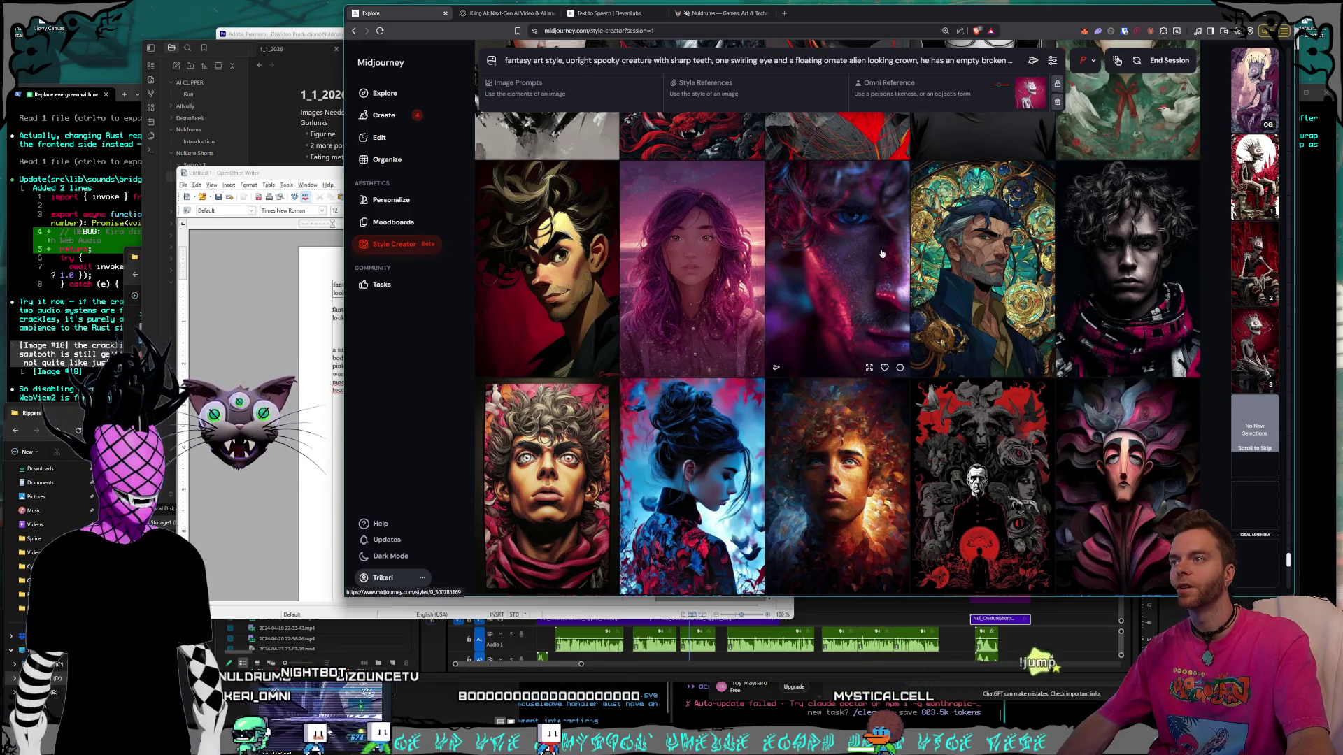
scroll(883, 254, "up", 3)
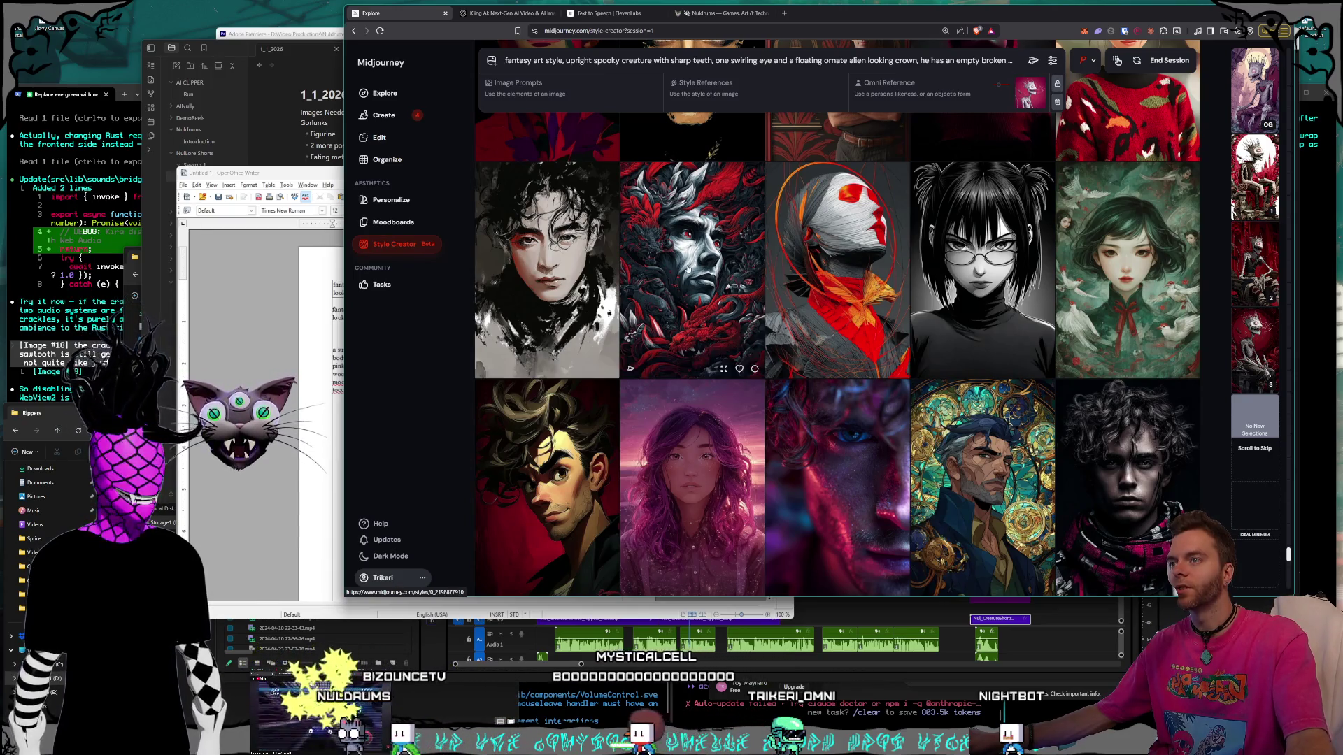
left_click(687, 269)
scroll(895, 305, "down", 6)
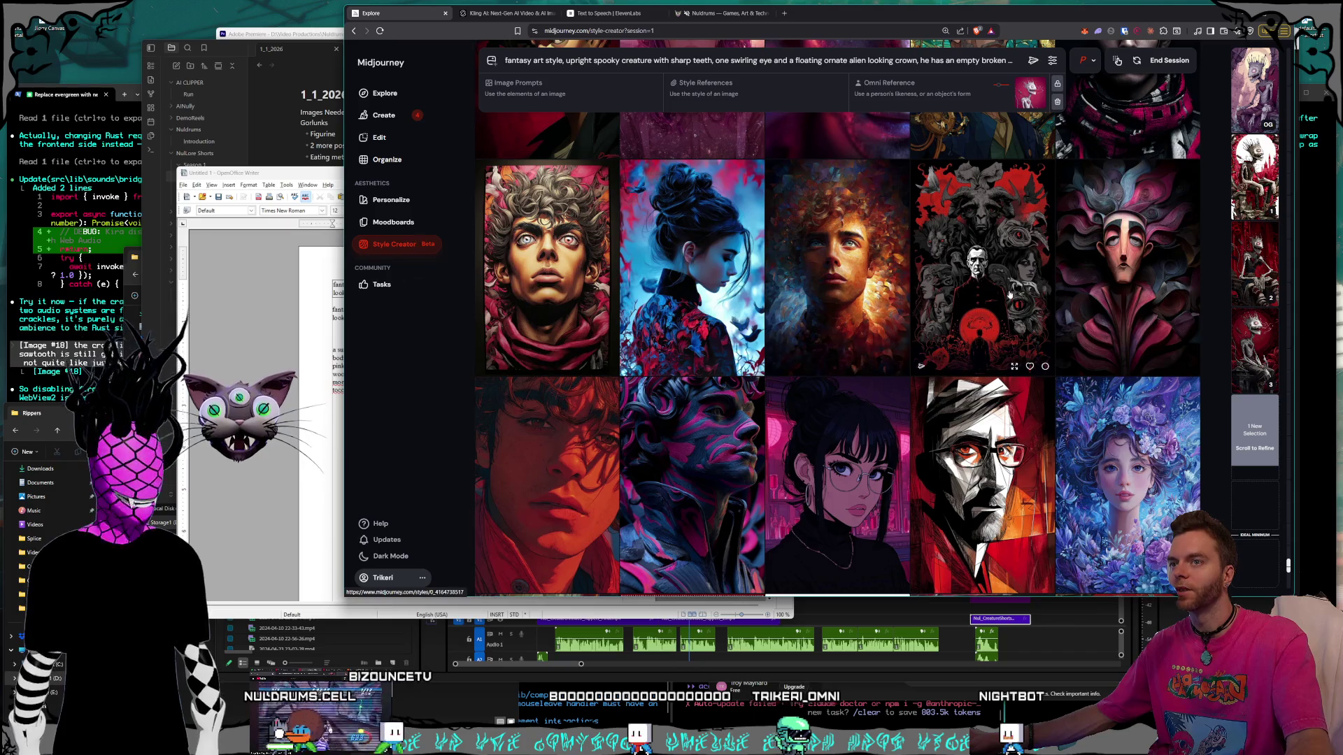
scroll(1009, 296, "down", 5)
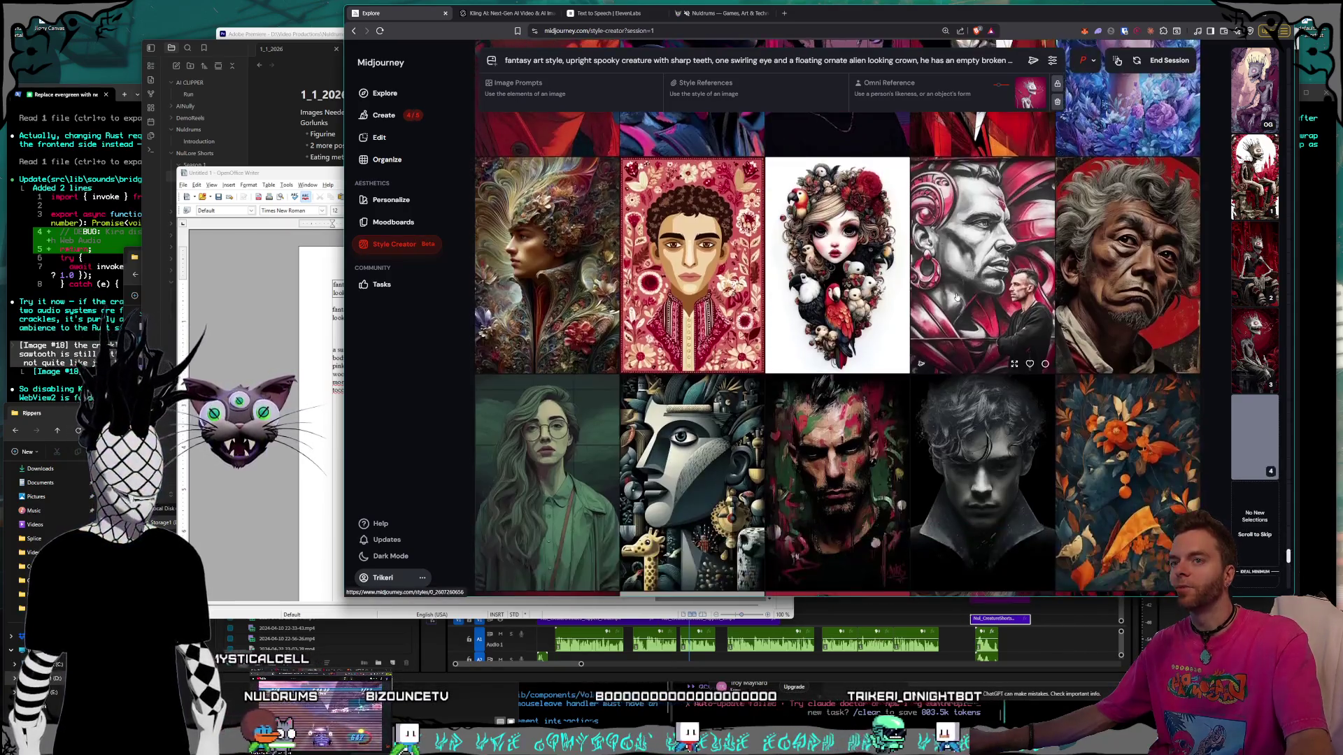
scroll(956, 297, "down", 4)
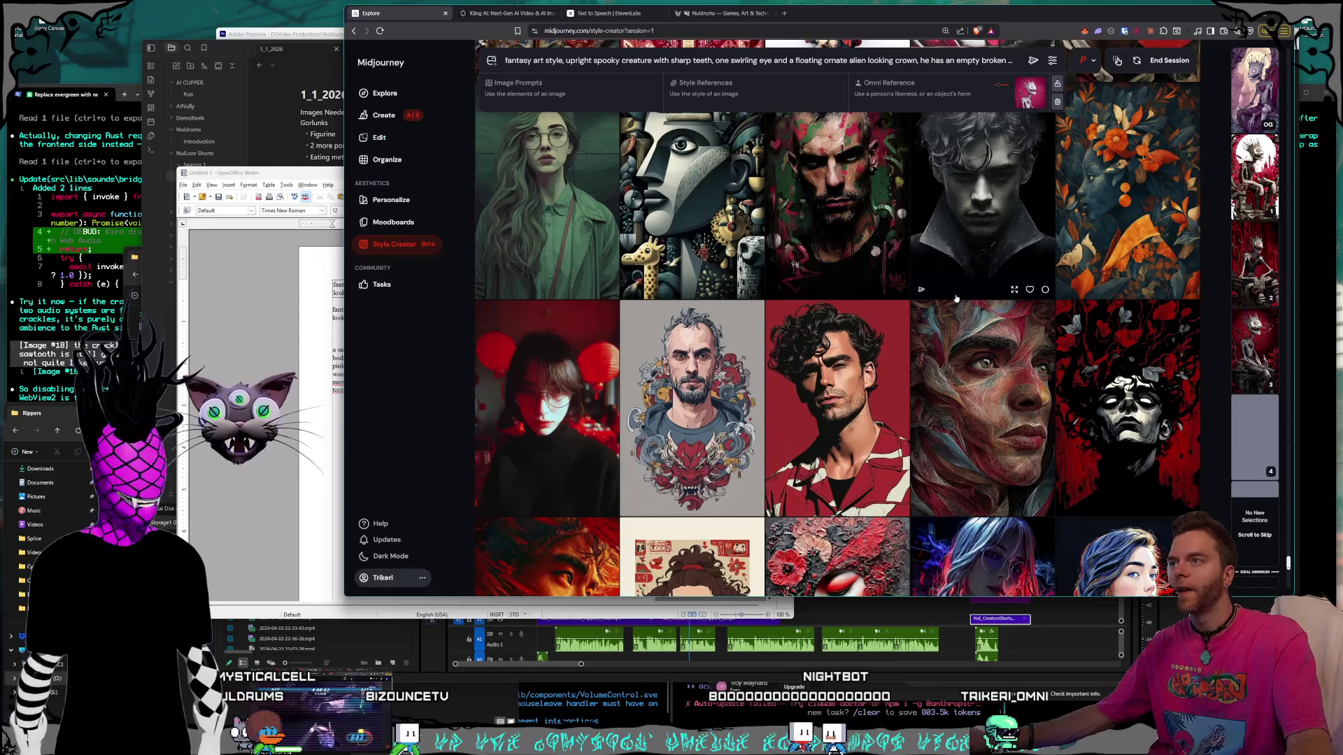
scroll(956, 297, "down", 1)
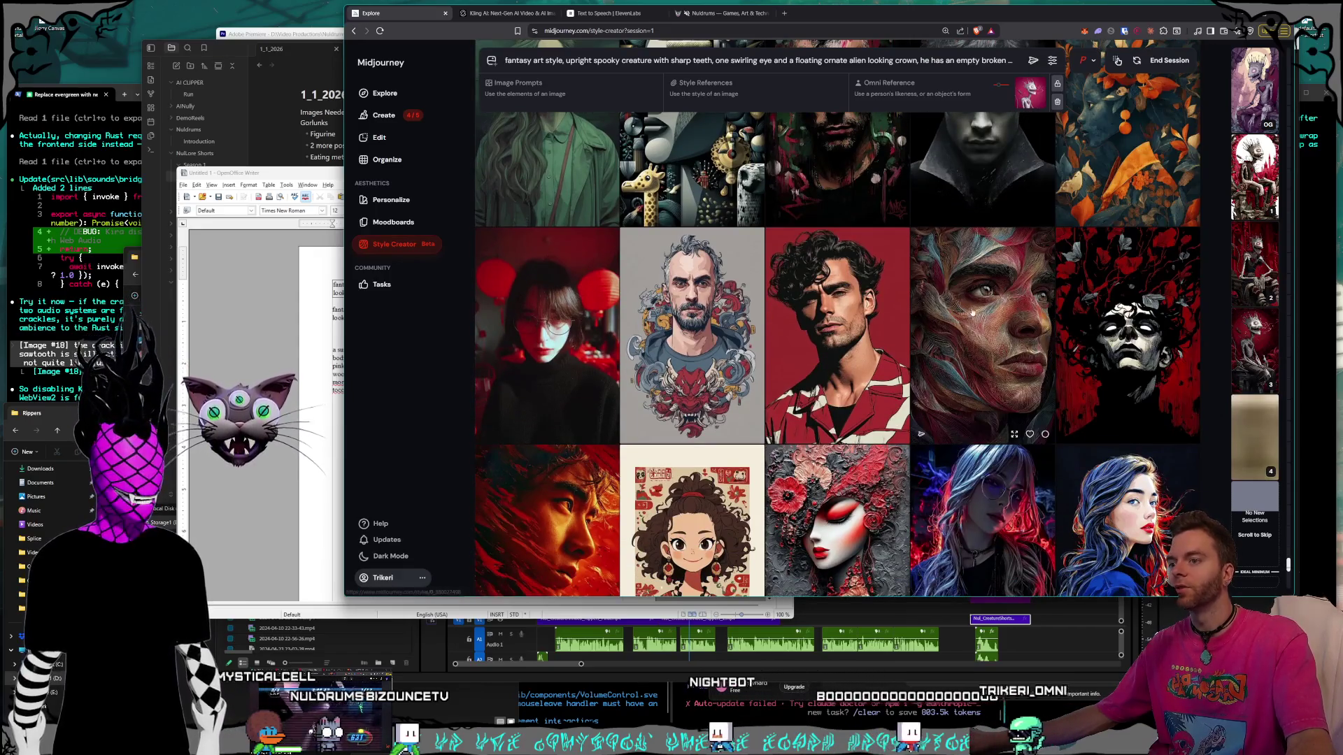
scroll(972, 311, "up", 1)
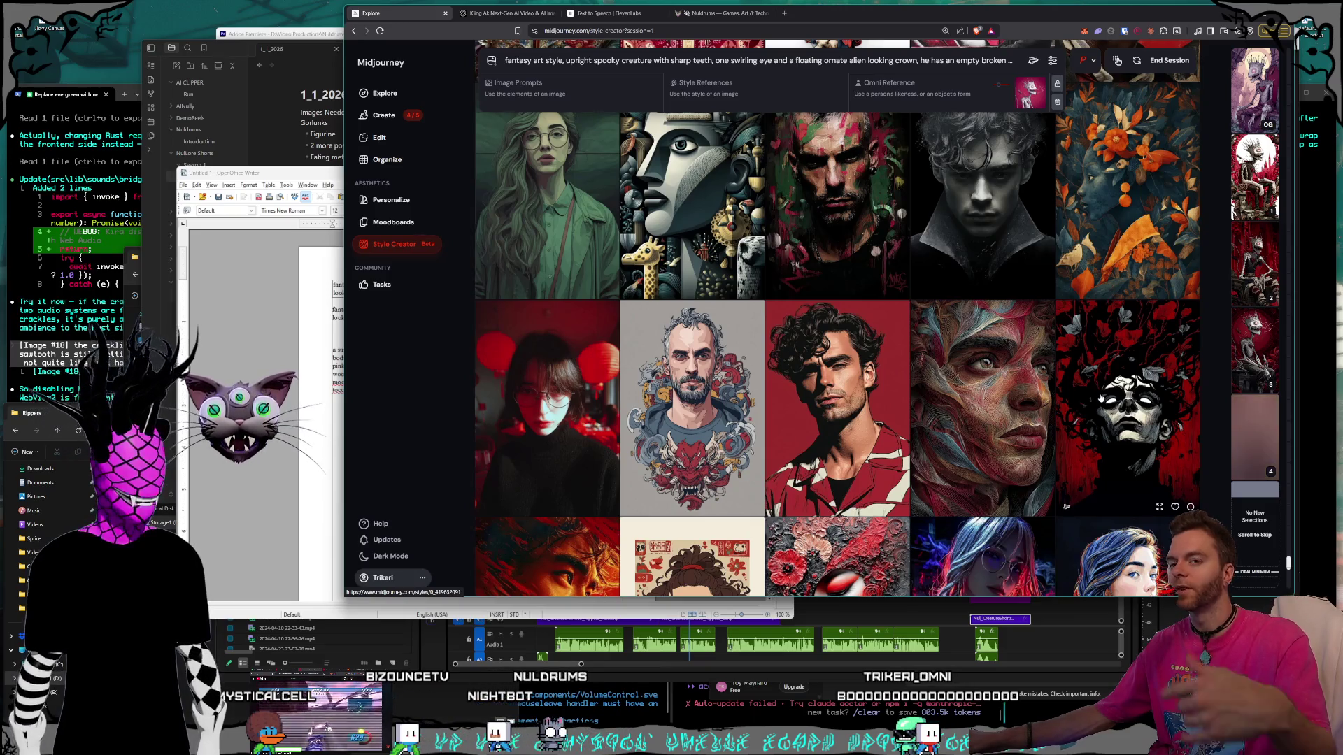
scroll(1122, 316, "down", 1)
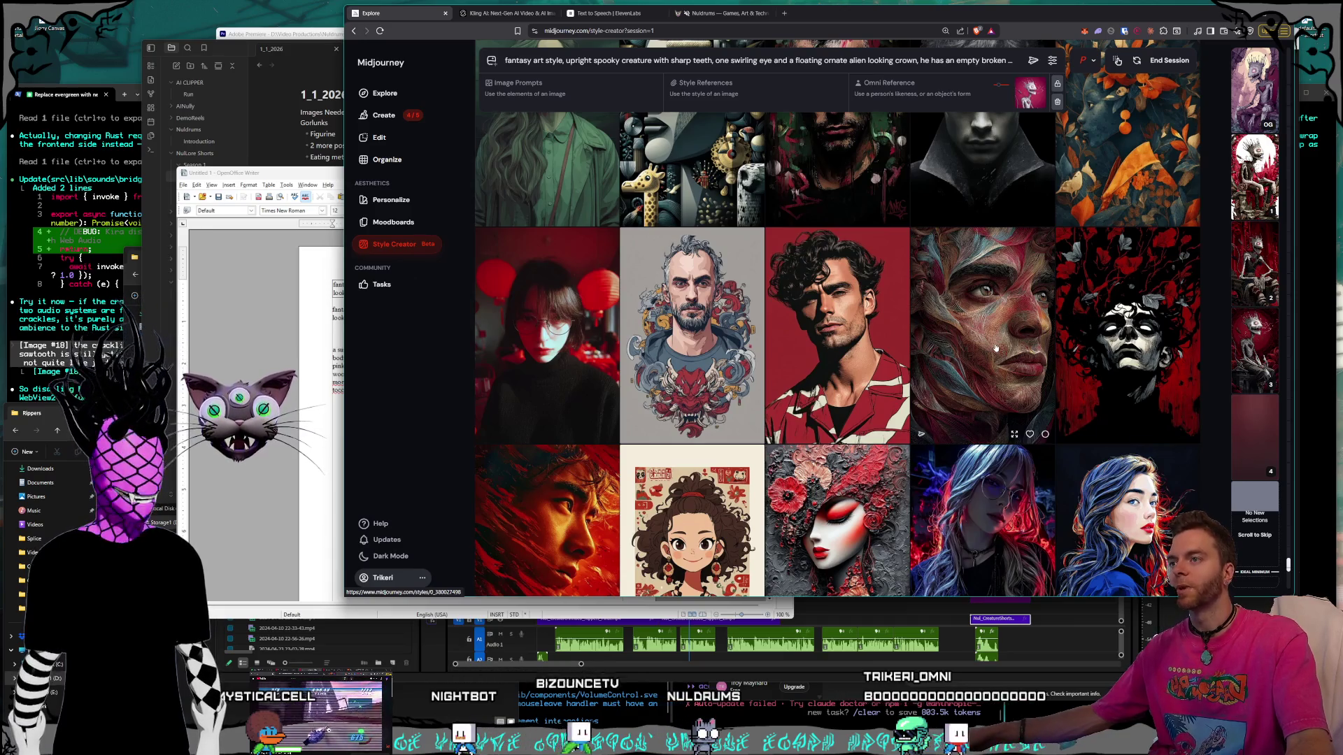
scroll(990, 350, "up", 5)
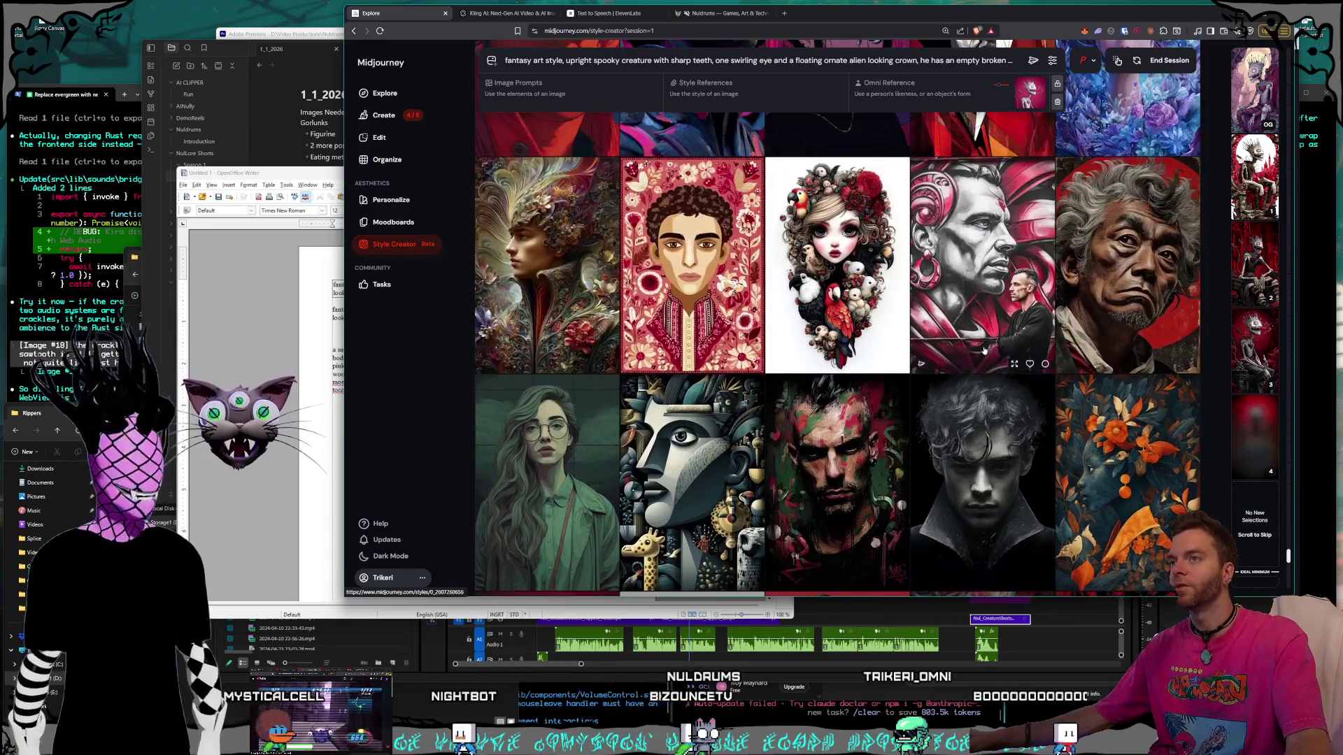
scroll(984, 350, "up", 2)
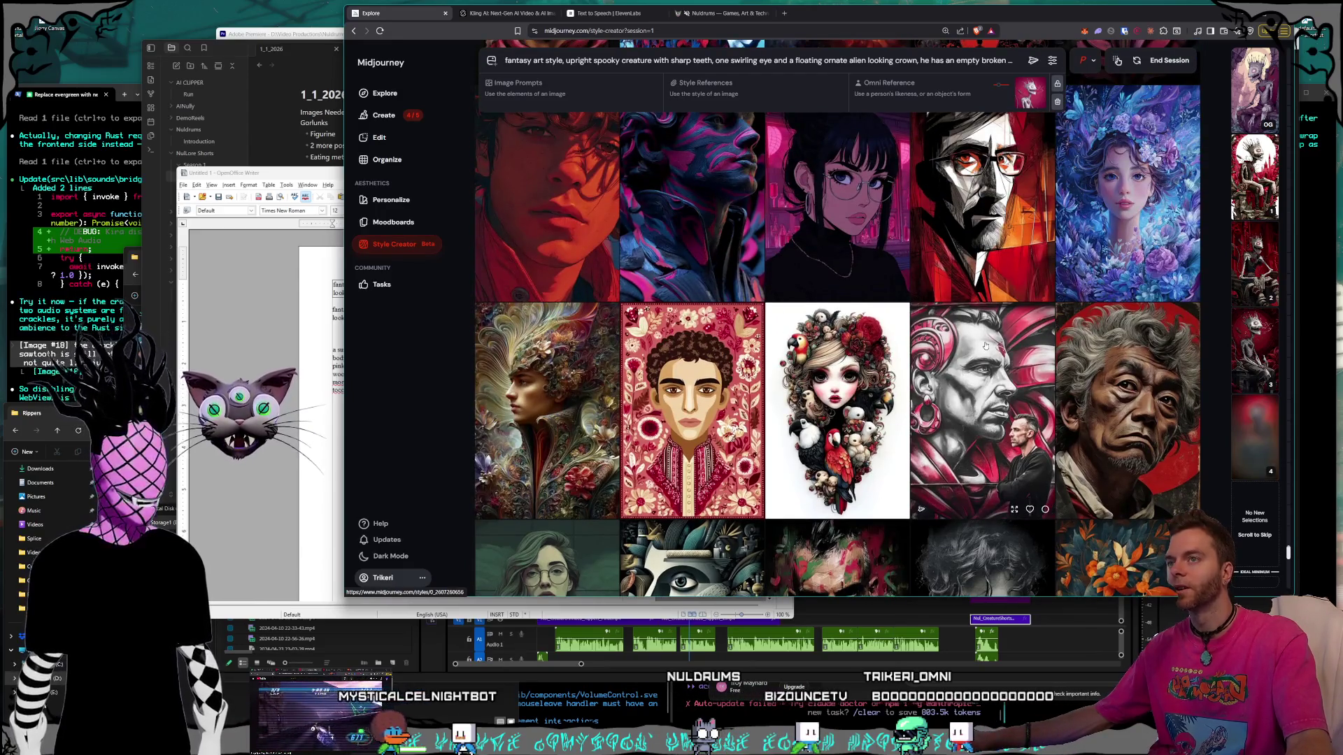
scroll(985, 345, "up", 1)
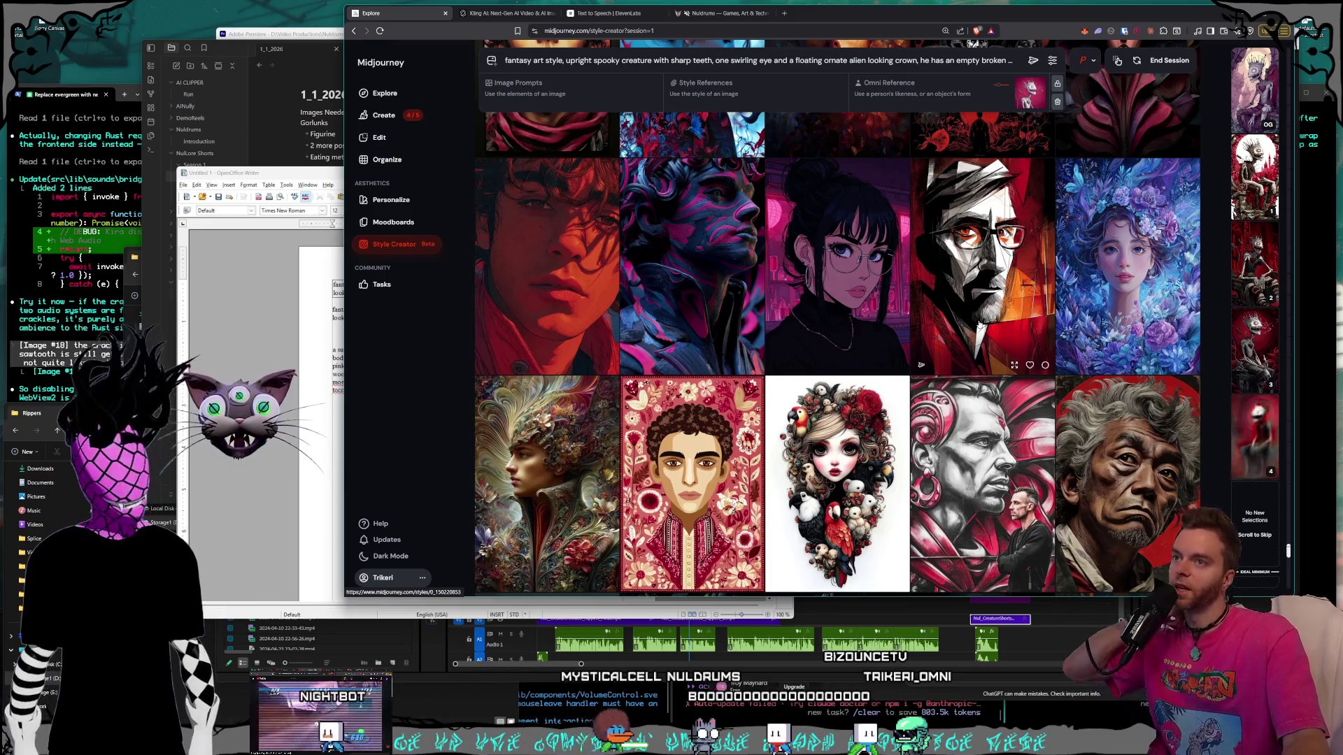
scroll(979, 324, "up", 3)
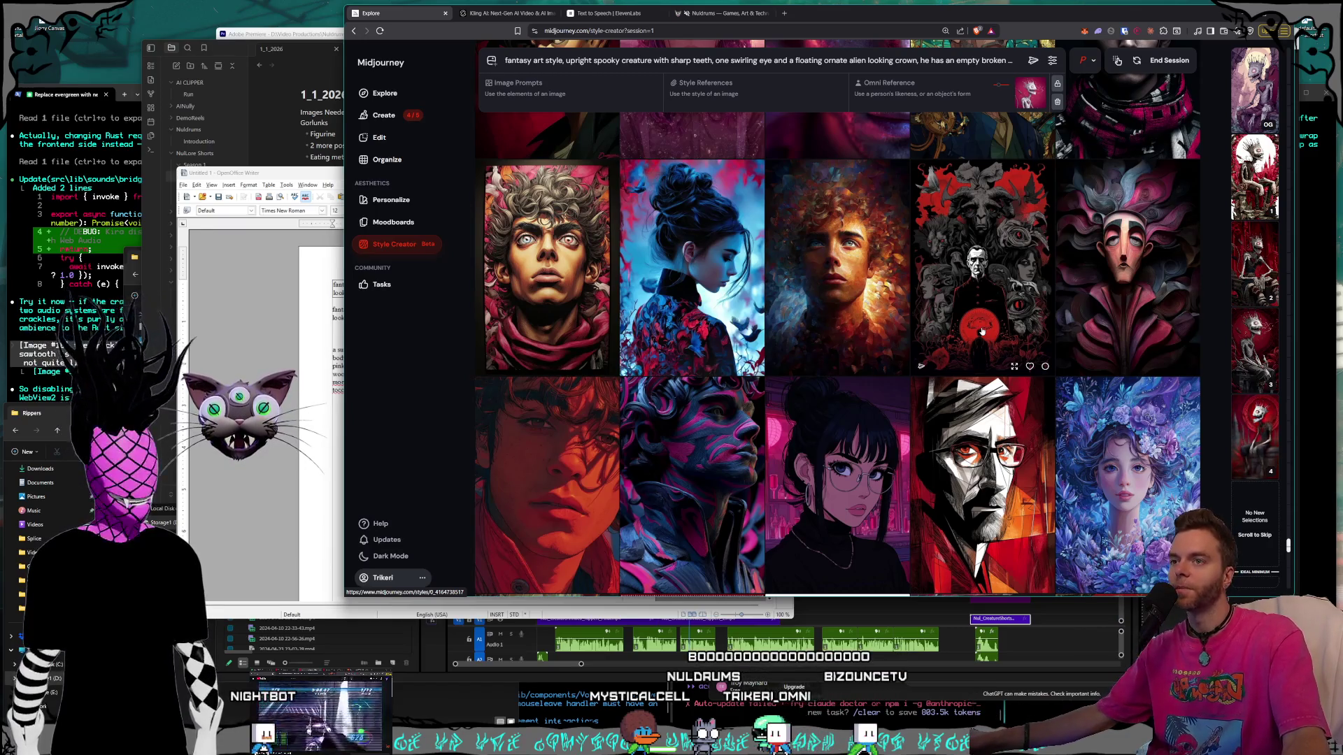
scroll(981, 331, "down", 10)
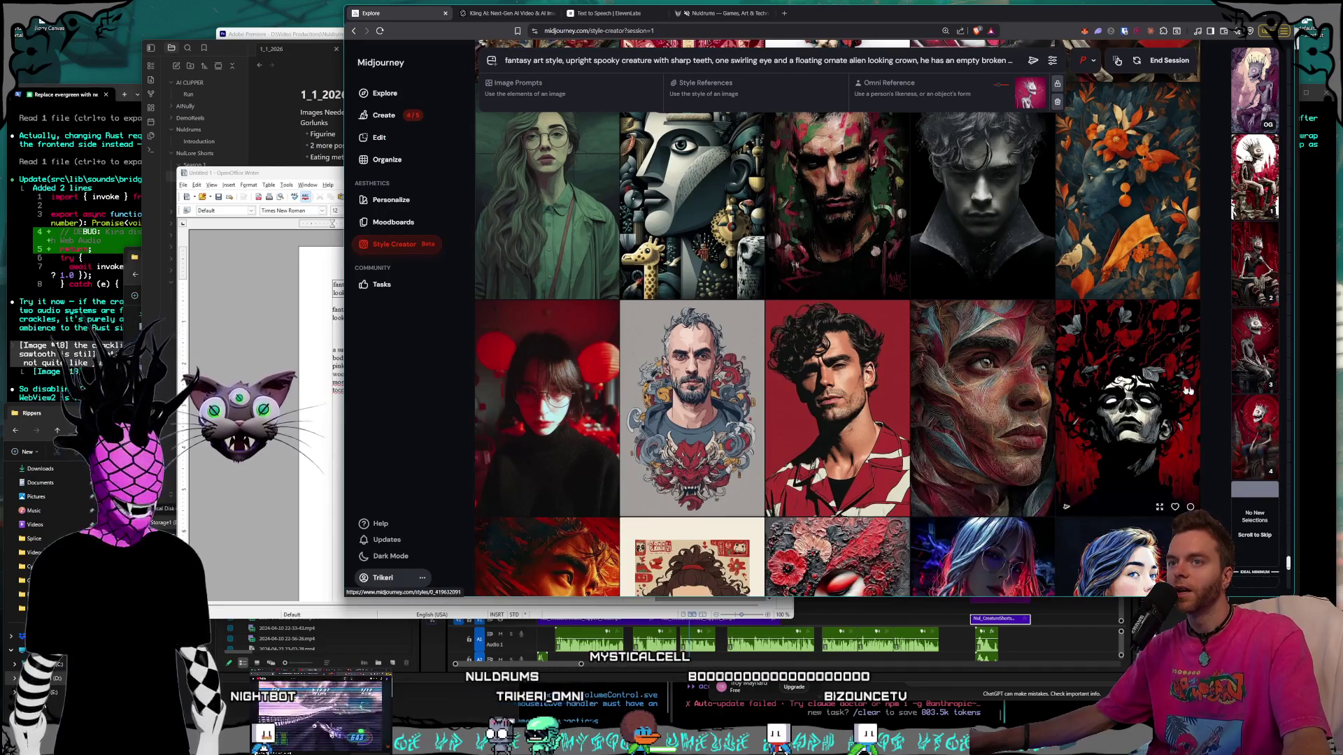
scroll(934, 231, "up", 8)
scroll(939, 182, "up", 2)
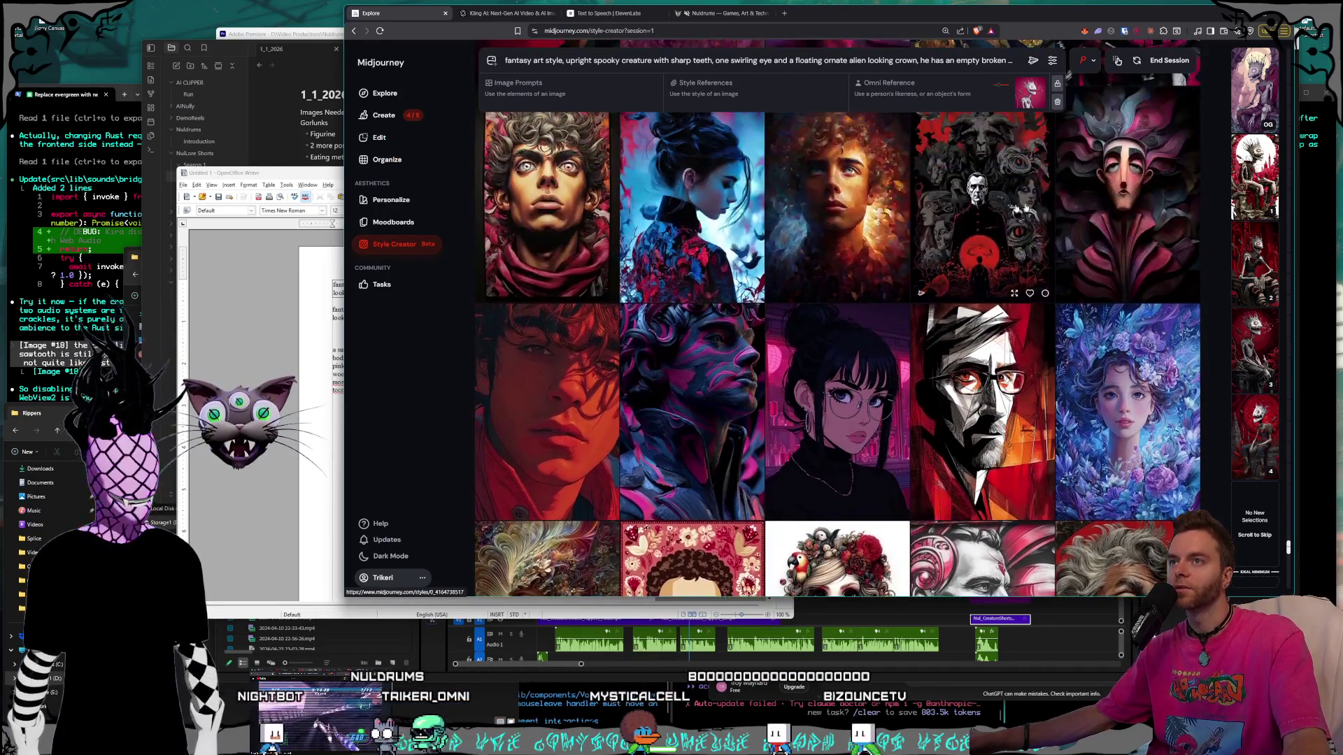
scroll(1016, 286, "down", 10)
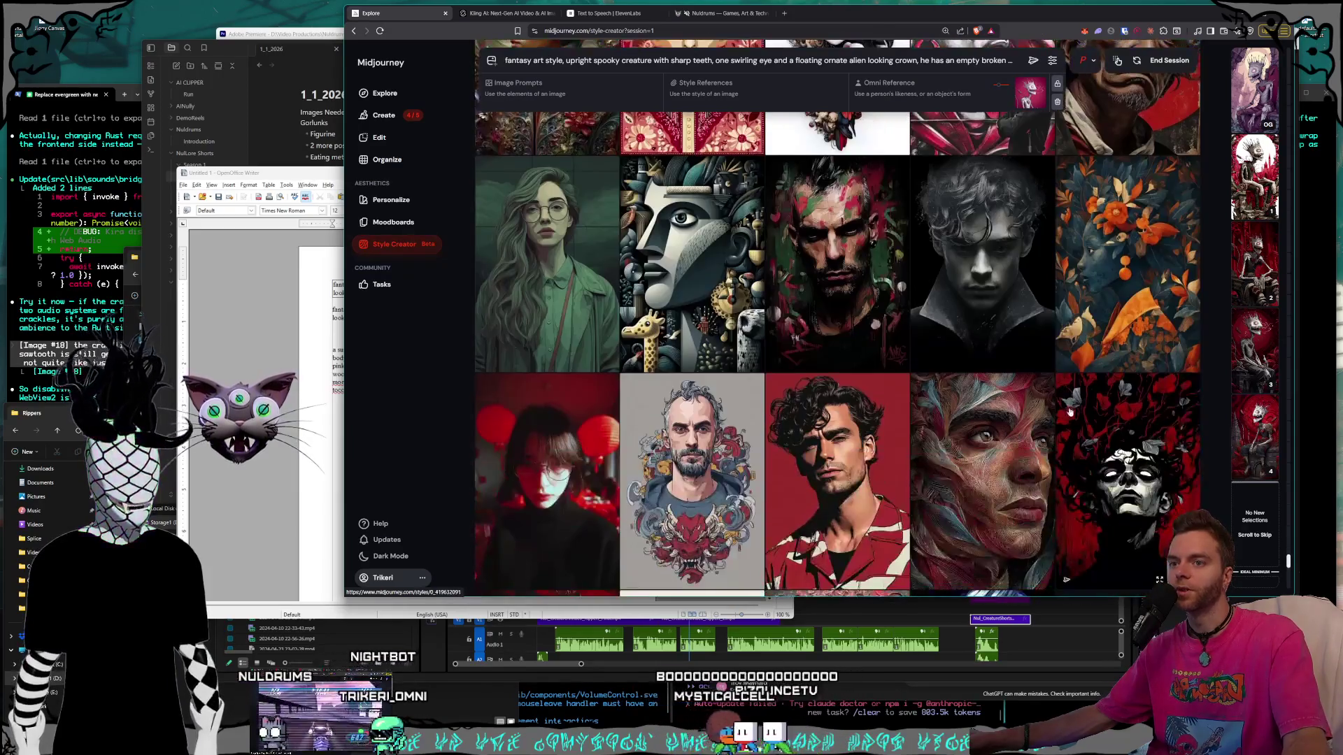
scroll(951, 339, "down", 3)
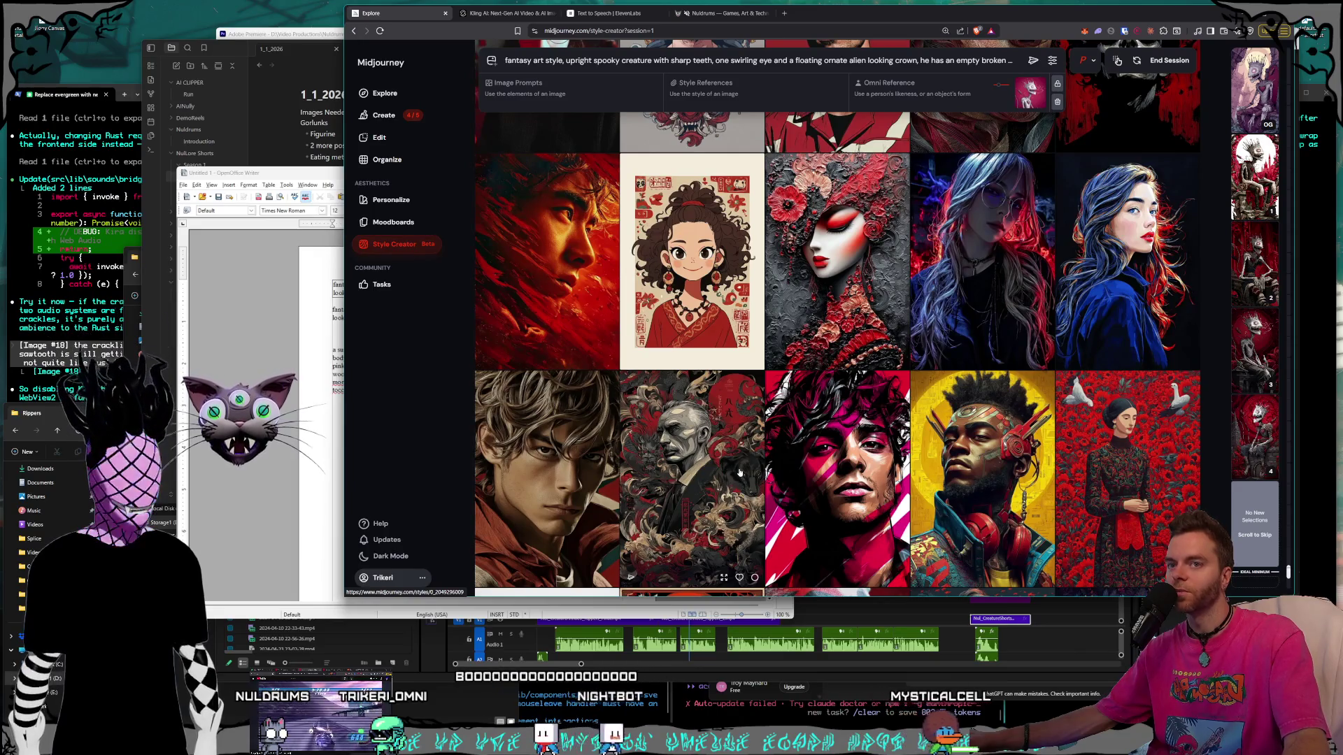
scroll(753, 455, "down", 10)
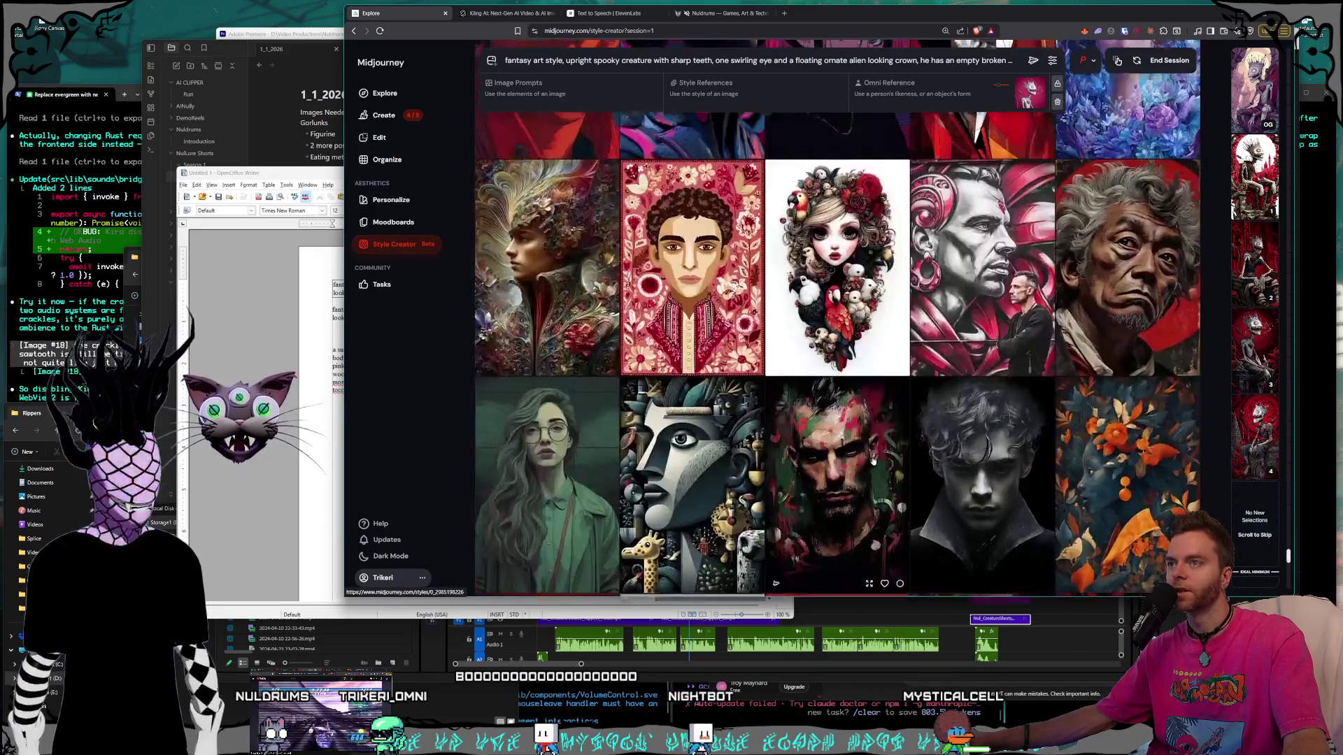
scroll(874, 459, "up", 3)
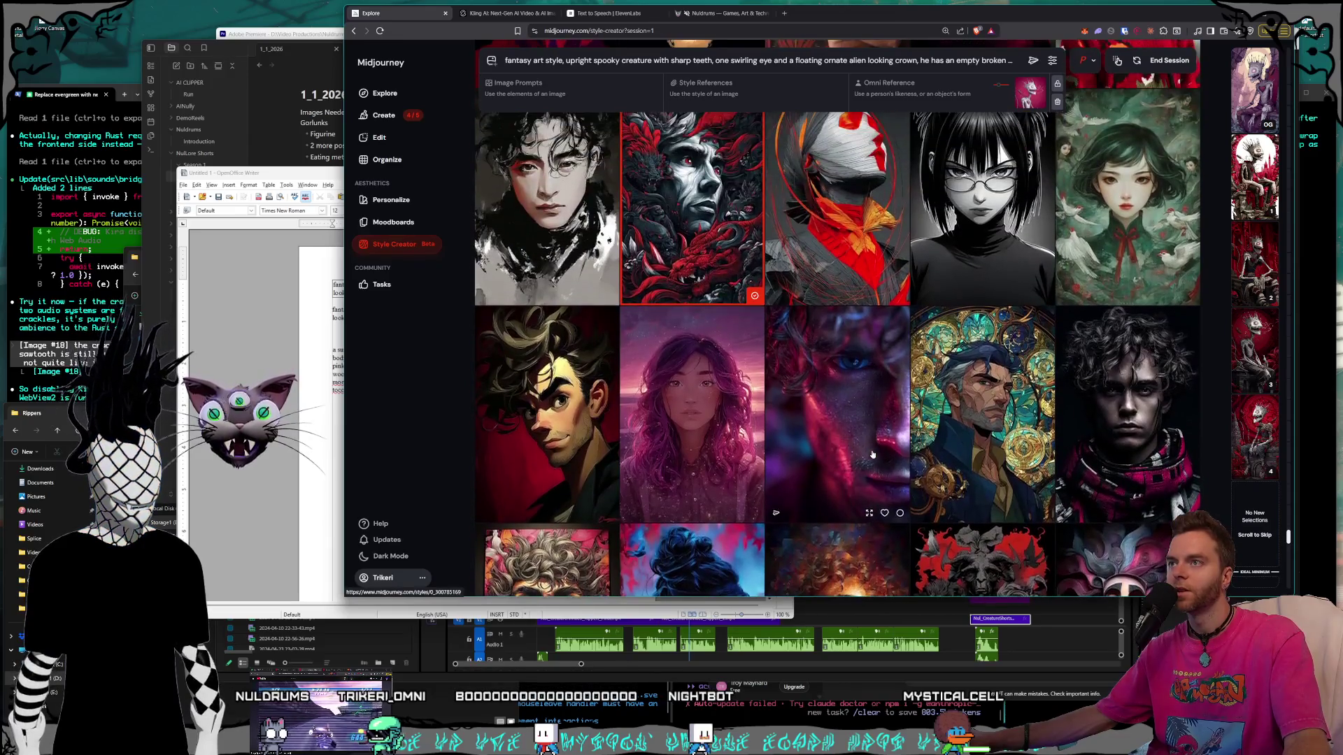
scroll(830, 336, "down", 3)
scroll(831, 335, "down", 2)
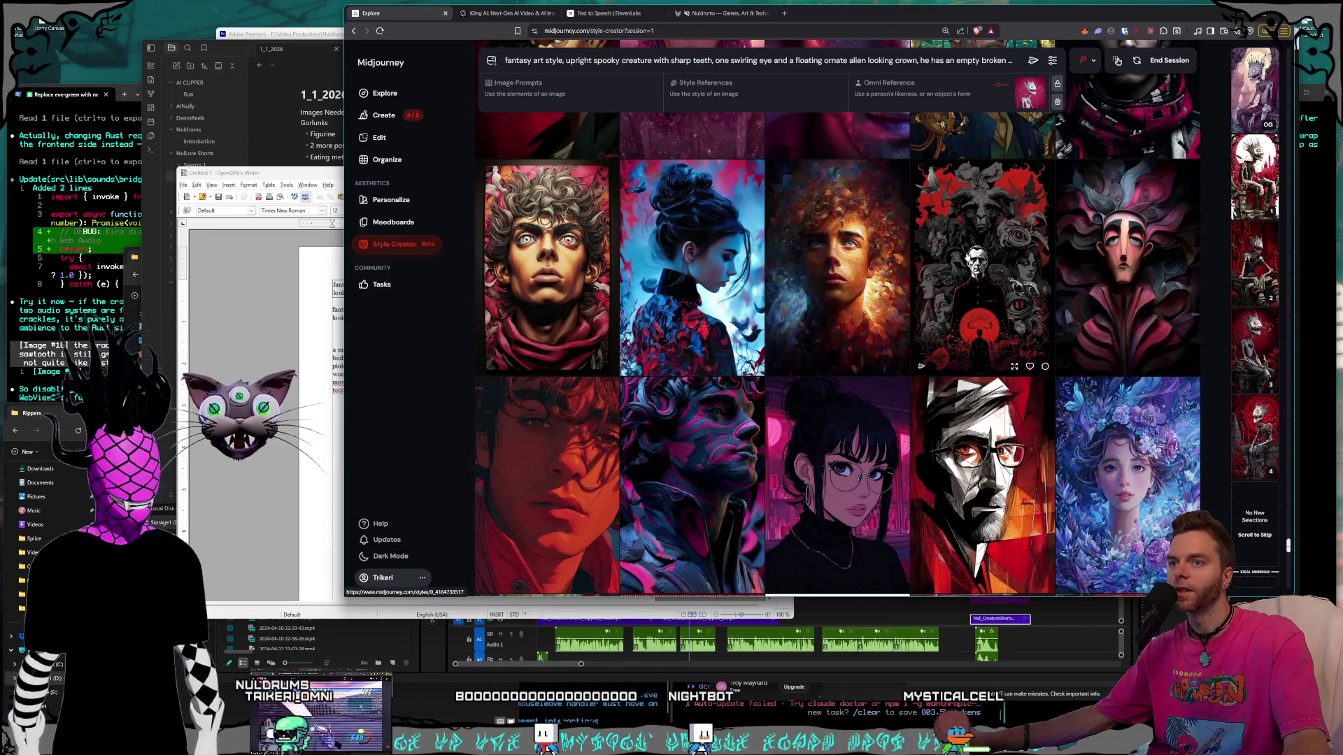
scroll(949, 335, "down", 6)
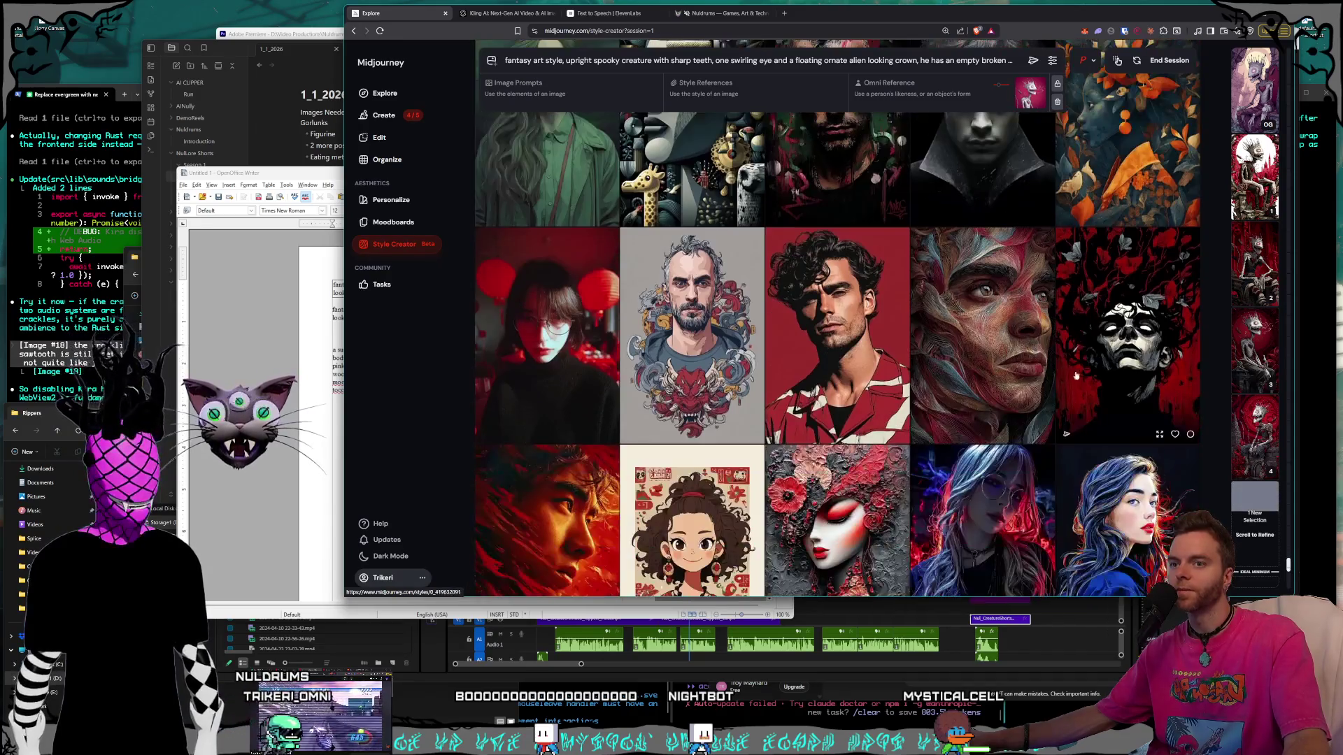
scroll(958, 370, "down", 15)
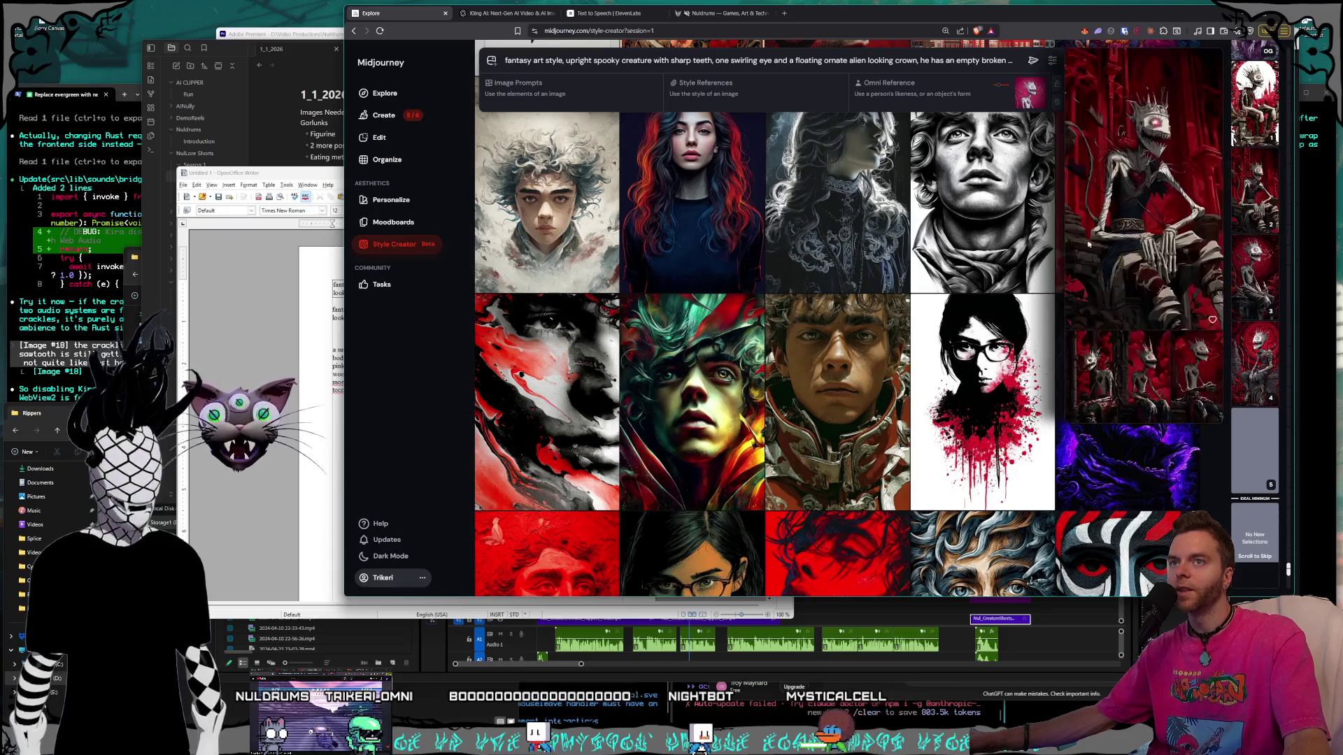
scroll(972, 288, "down", 2)
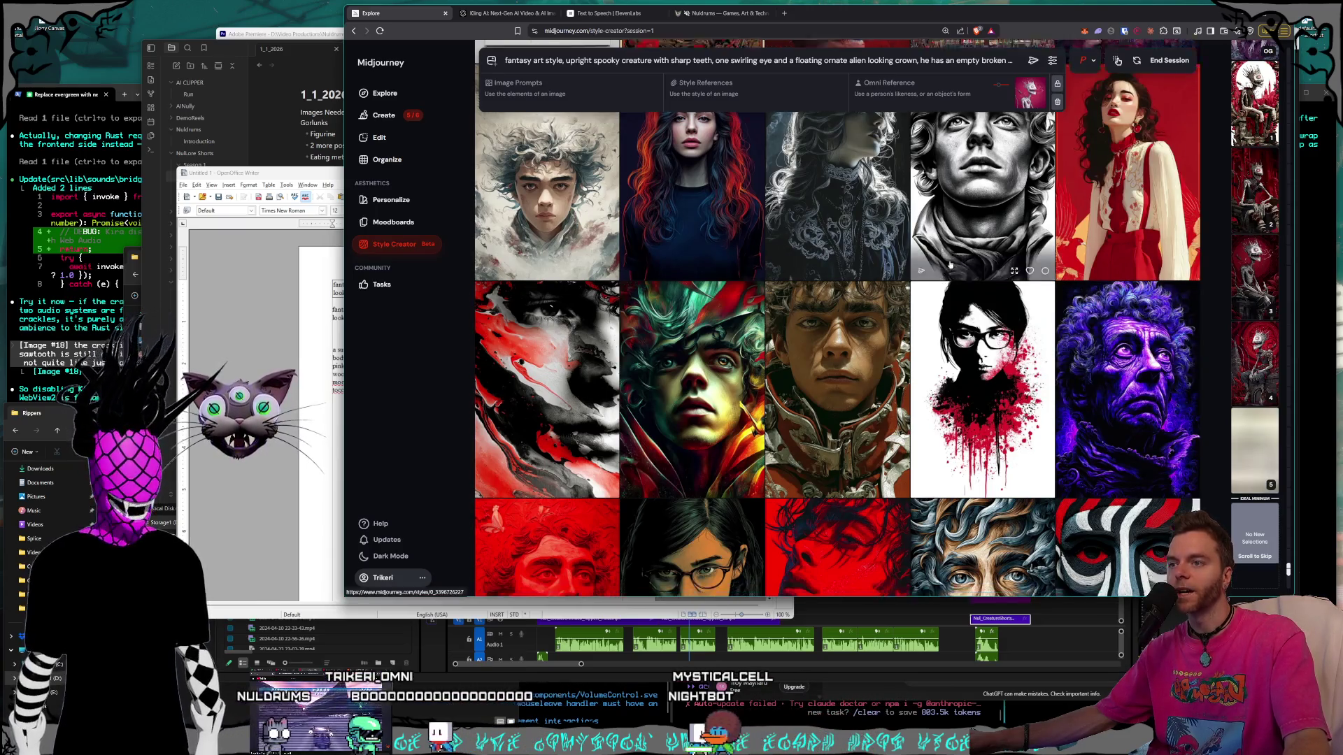
scroll(976, 287, "down", 2)
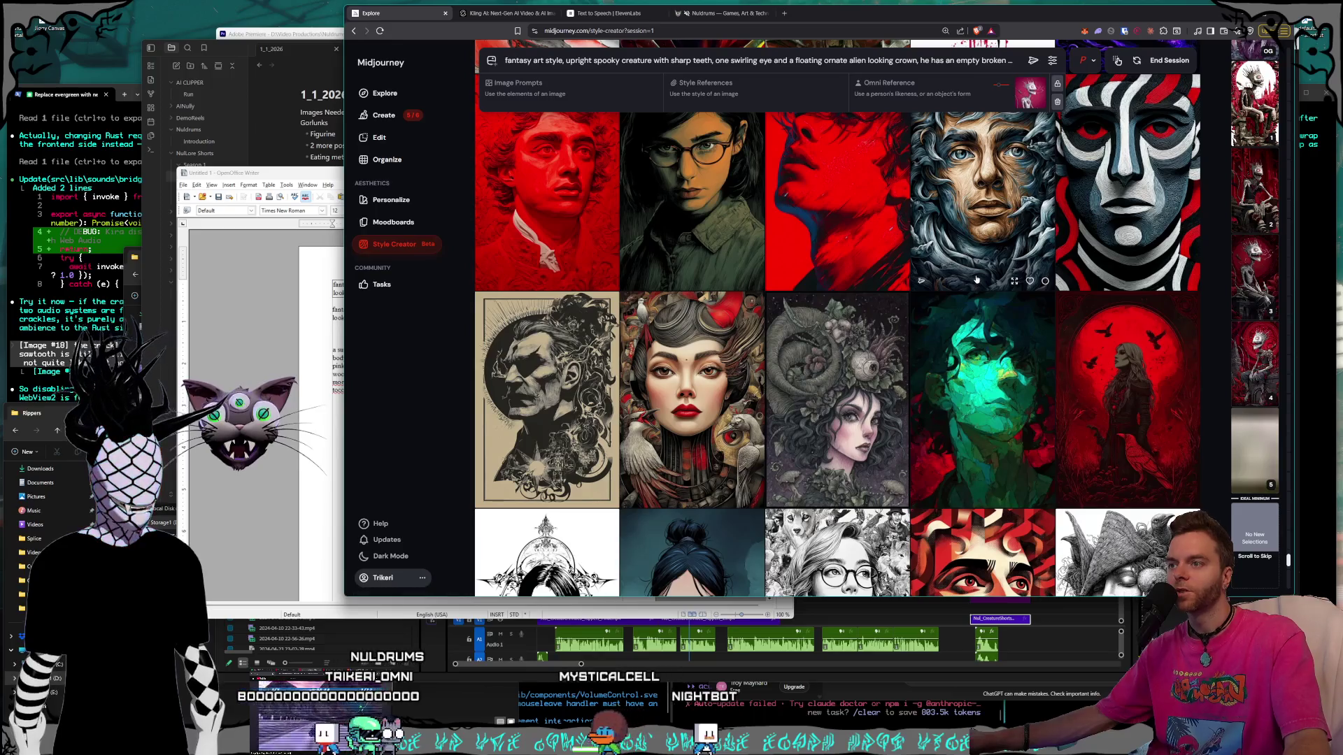
scroll(977, 279, "down", 3)
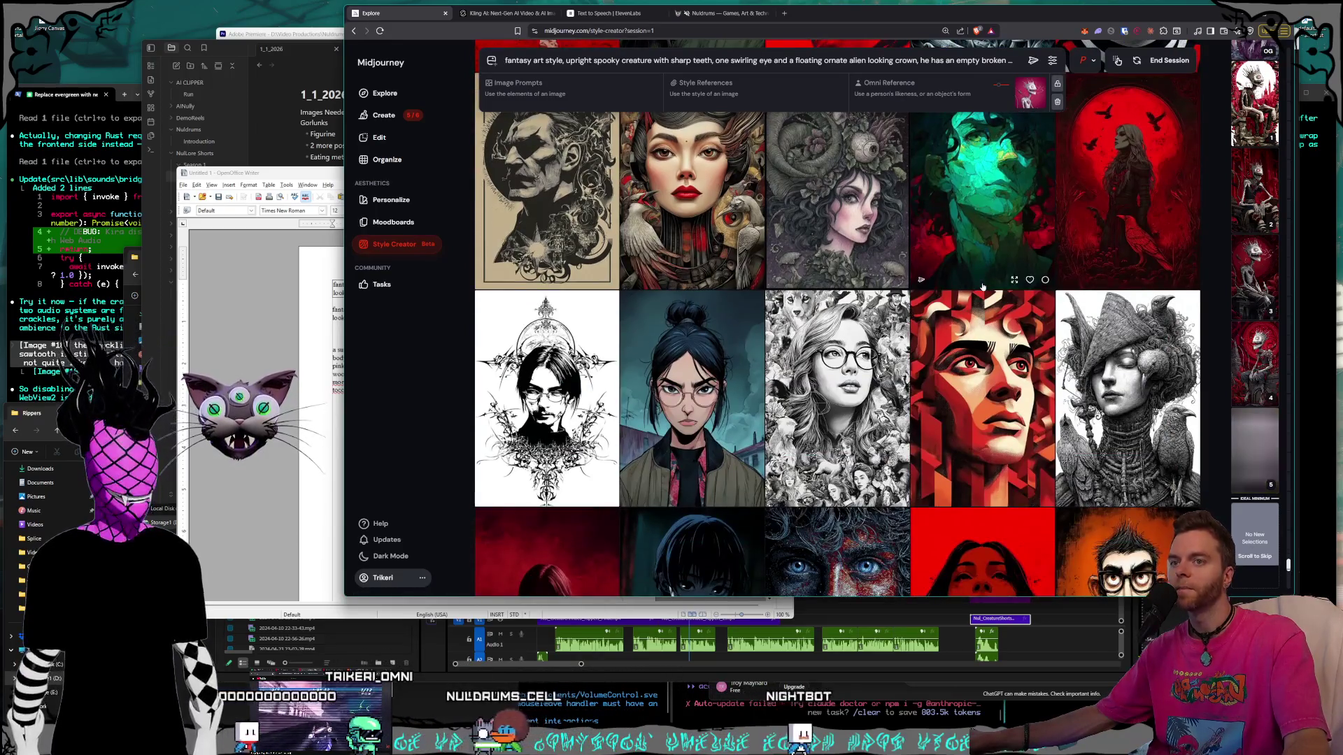
scroll(982, 287, "down", 2)
scroll(983, 286, "down", 2)
scroll(983, 286, "down", 2)
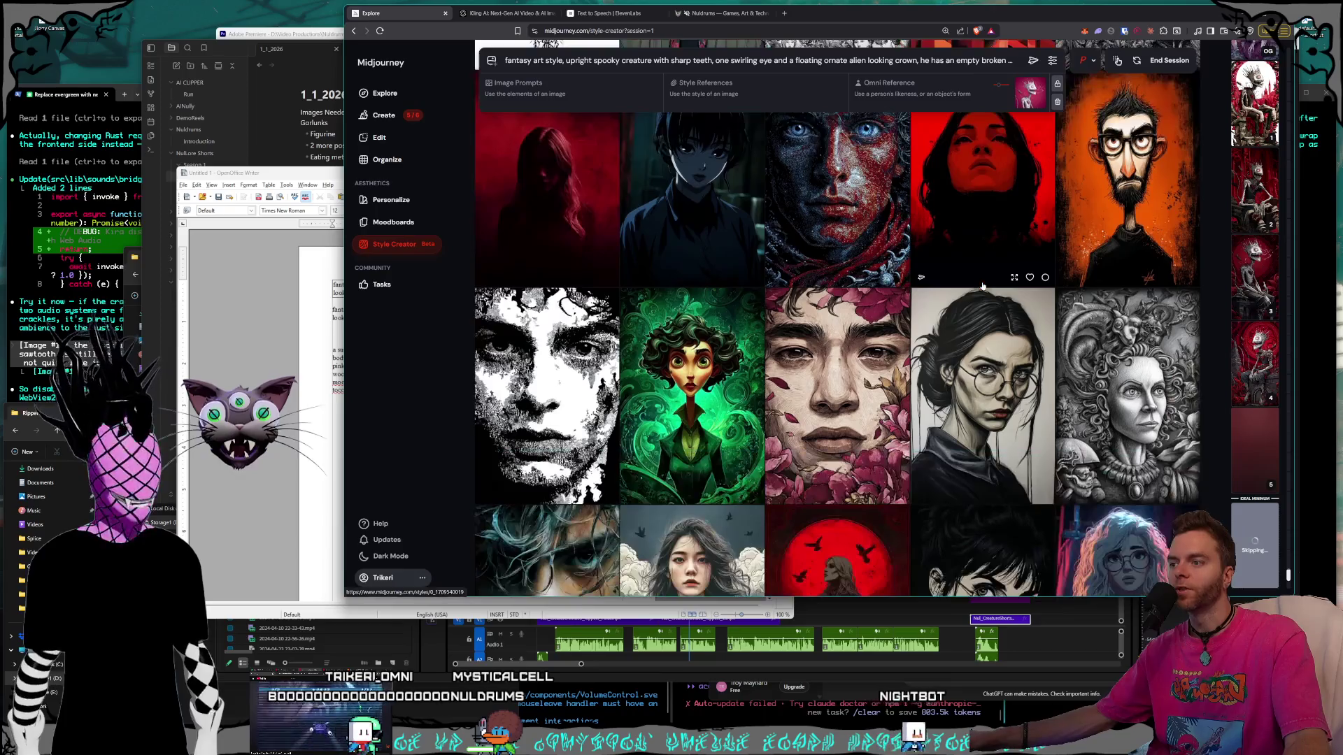
scroll(982, 286, "down", 2)
scroll(982, 286, "down", 2)
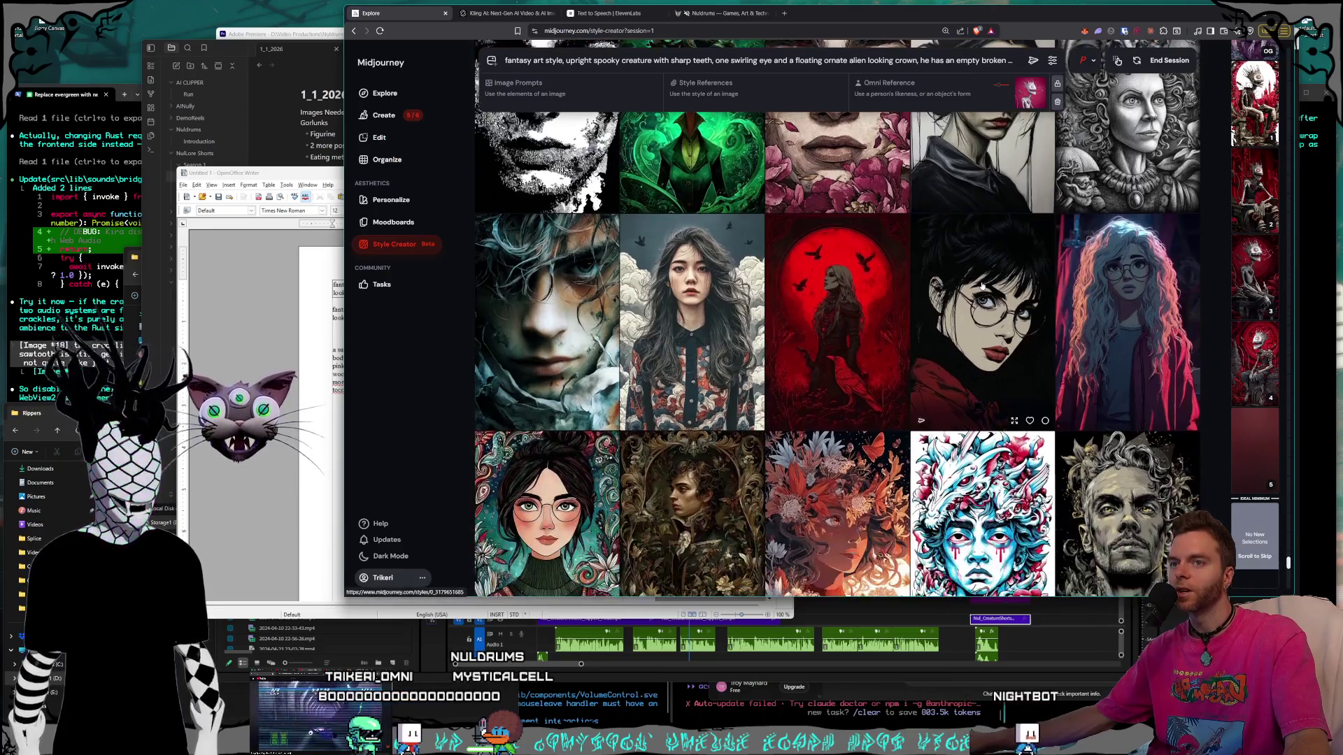
scroll(983, 285, "down", 2)
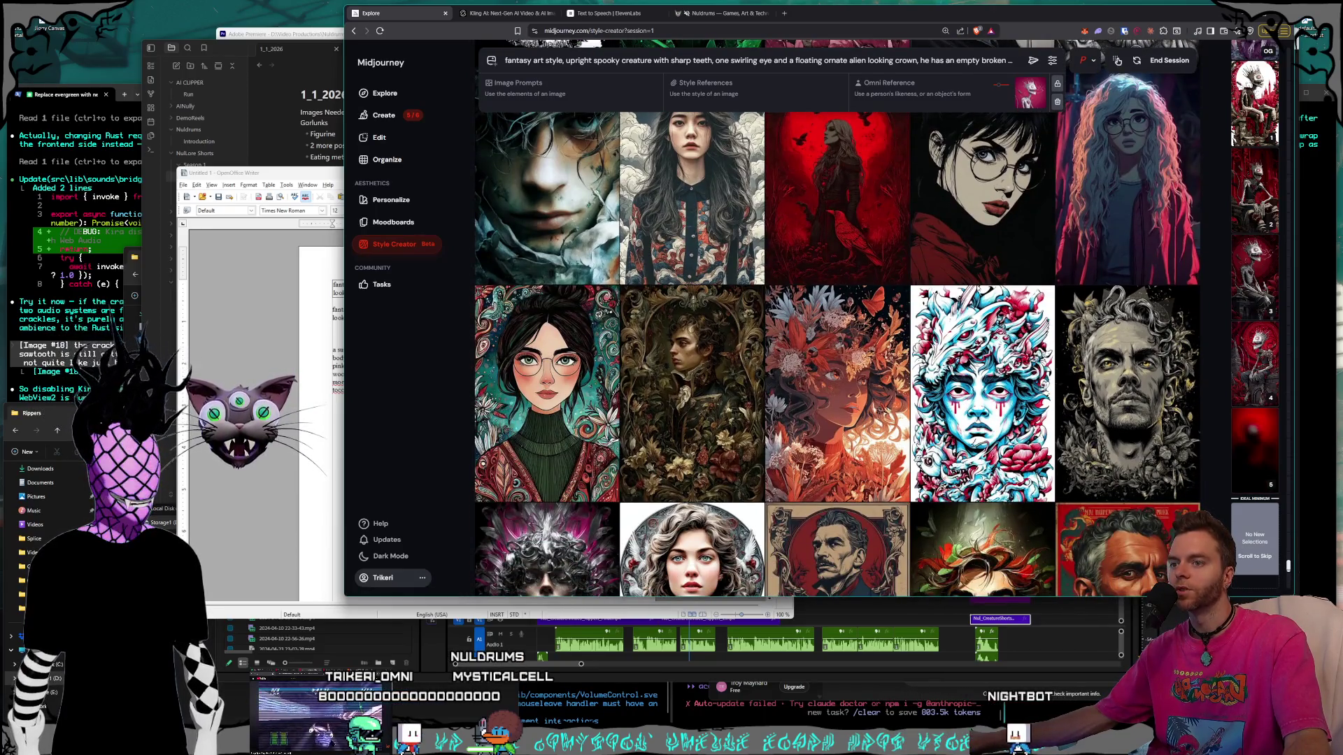
scroll(982, 286, "down", 2)
scroll(977, 288, "down", 2)
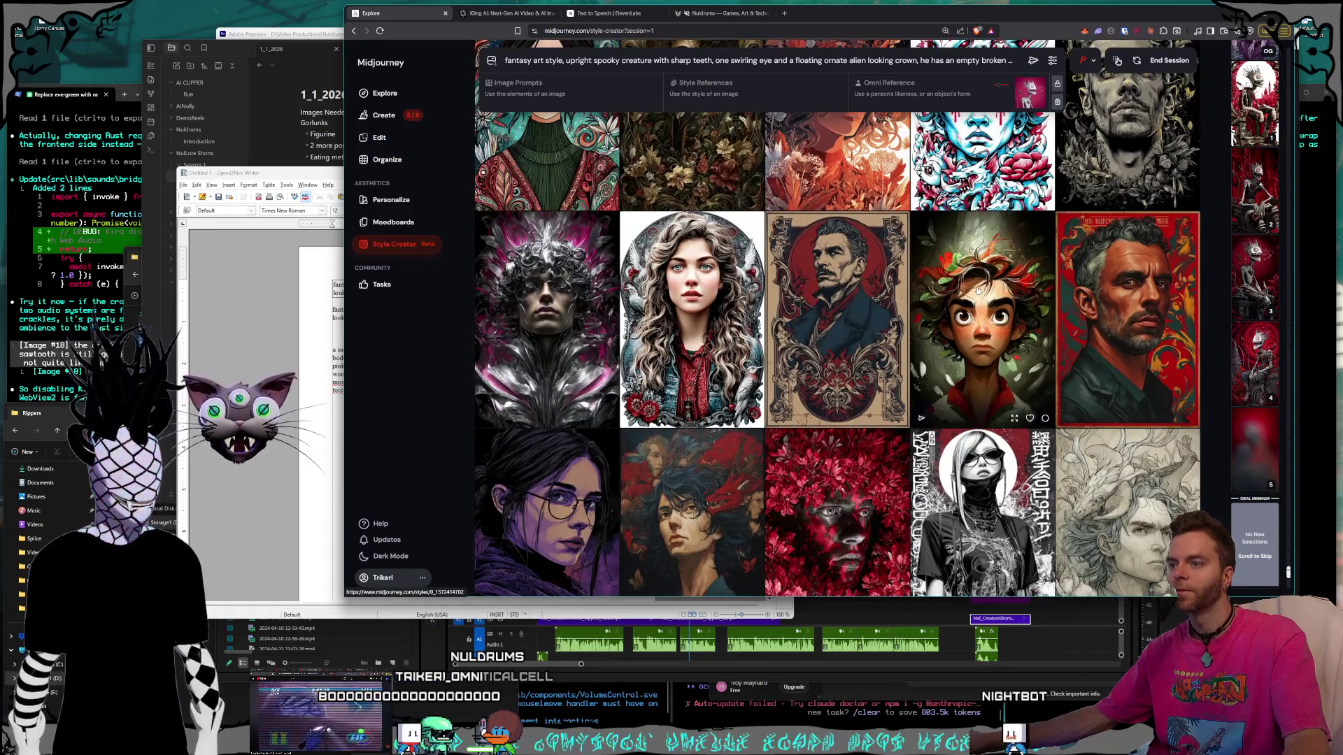
scroll(978, 289, "down", 2)
scroll(978, 288, "down", 10)
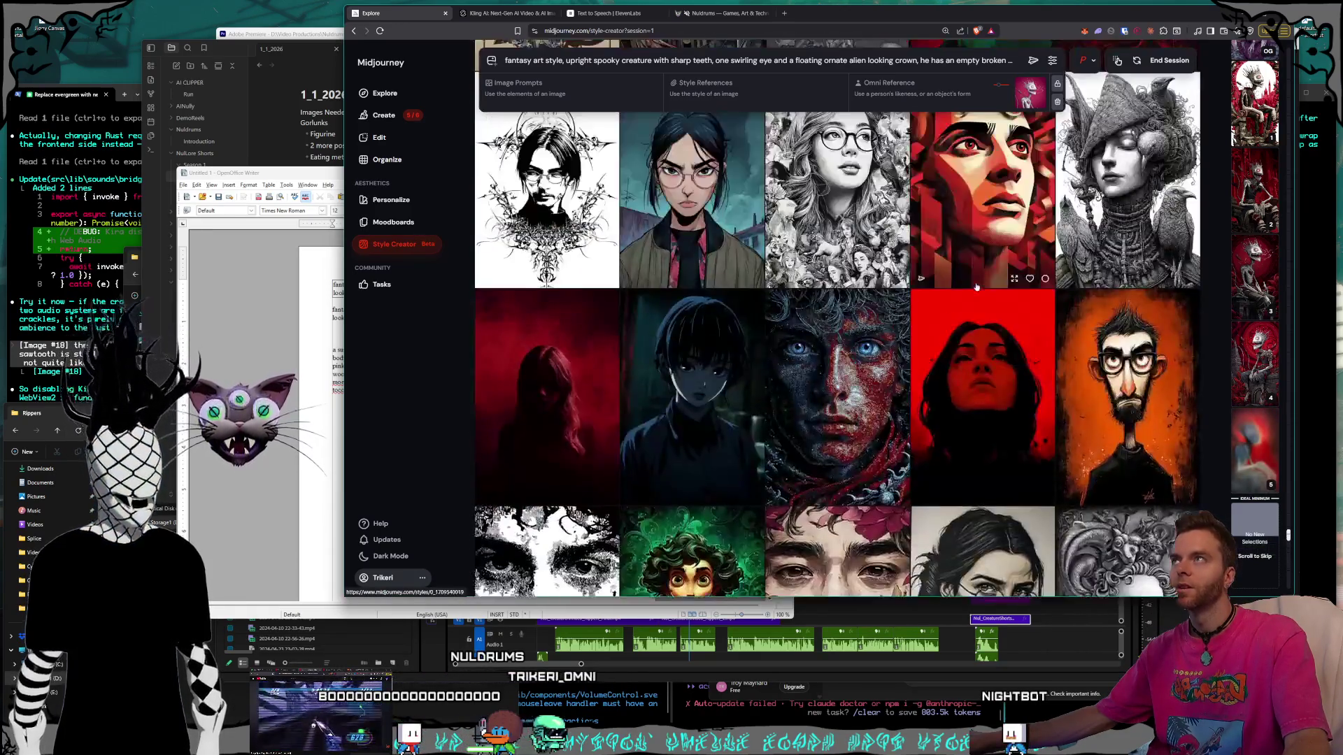
scroll(979, 286, "down", 5)
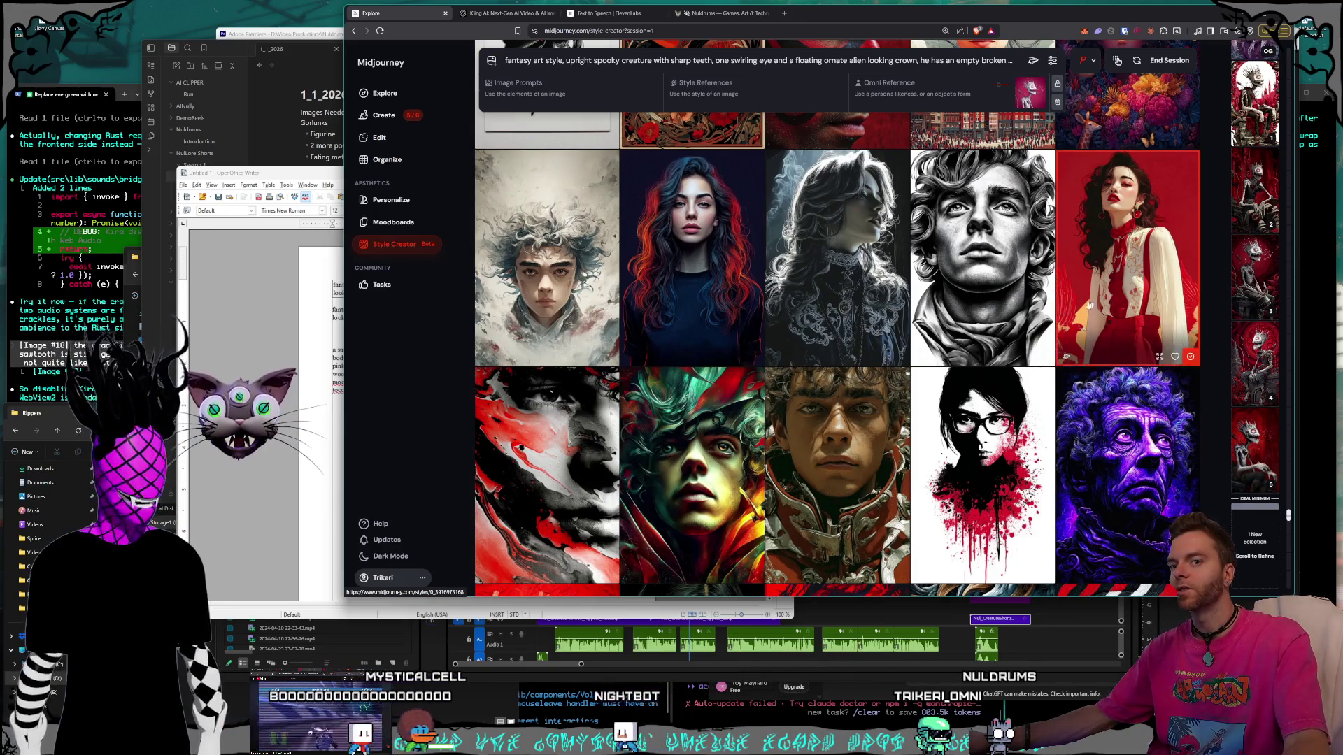
scroll(981, 390, "down", 10)
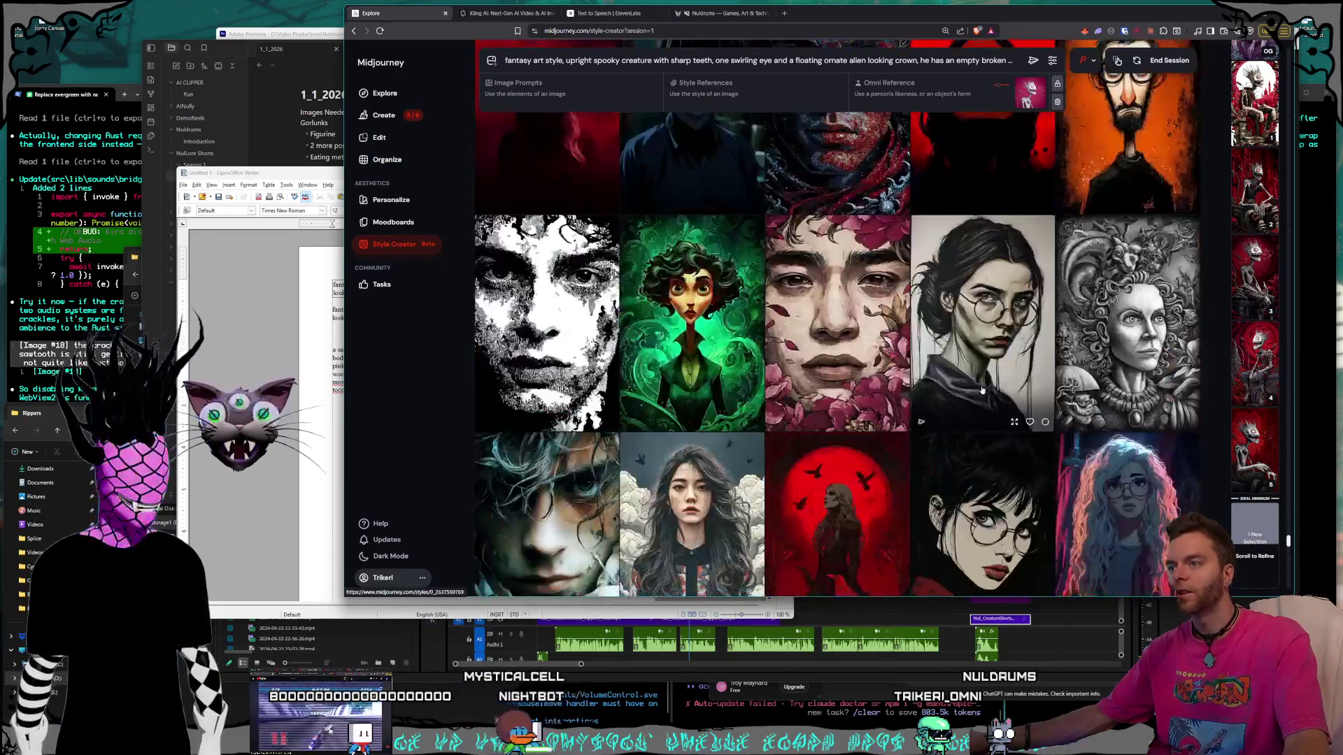
scroll(982, 390, "down", 3)
scroll(982, 390, "down", 10)
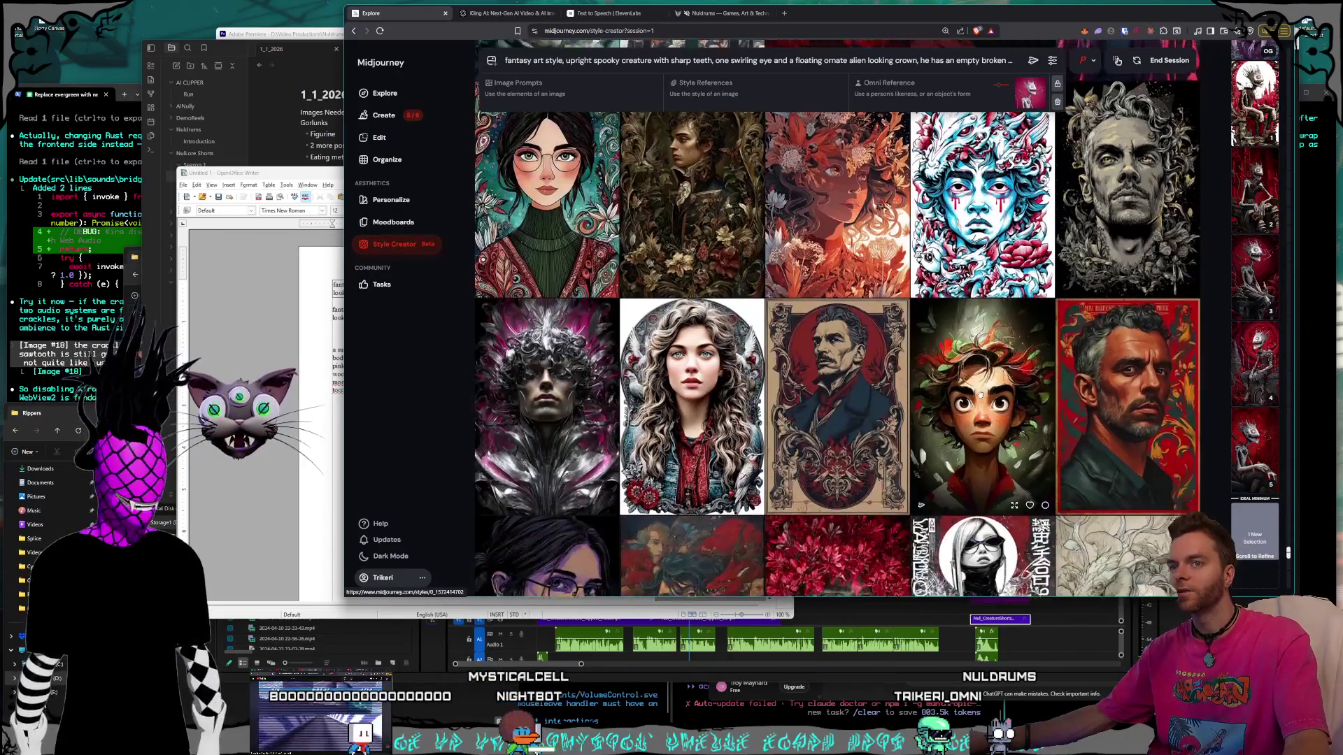
scroll(977, 397, "down", 3)
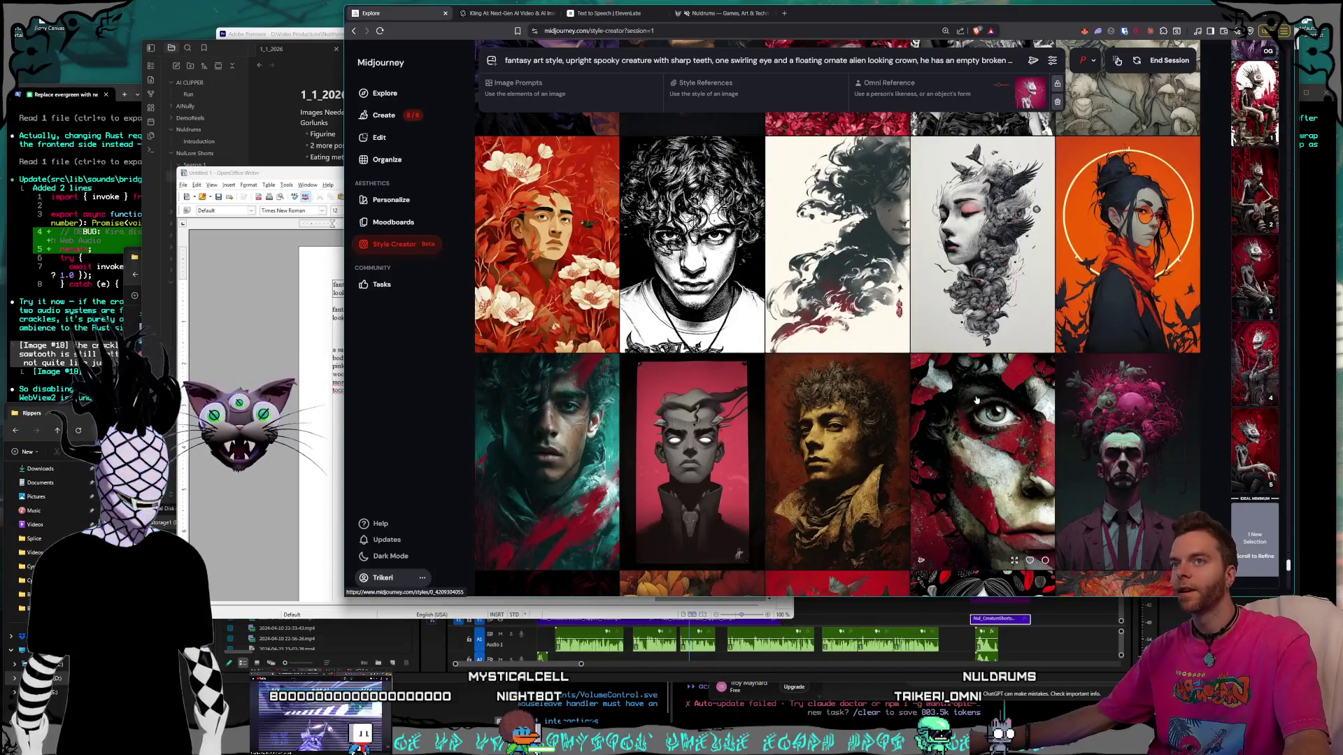
scroll(977, 400, "down", 3)
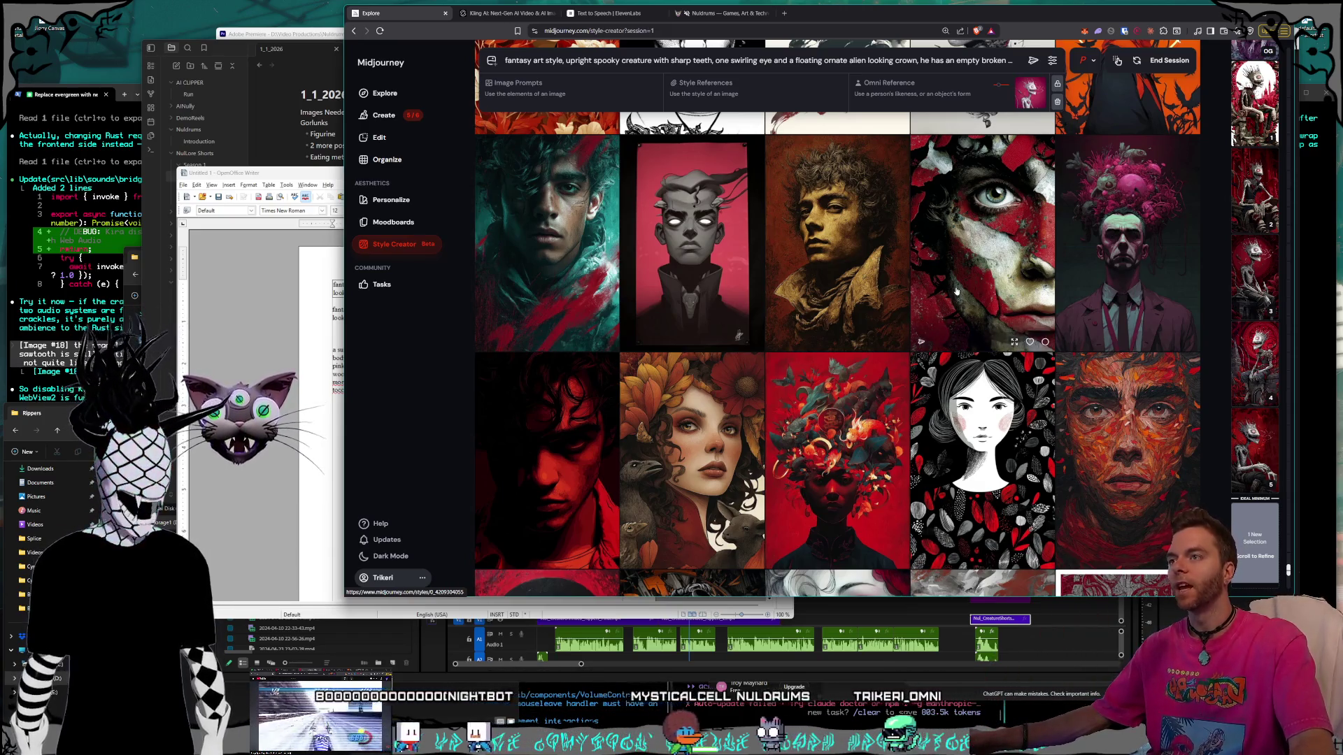
scroll(956, 289, "down", 3)
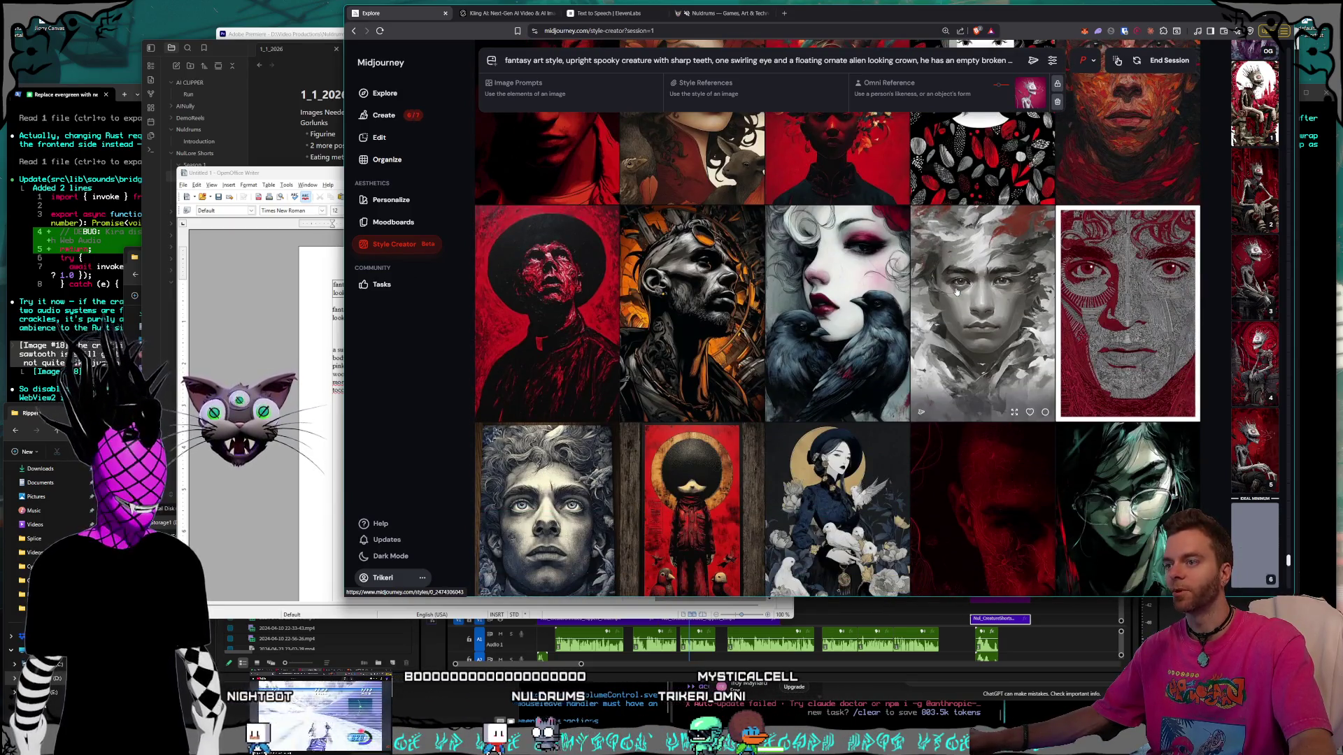
scroll(955, 291, "down", 5)
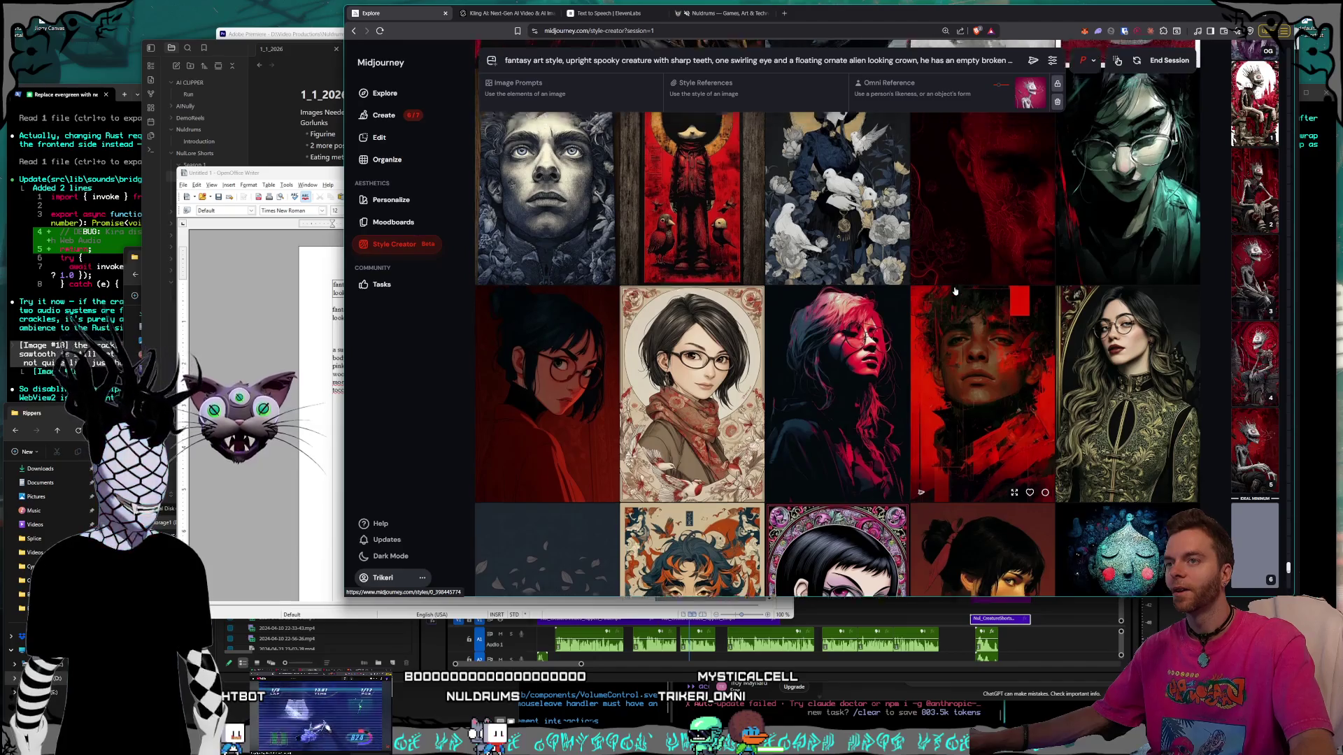
scroll(955, 291, "up", 4)
scroll(955, 290, "up", 4)
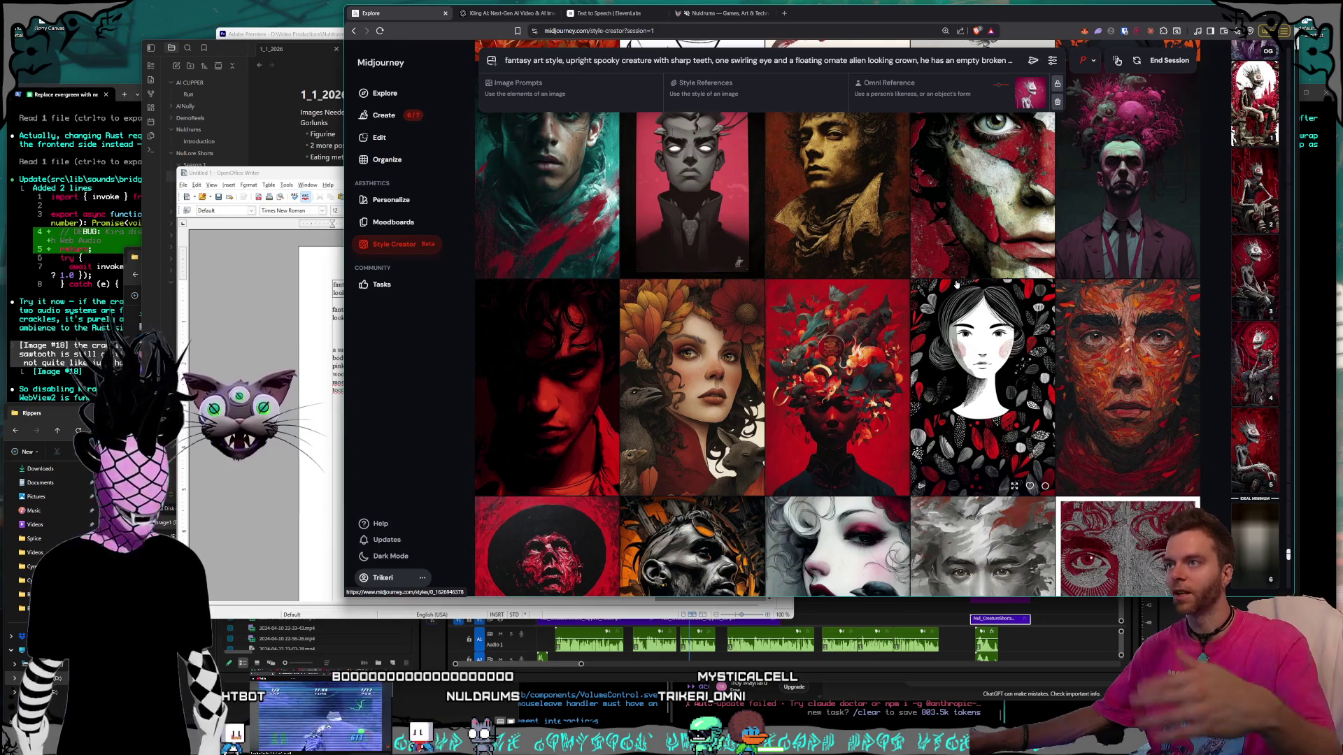
scroll(919, 269, "up", 1)
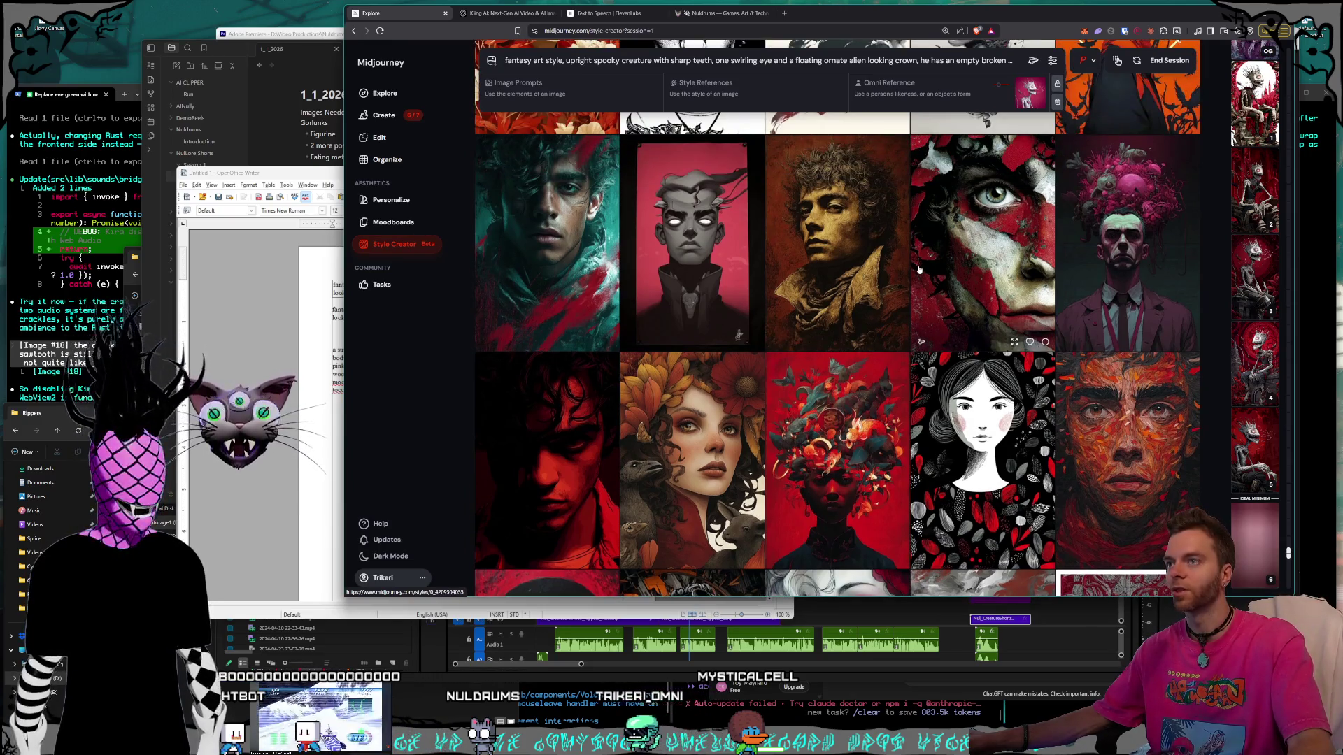
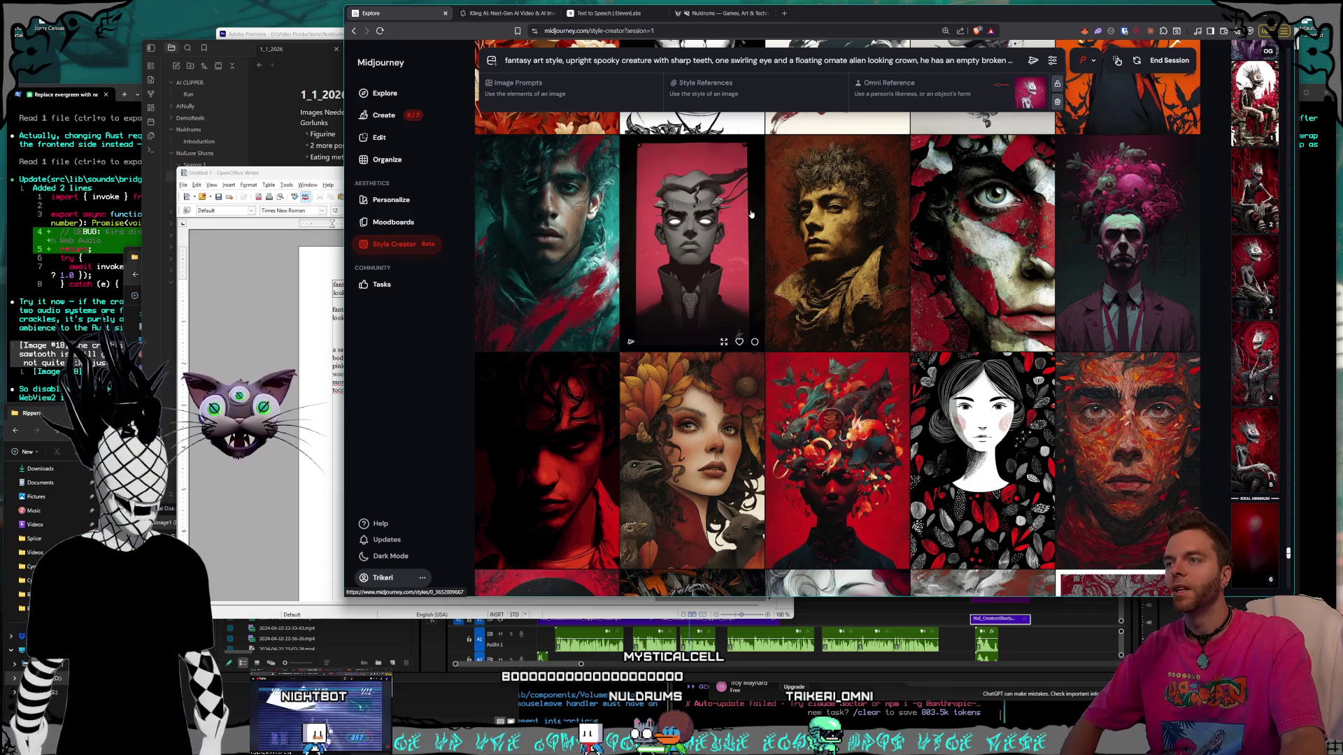
Scroll through the style session's images, then go back to the Style Creator start page.
scroll(873, 242, "down", 2)
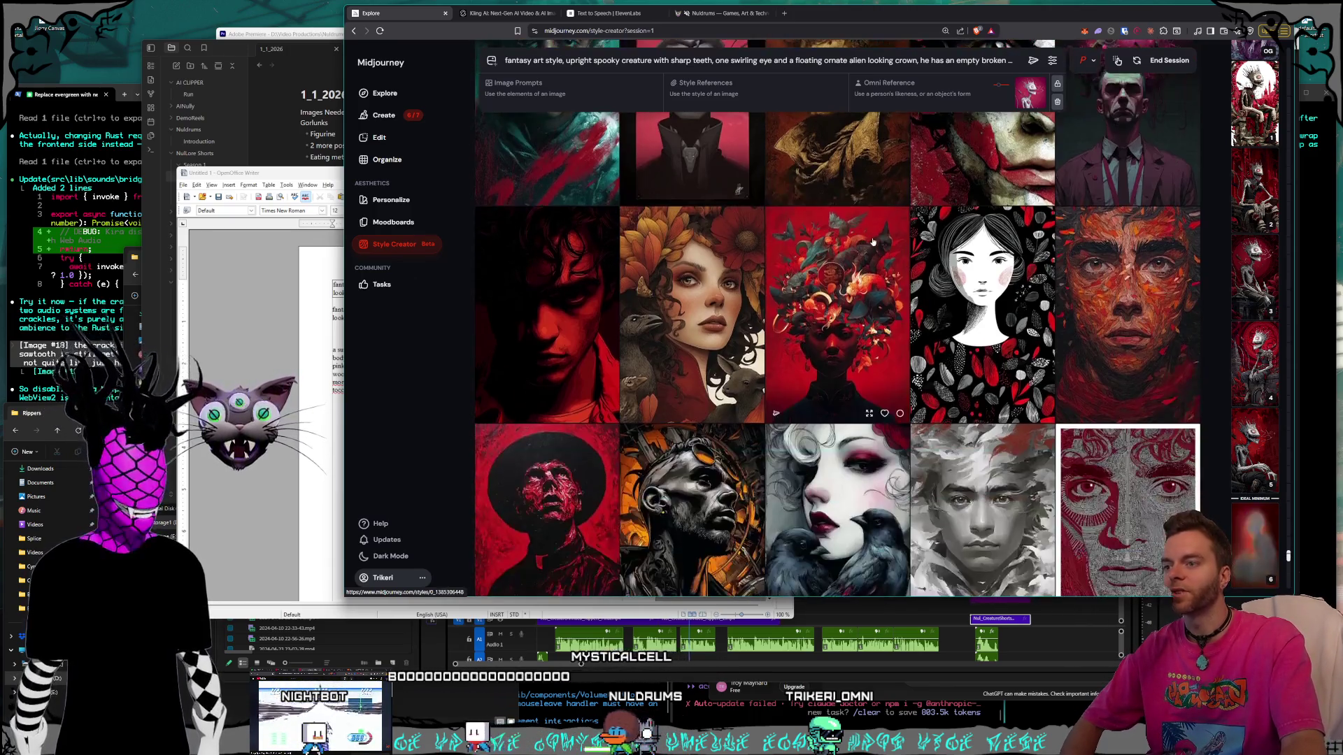
scroll(873, 242, "down", 2)
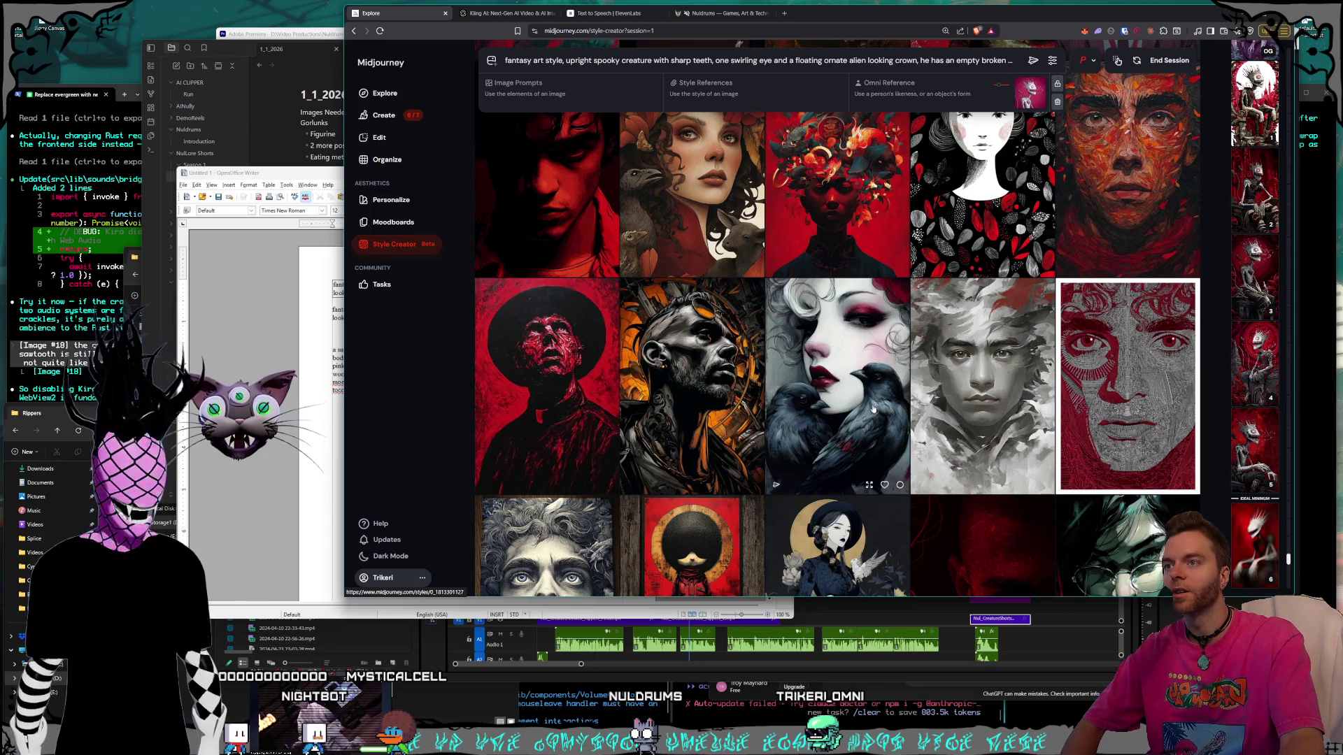
scroll(873, 409, "down", 1)
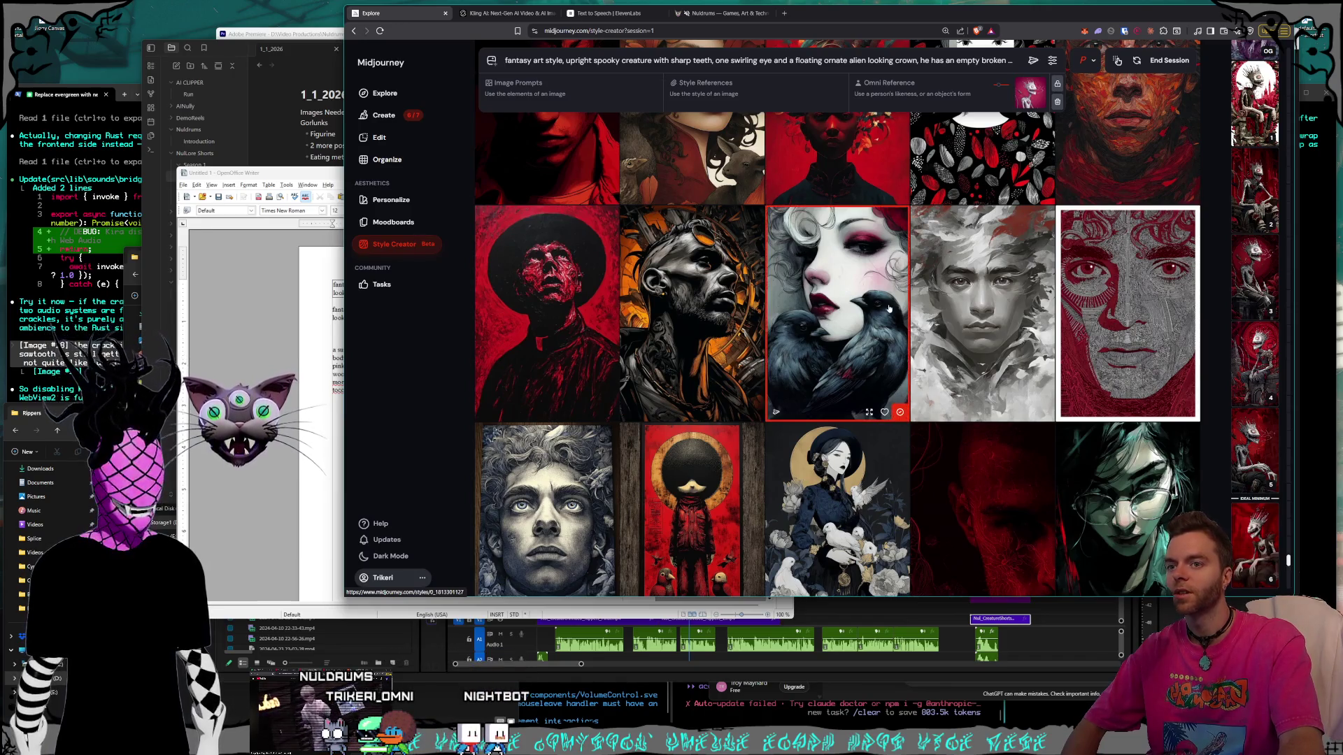
scroll(886, 308, "down", 10)
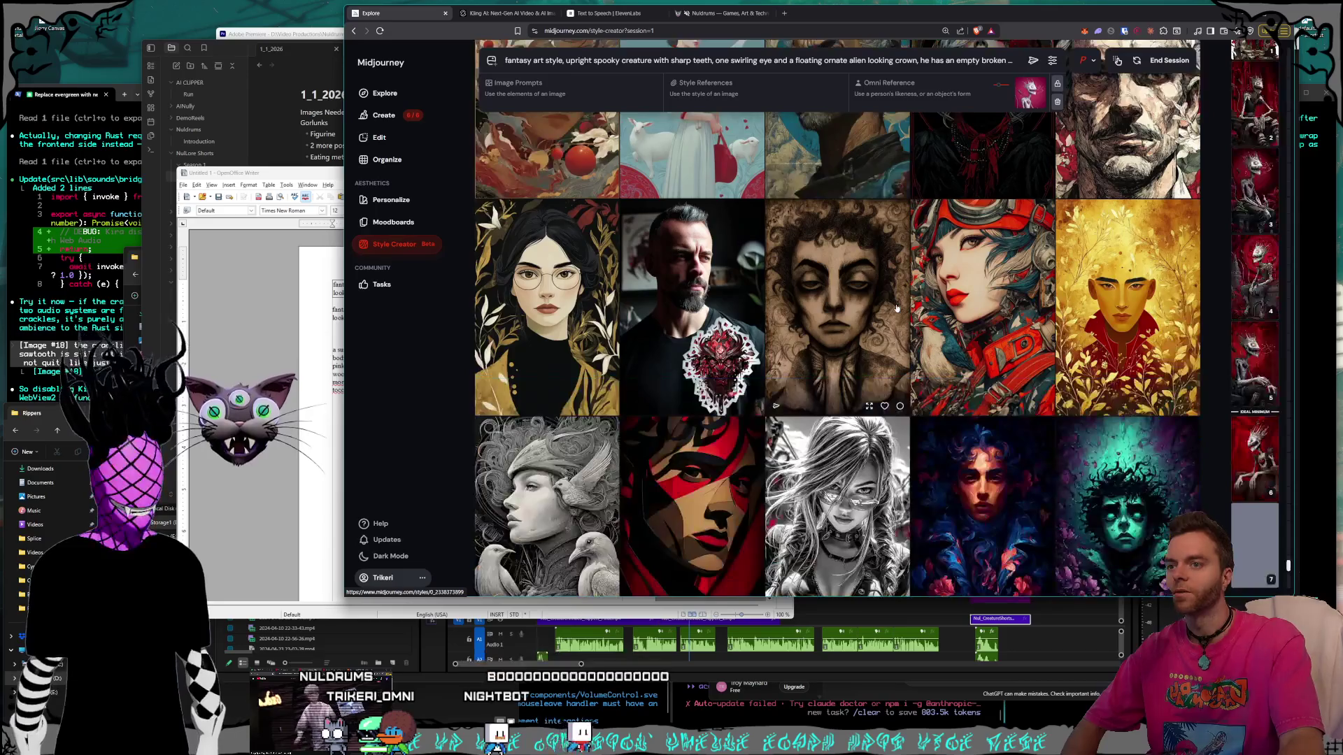
scroll(897, 308, "down", 2)
scroll(898, 307, "down", 8)
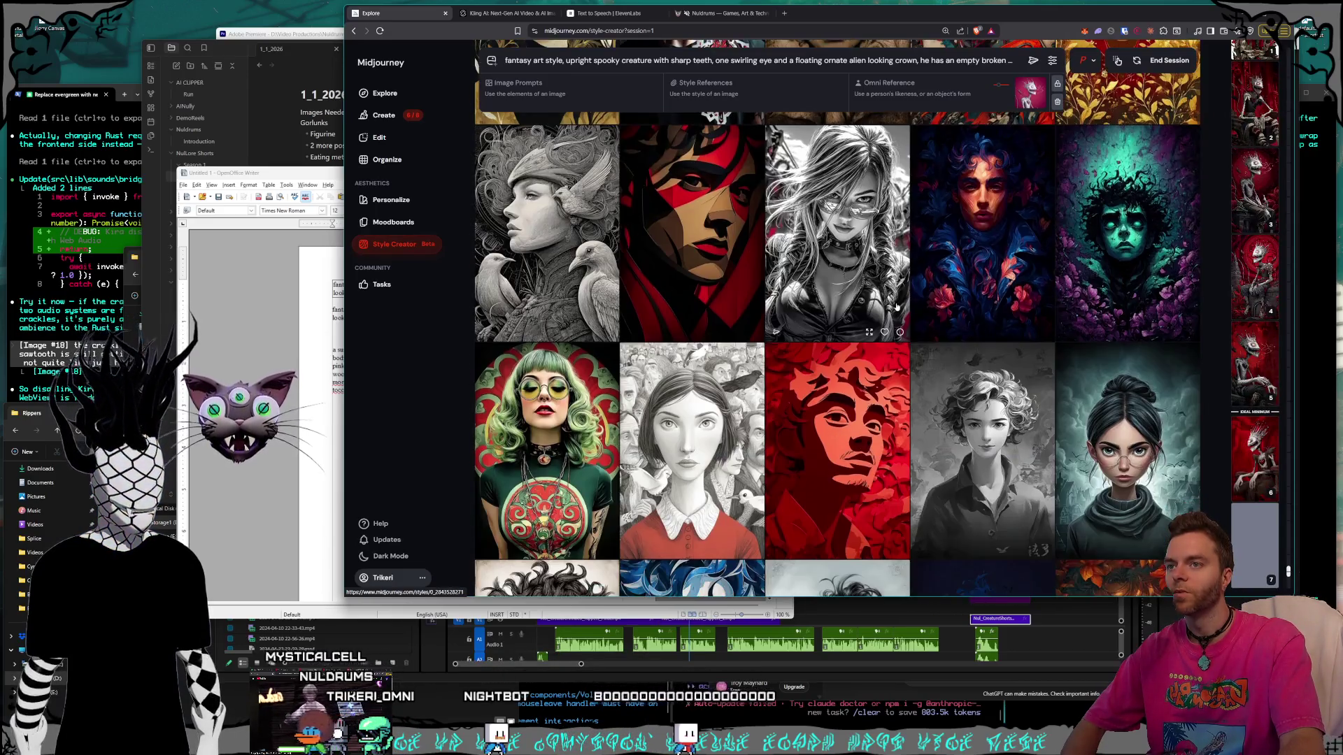
scroll(897, 308, "down", 10)
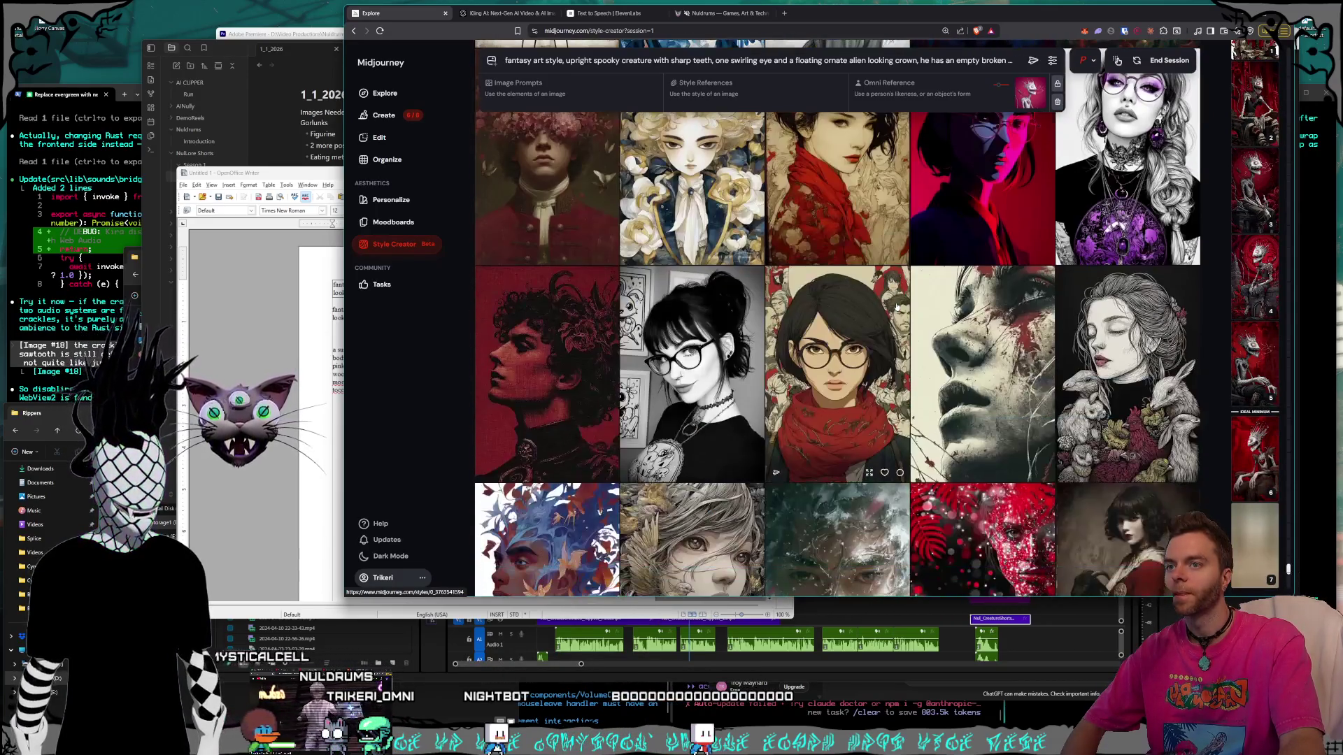
scroll(897, 308, "down", 5)
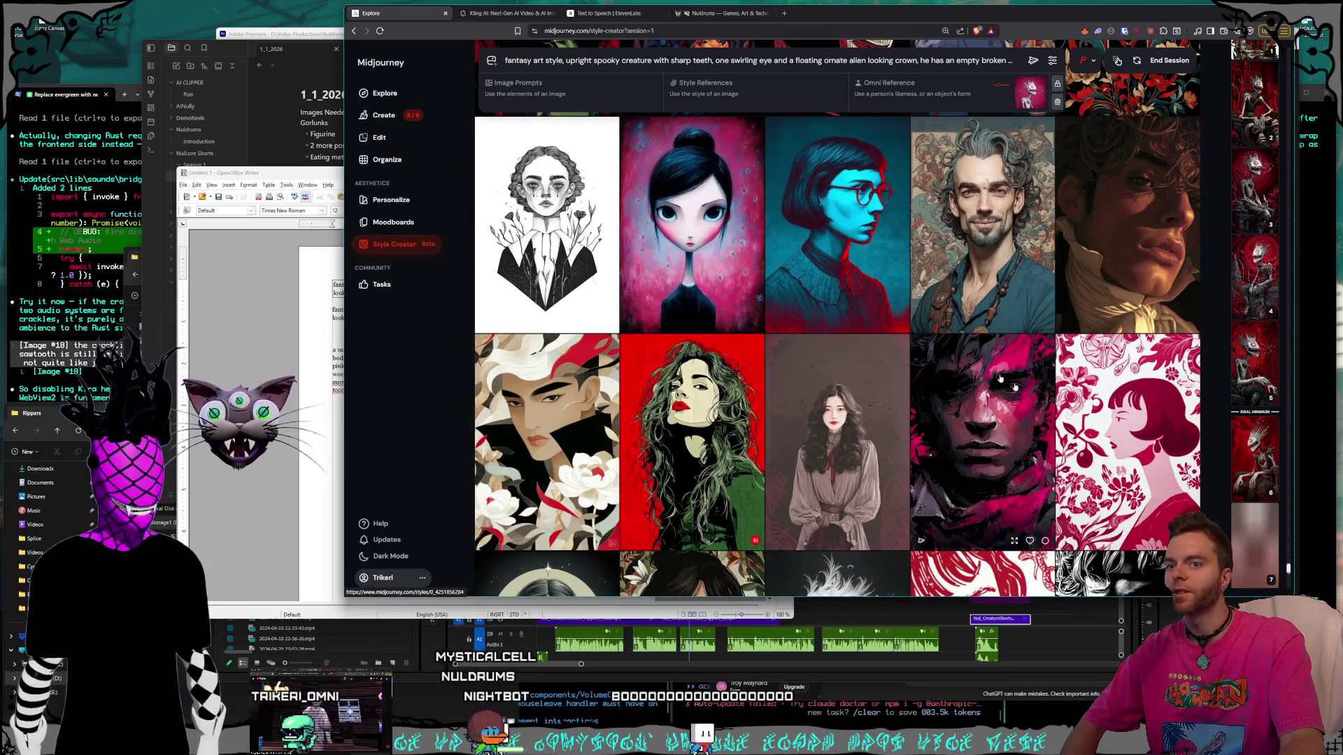
scroll(960, 360, "down", 2)
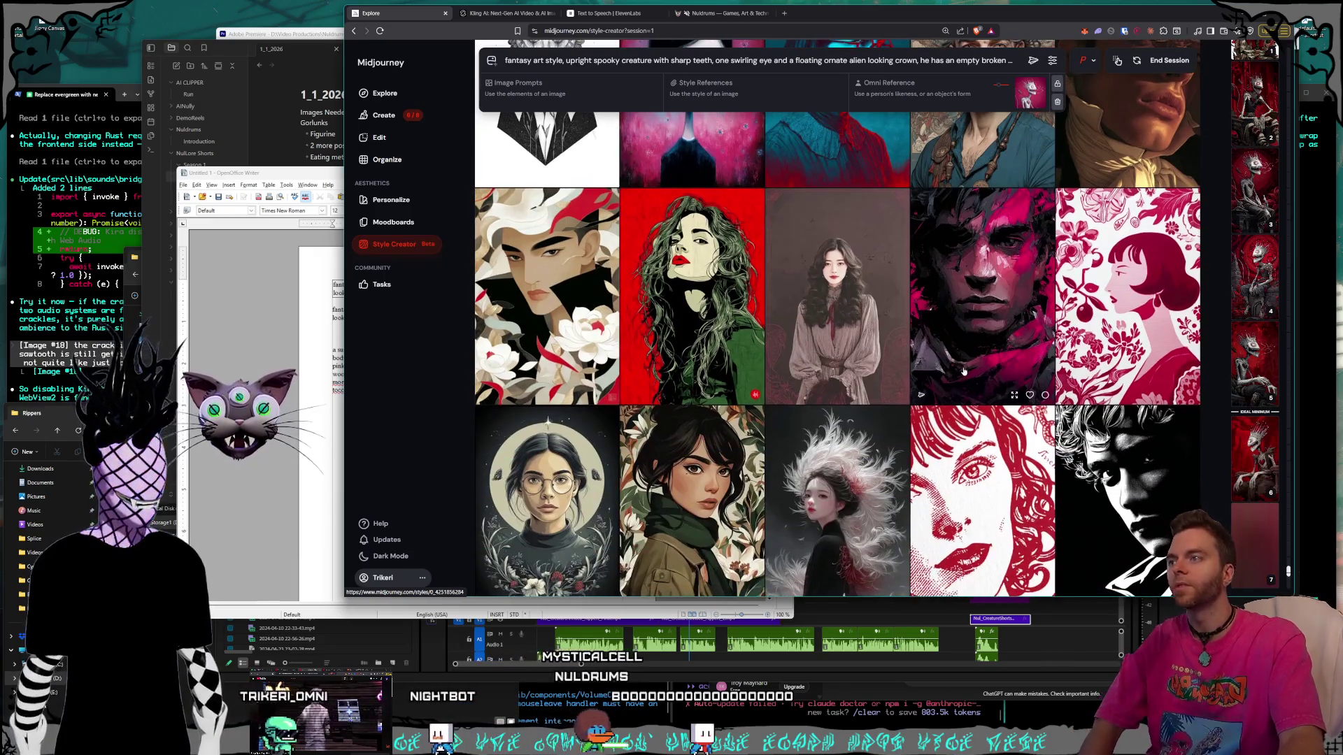
scroll(963, 370, "down", 5)
scroll(962, 370, "down", 2)
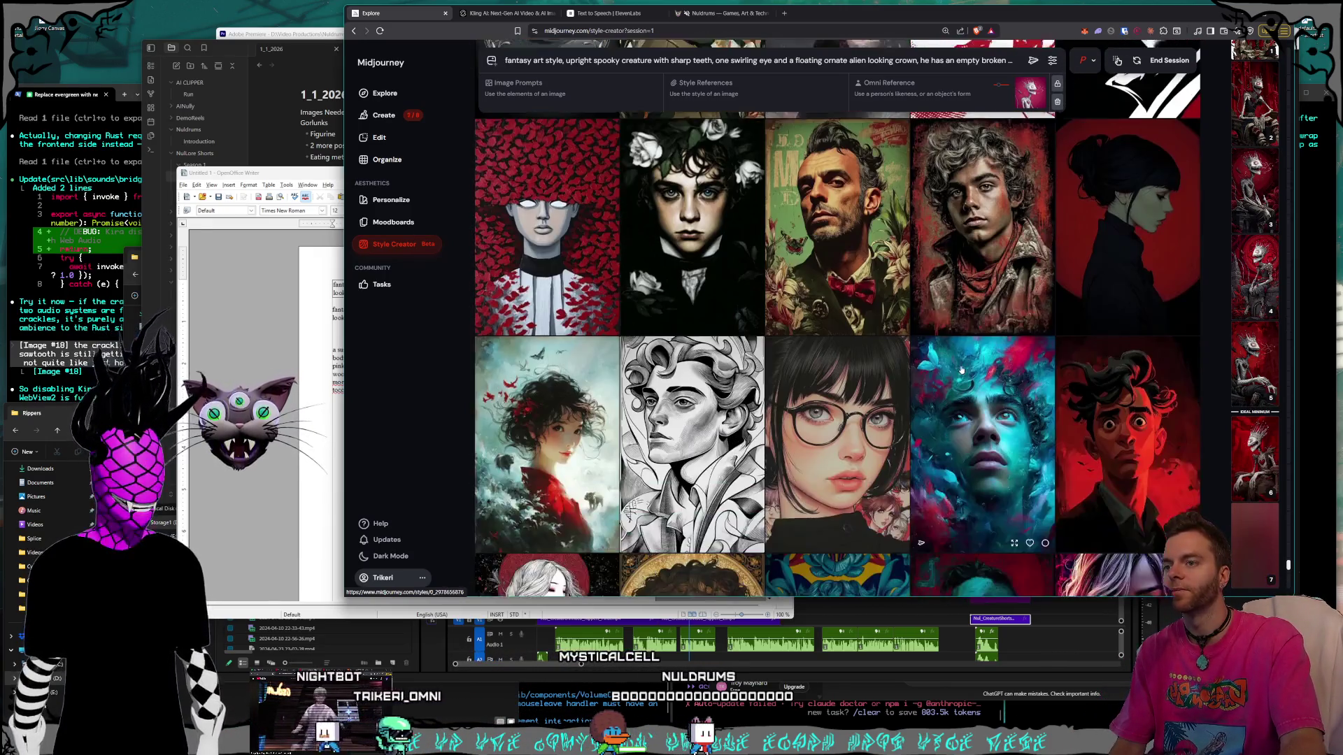
scroll(961, 371, "down", 3)
scroll(961, 371, "down", 2)
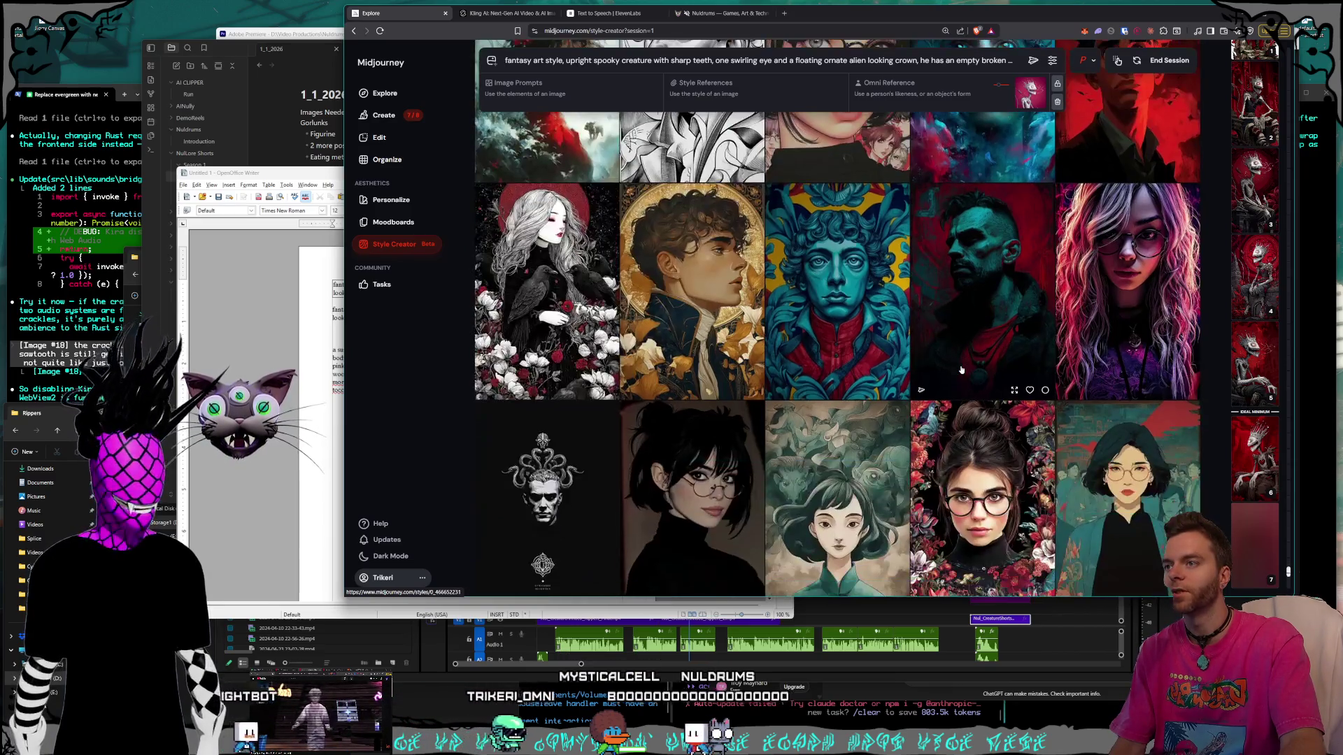
scroll(960, 371, "down", 5)
scroll(961, 371, "down", 2)
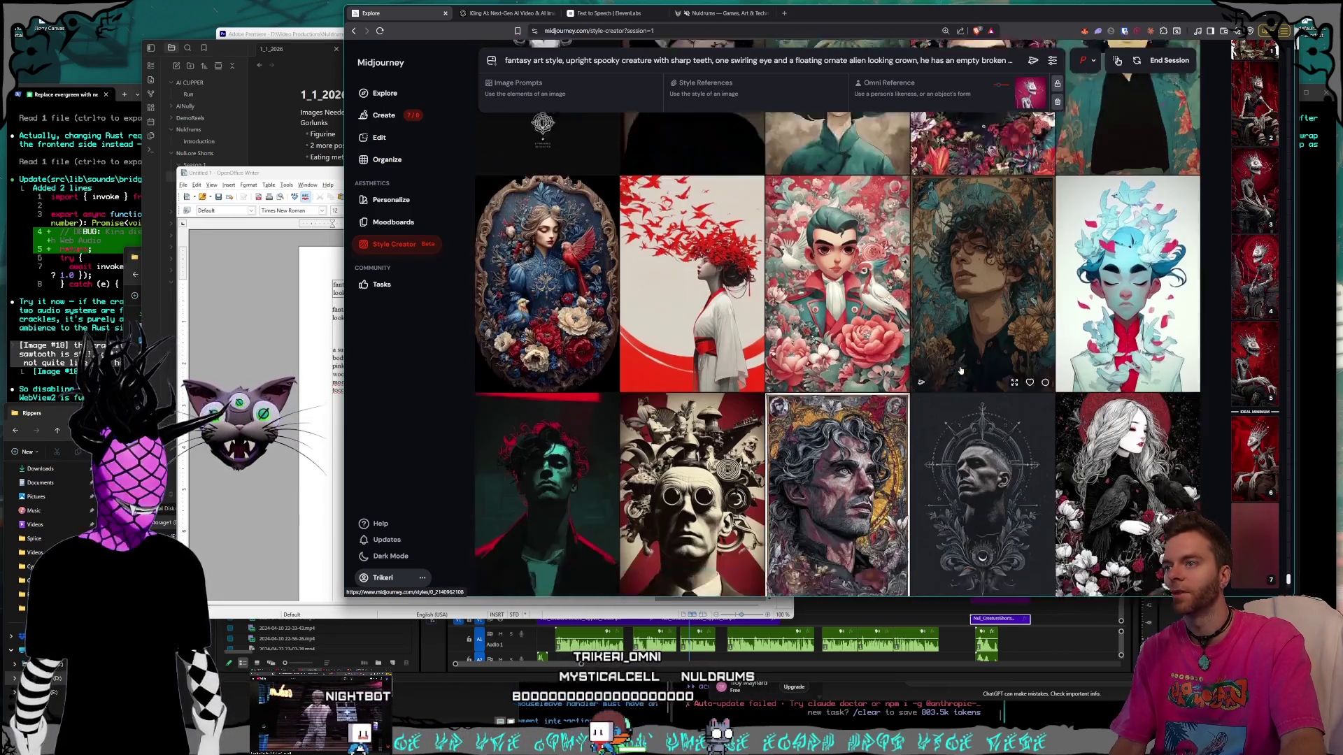
scroll(961, 371, "down", 3)
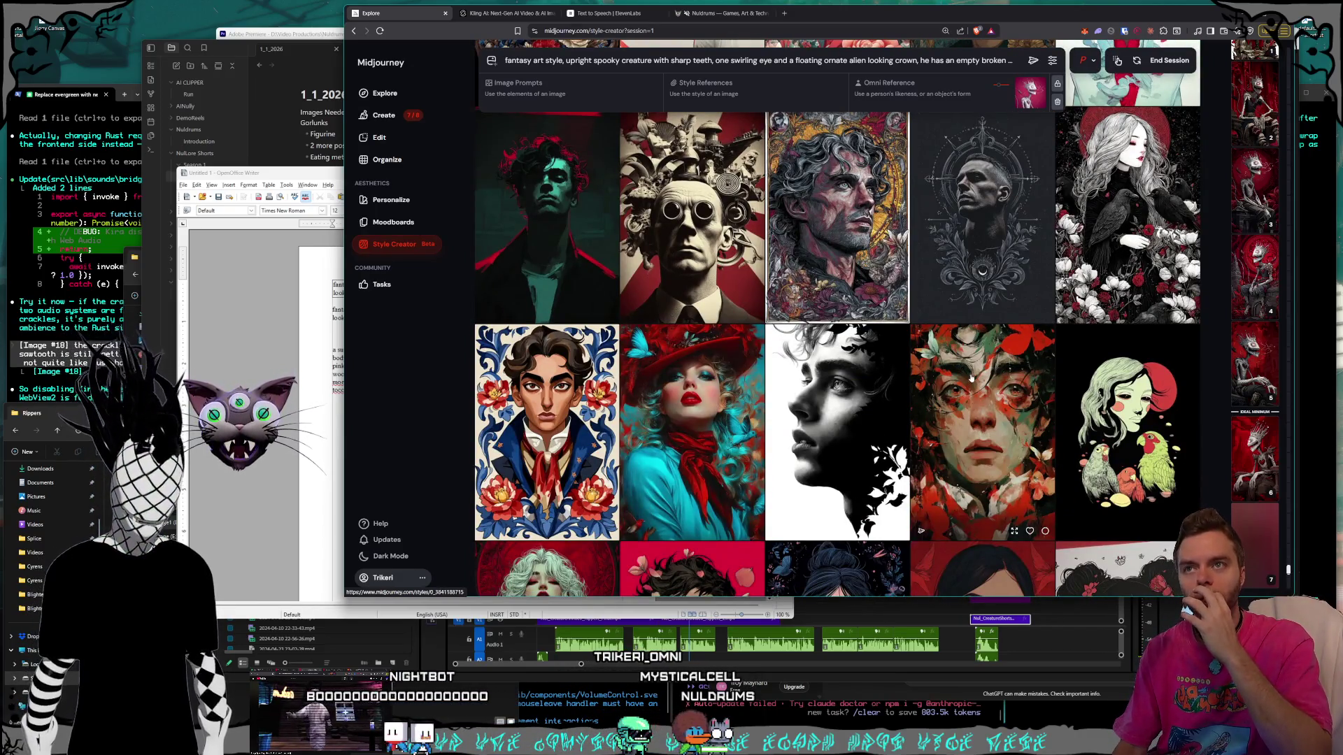
scroll(971, 379, "down", 5)
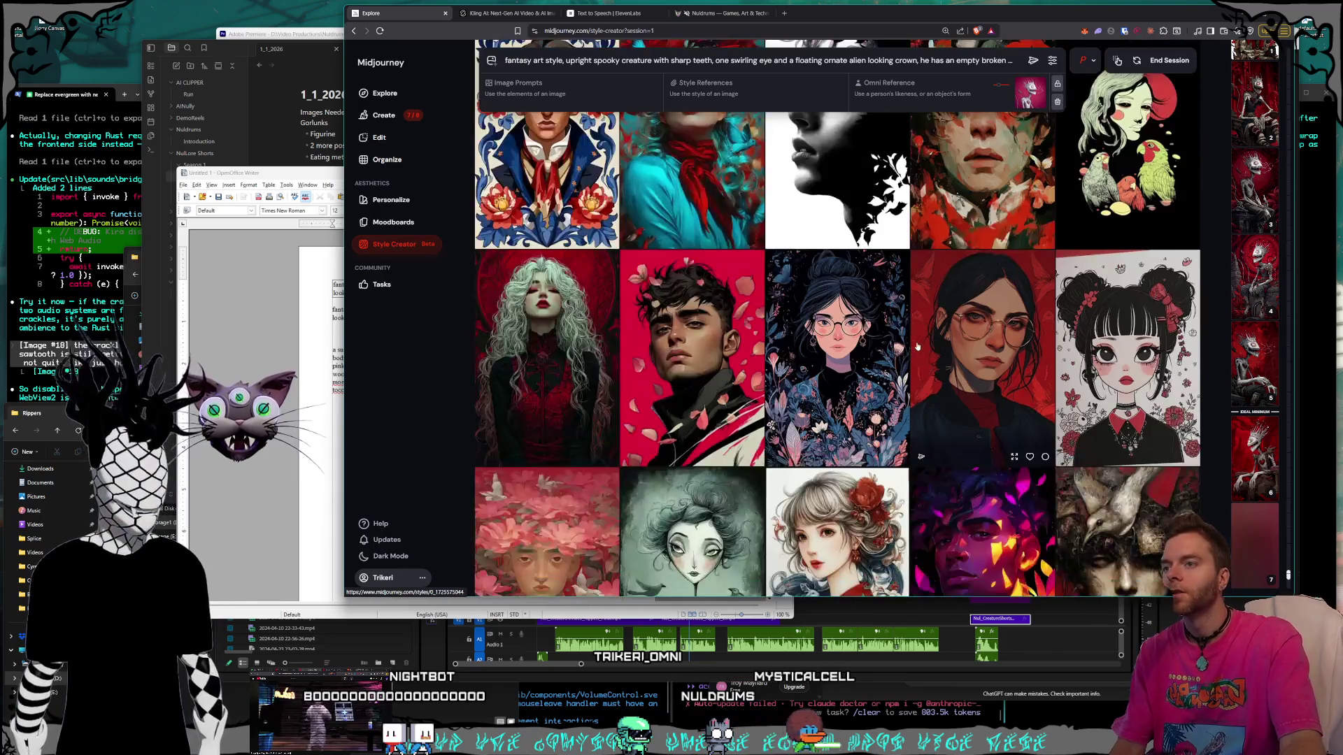
scroll(916, 345, "down", 3)
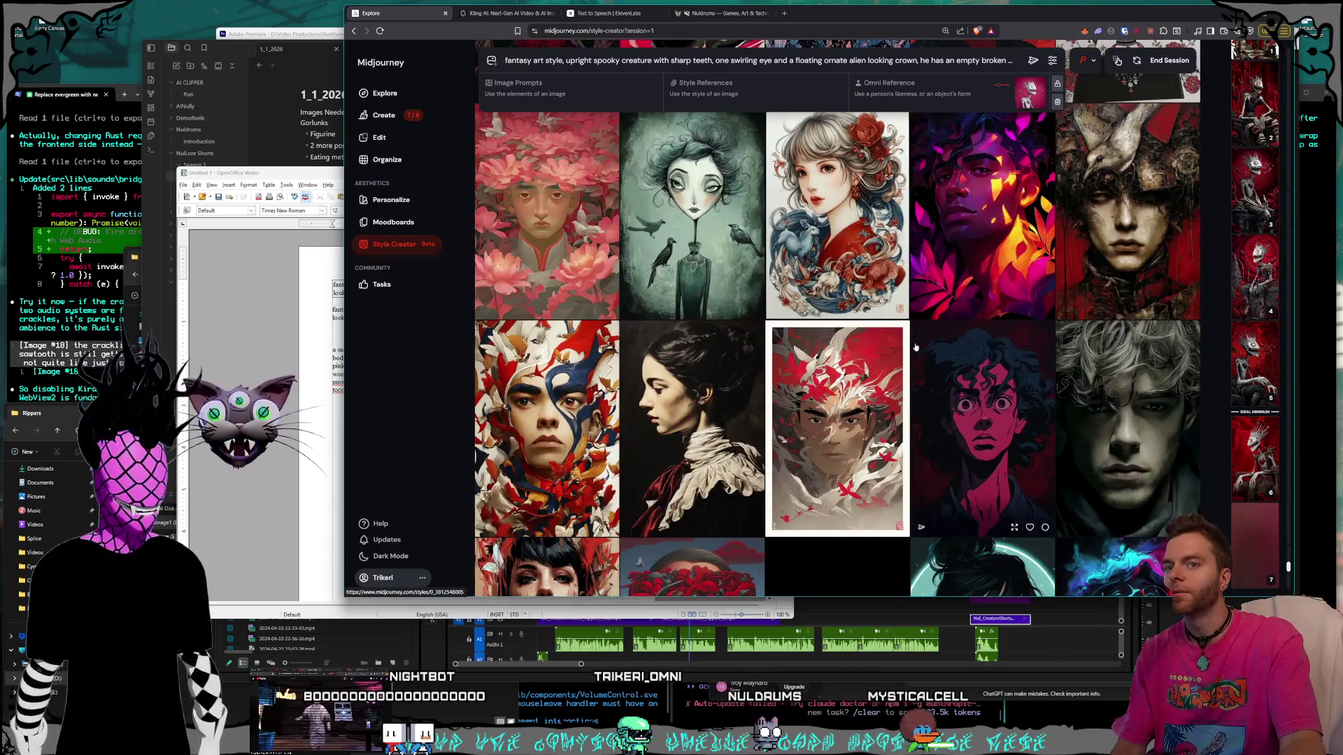
mouse_move(1252, 435)
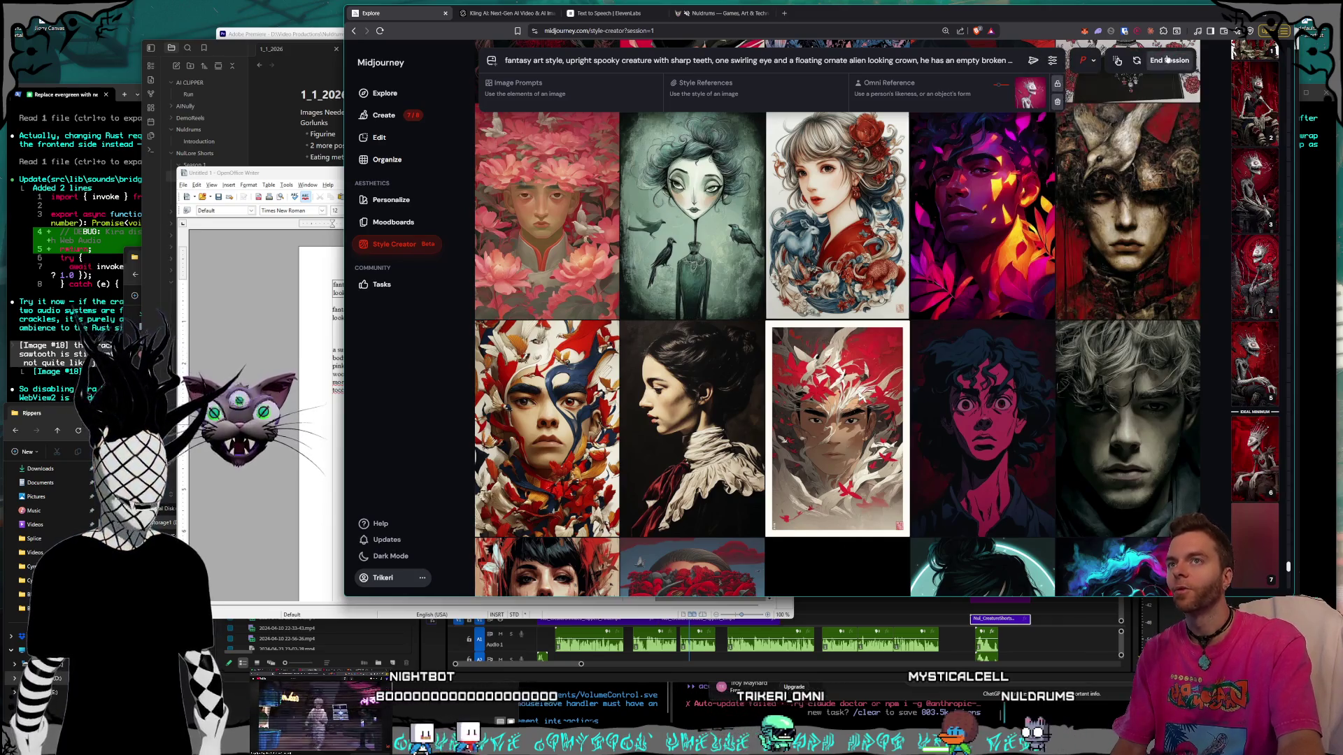
key("alt+Left")
Show the Create feed and scroll to the white-background crowned creature generations.
left_click(1000, 233)
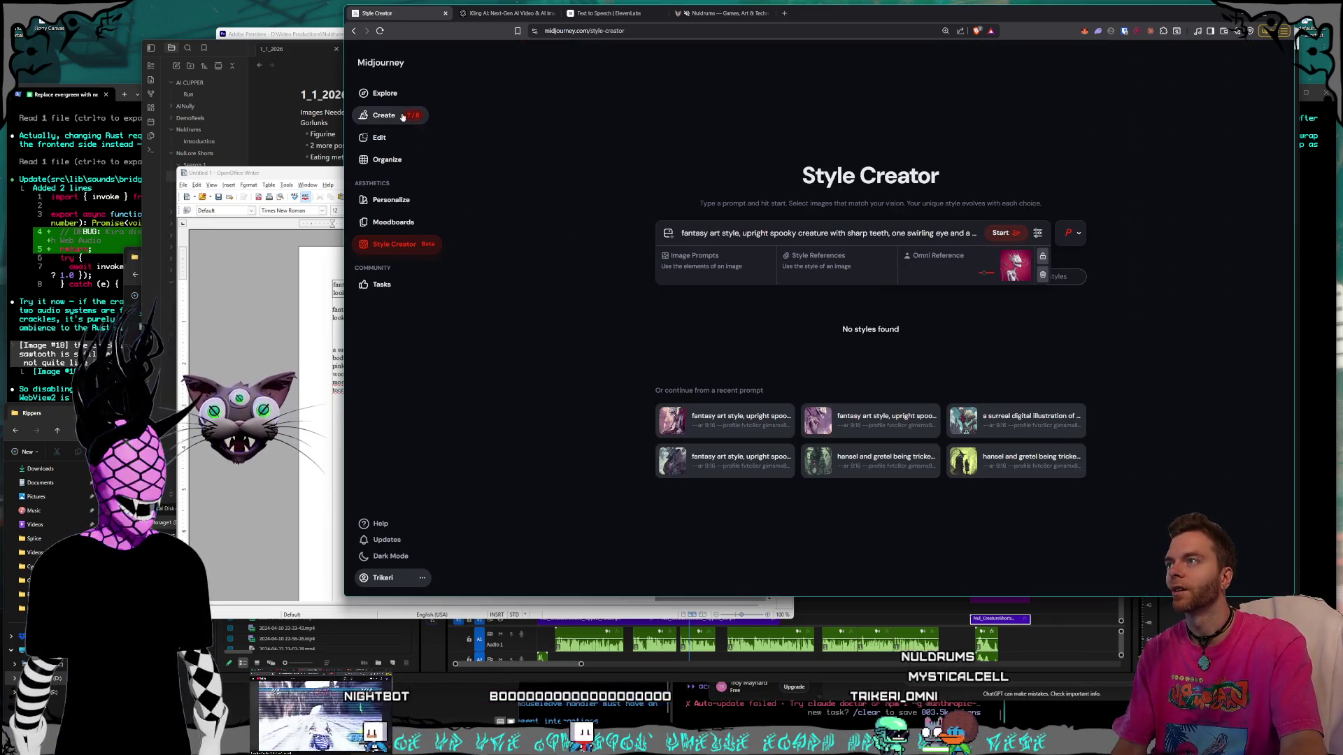
scroll(1124, 292, "down", 6)
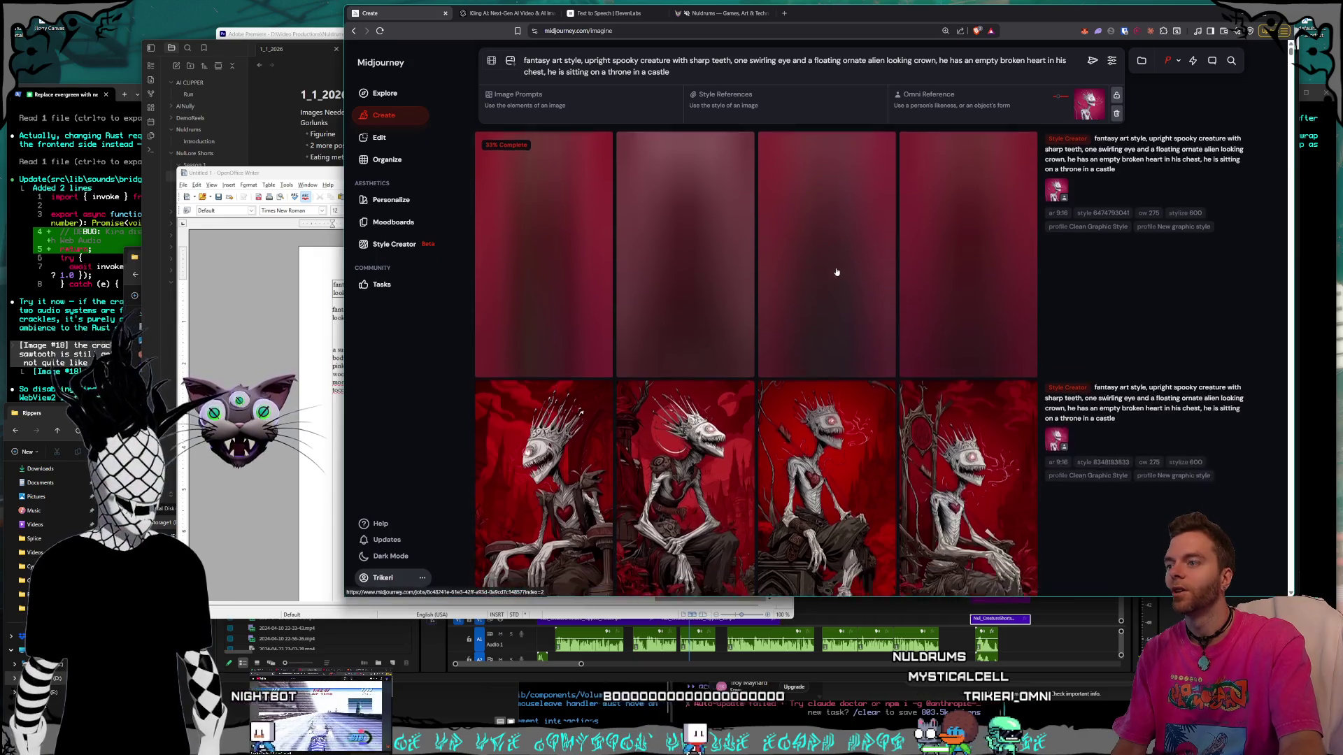
scroll(906, 295, "down", 3)
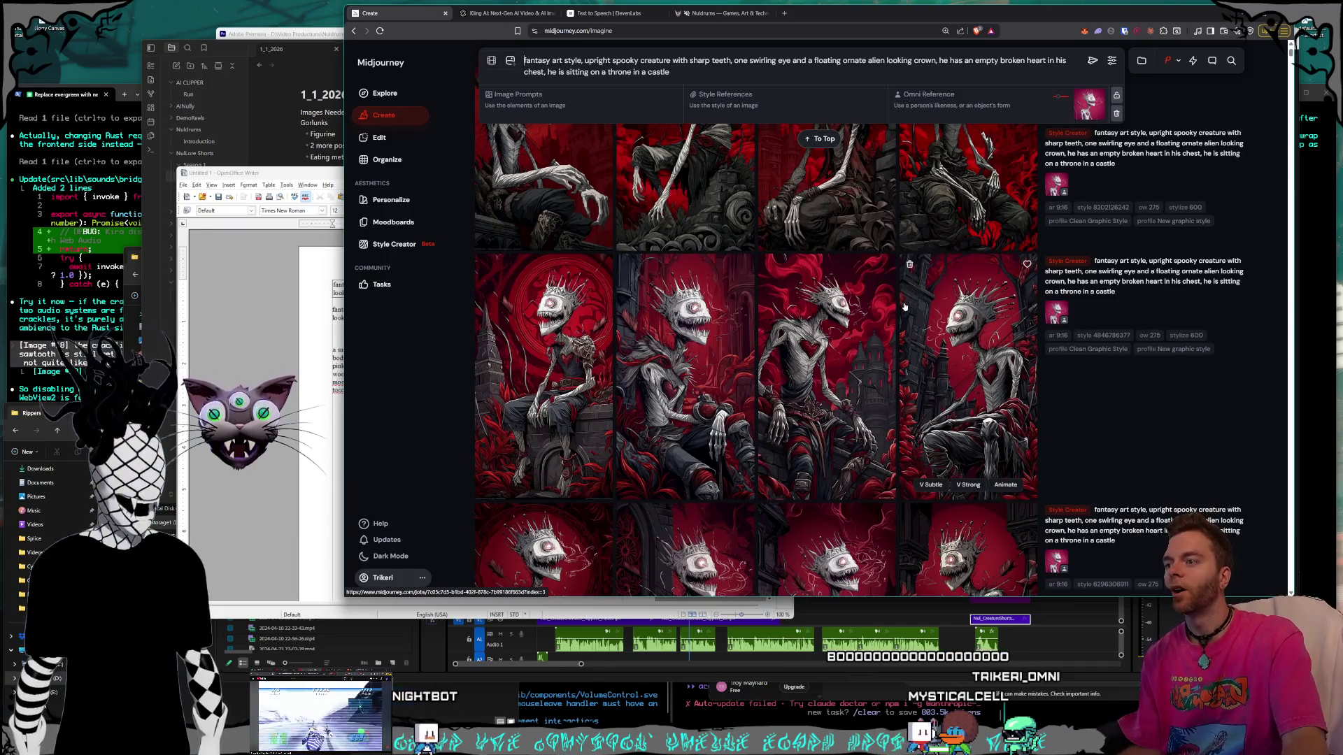
scroll(897, 307, "down", 5)
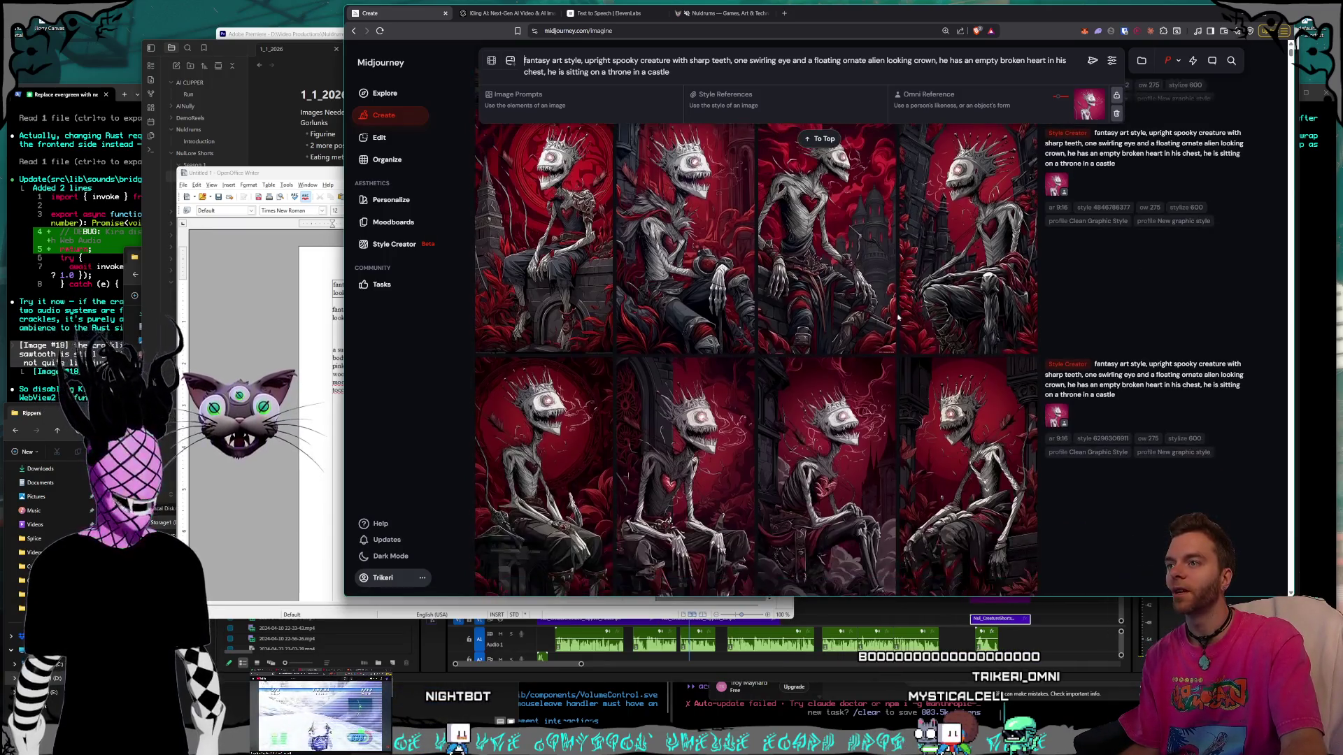
scroll(895, 332, "down", 4)
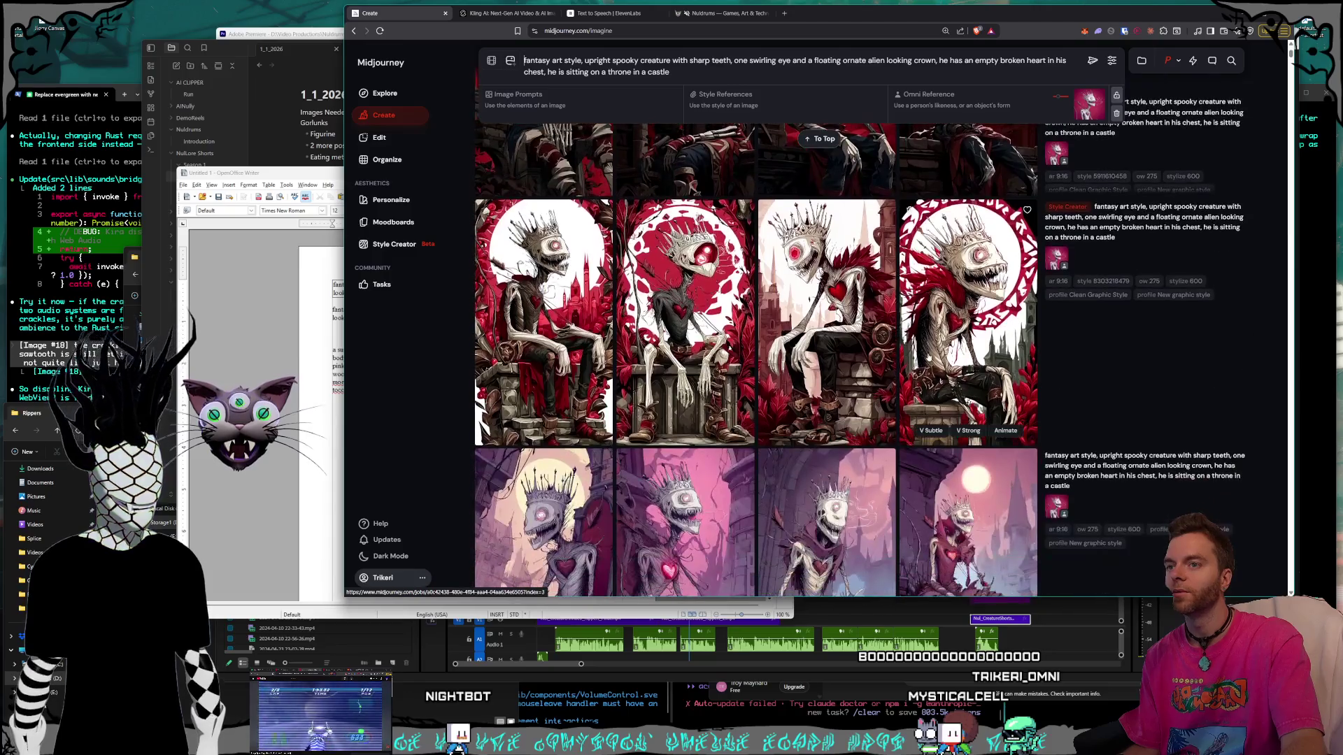
scroll(954, 374, "down", 2)
scroll(955, 389, "up", 3)
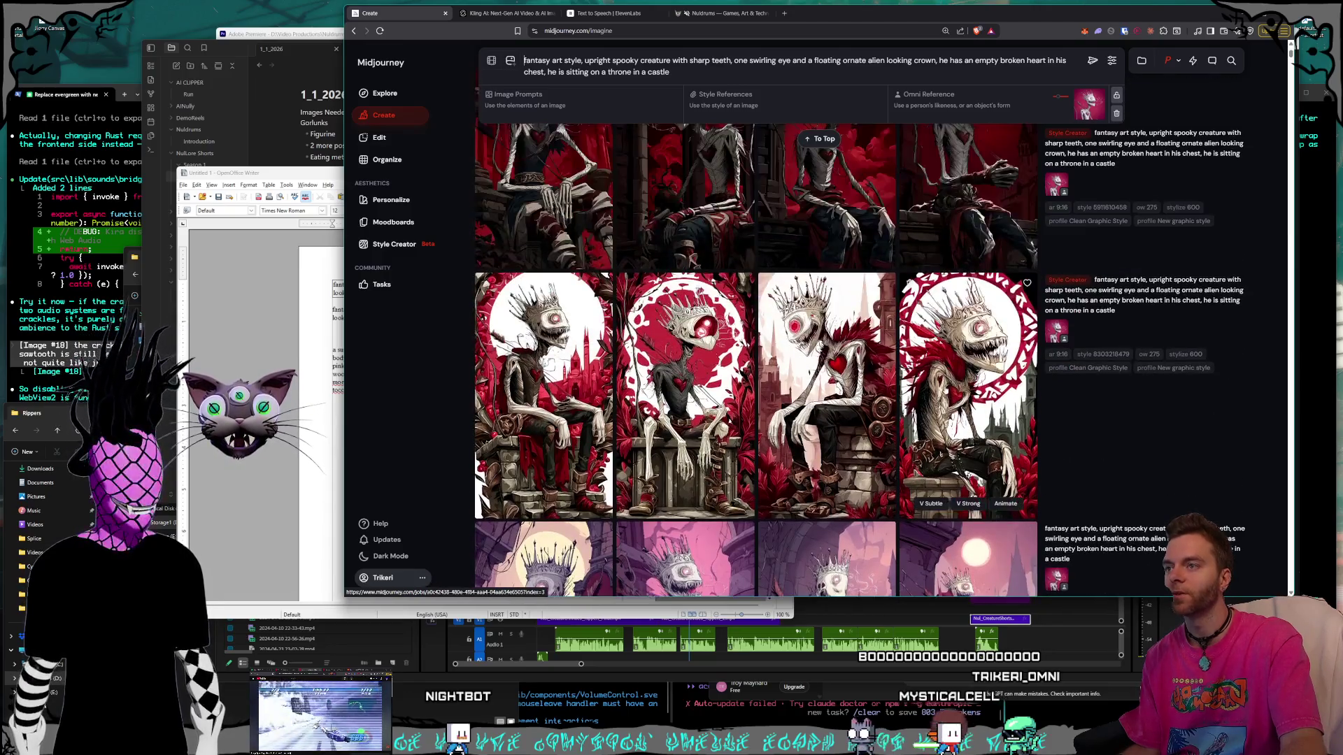
scroll(965, 419, "up", 1)
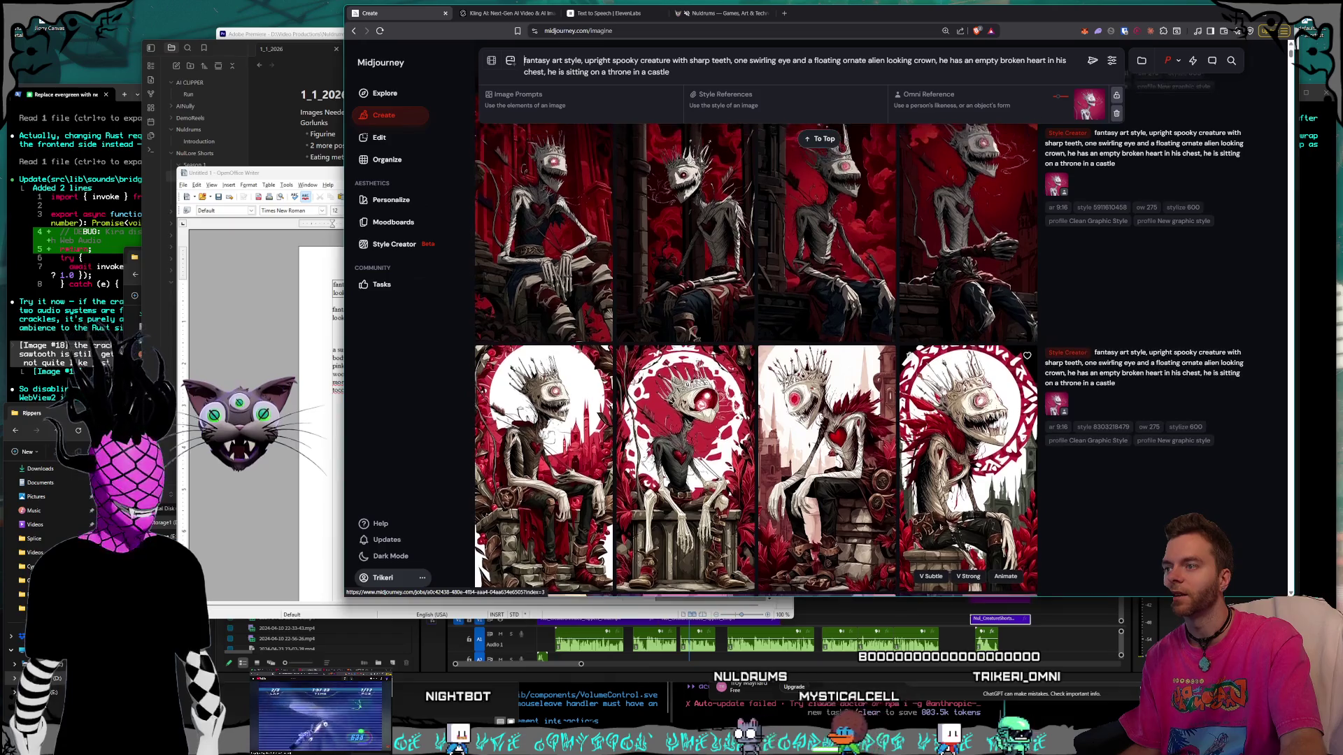
scroll(1003, 387, "up", 1)
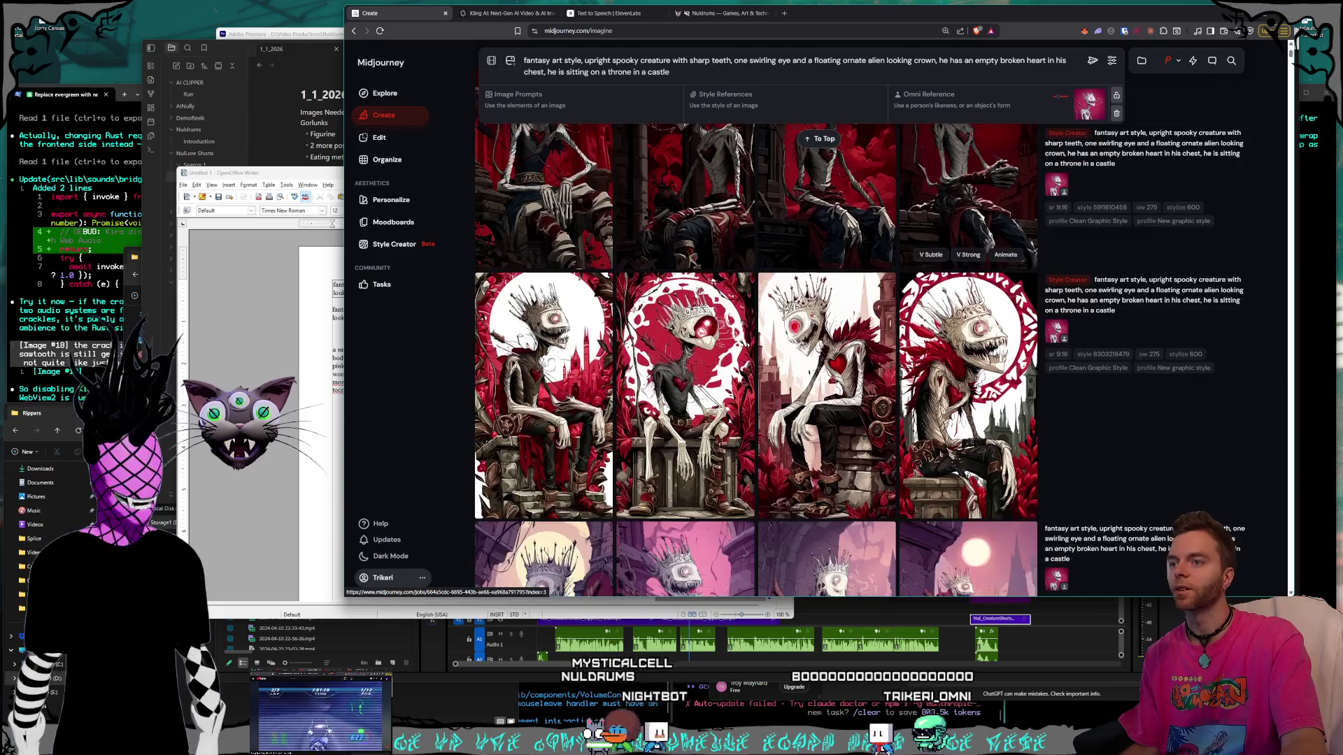
Enlarge the fourth white-background creature image and scroll through the related generations.
left_click(989, 386)
scroll(988, 386, "up", 1)
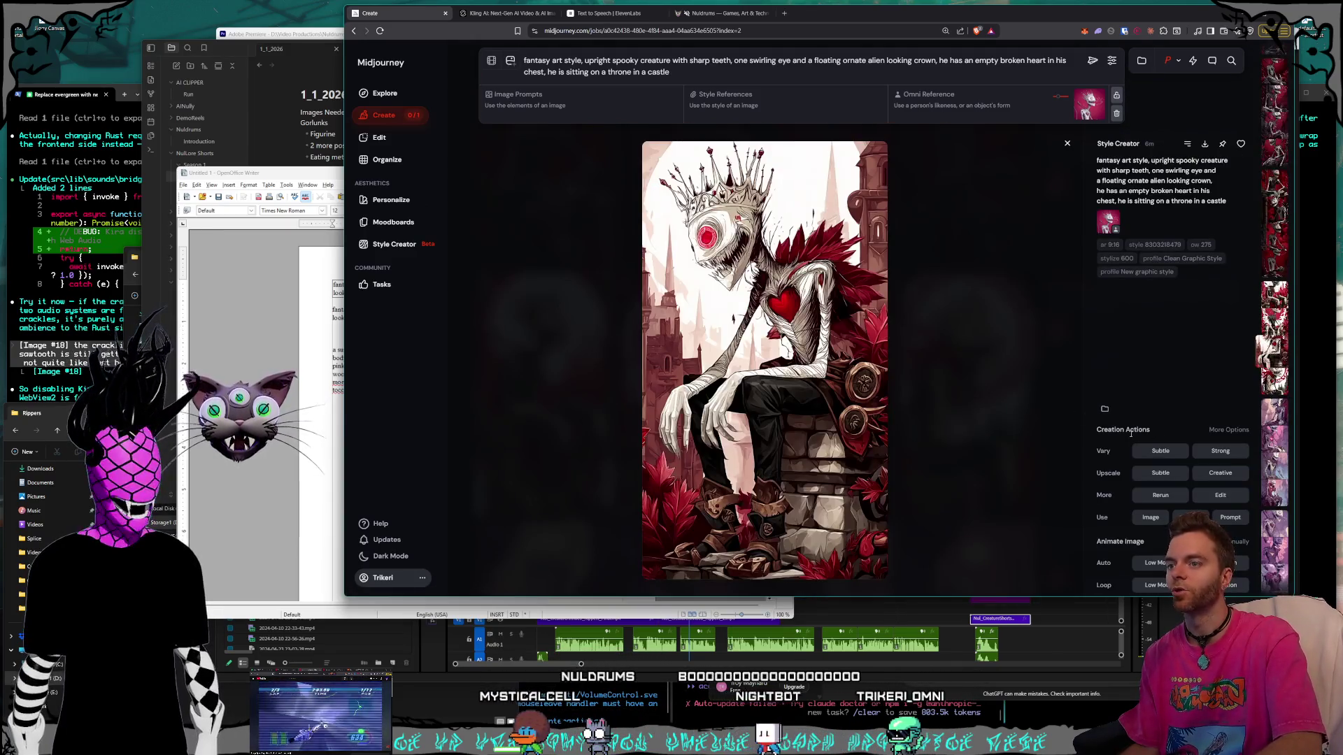
scroll(1130, 434, "up", 1)
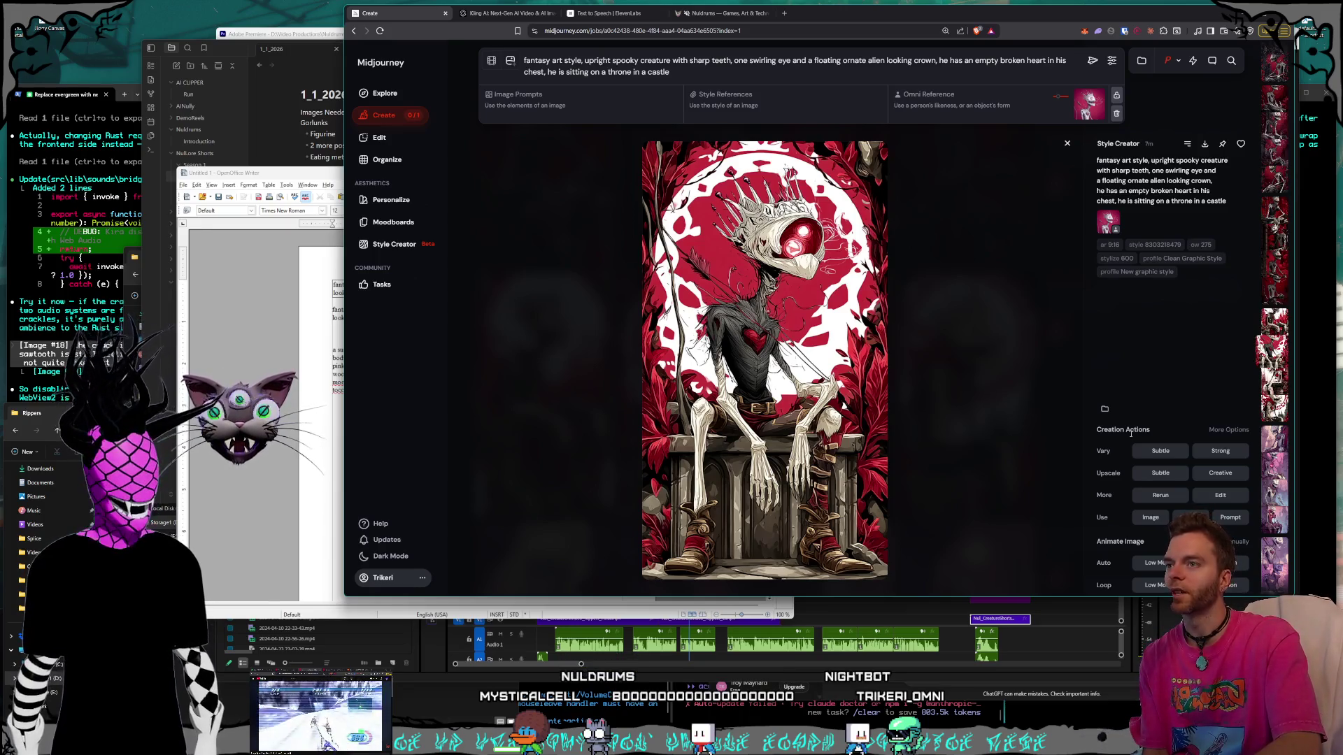
scroll(1130, 433, "up", 1)
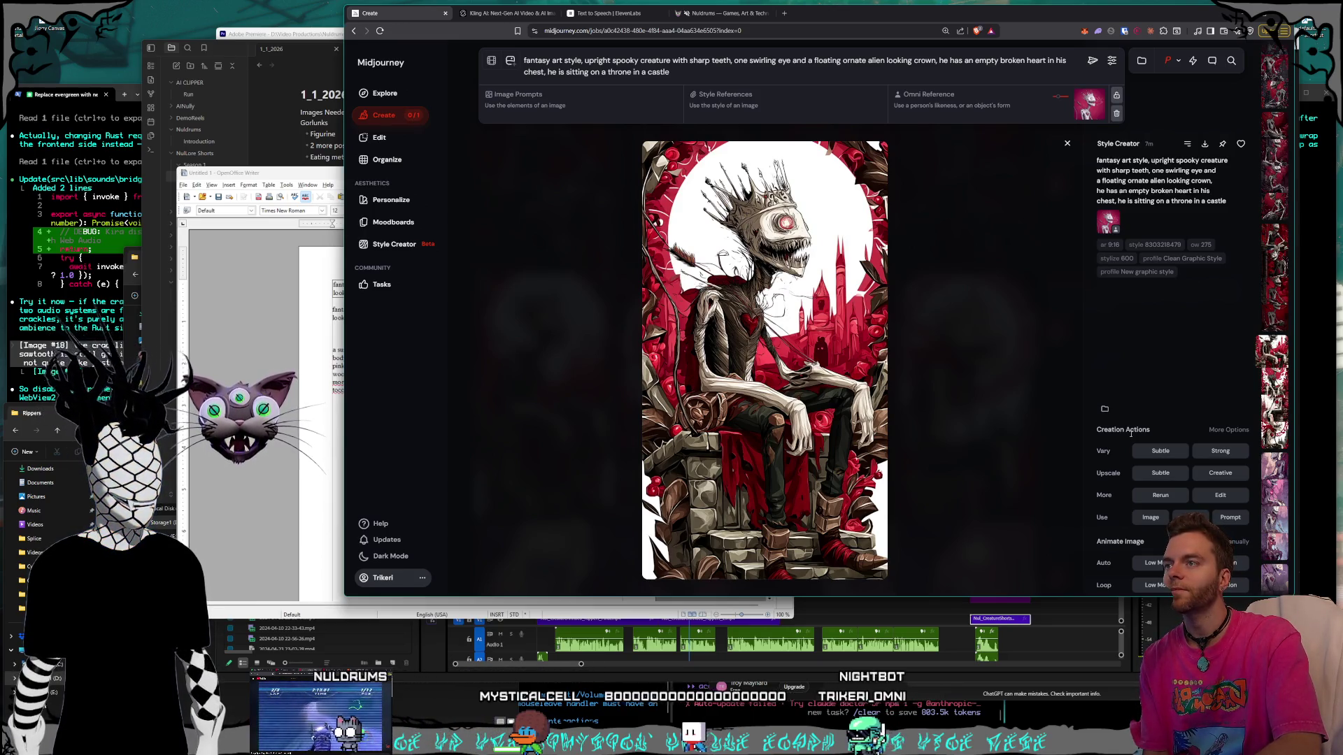
scroll(1131, 434, "up", 1)
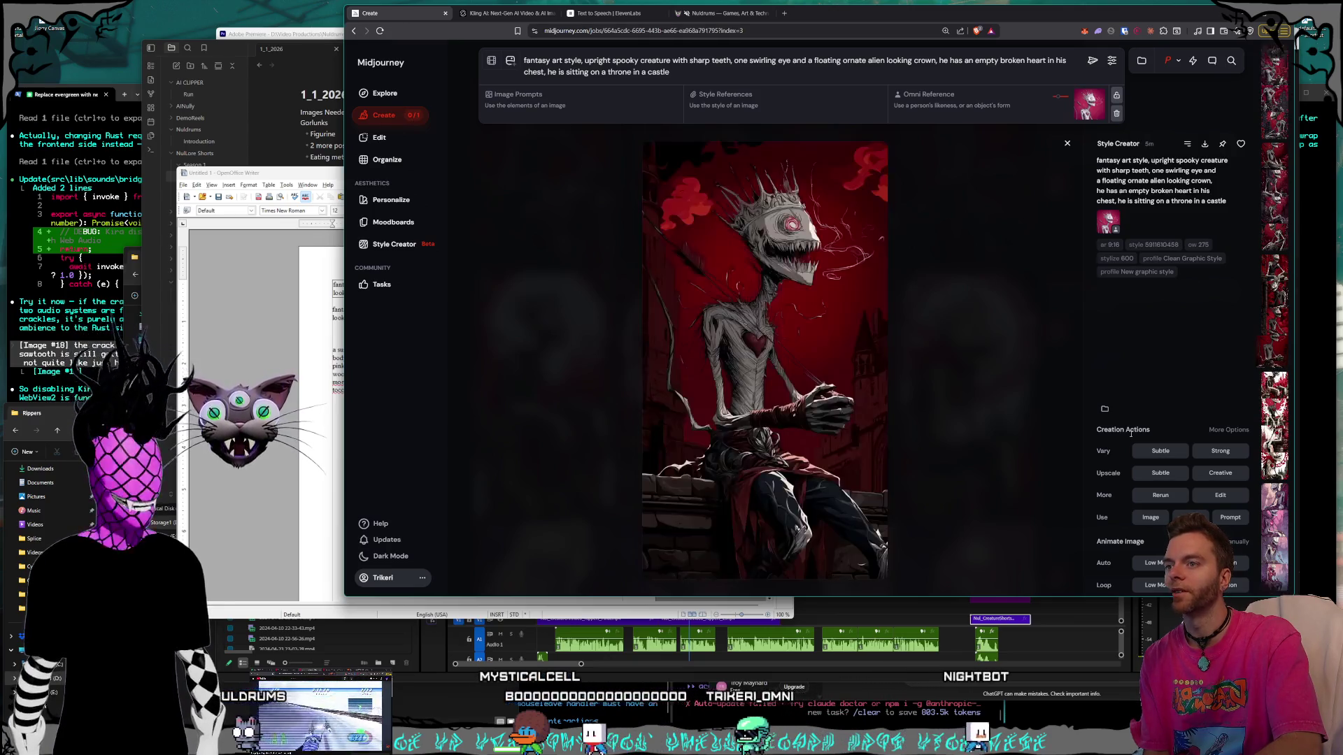
scroll(1130, 434, "up", 1)
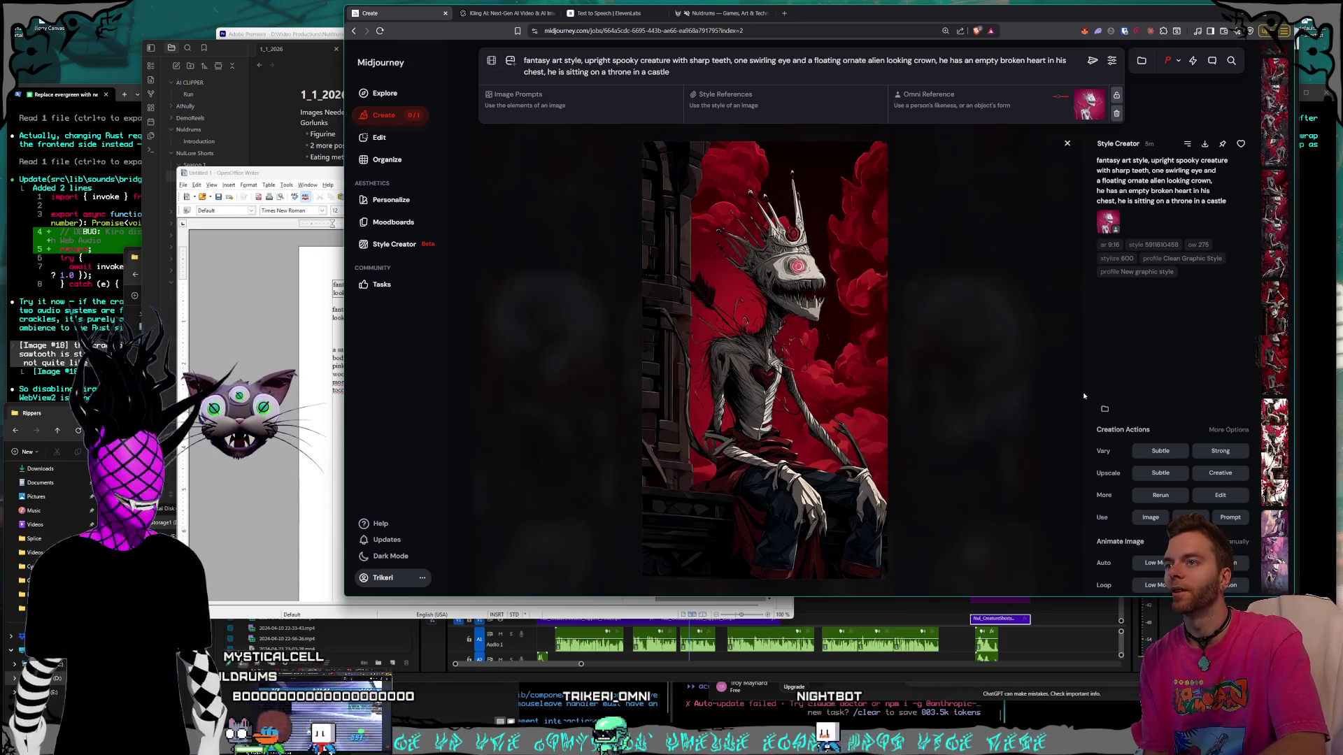
scroll(1082, 395, "up", 1)
scroll(1083, 395, "up", 1)
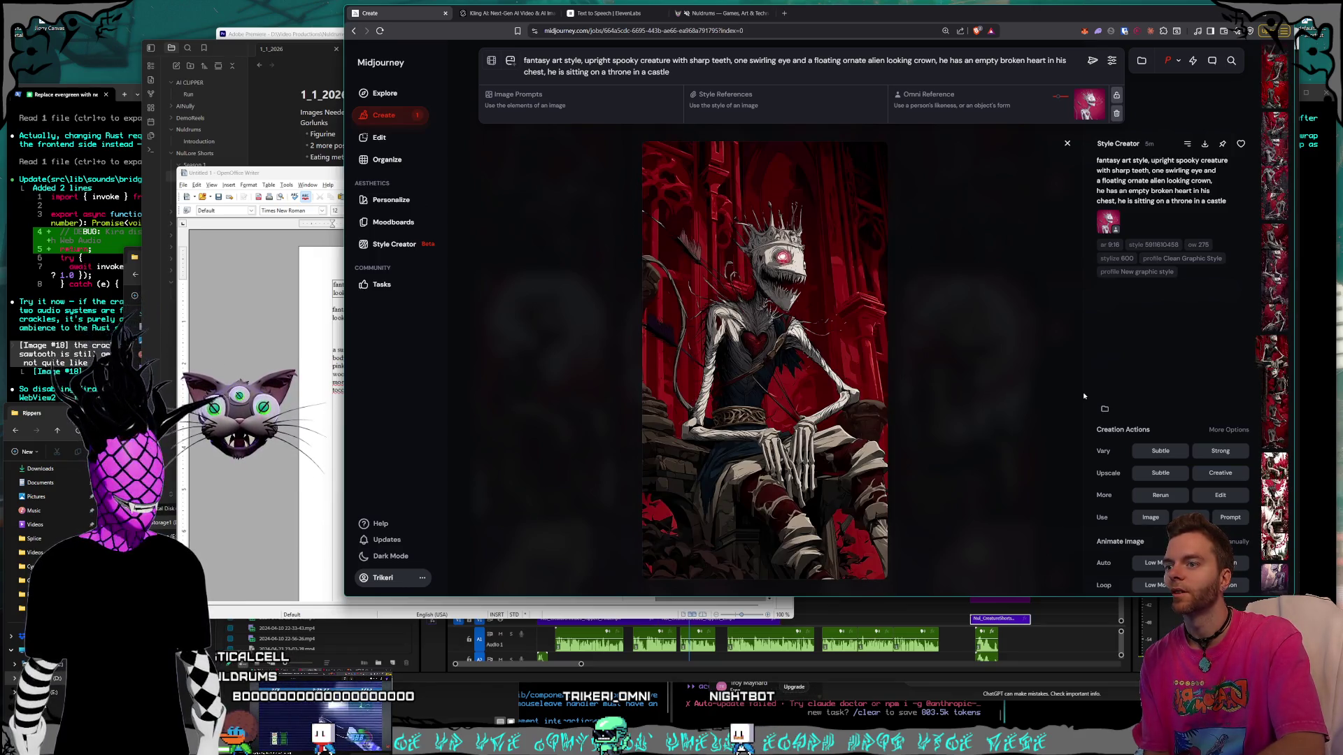
scroll(1083, 396, "up", 1)
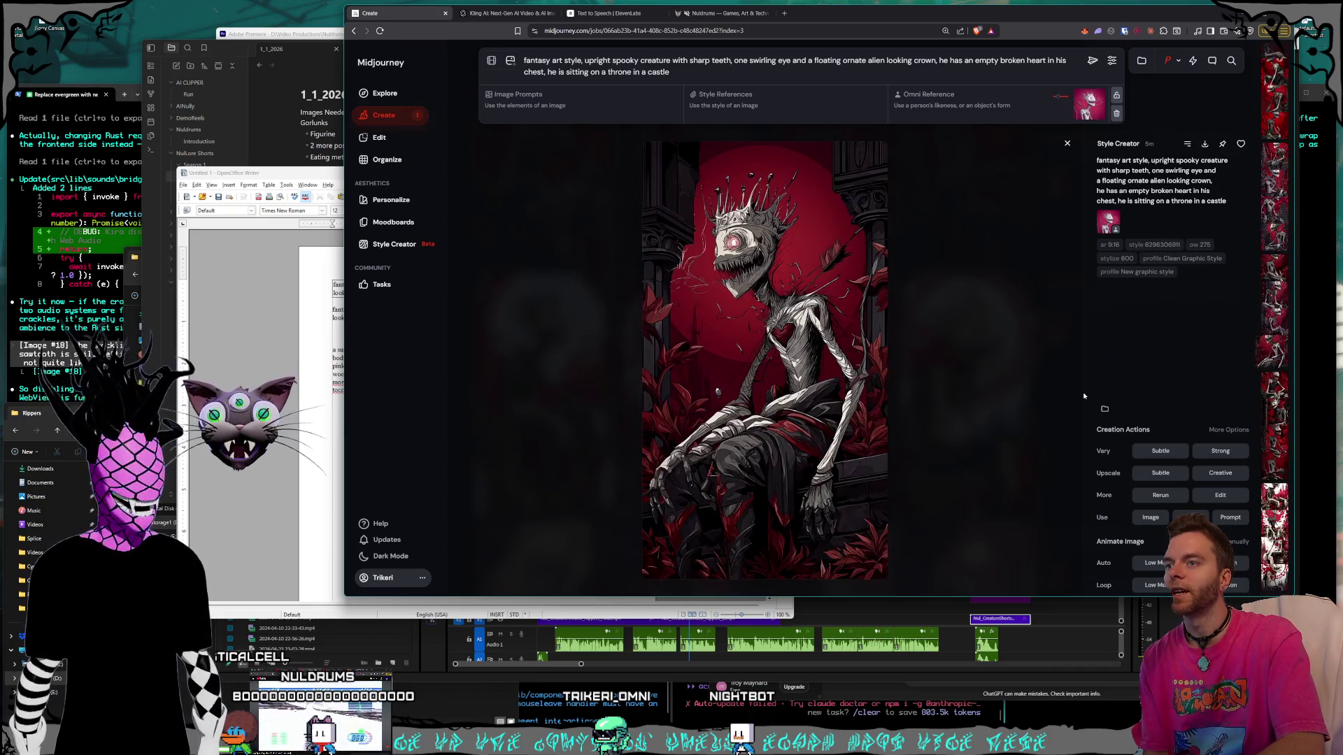
scroll(1084, 396, "up", 1)
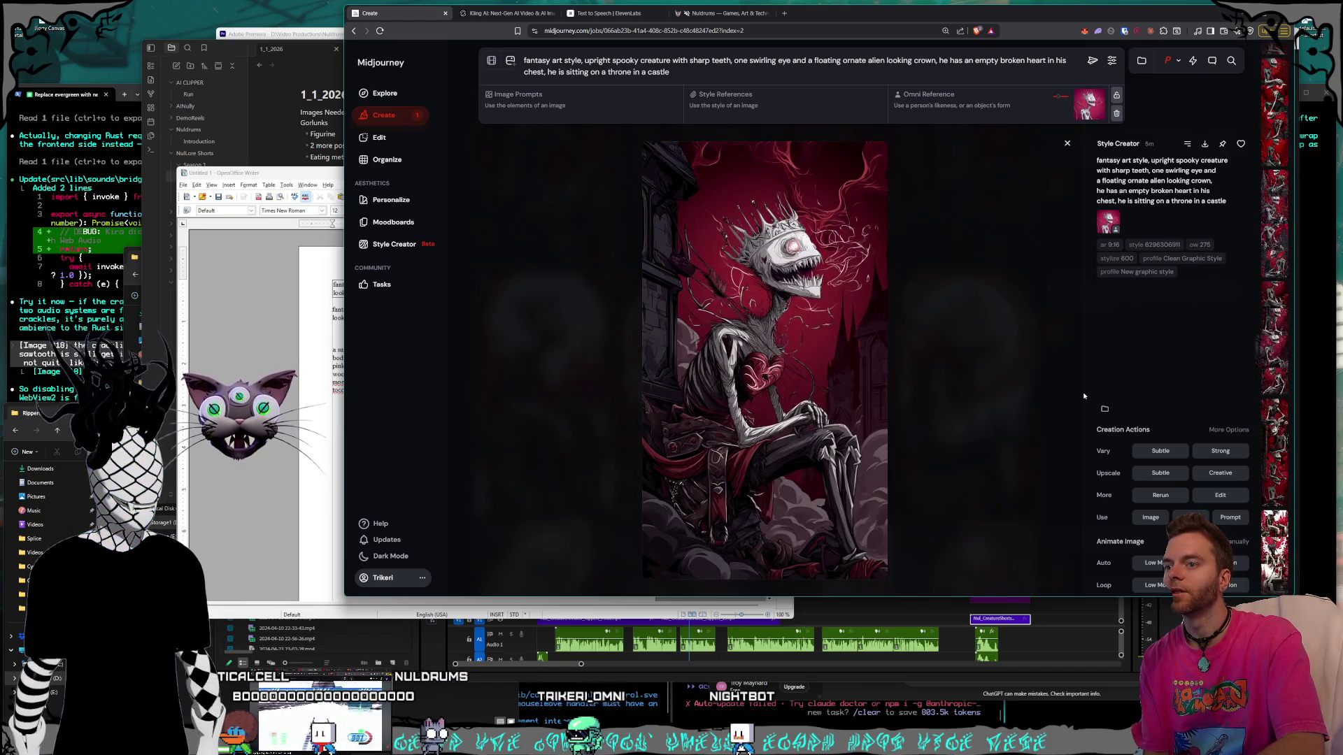
scroll(1083, 396, "up", 1)
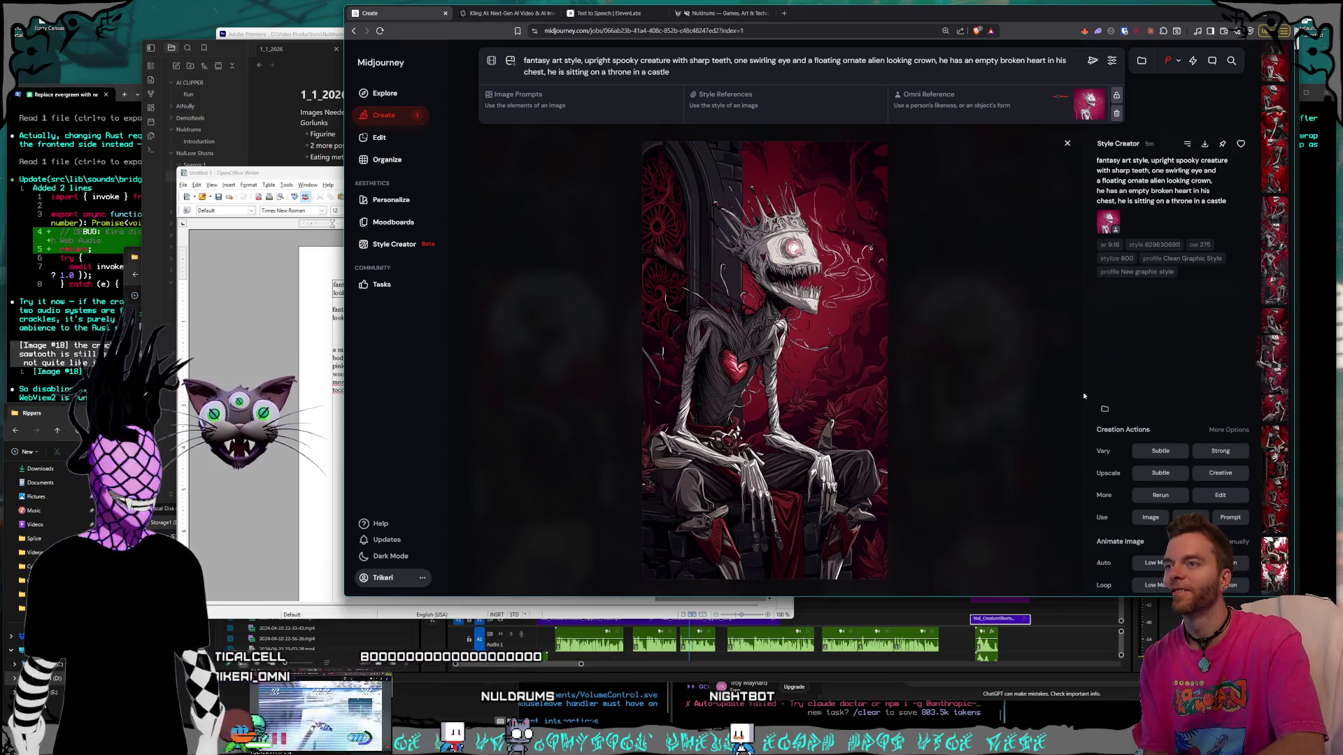
scroll(1083, 391, "up", 1)
scroll(1083, 392, "up", 1)
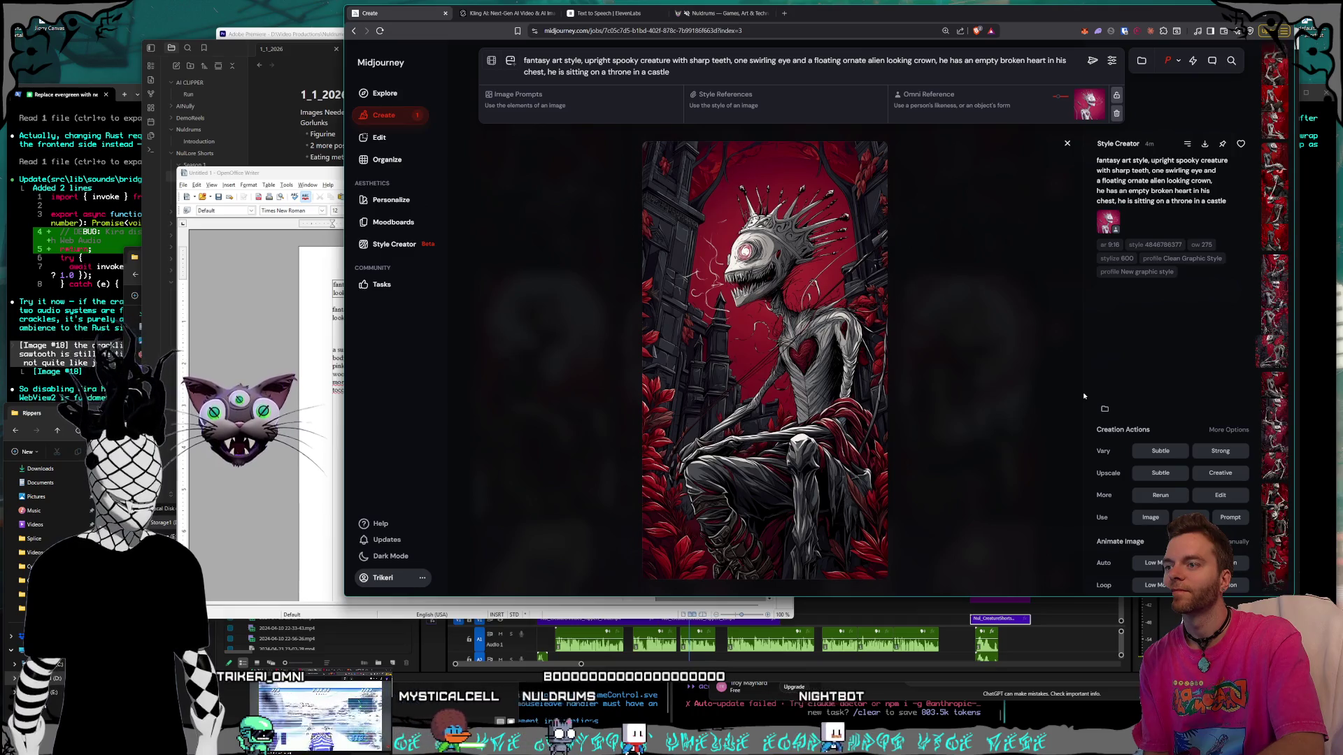
scroll(1083, 396, "up", 1)
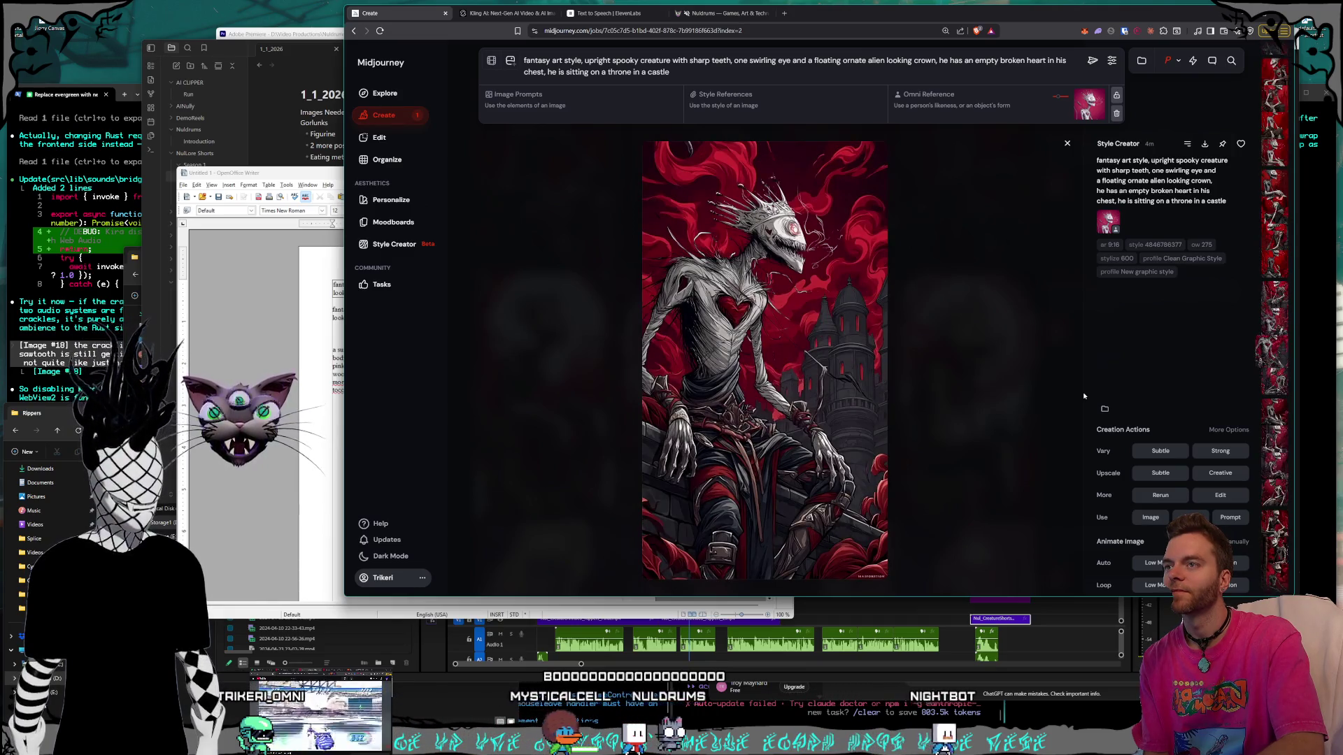
scroll(1083, 395, "up", 1)
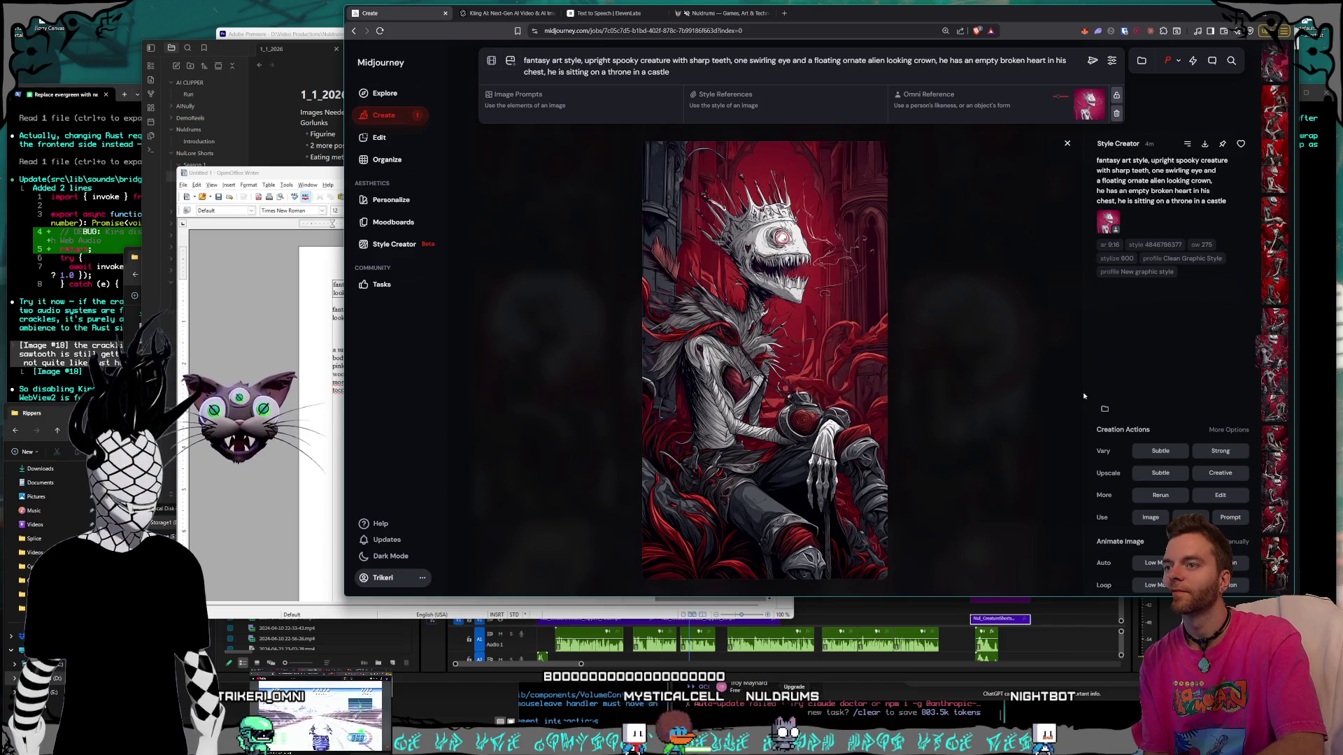
scroll(1084, 395, "up", 1)
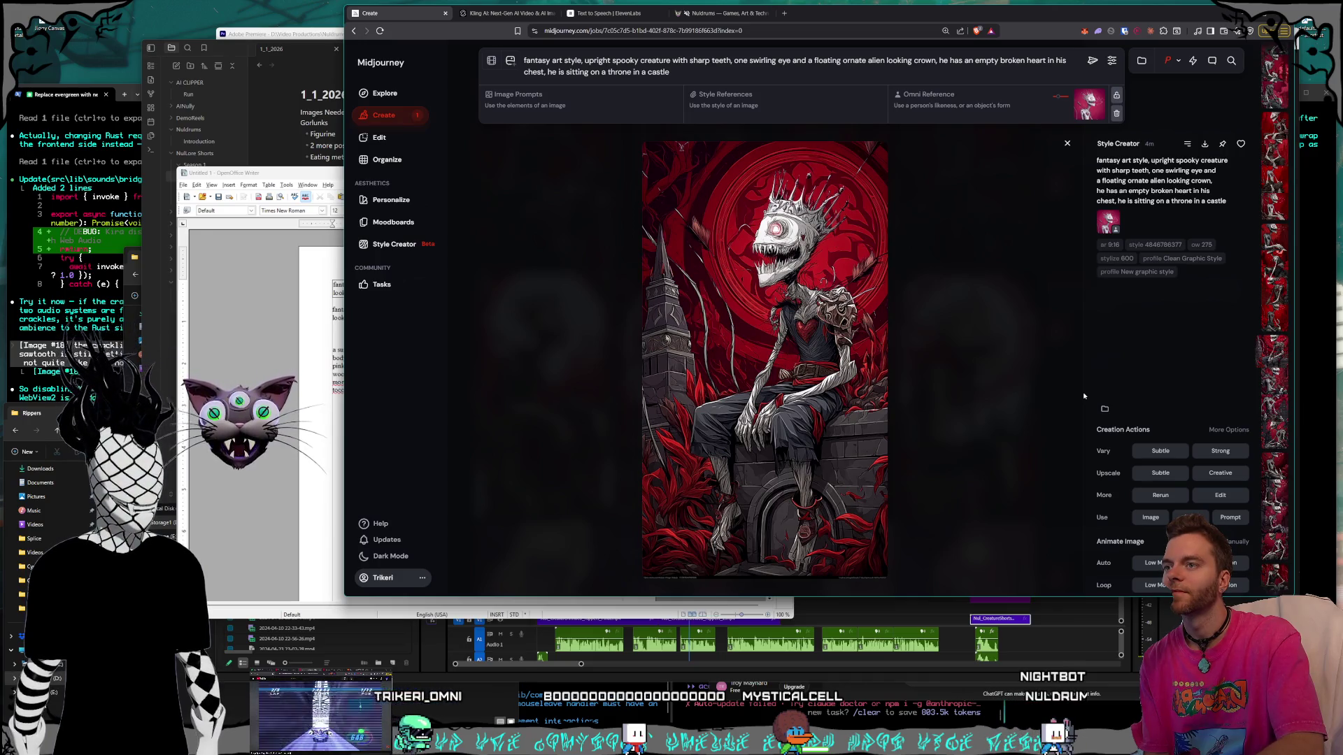
scroll(1084, 396, "up", 1)
scroll(1084, 396, "up", 1)
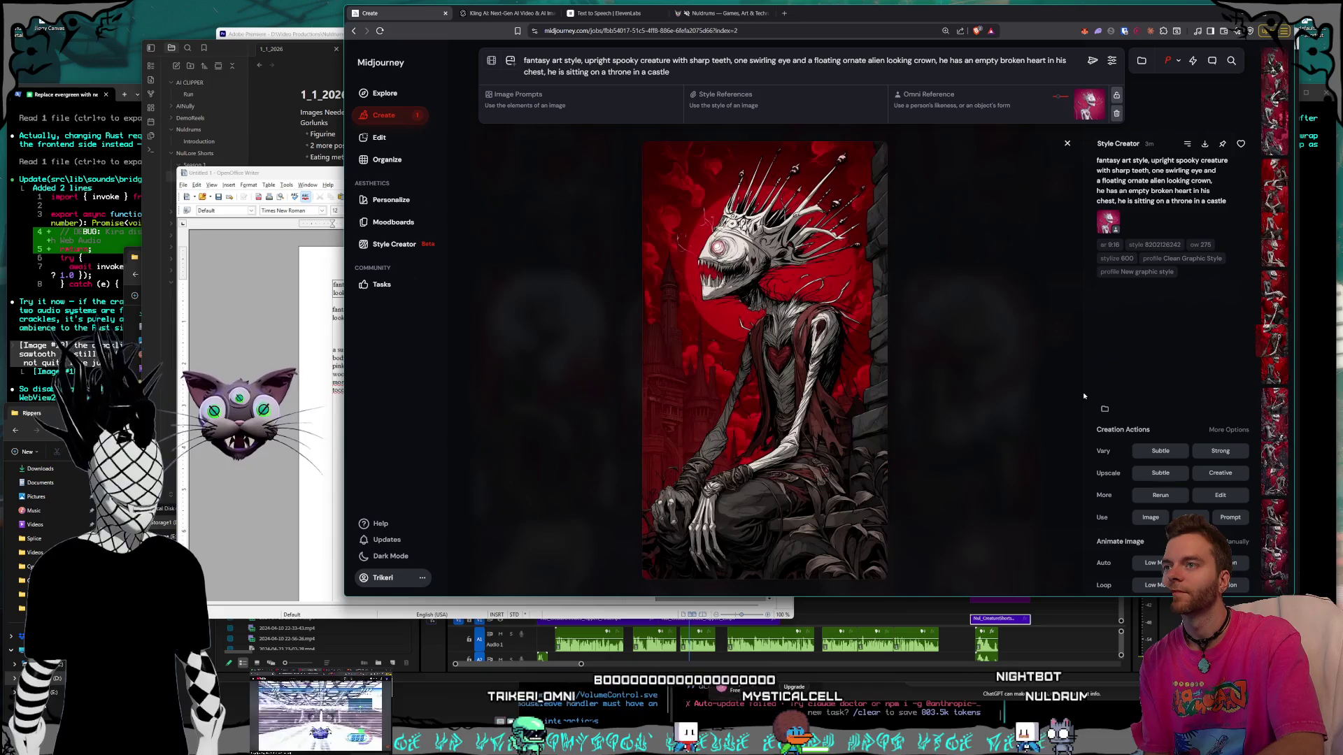
scroll(1084, 396, "up", 1)
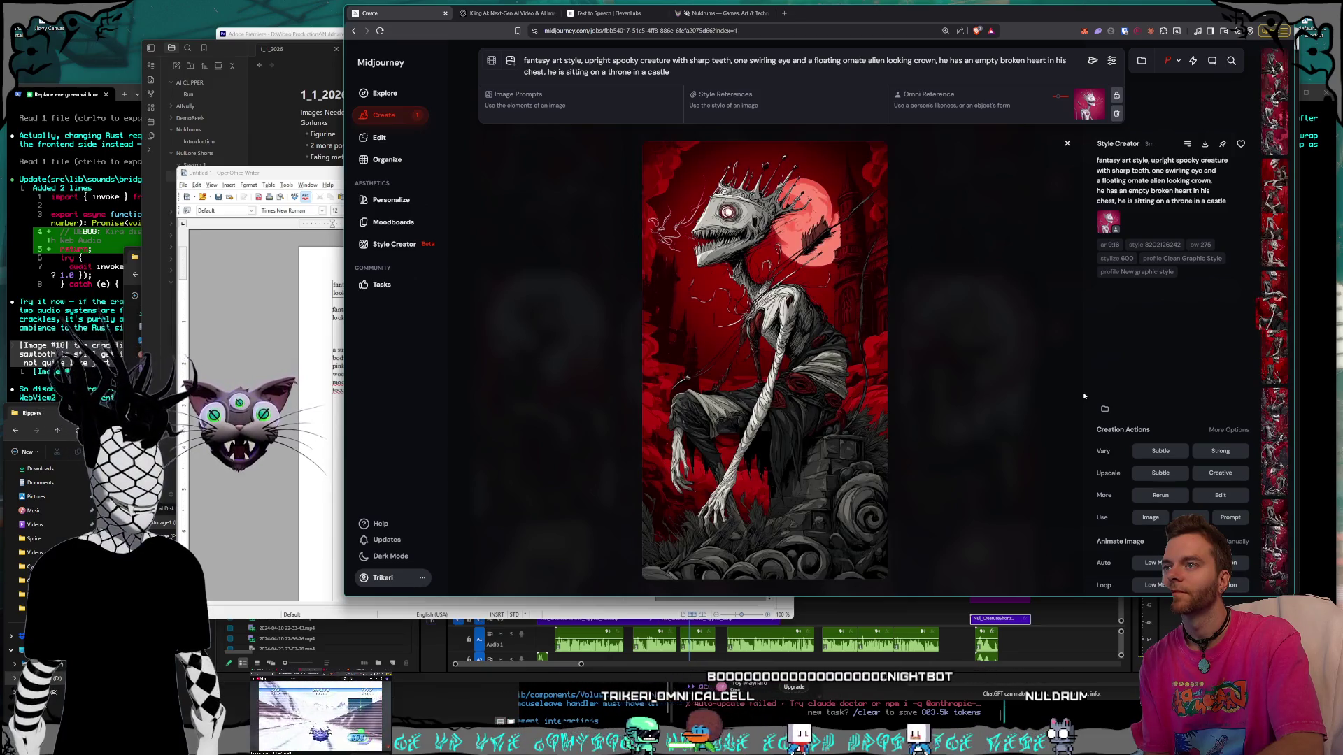
scroll(1083, 396, "up", 1)
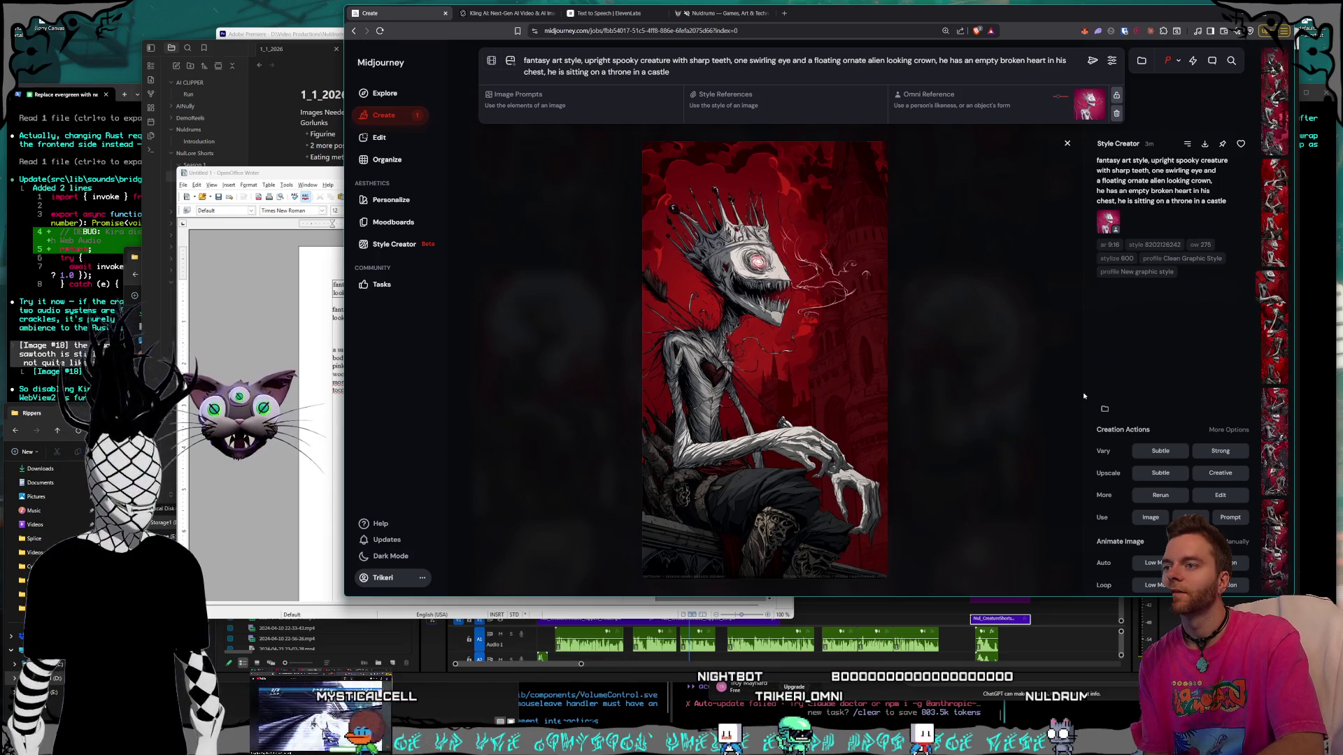
scroll(1083, 395, "up", 1)
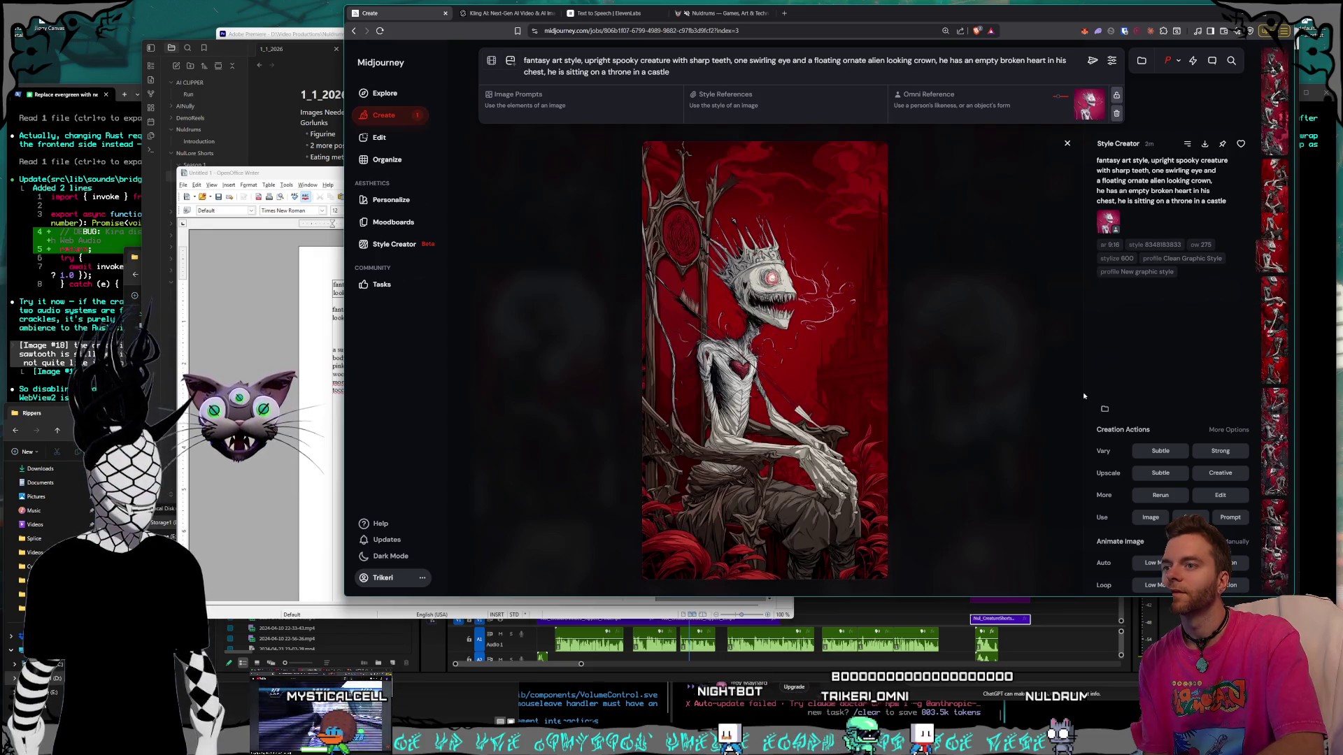
scroll(1083, 396, "up", 1)
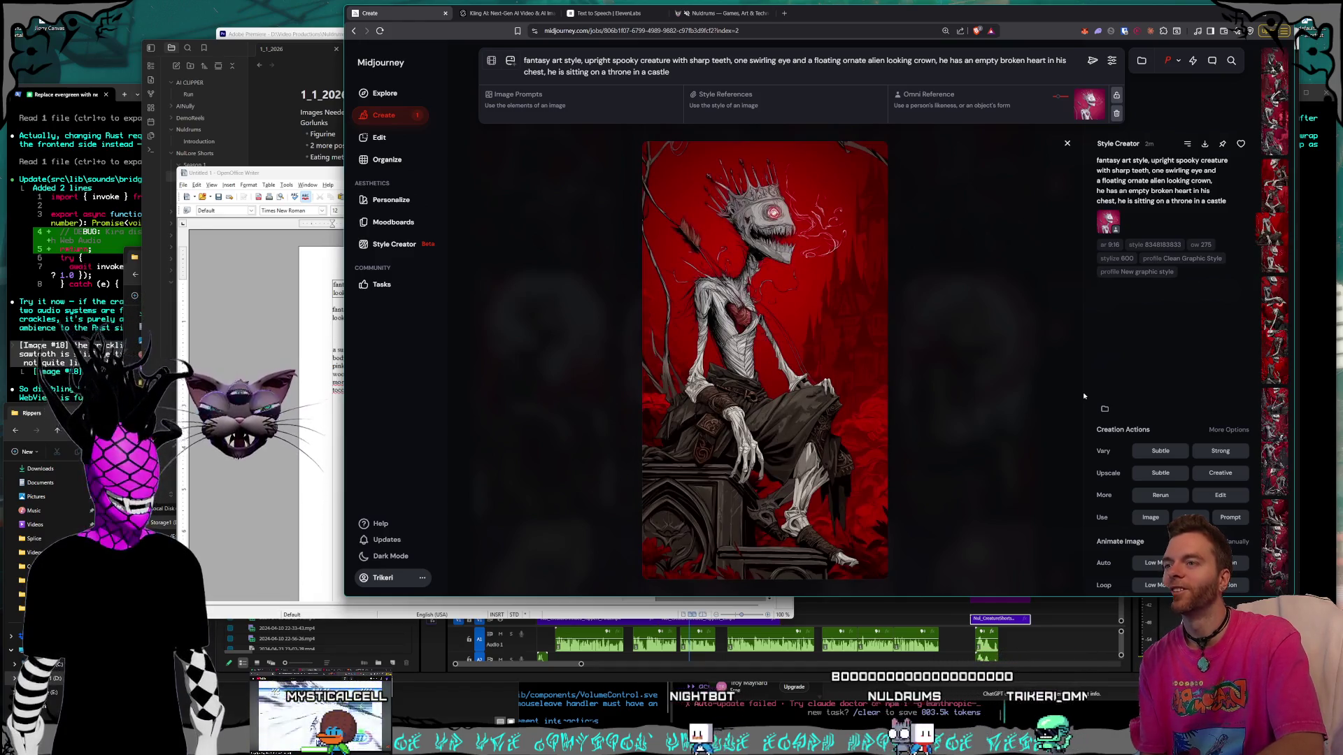
scroll(1083, 396, "up", 1)
scroll(1083, 395, "up", 1)
scroll(1083, 396, "down", 1)
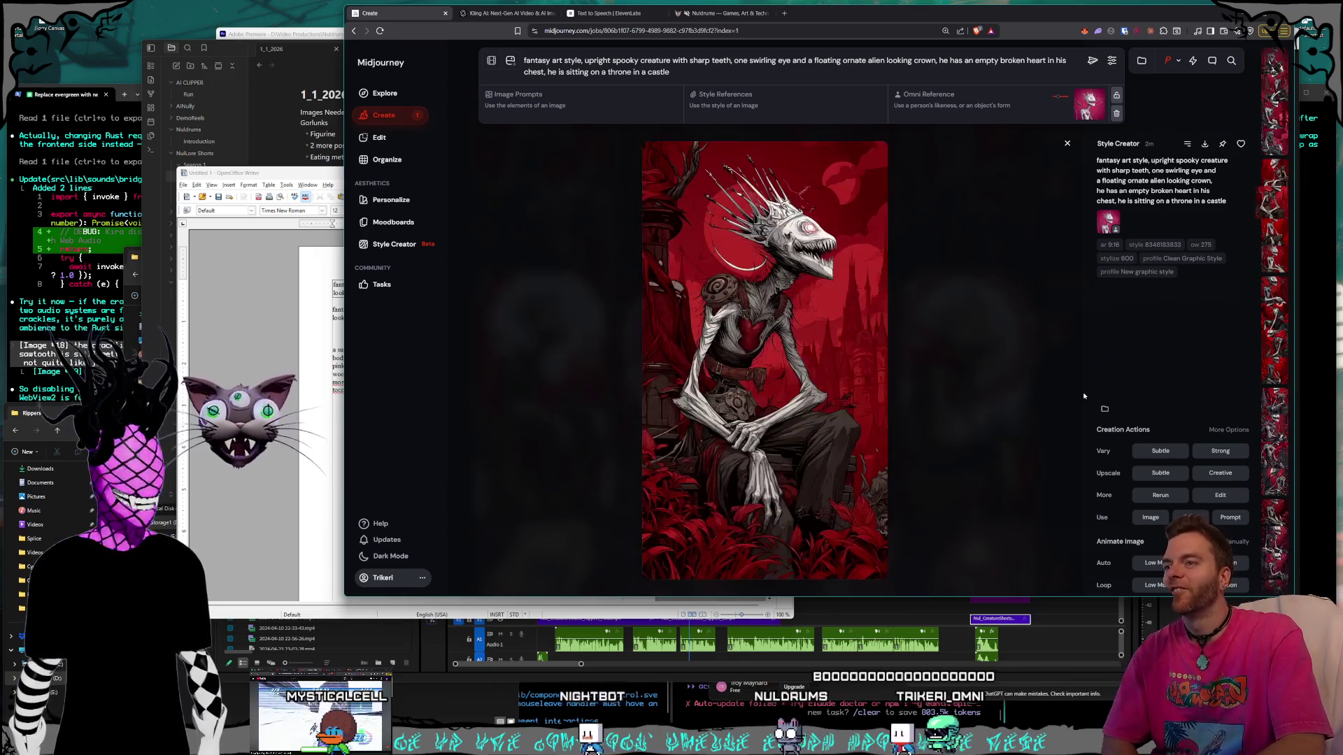
scroll(1083, 396, "up", 1)
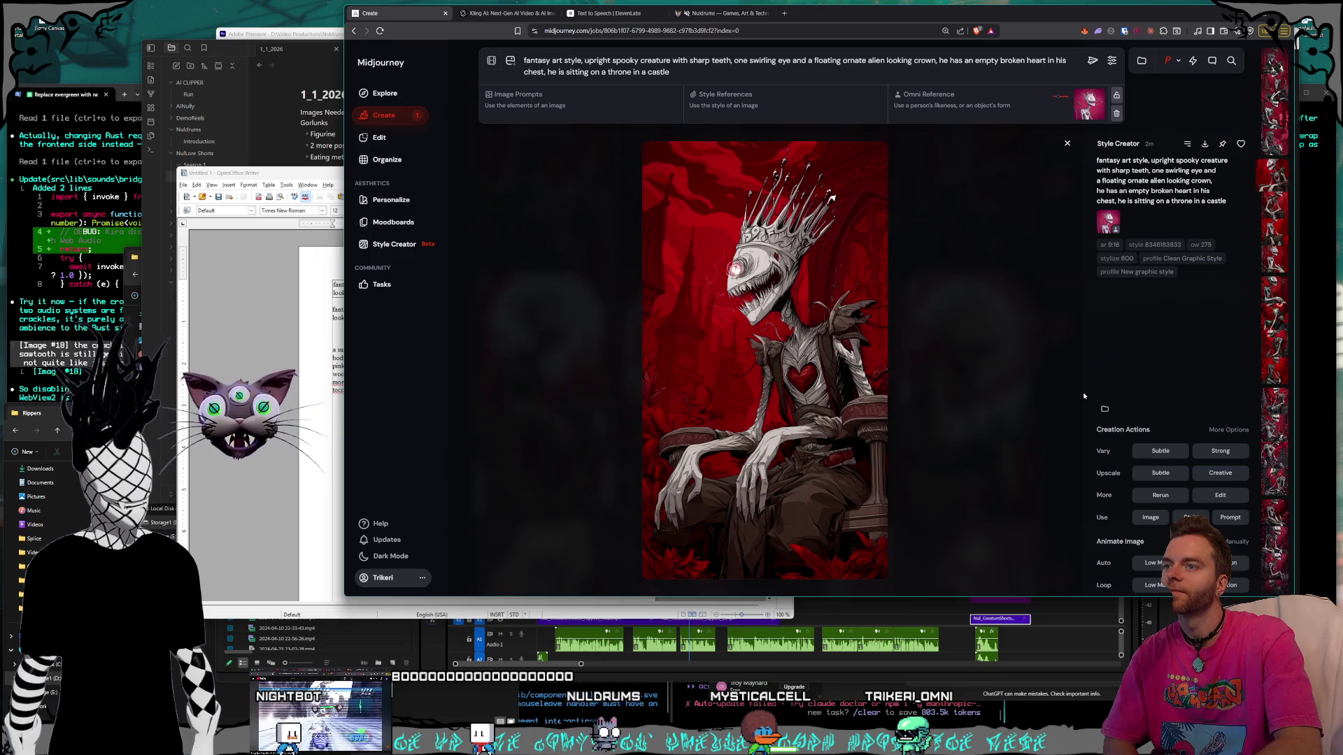
Flip between variations and settle on the crowned creature against solid red.
key("Left")
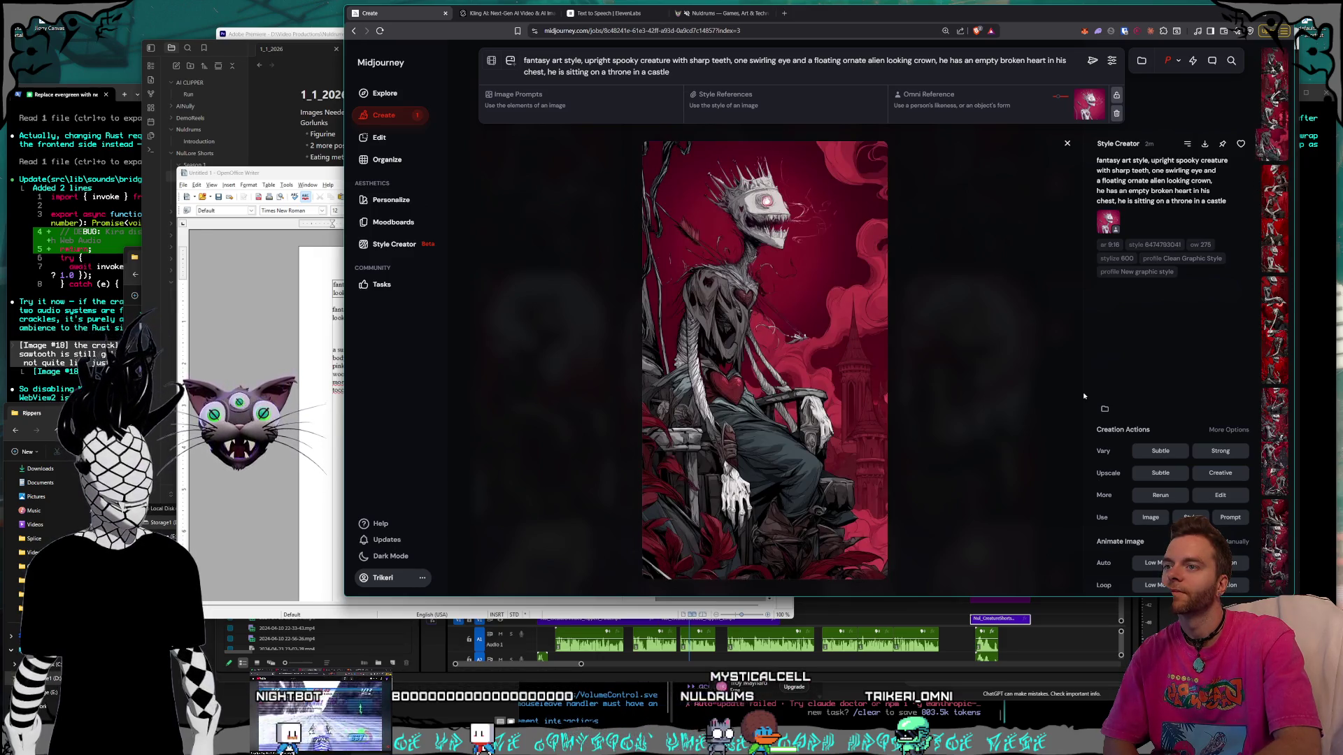
key("Right")
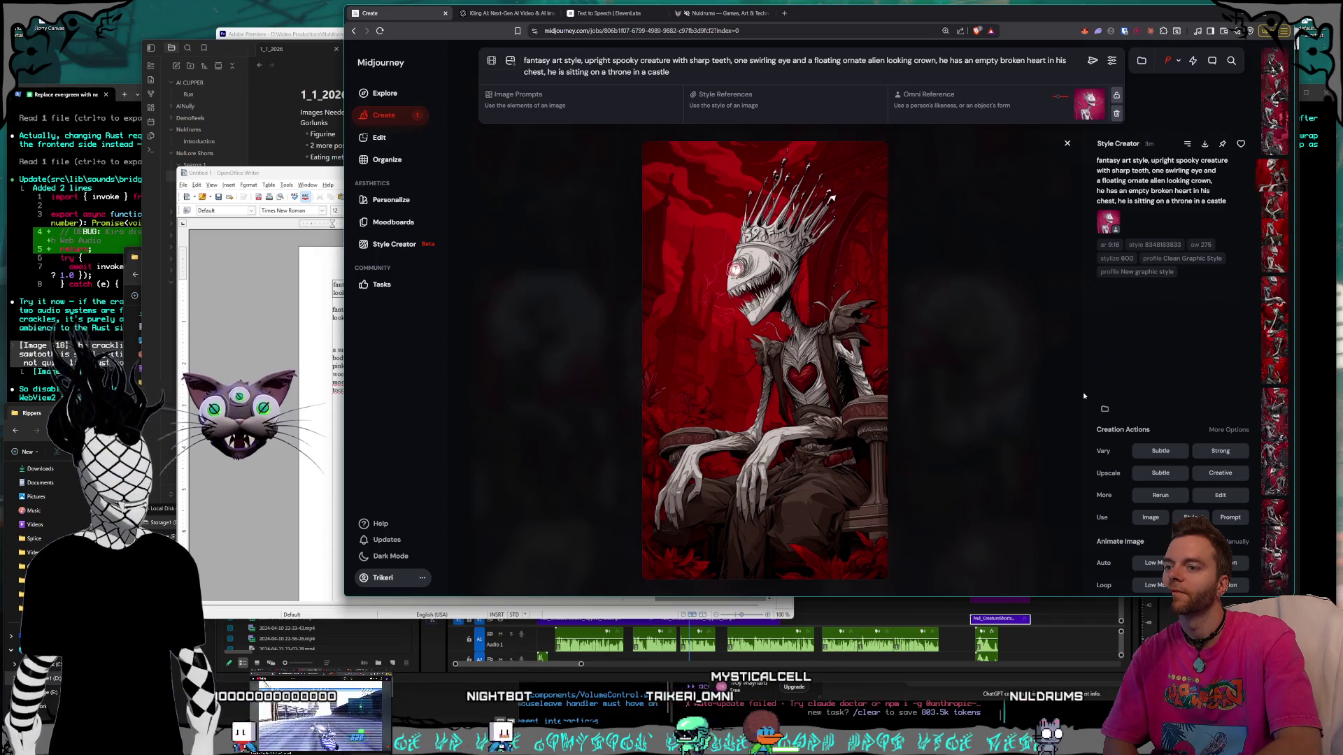
key("Left")
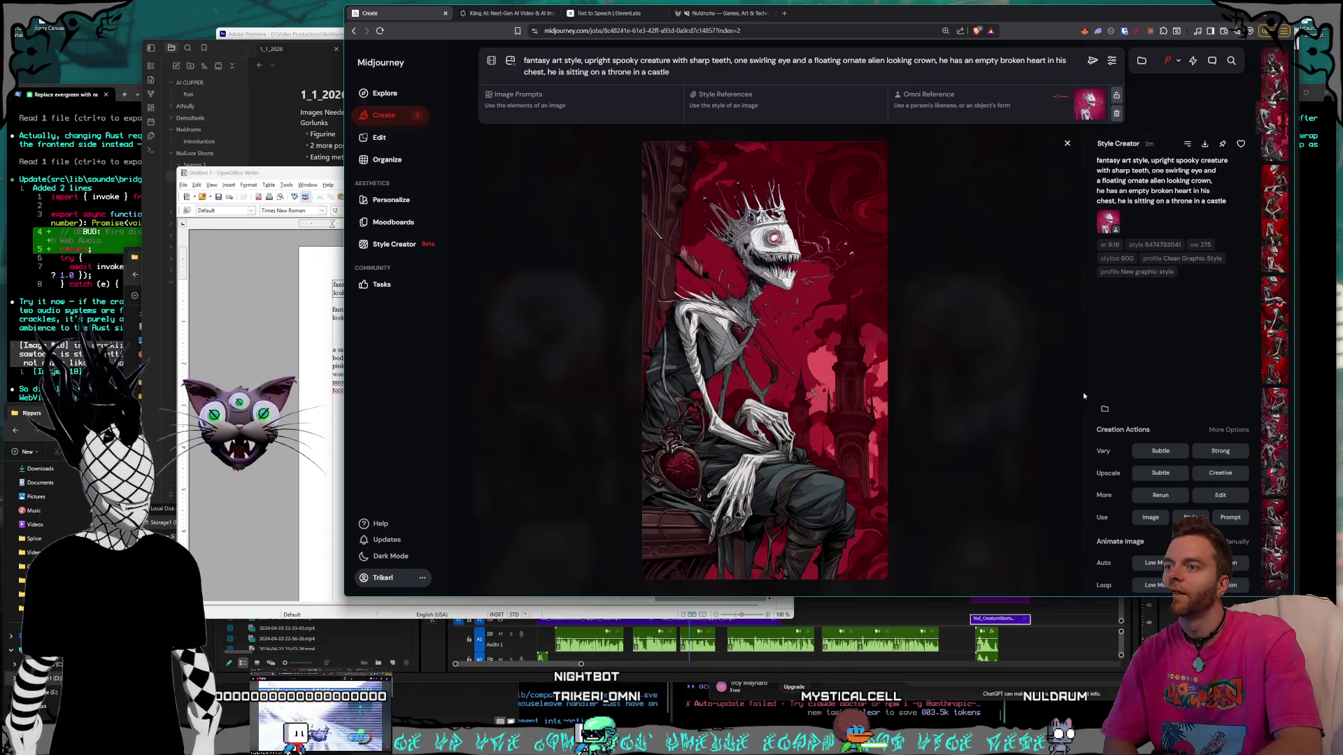
key("Right")
key("Left")
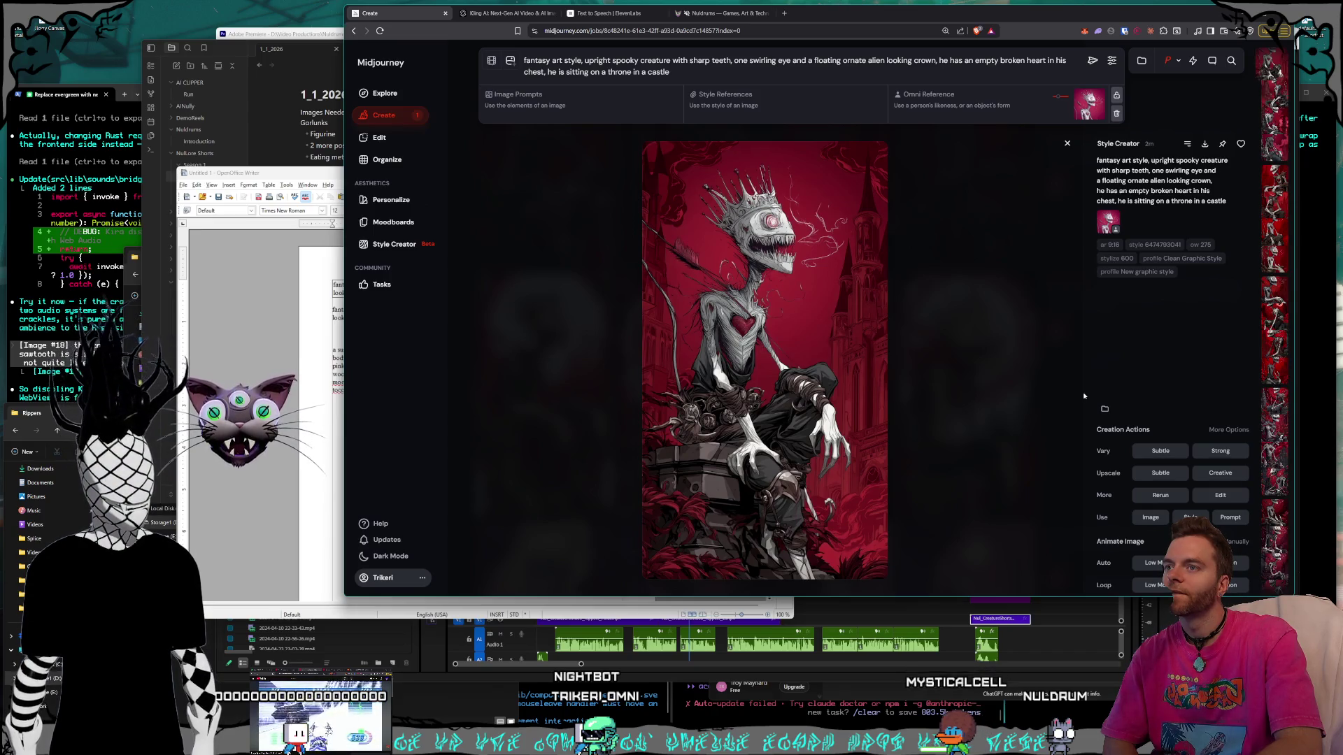
key("Right")
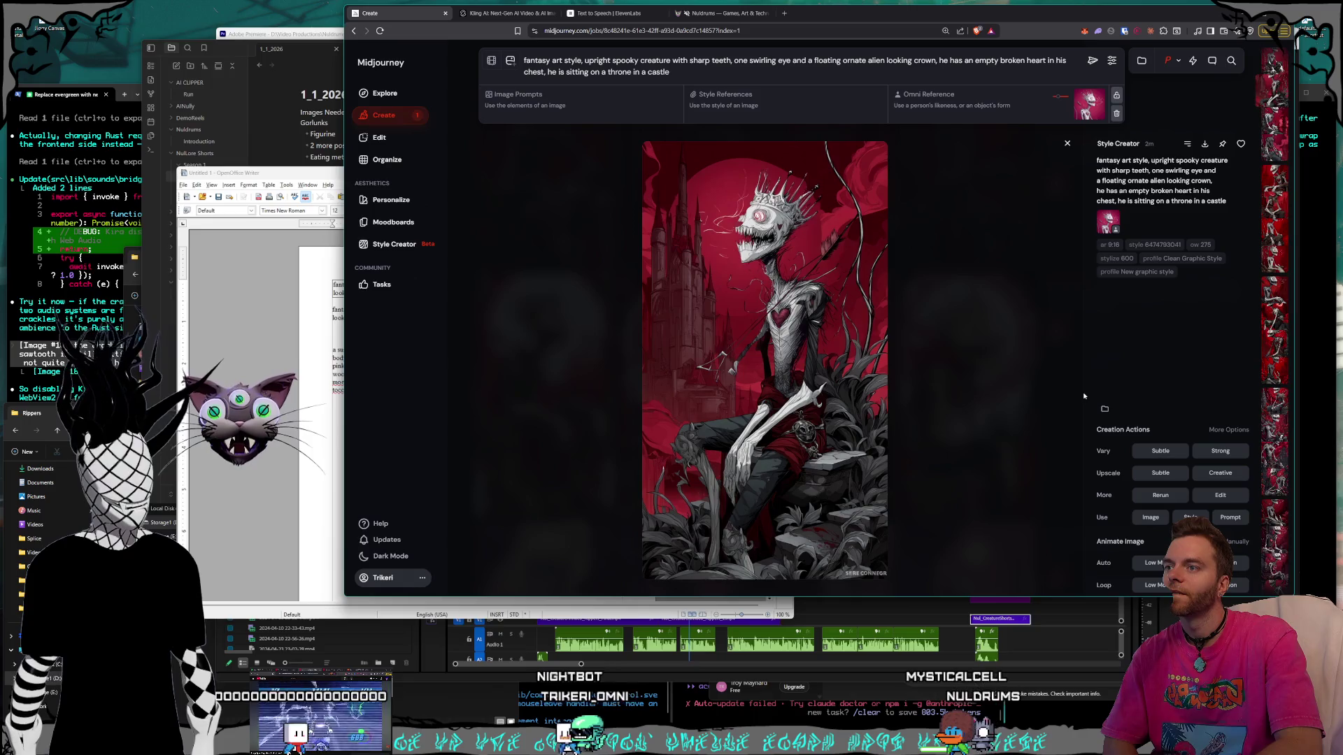
key("Right")
key("Right")
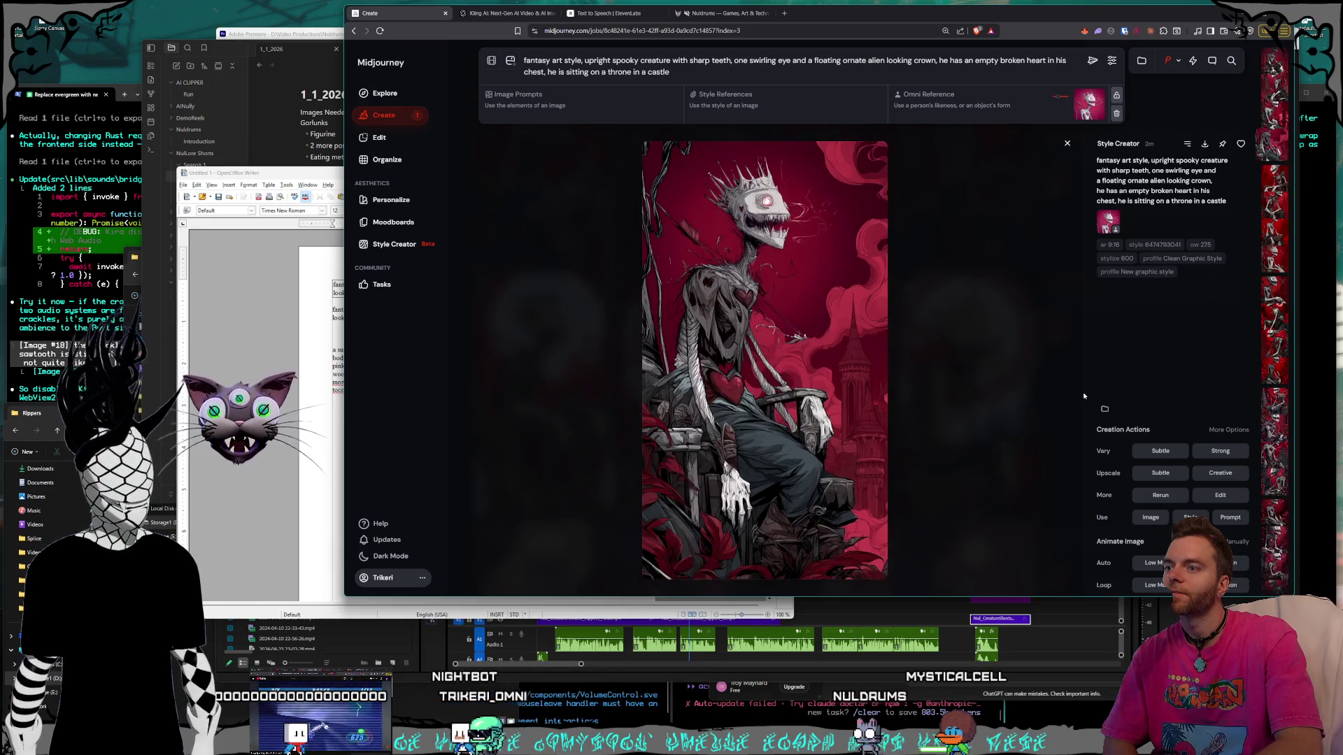
key("Right")
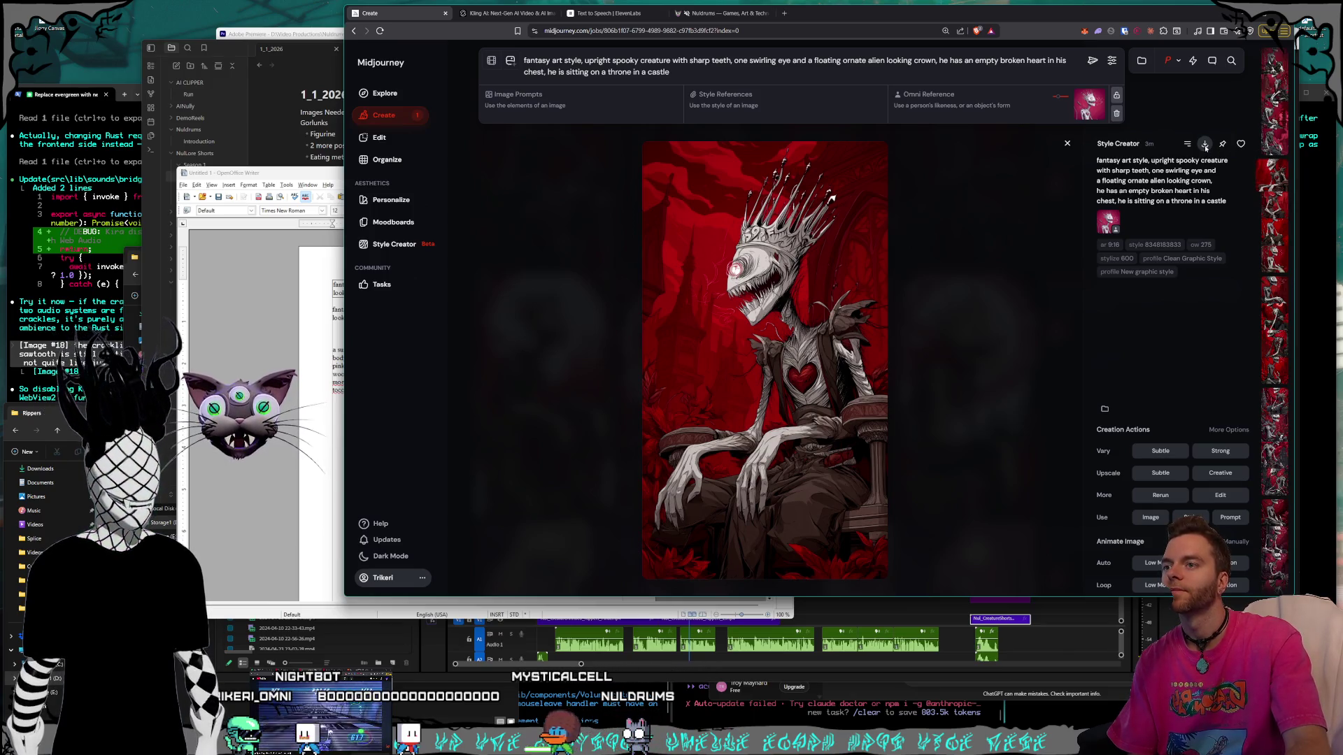
Download the chosen creature image and browse to Storage1 (D:) > Pictures.
left_click(1204, 145)
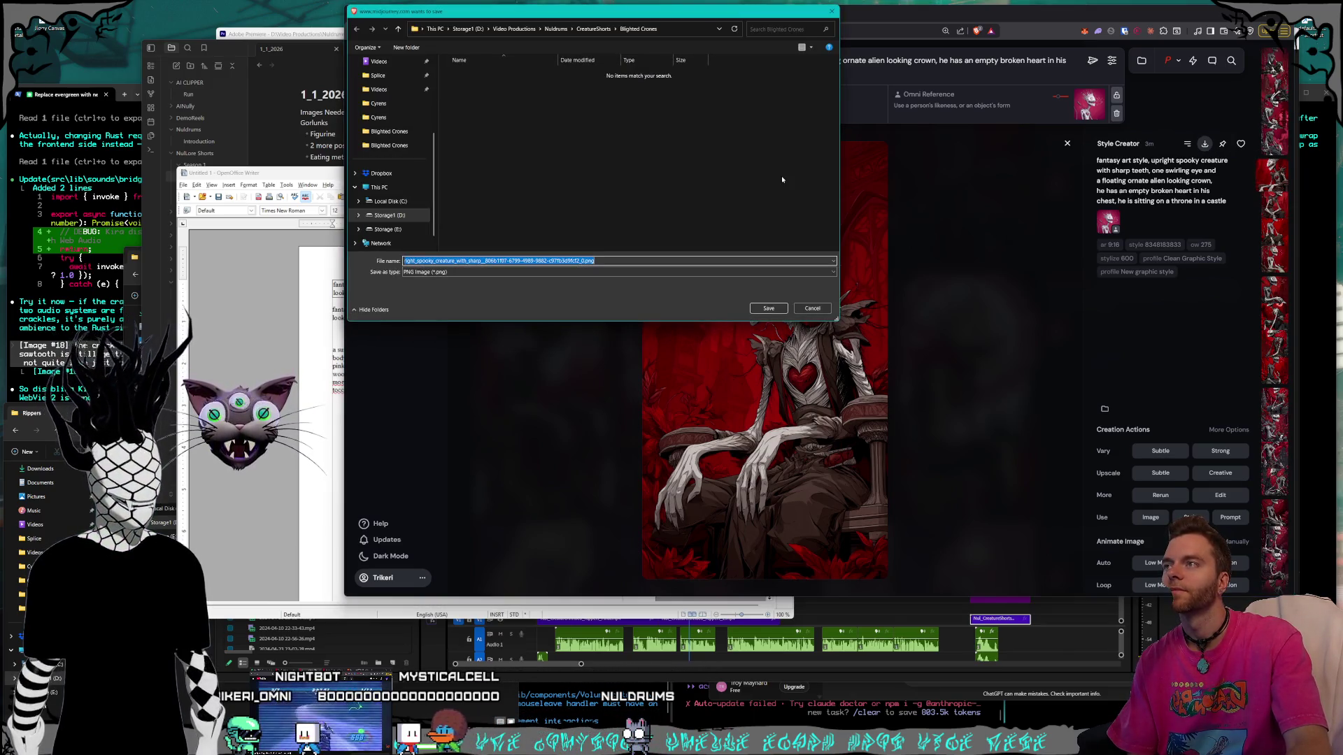
left_click(468, 28)
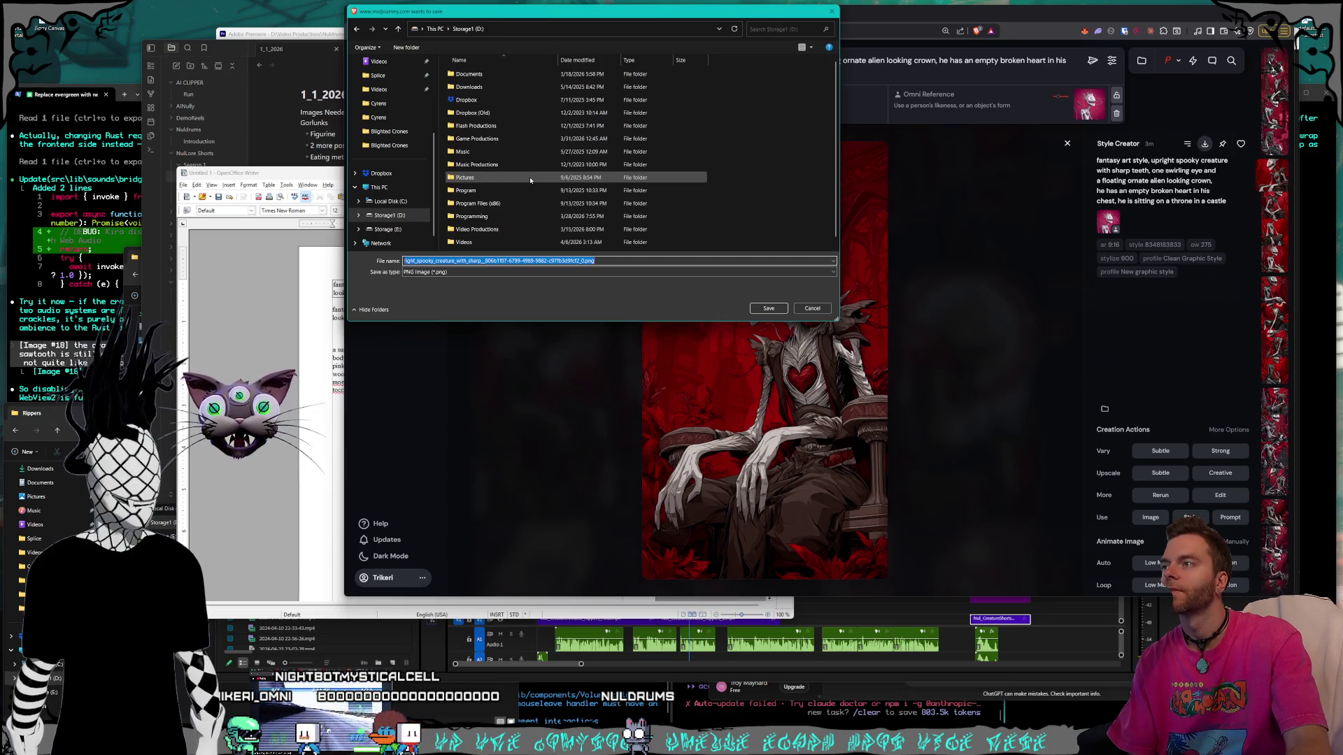
double_click(516, 177)
scroll(514, 164, "down", 5)
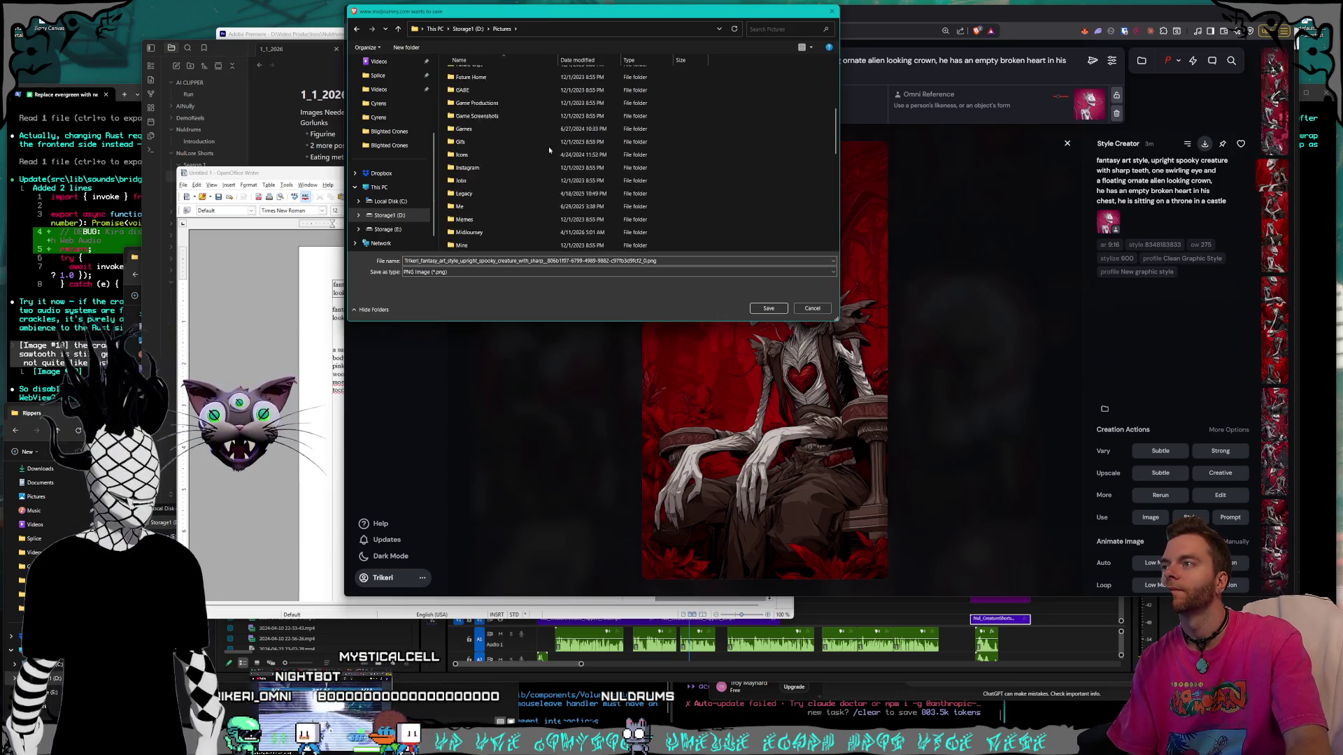
scroll(514, 159, "down", 3)
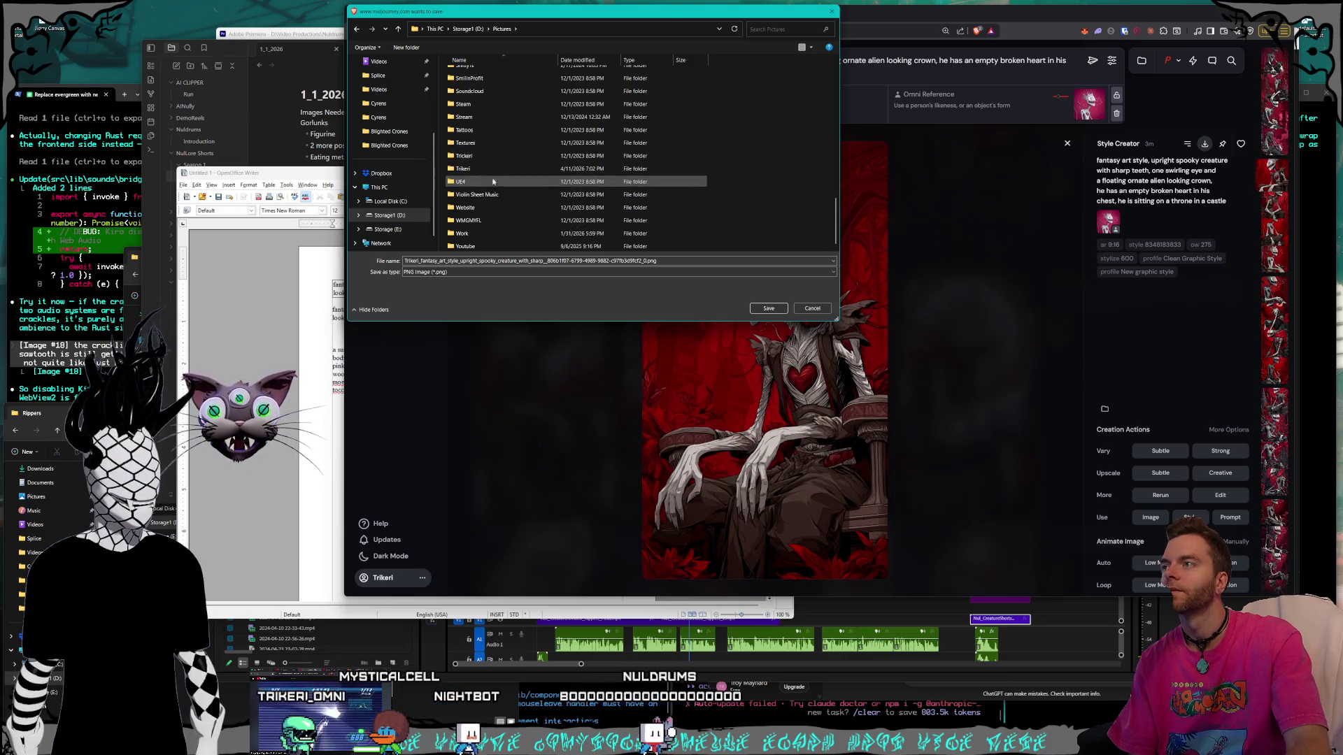
scroll(502, 214, "up", 2)
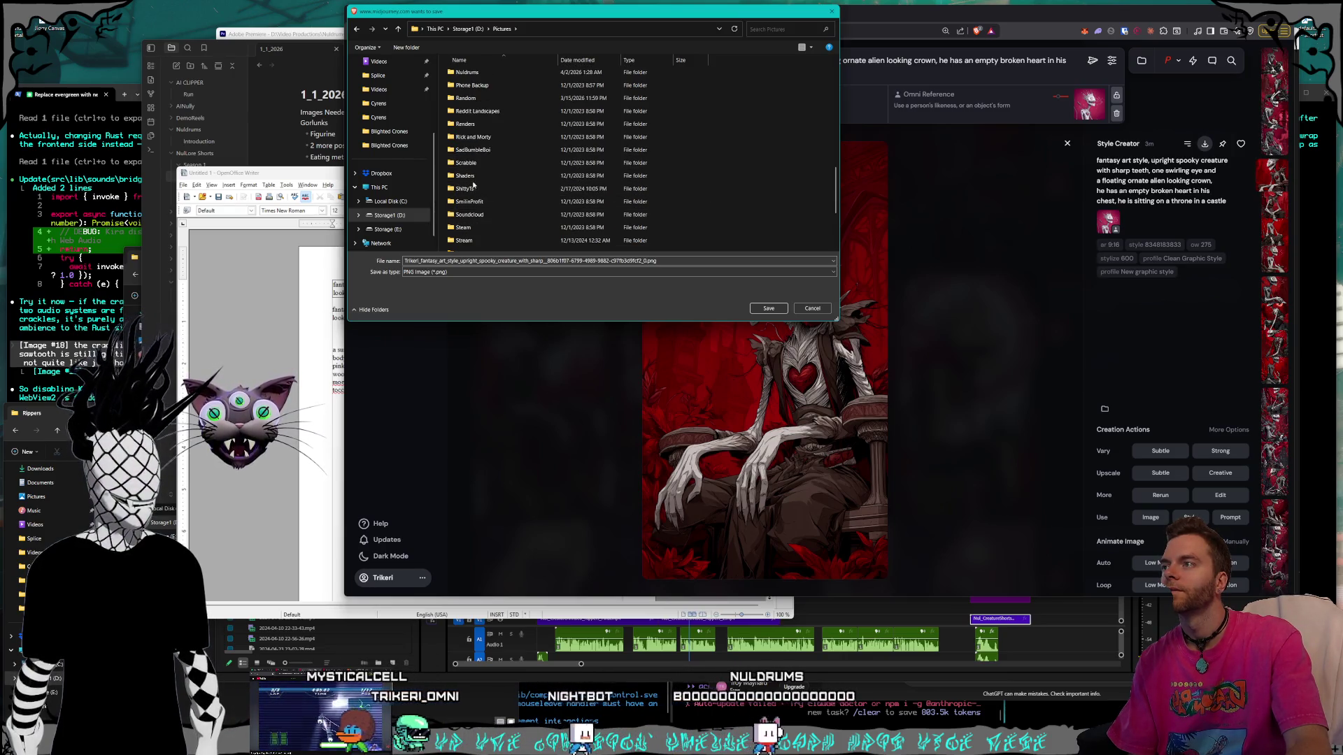
scroll(503, 170, "down", 2)
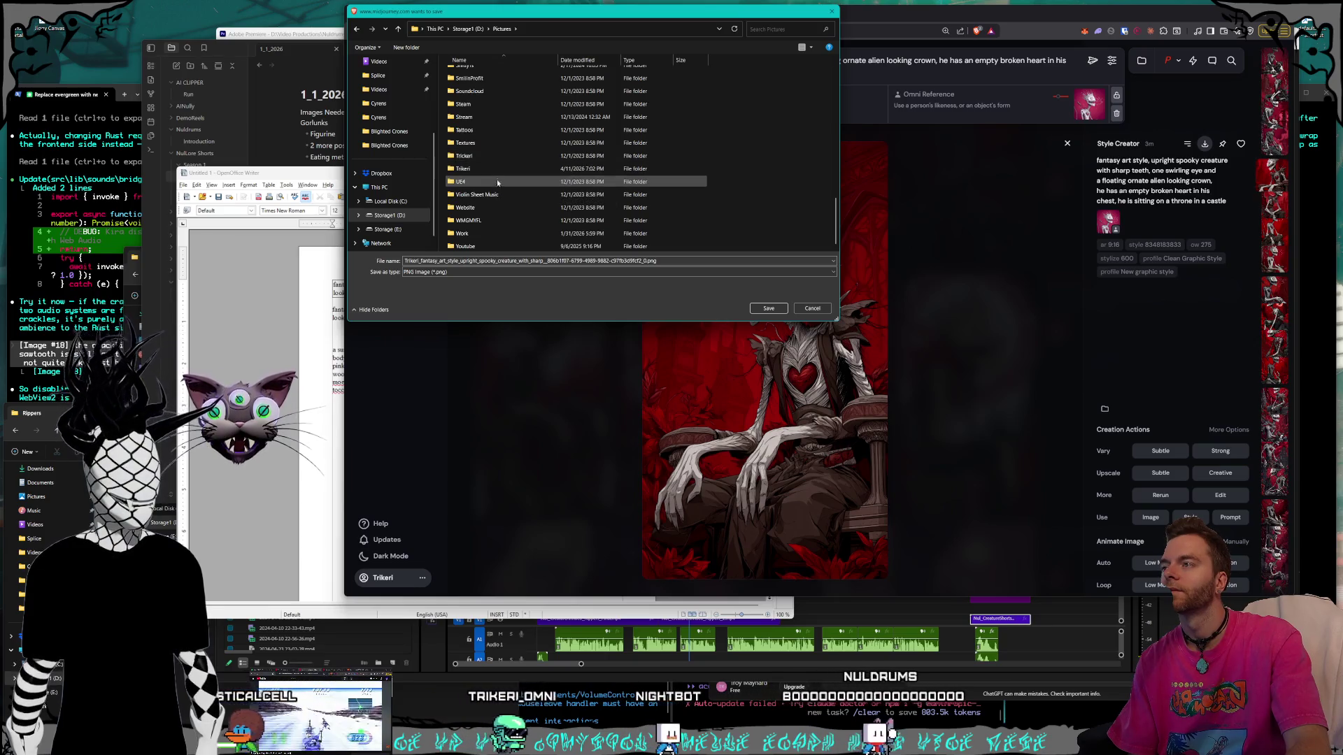
scroll(497, 179, "up", 2)
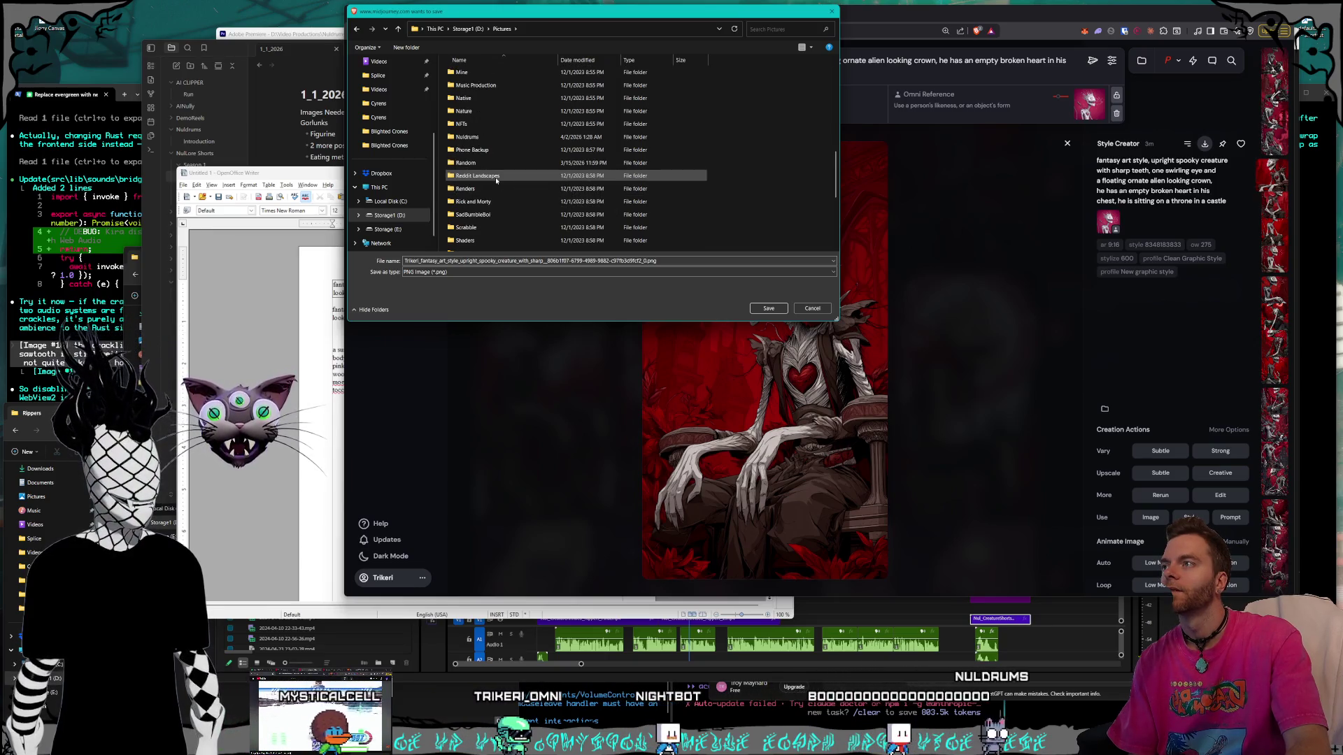
Save it as a PNG in Nuldrums > Characters > Shorts > Rippers.
double_click(492, 137)
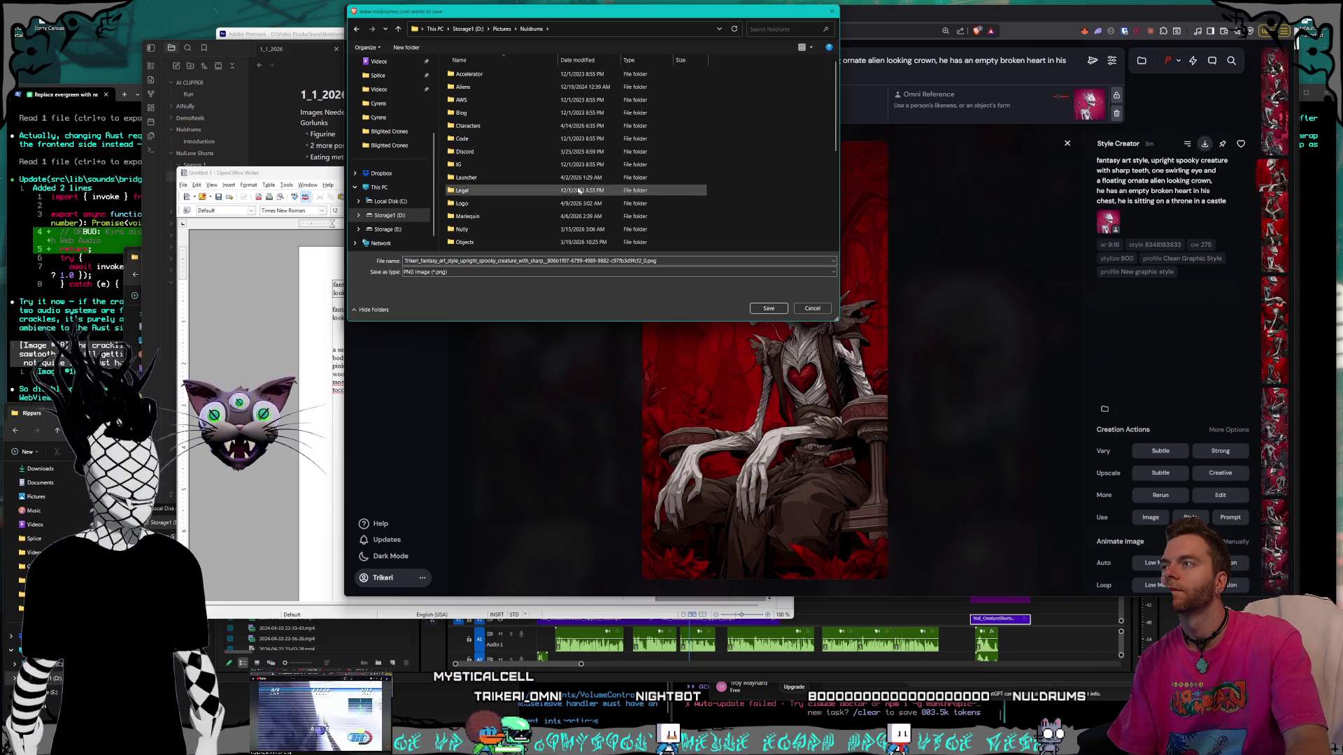
double_click(524, 127)
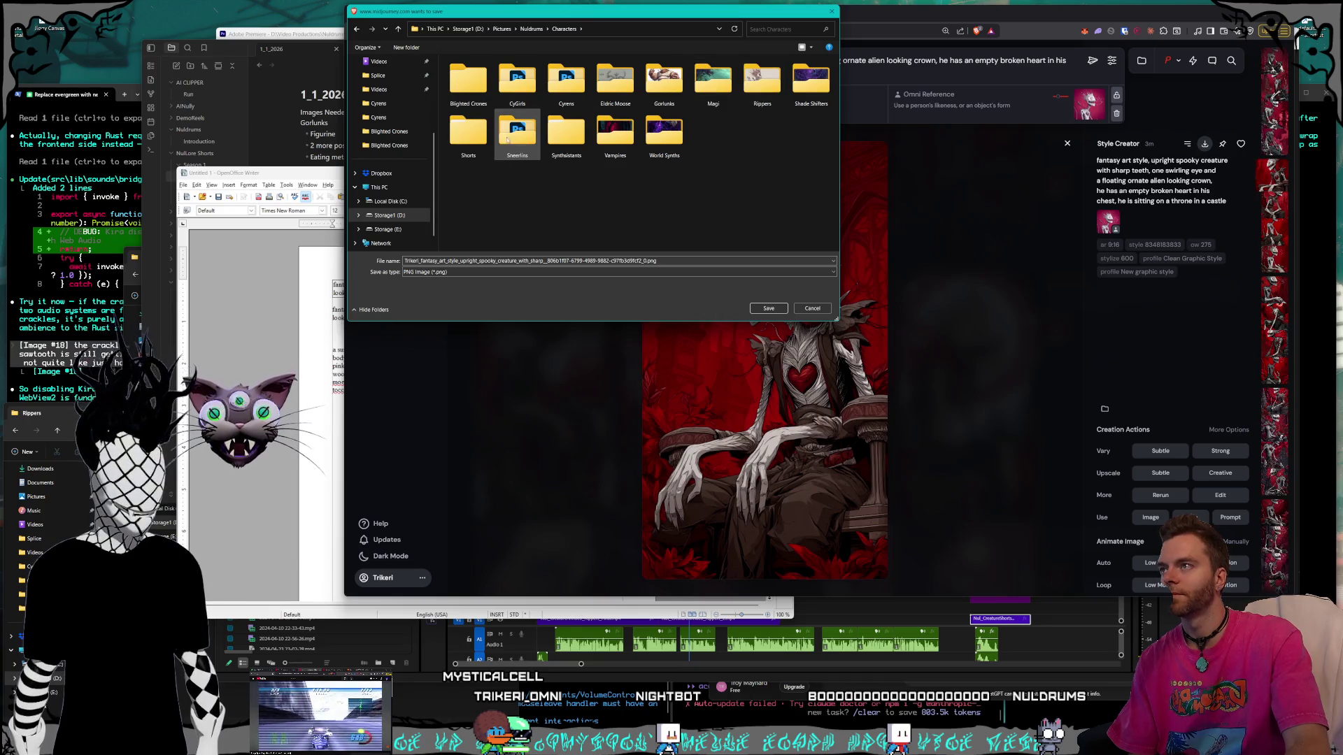
double_click(482, 127)
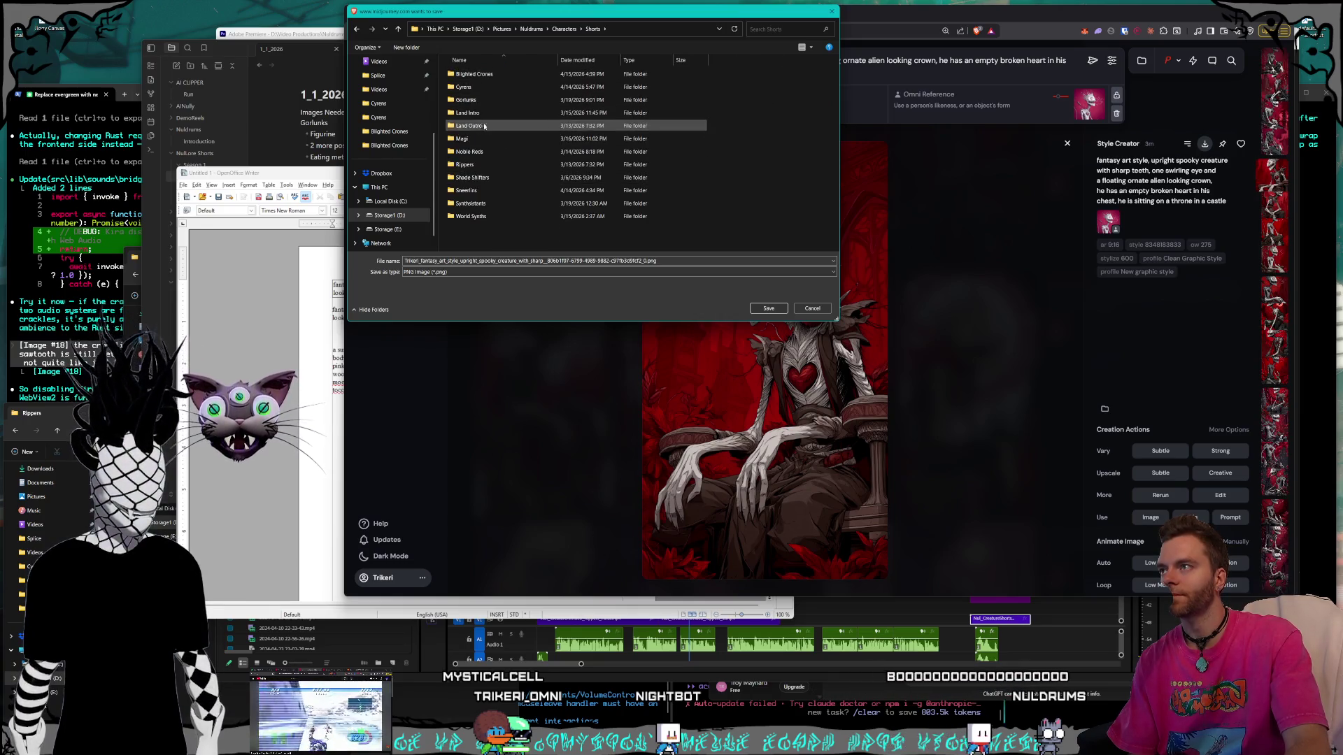
double_click(464, 164)
left_click(767, 308)
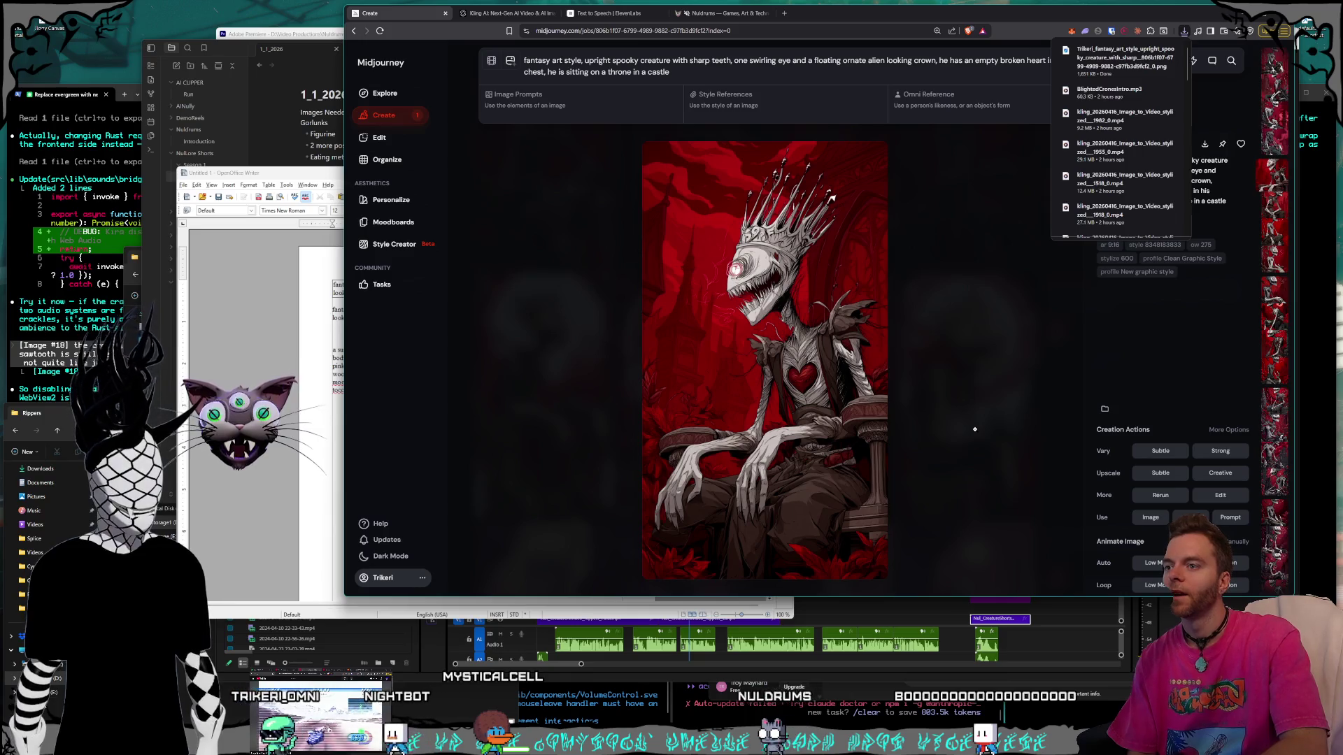
Step through the crowned creature variations in the lightbox, then close it back to the Create grid.
key("Right")
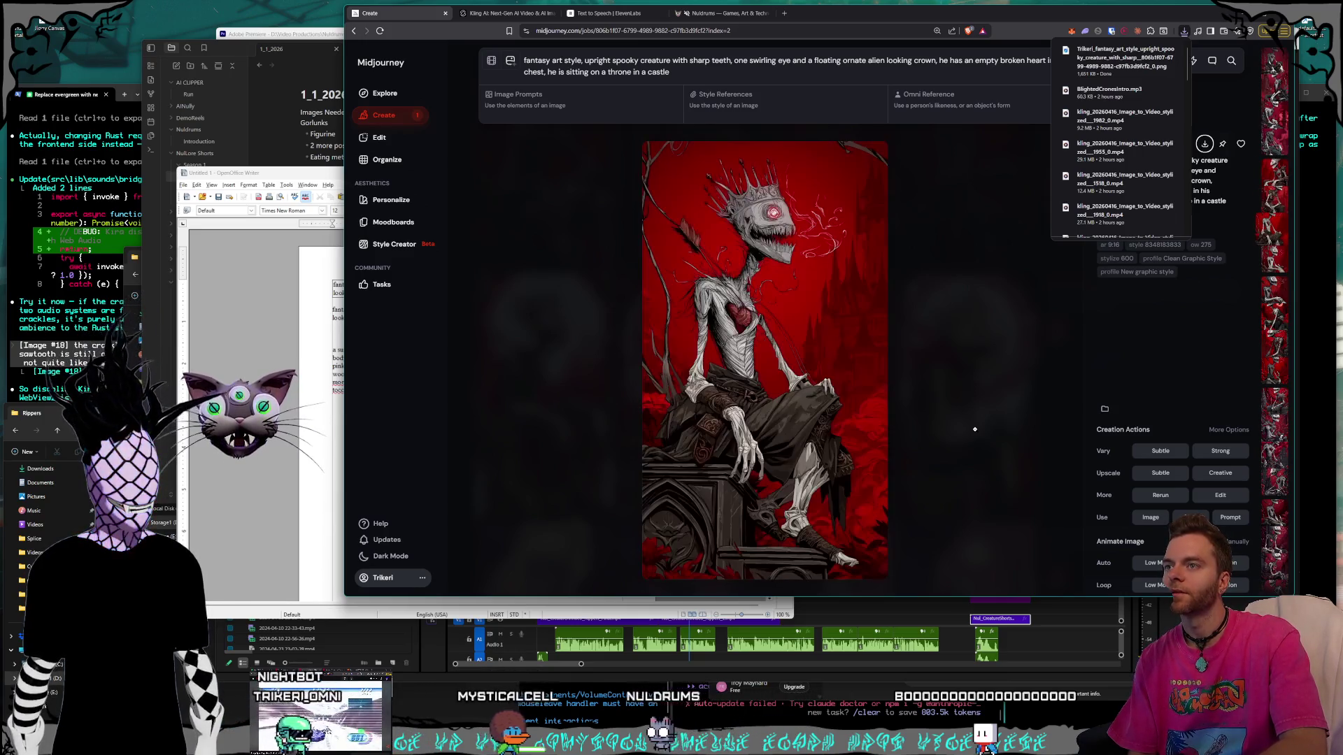
key("Right")
key("Right")
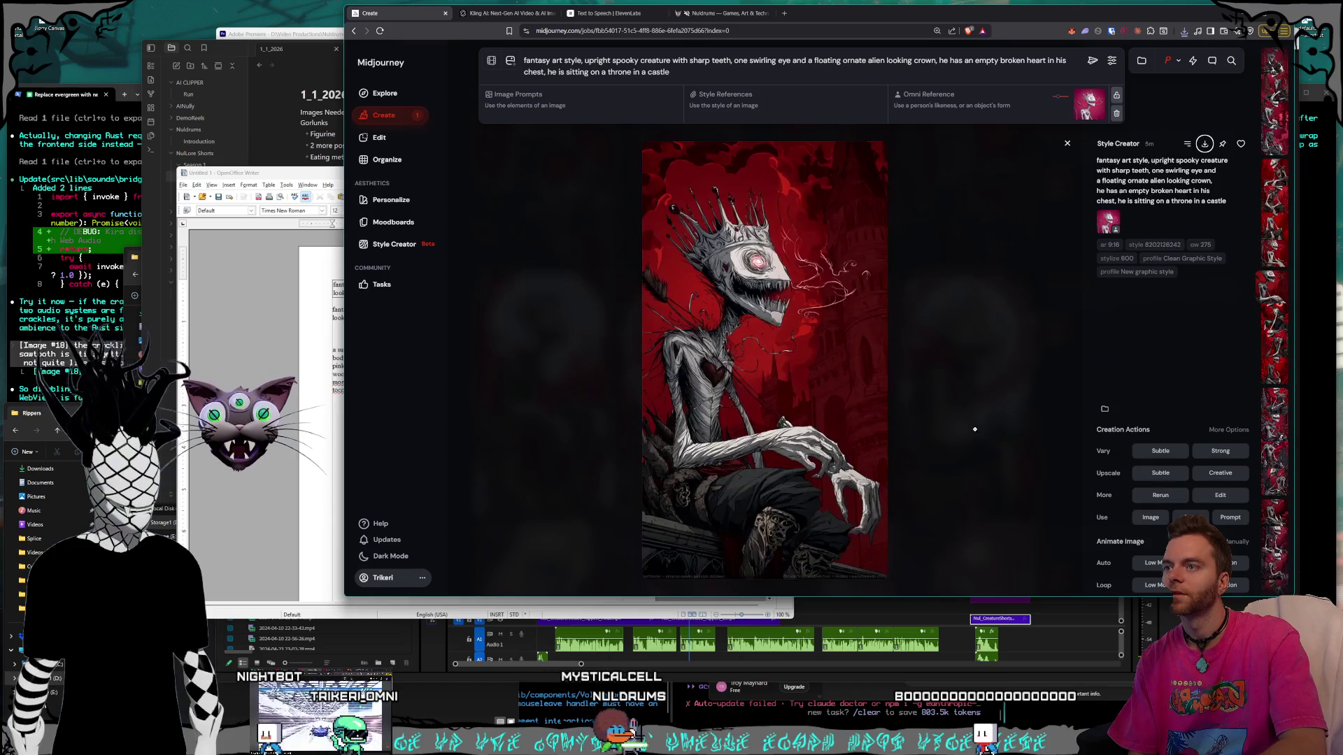
key("Right")
key("Left")
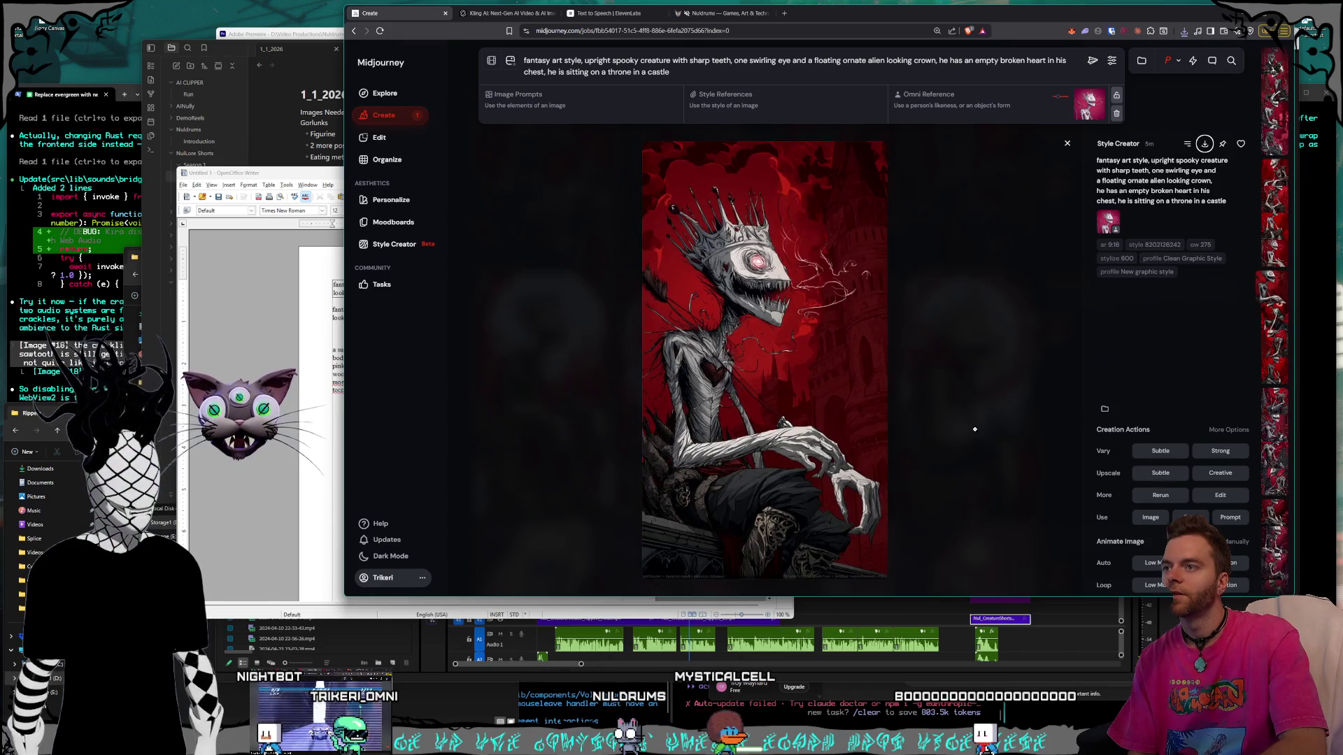
key("Right")
key("Right")
key("Right")
key("Right")
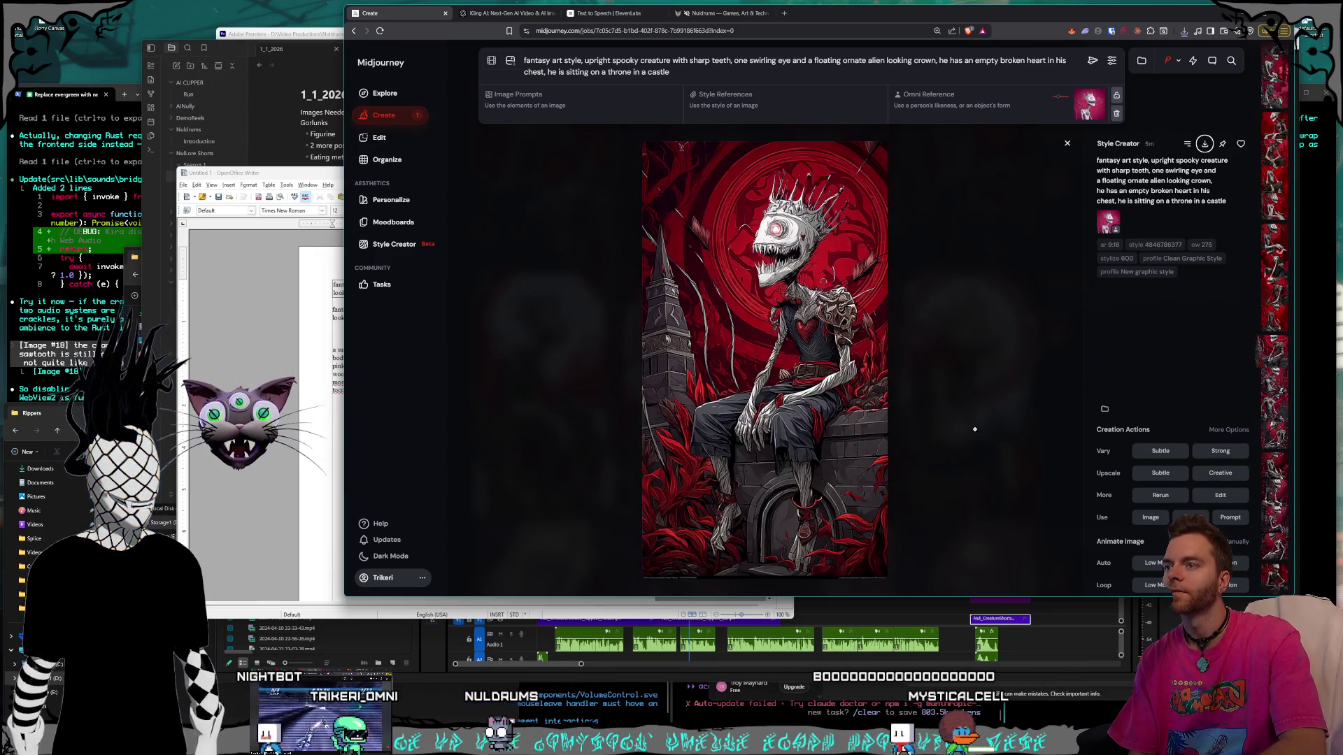
key("Right")
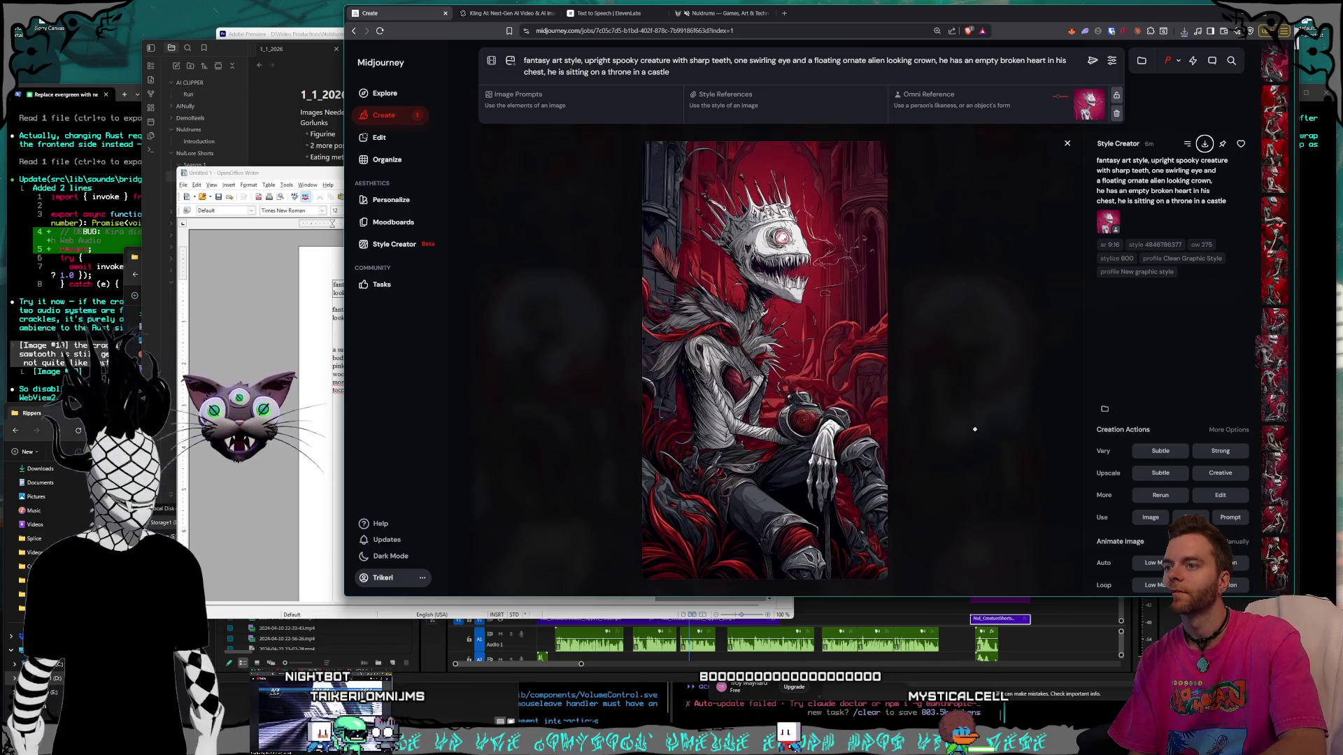
key("Right")
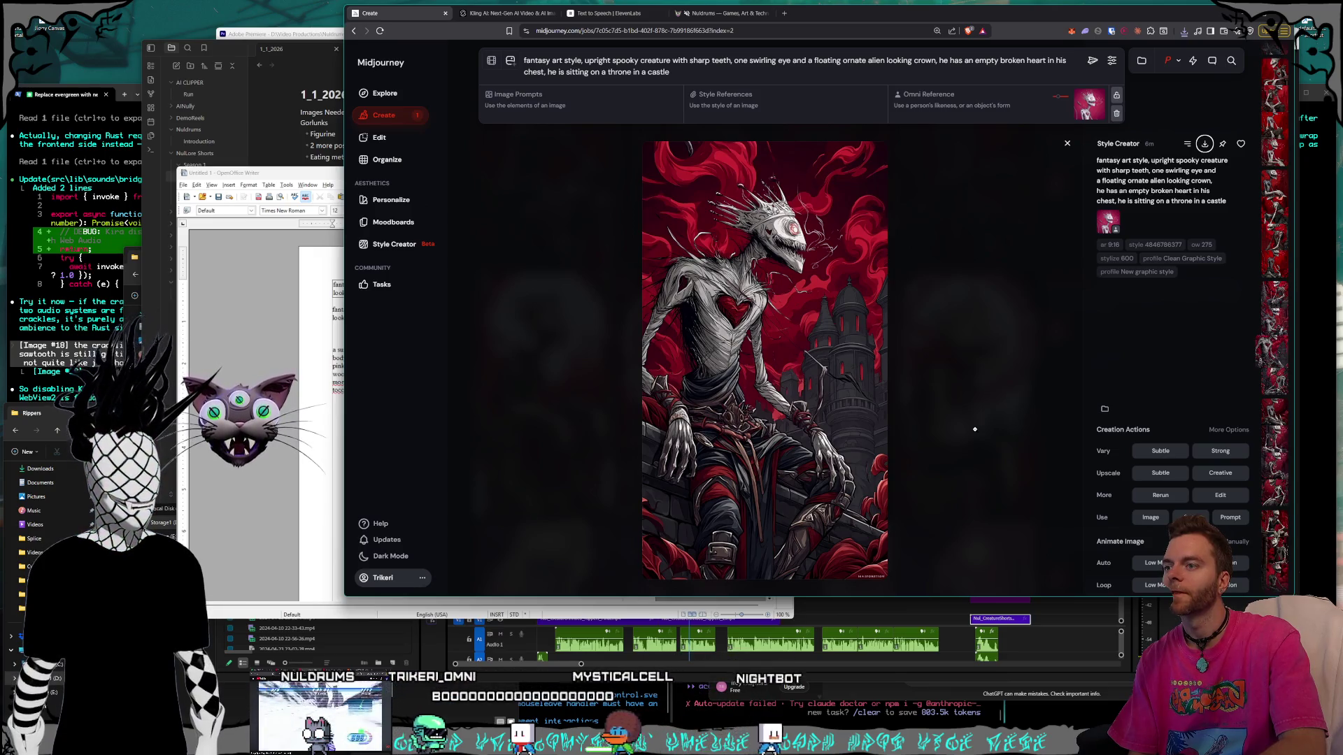
key("Down")
key("Down")
key("Down")
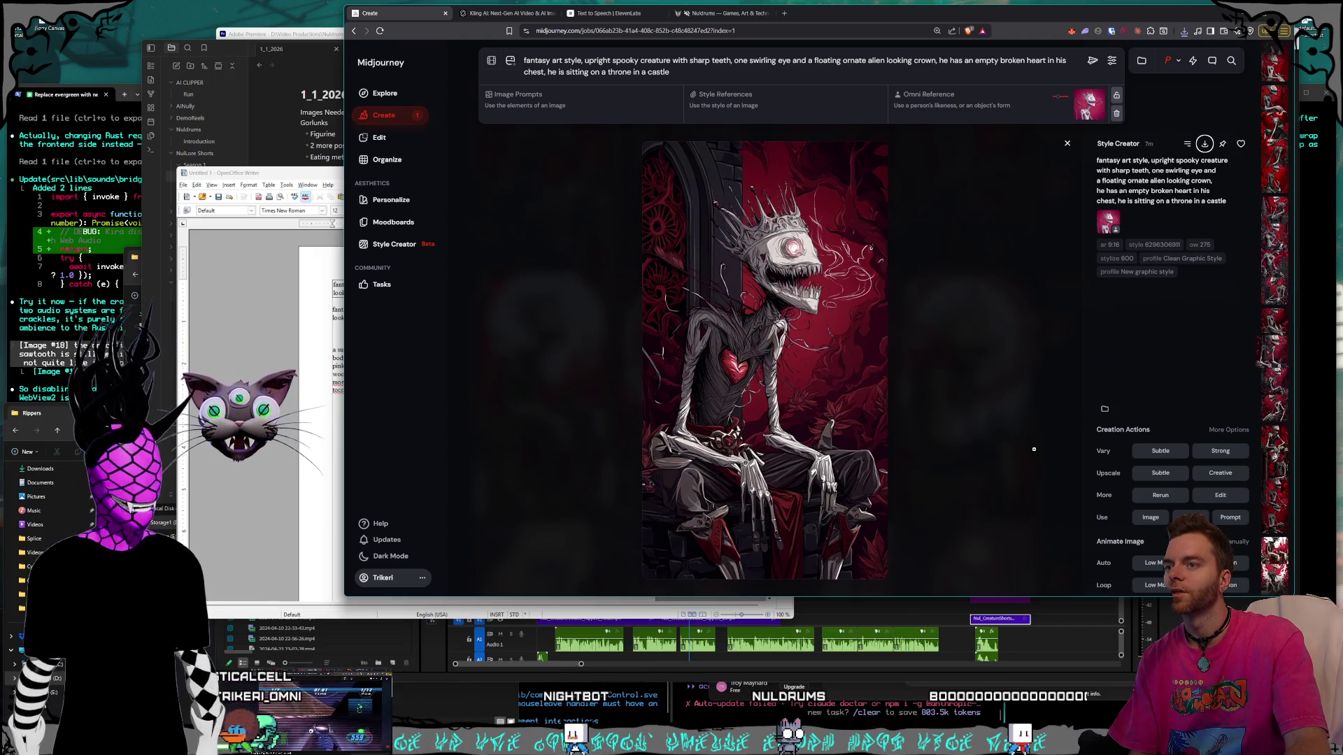
key("Right")
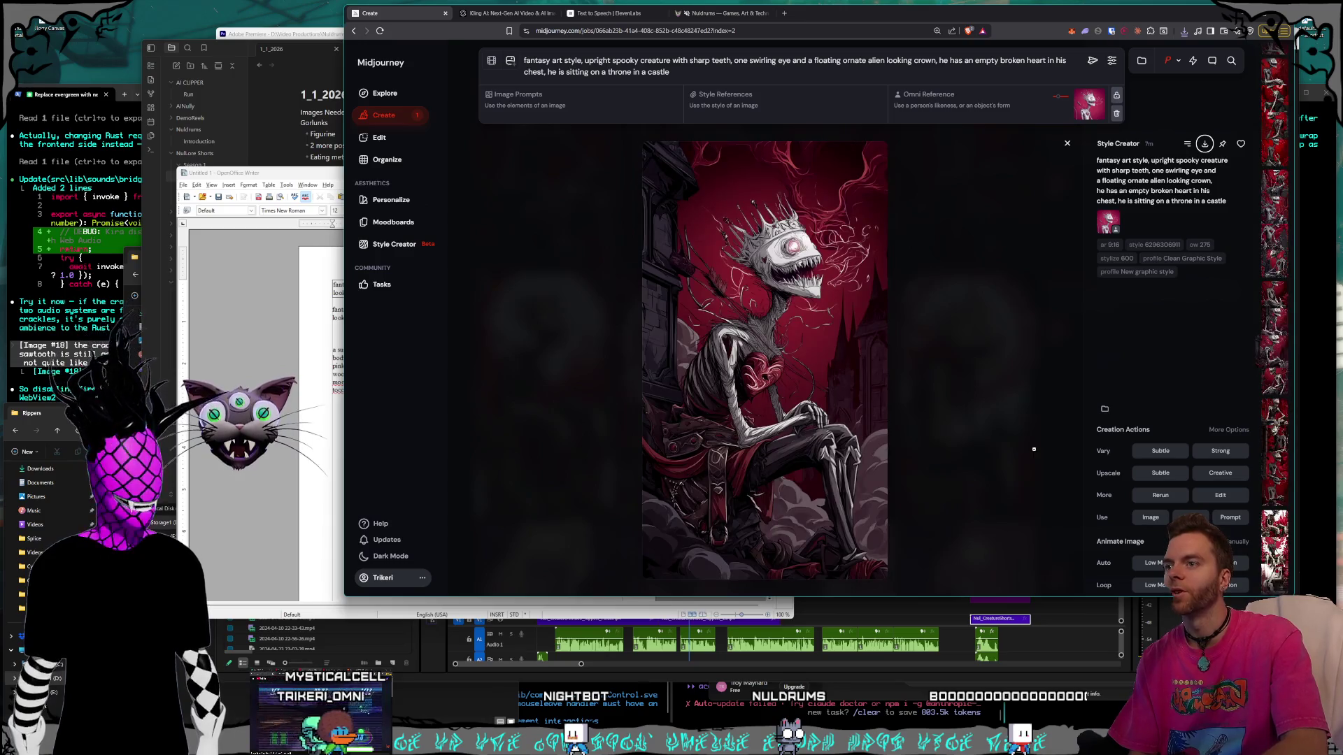
key("Right")
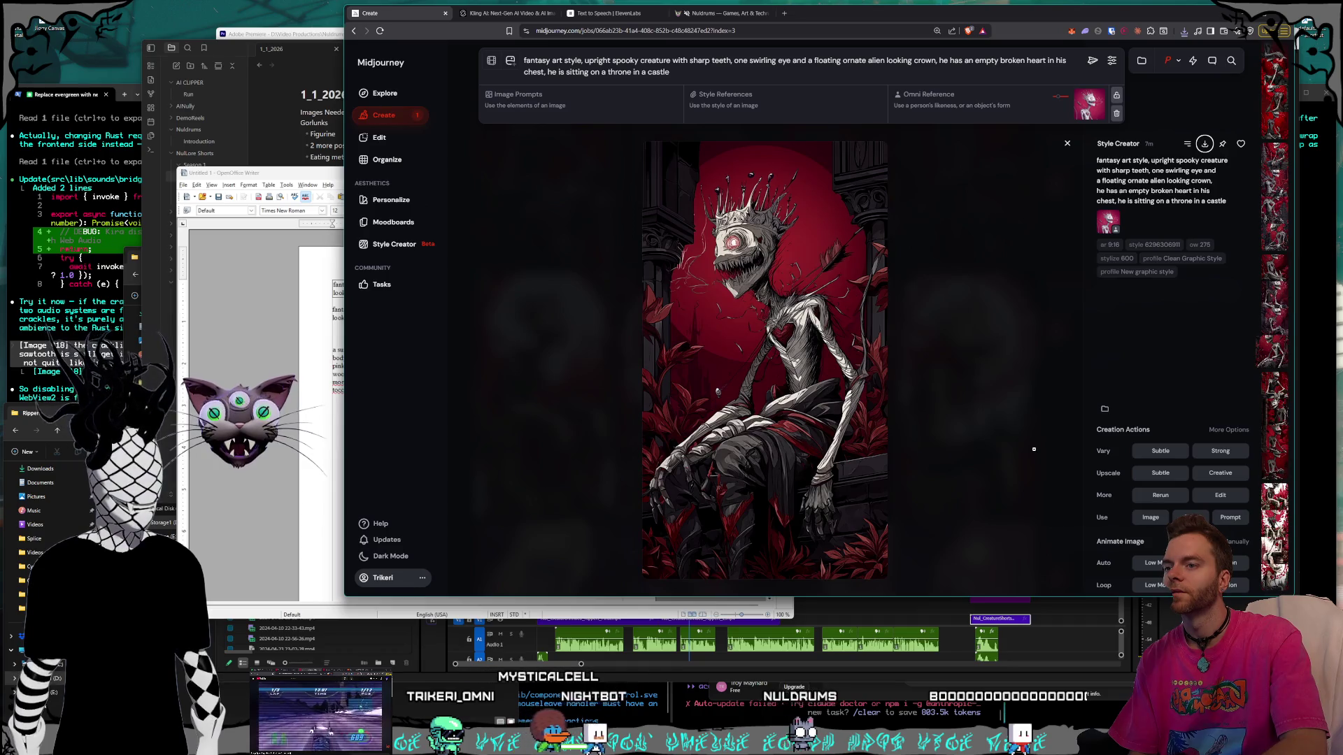
key("Right")
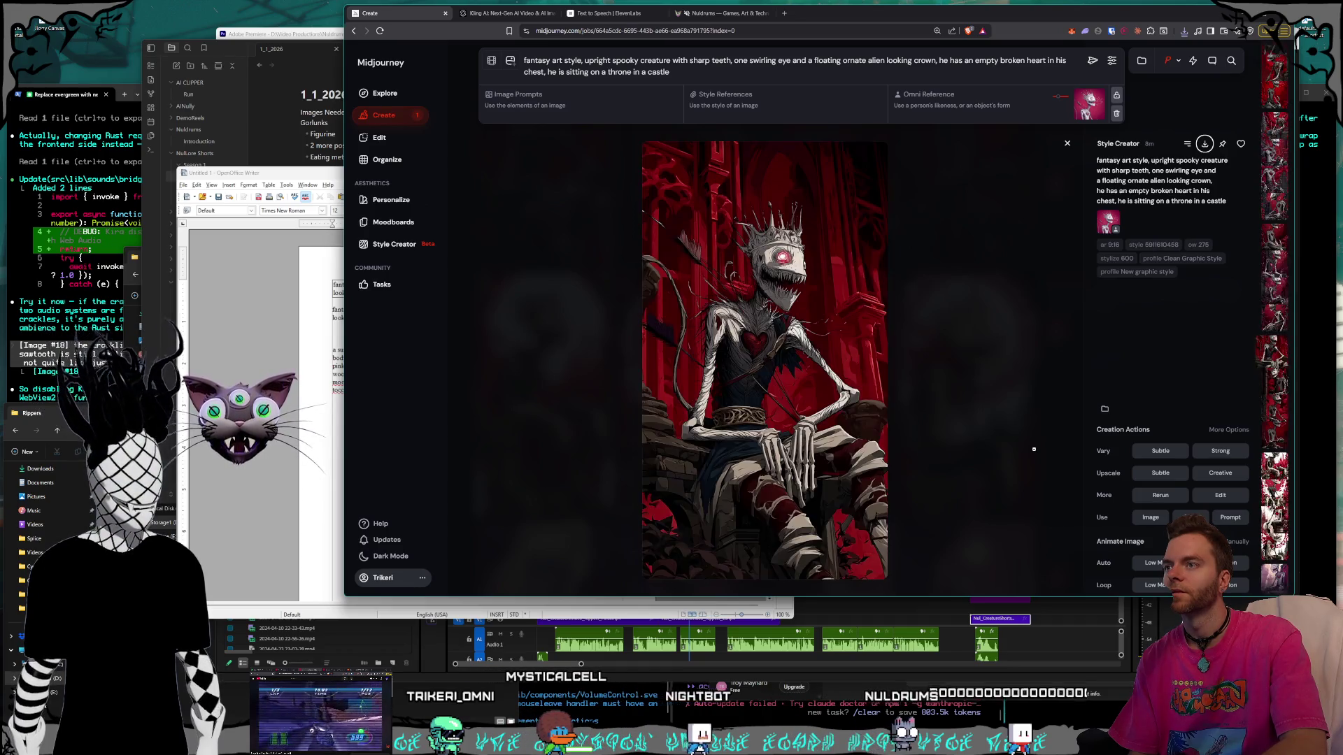
key("Right")
key("Right")
key("Right")
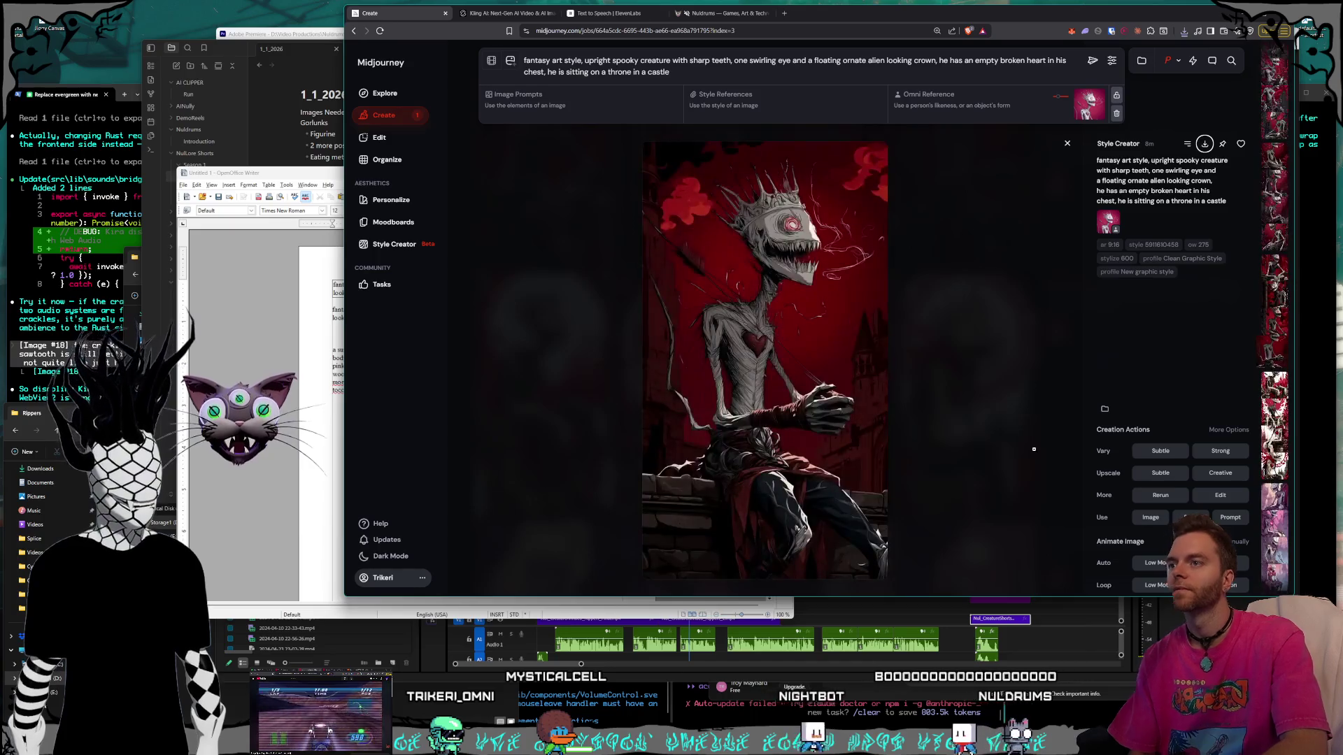
key("Right")
key("Left")
key("Right")
key("Right")
key("Left")
key("Right")
key("Right")
key("Right")
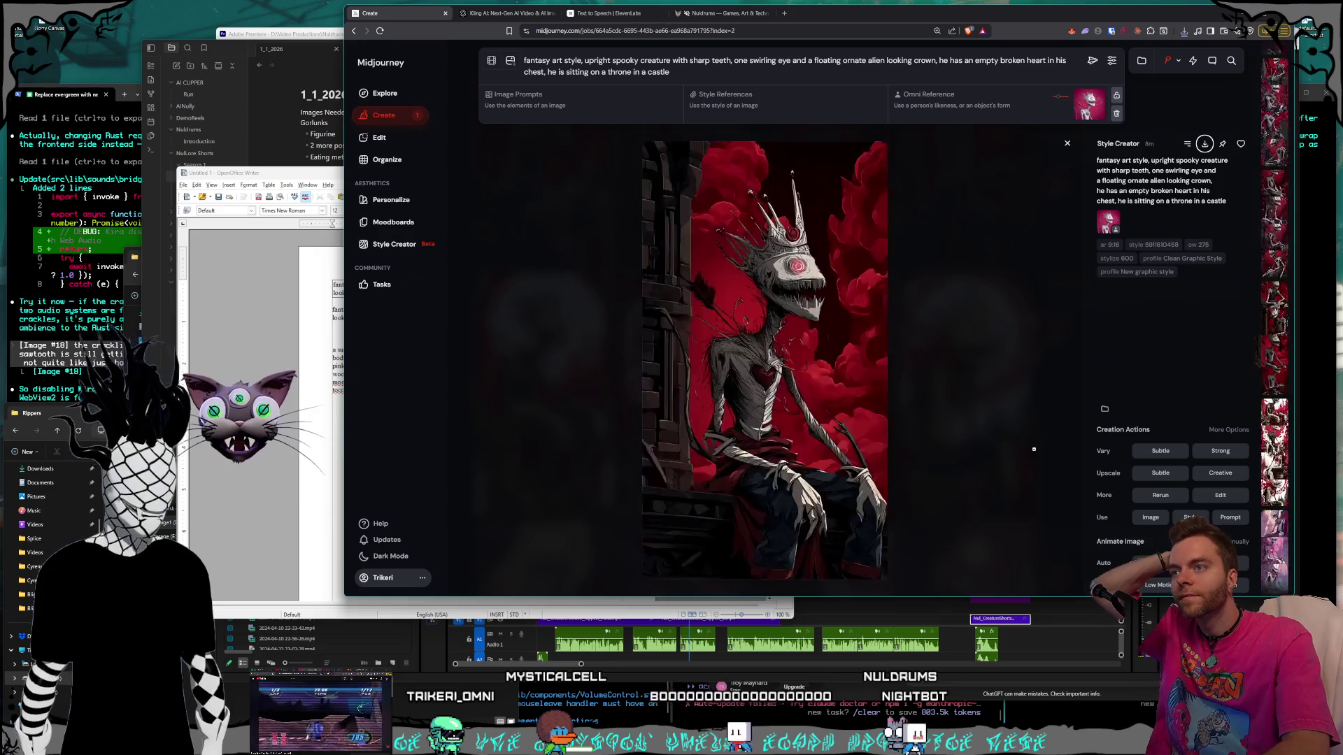
key("Right")
key("Right")
key("Right")
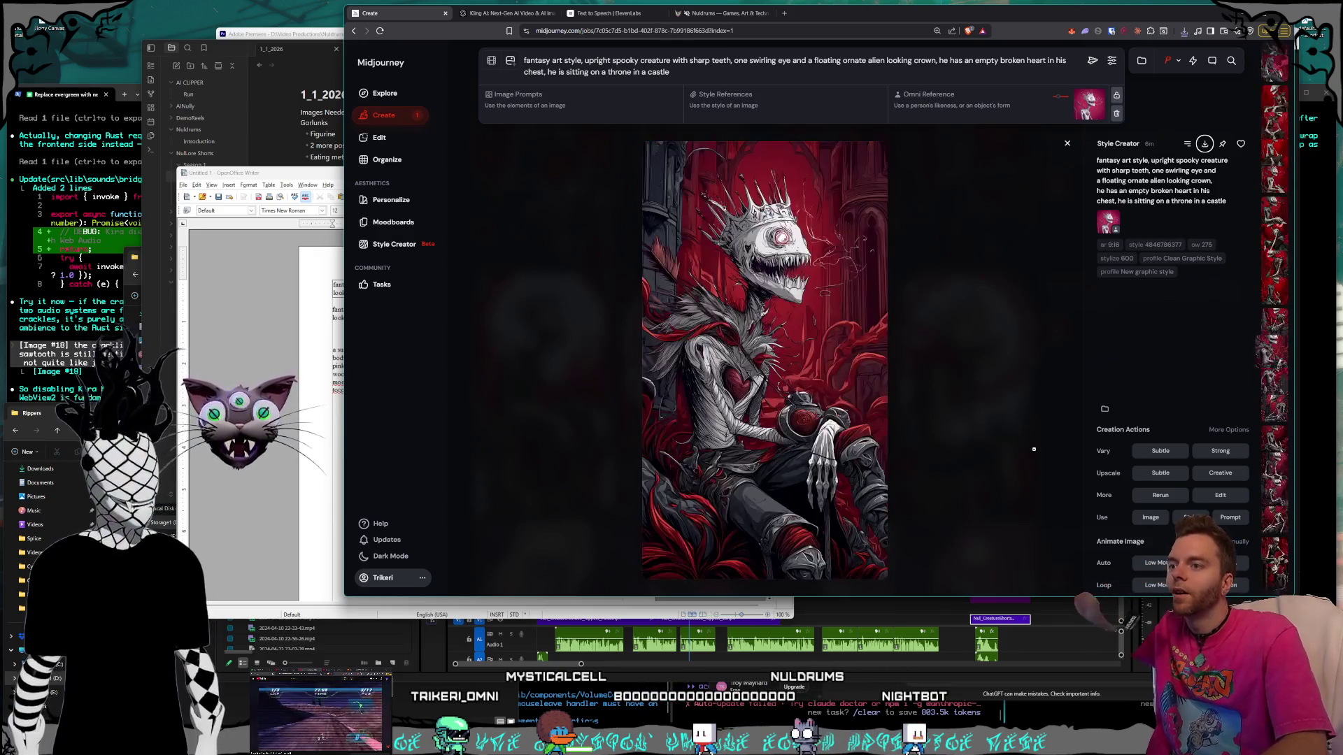
key("Right")
key("Right")
key("Right")
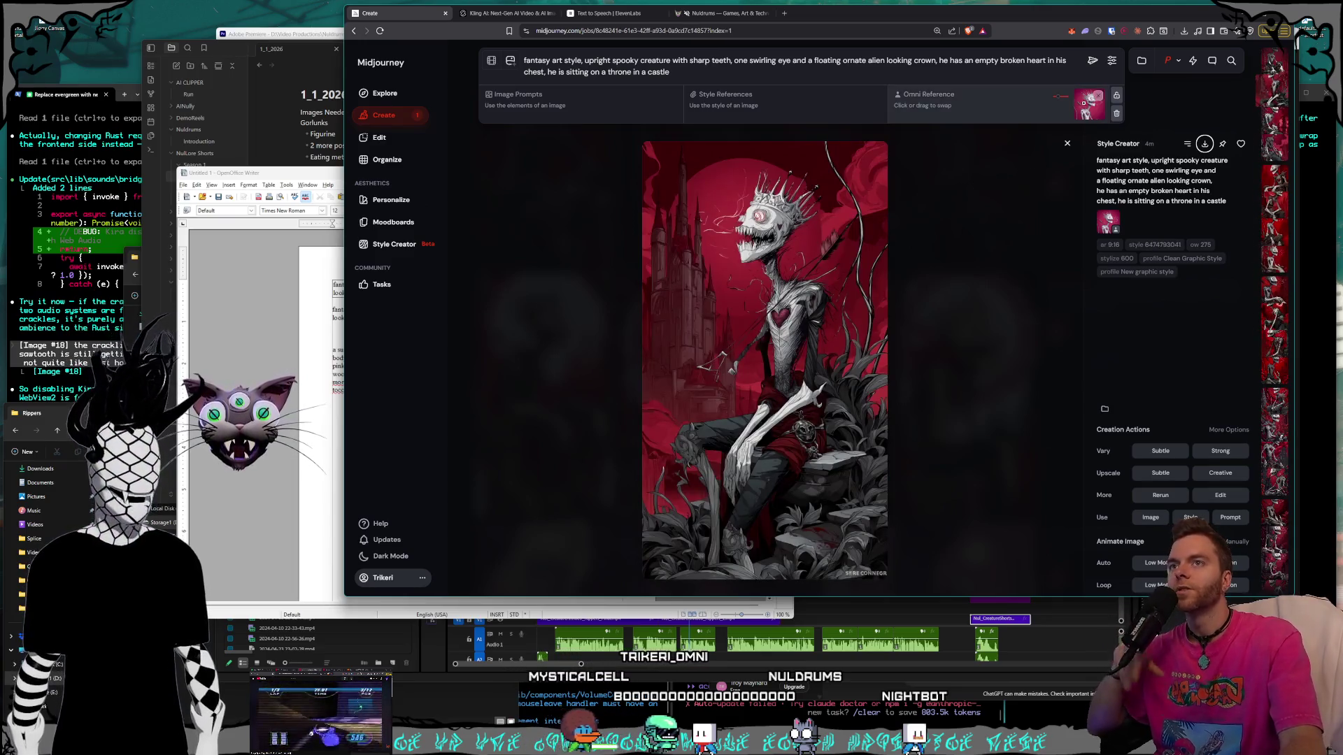
key("Escape")
scroll(909, 294, "down", 10)
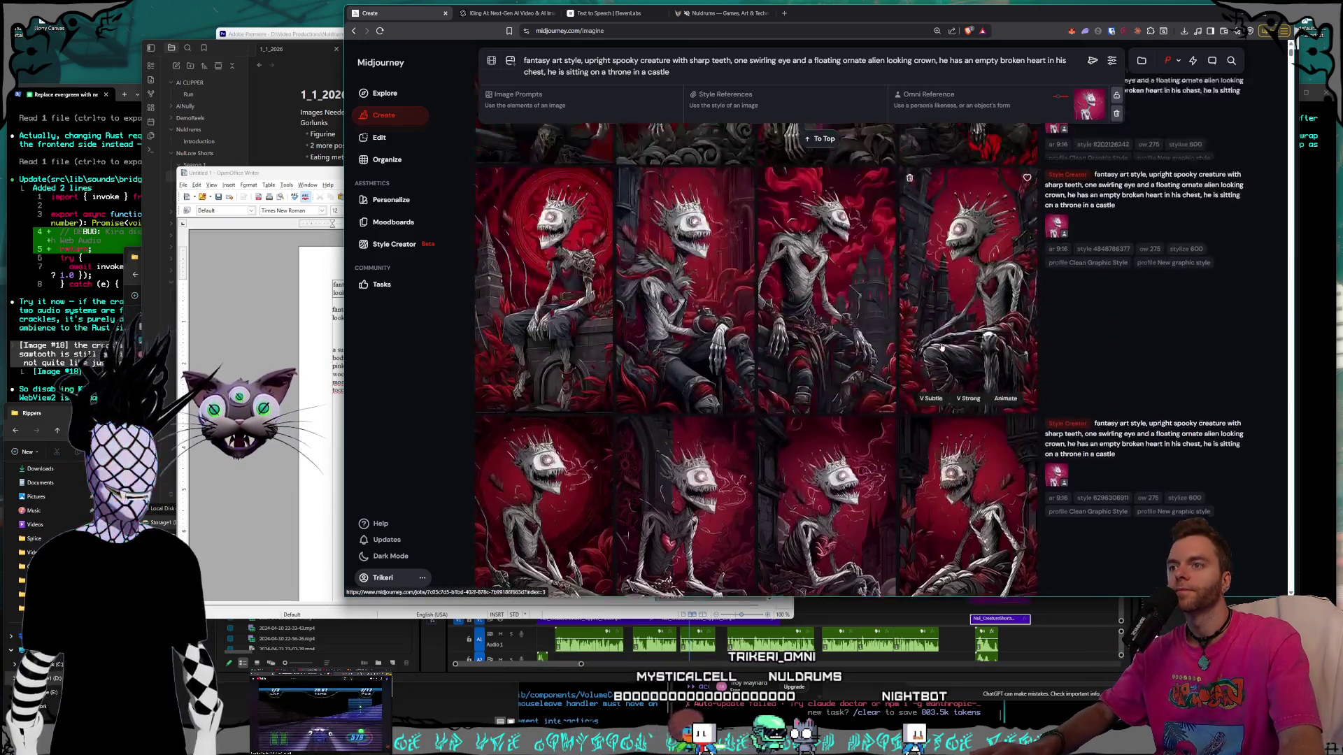
Inspect the first image of the second row up close, then return to the grid.
scroll(864, 267, "down", 1)
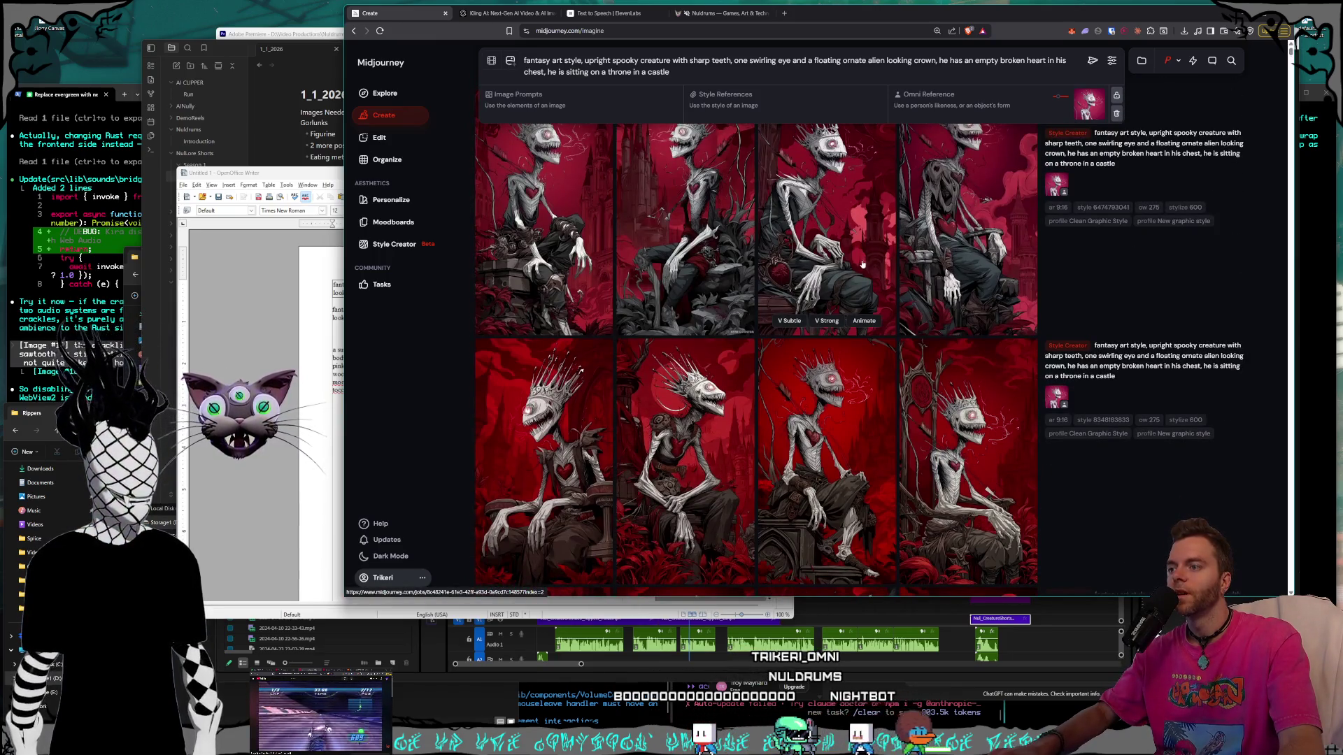
left_click(560, 435)
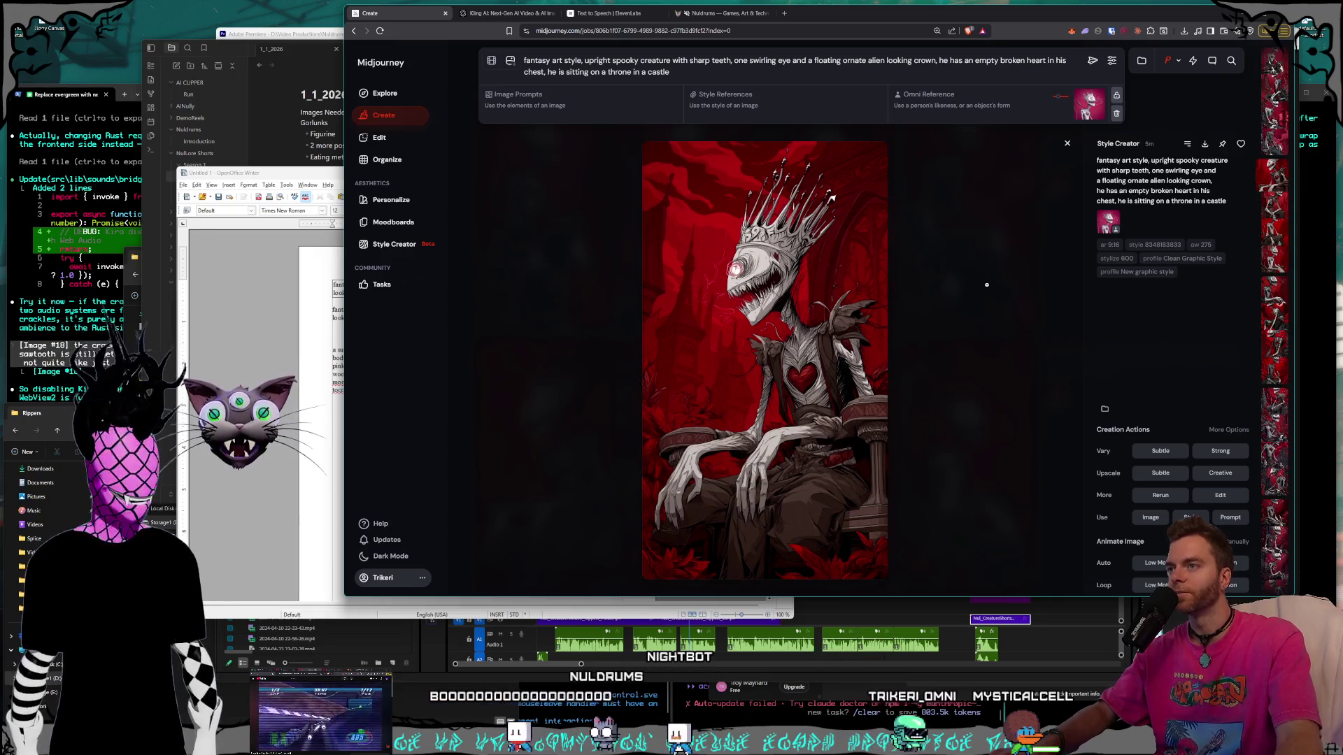
key("Escape")
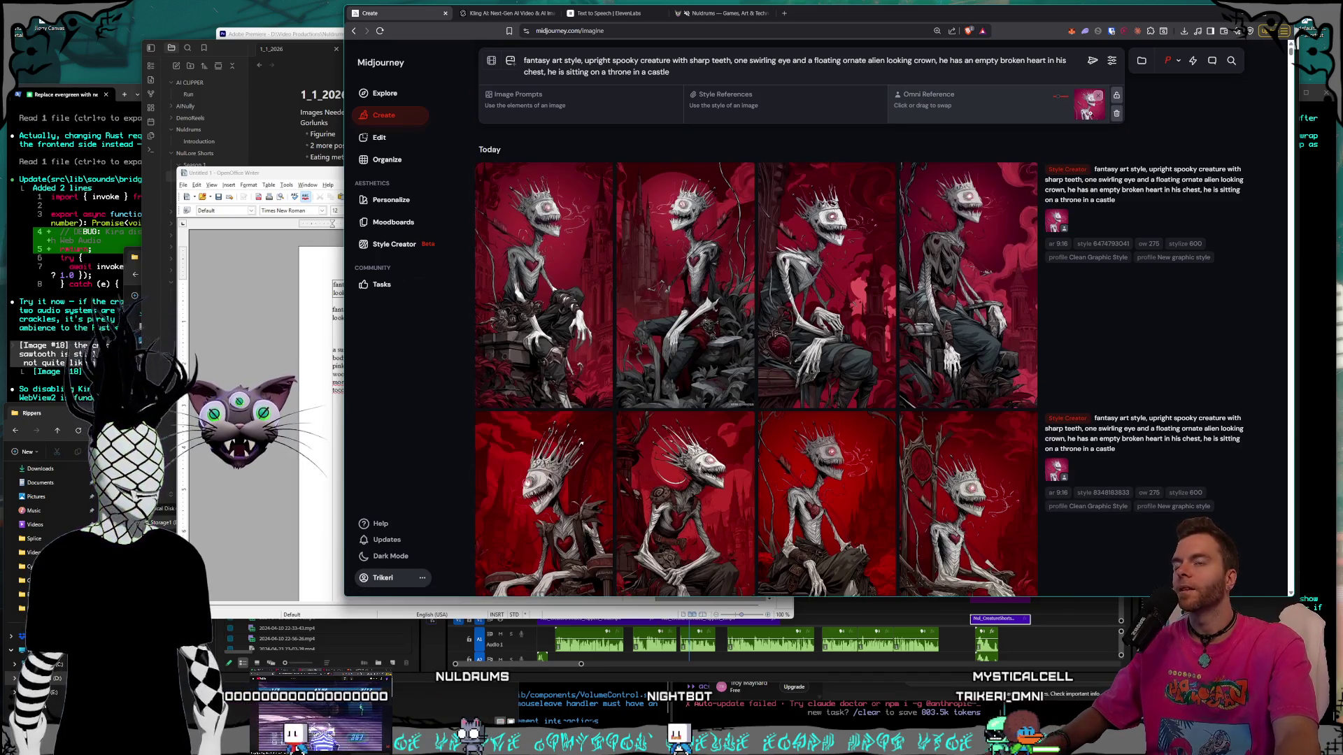
View the pink Omni Reference creature enlarged, close it, and switch to the Writer prompts document.
left_click(1088, 111)
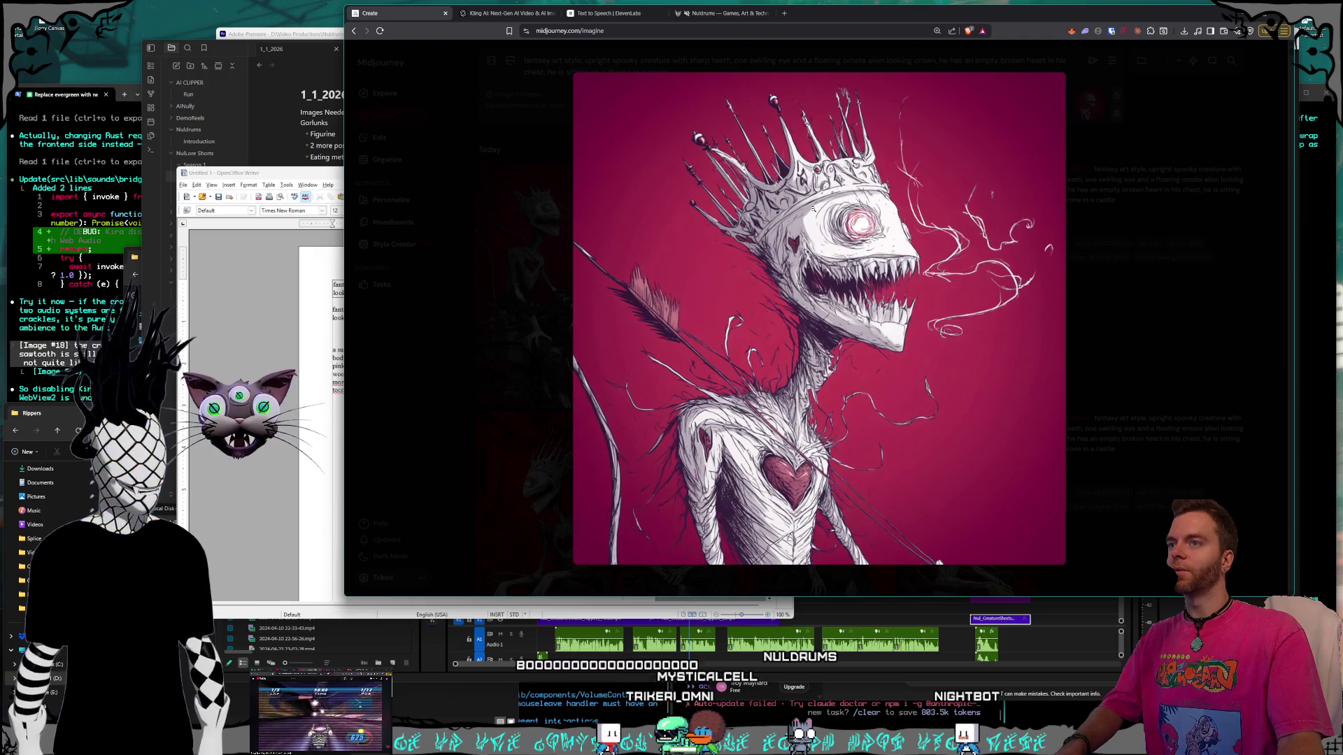
left_click(1152, 392)
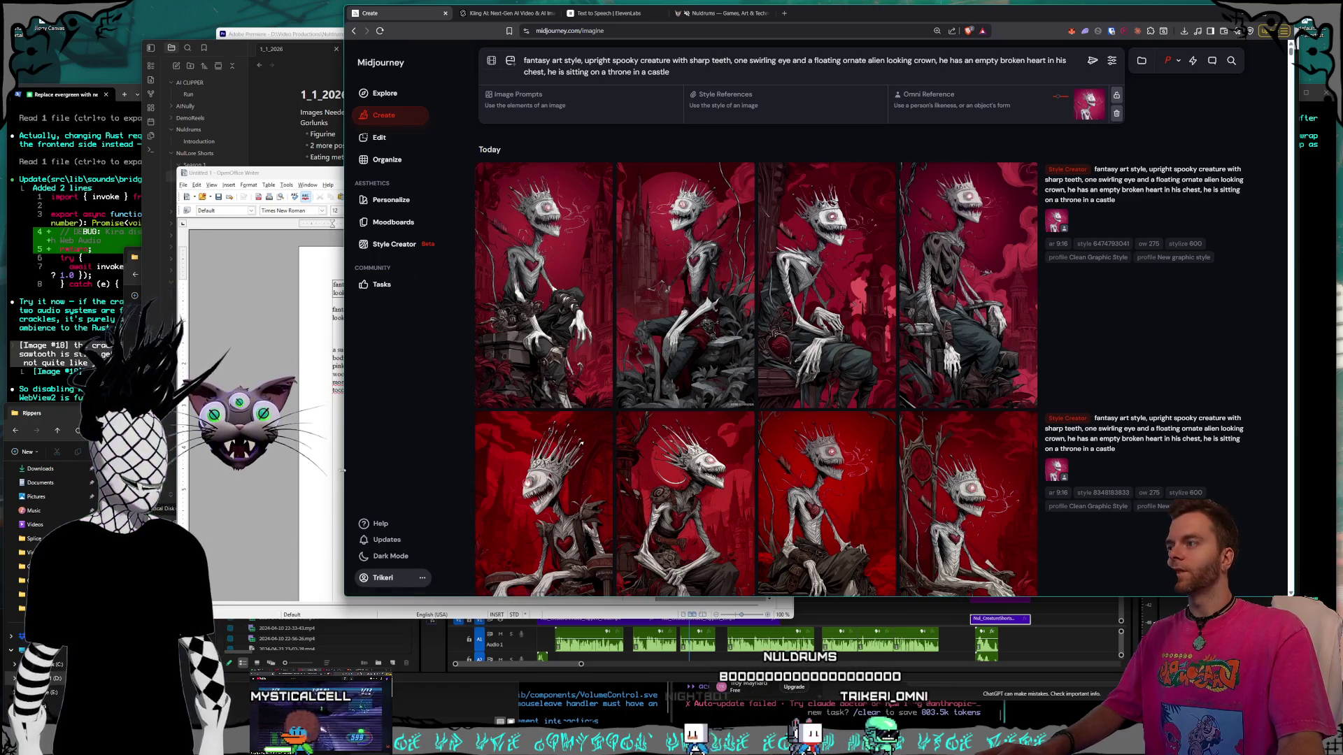
left_click(329, 448)
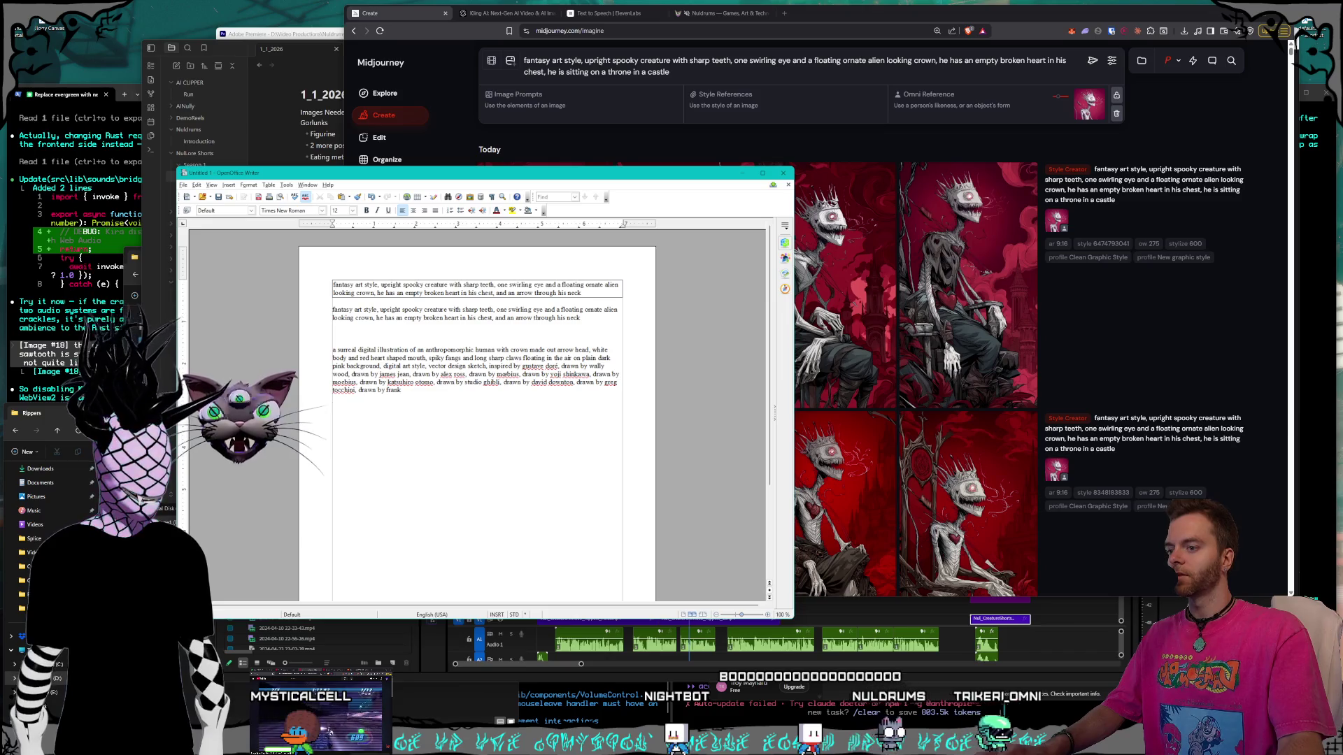
Read the Rippers description on the Nuldrums About page, then return to the 1_1_2026 note.
key("alt+Tab")
left_click(720, 13)
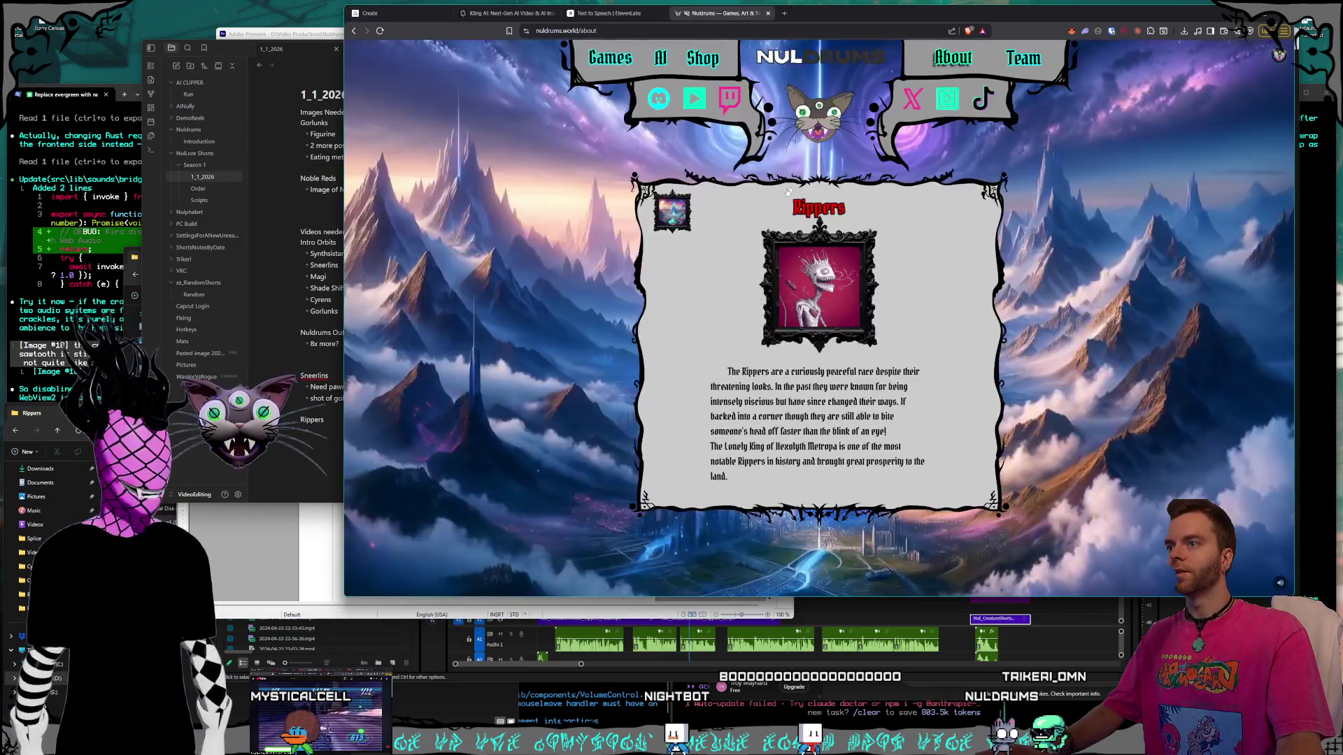
mouse_move(728, 371)
left_mouse_down()
mouse_move(790, 386)
mouse_move(727, 372)
left_mouse_up()
left_click(790, 387)
left_click(783, 387)
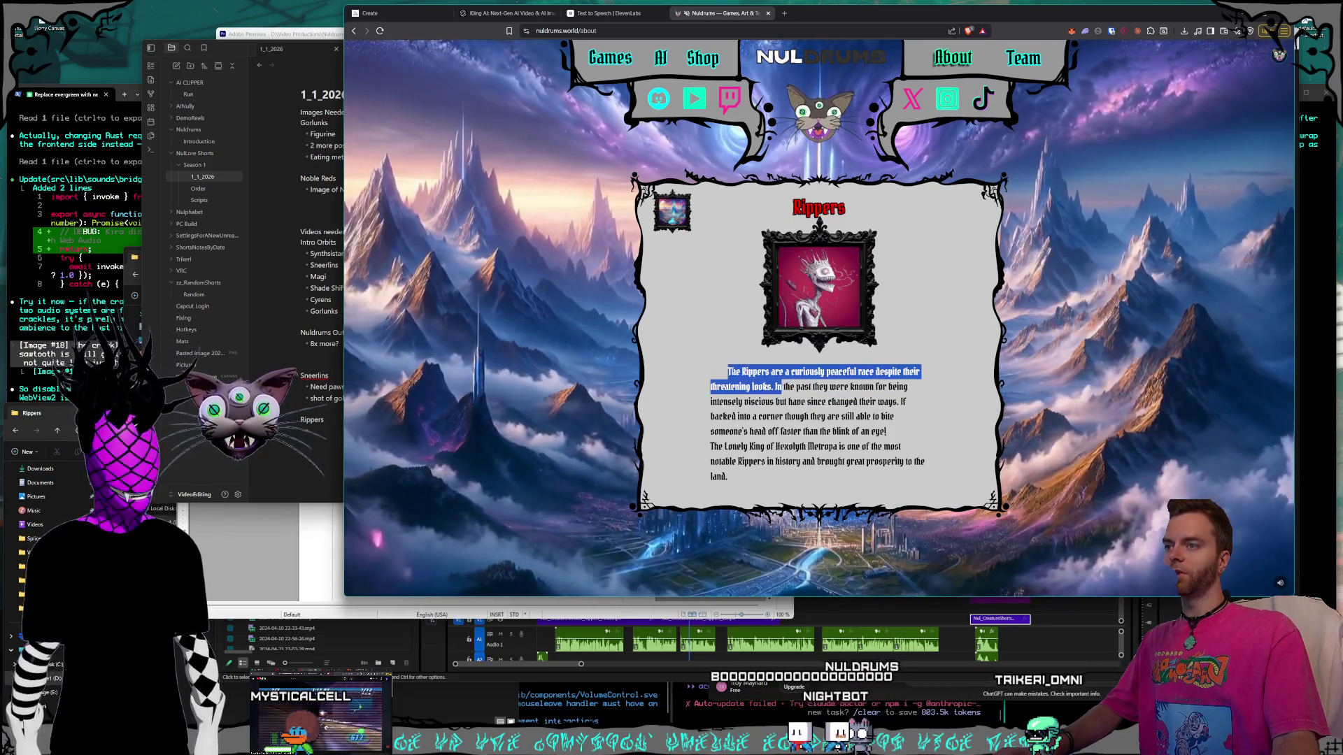
left_click(727, 378)
left_click(300, 466)
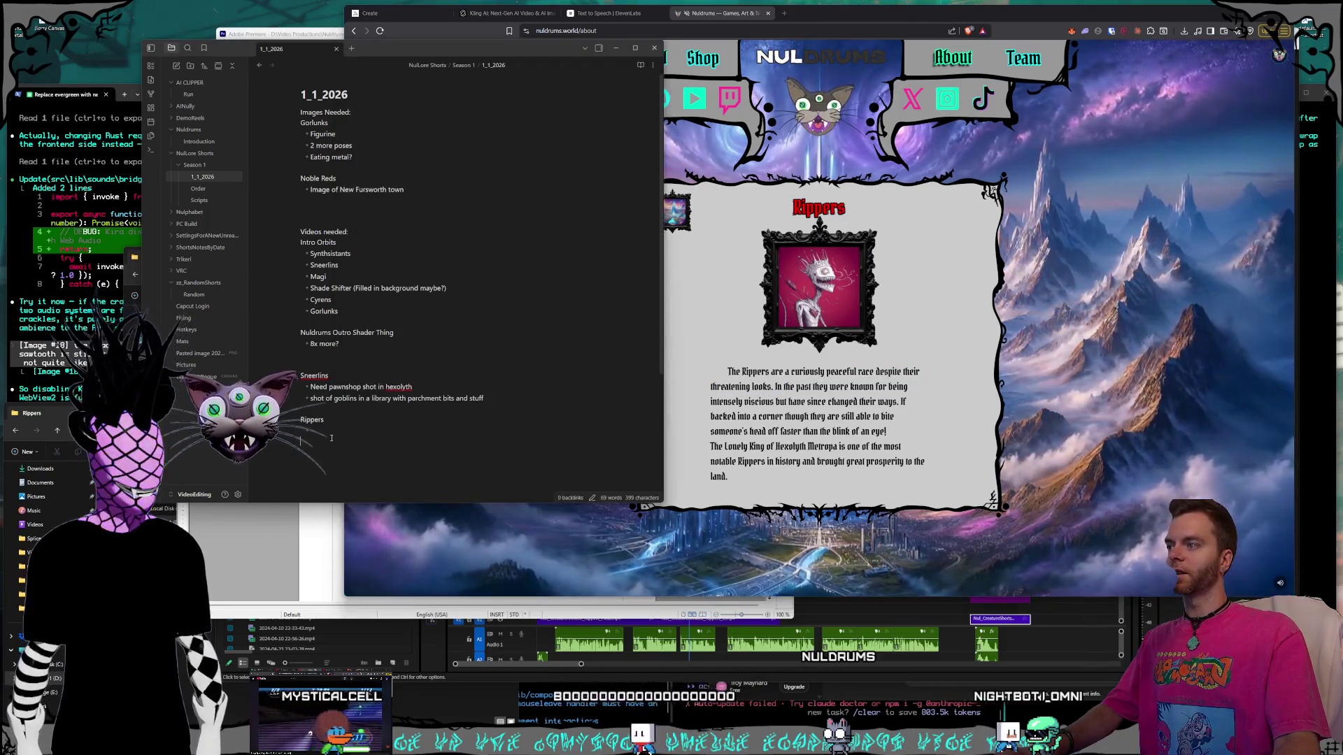
Add a bullet about Rippers looking incredulously at something on a table.
type("Somet")
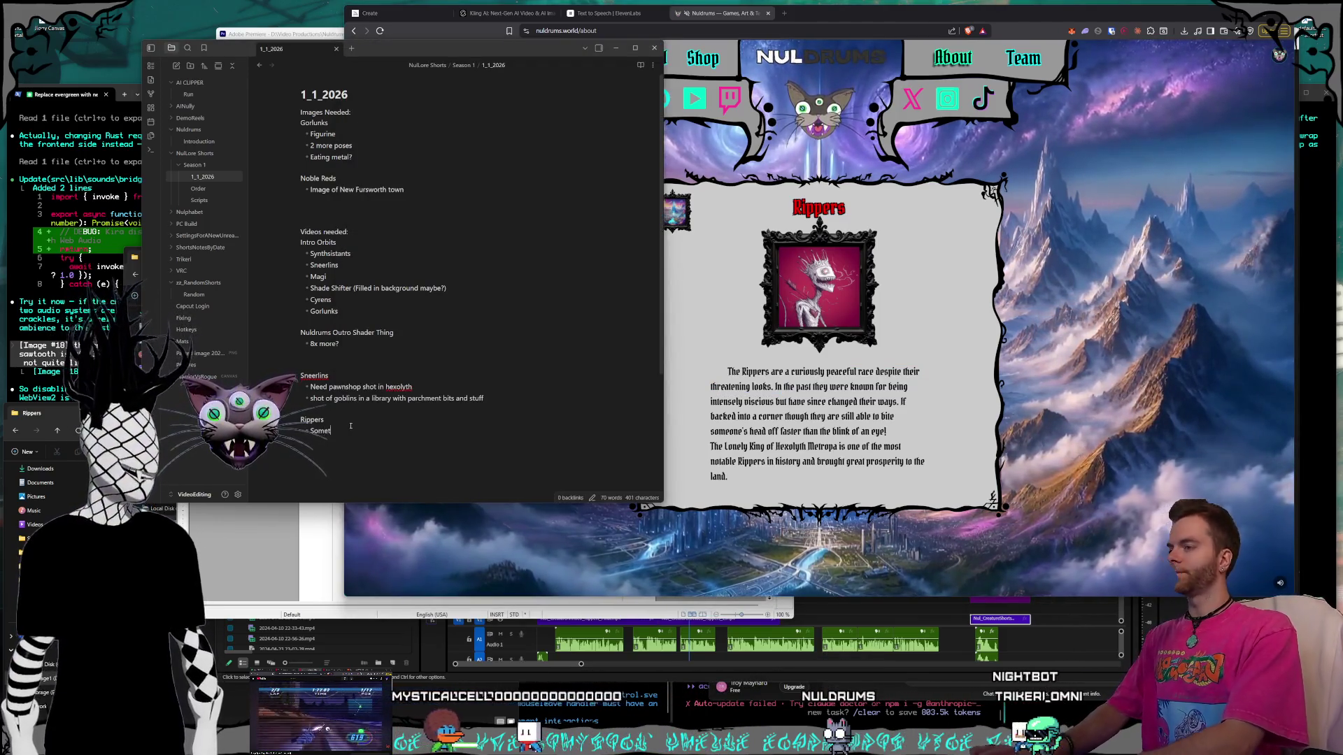
type("hing where they are curious, a group of them")
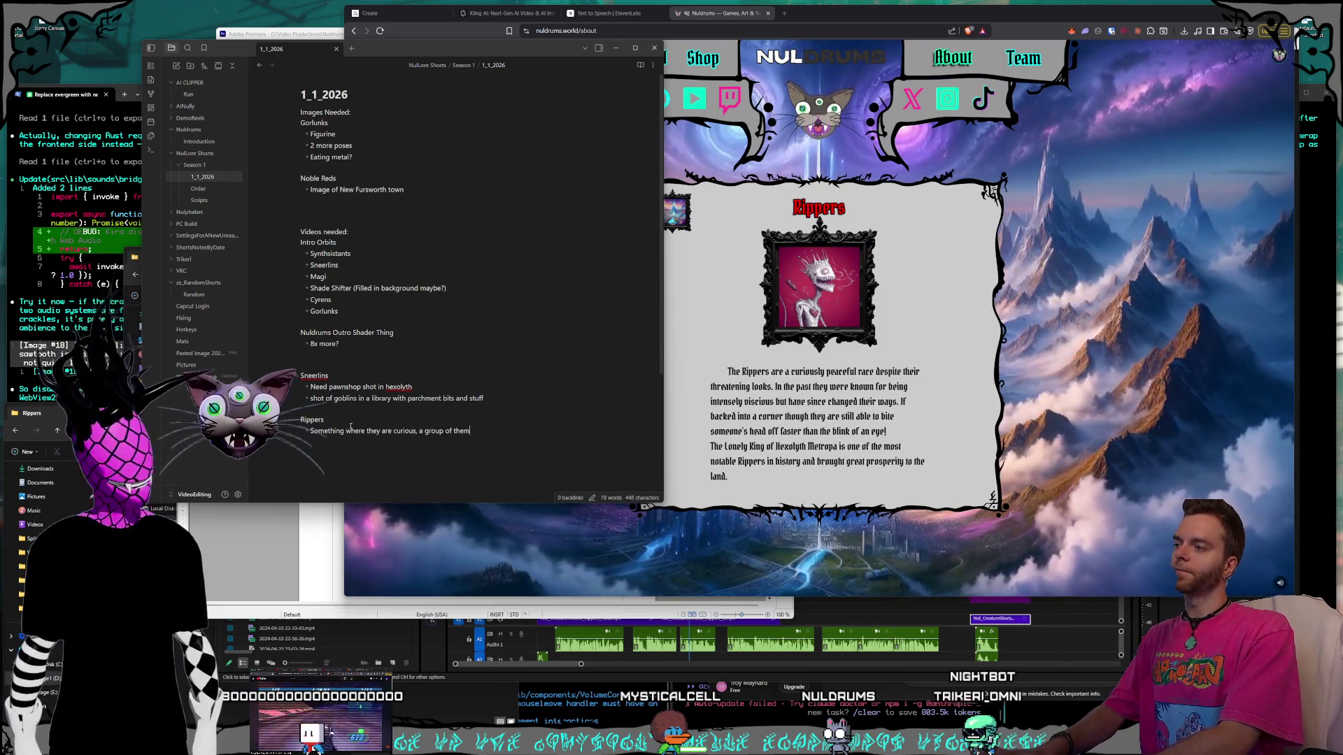
type(" looking down at")
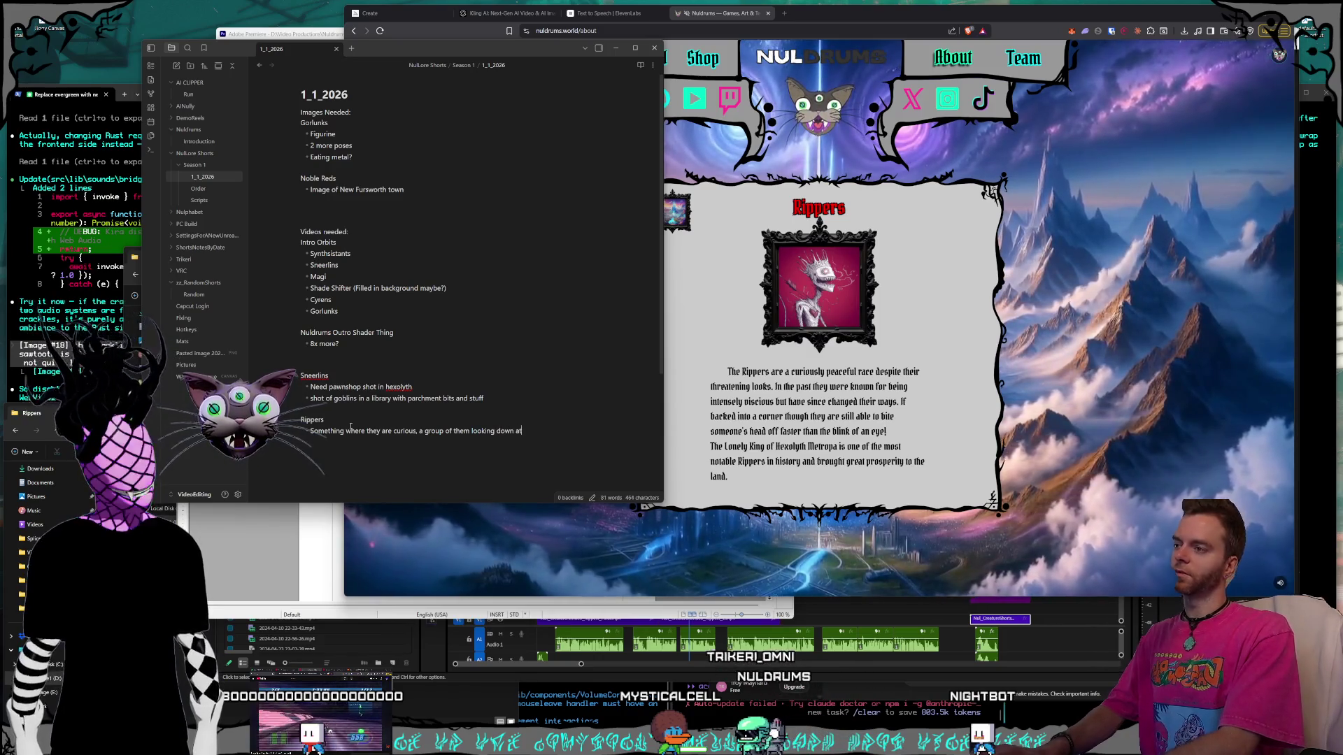
key("BackSpace")
key("BackSpace")
key("BackSpace")
type("ing on table inredu")
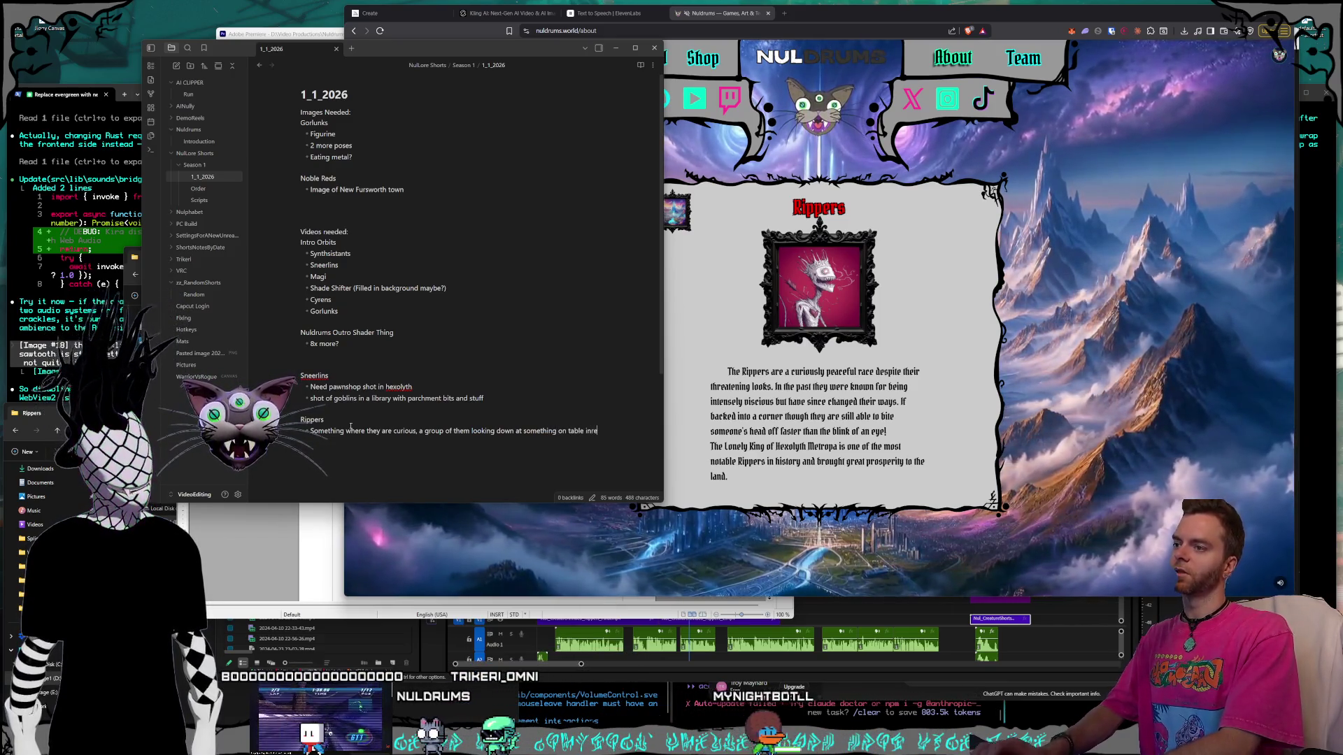
type("ous")
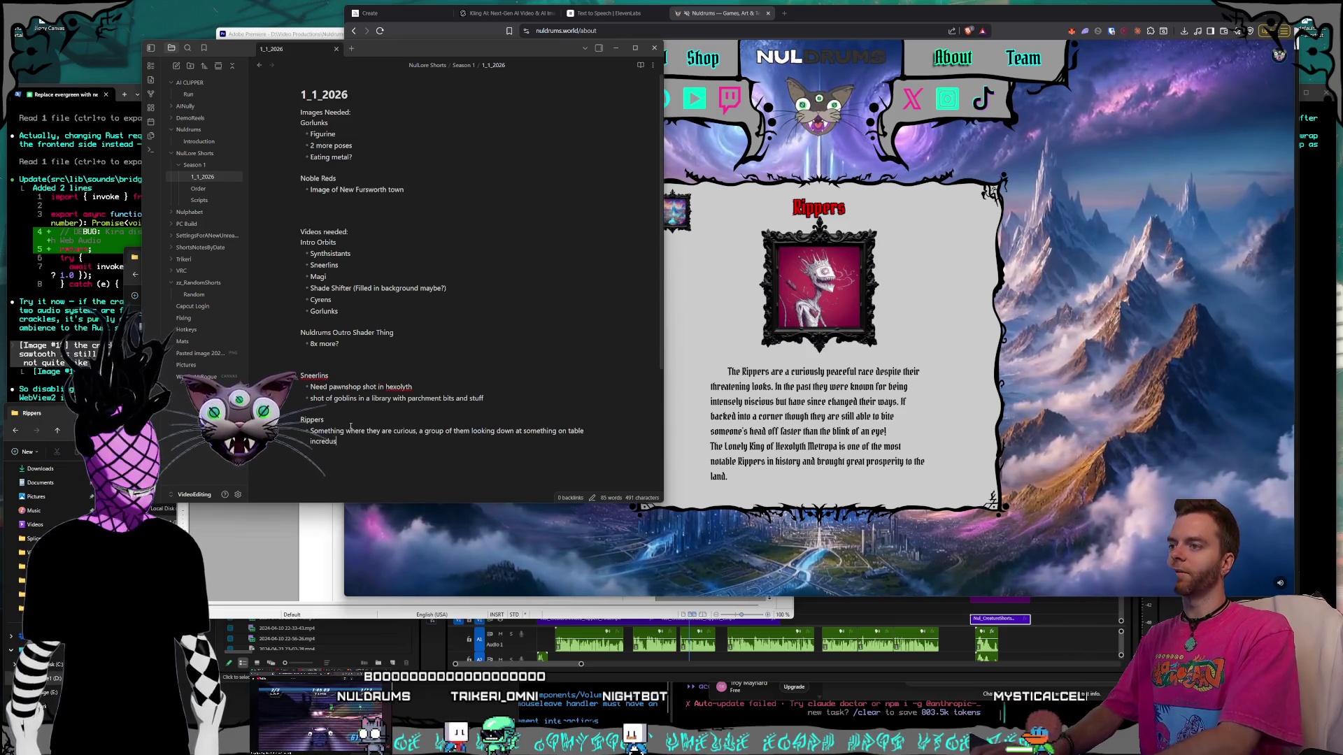
key("BackSpace")
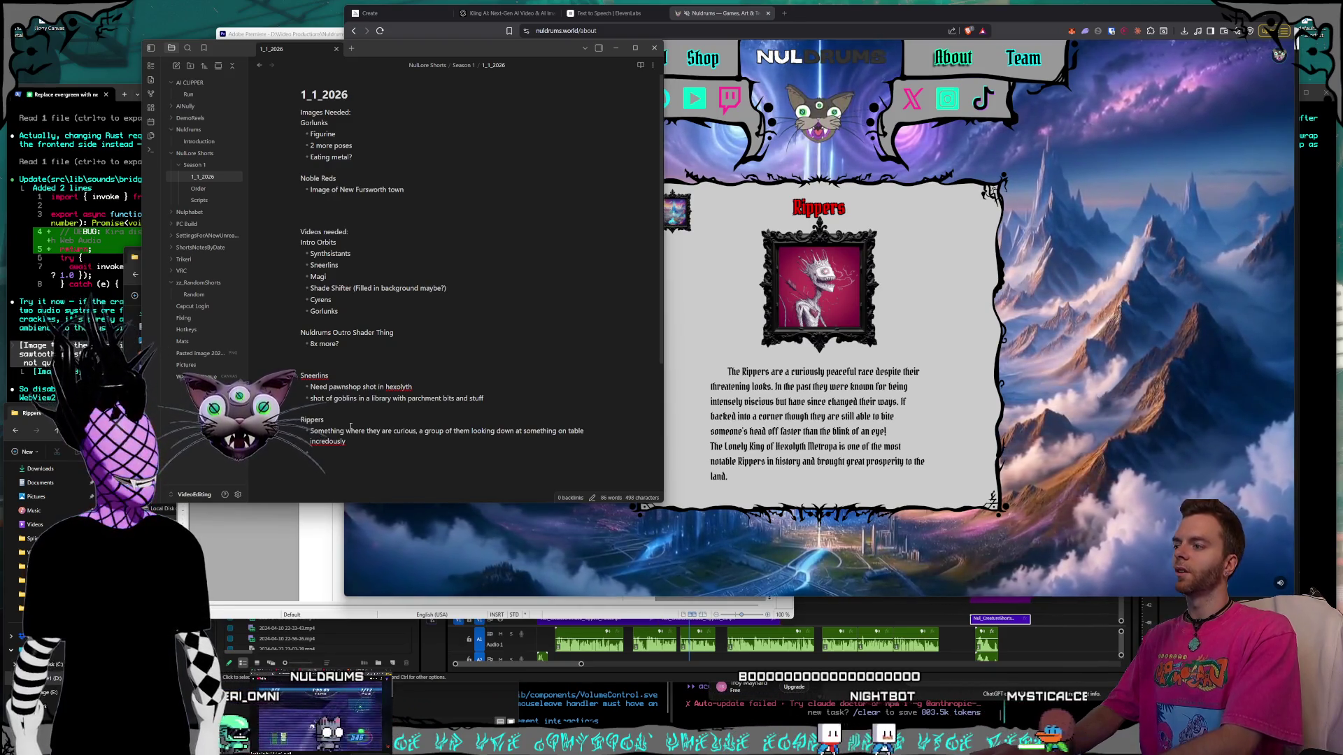
Finish the 'hands up in the air attacking people' bullet and start a new one.
type("Rippers with")
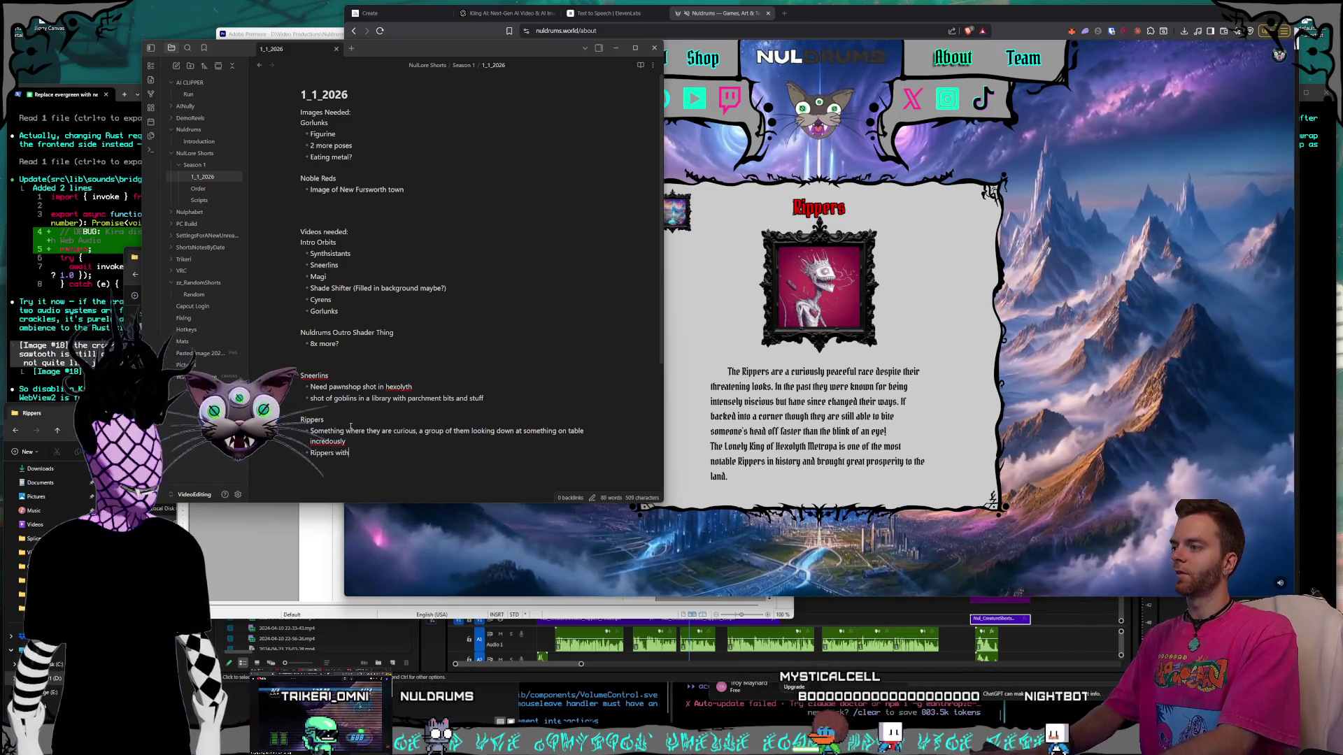
type(" their hands up in the air attack")
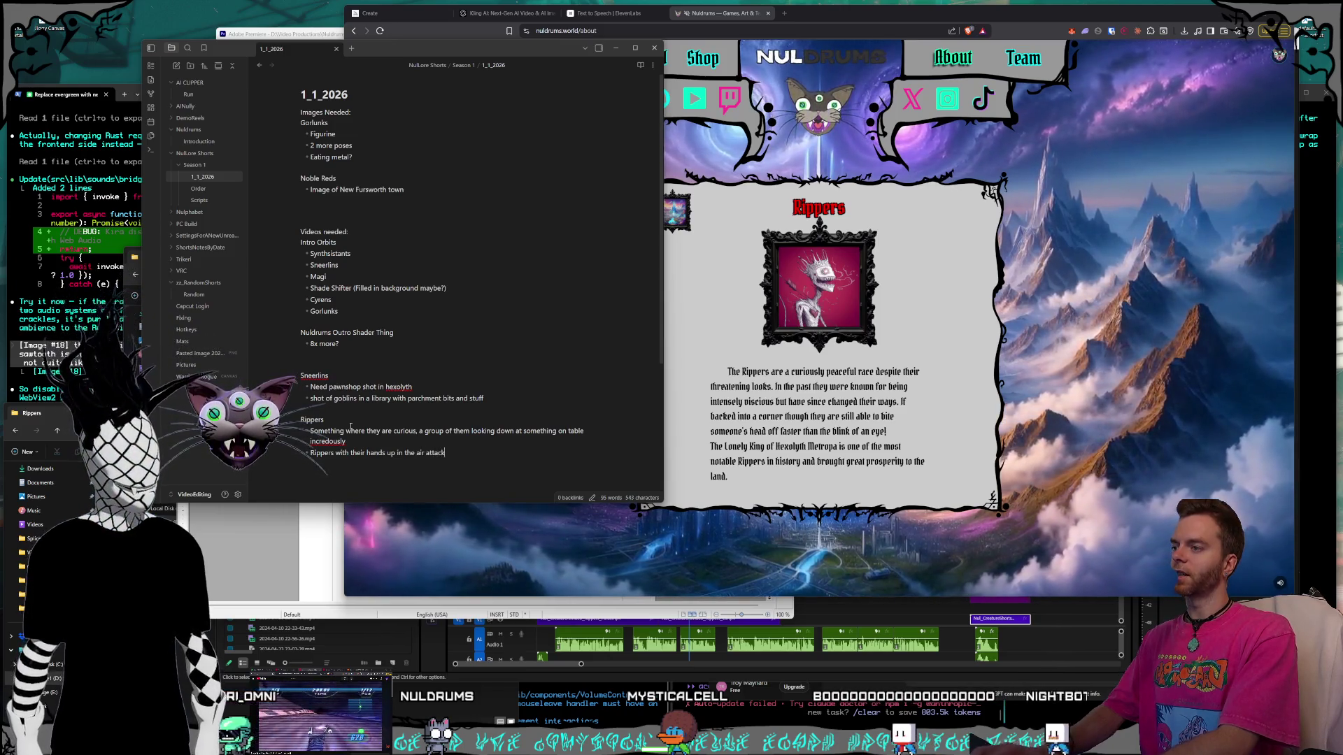
type("ing people")
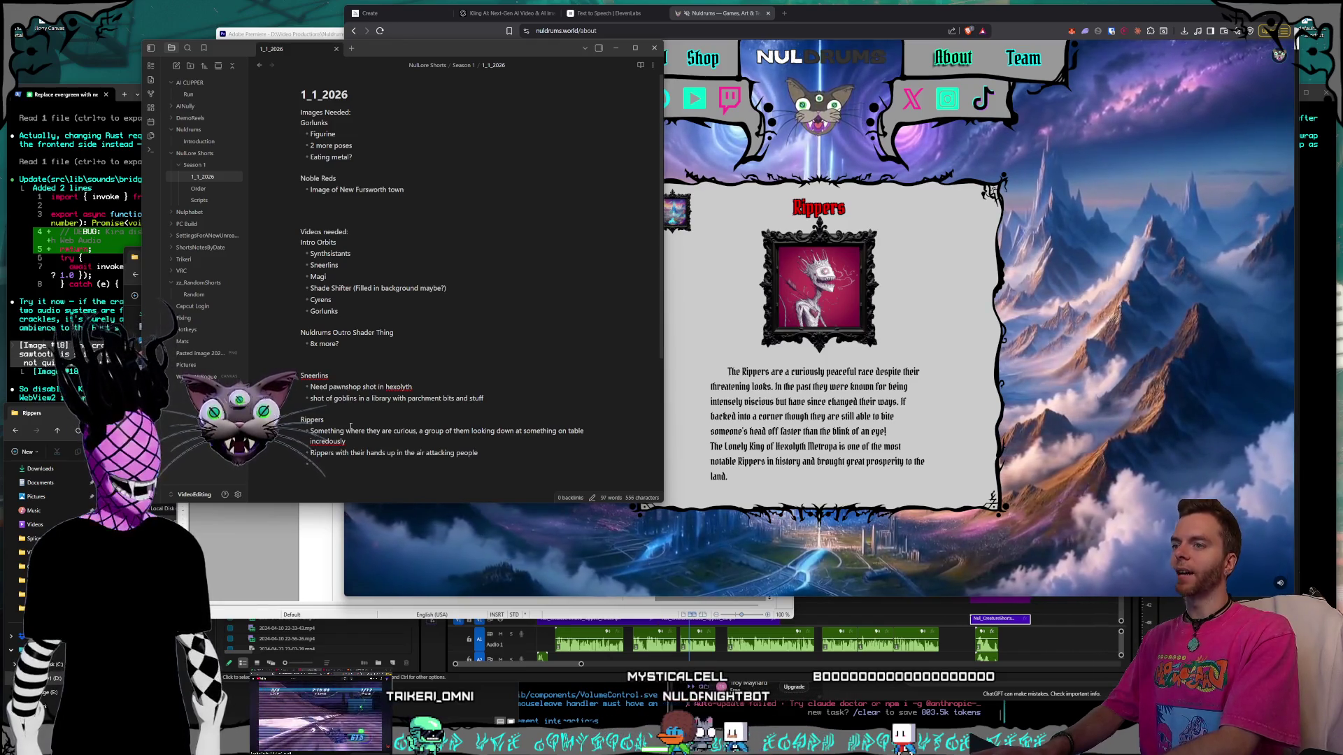
key("Return")
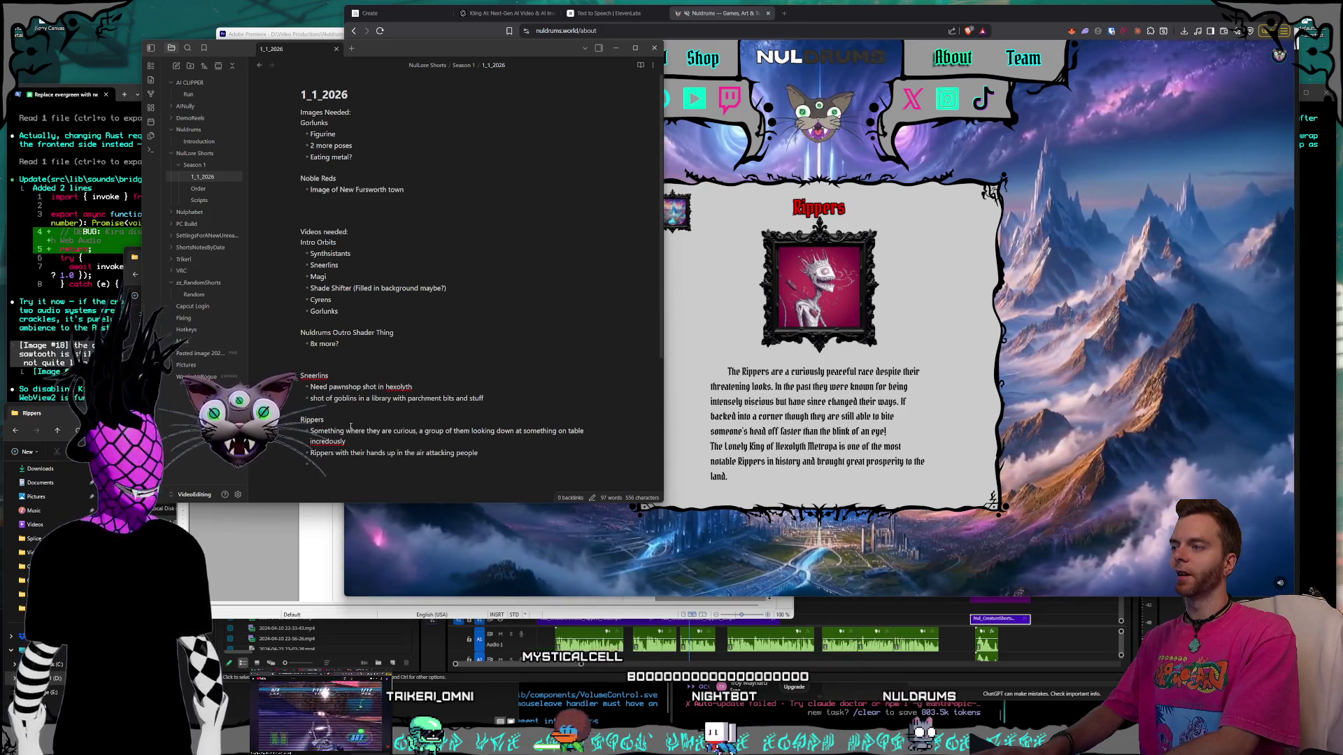
Add bullets 'Ripper biting someone's head off' and 'King on his throne'.
type("Ripper biting someone's head off")
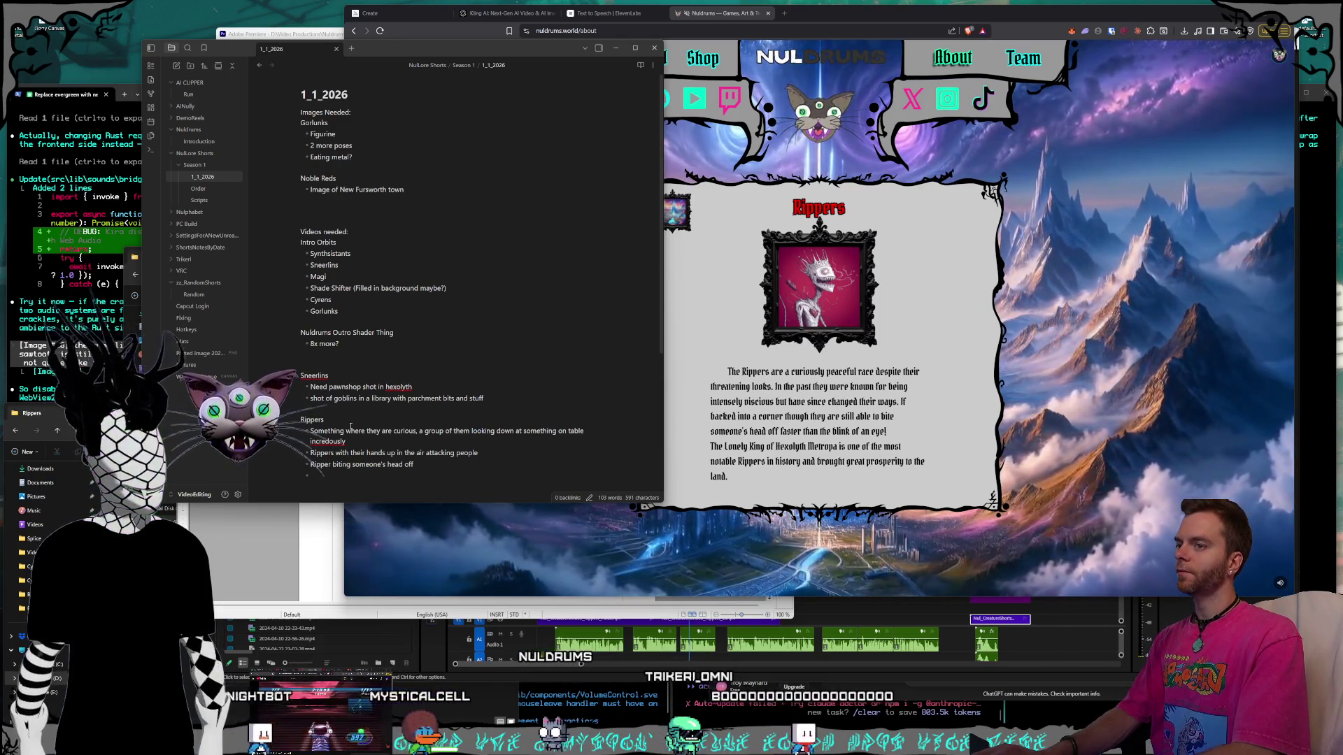
type("King on his throne,")
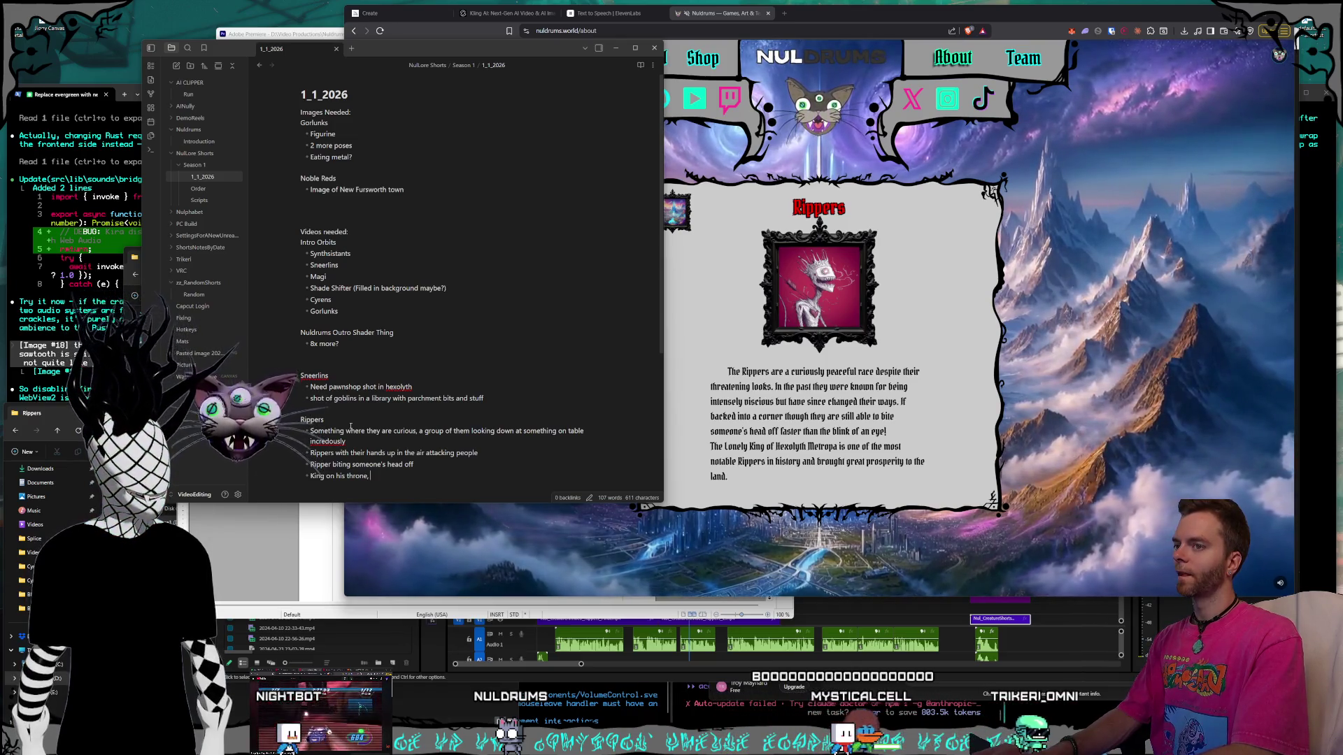
key("BackSpace")
key("BackSpace")
key("Return")
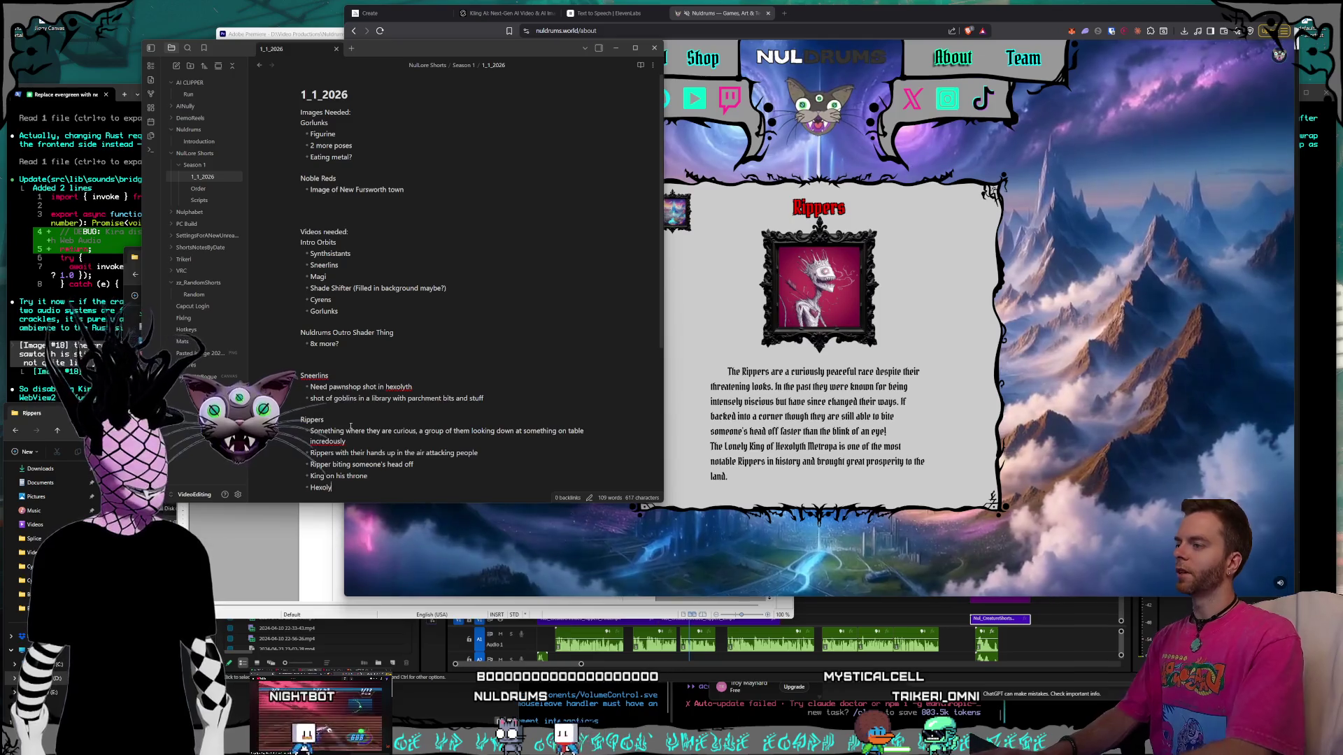
Add the bullet 'Hexolyth being built up from being delapidated', fixing typos along the way.
type("th and everybody")
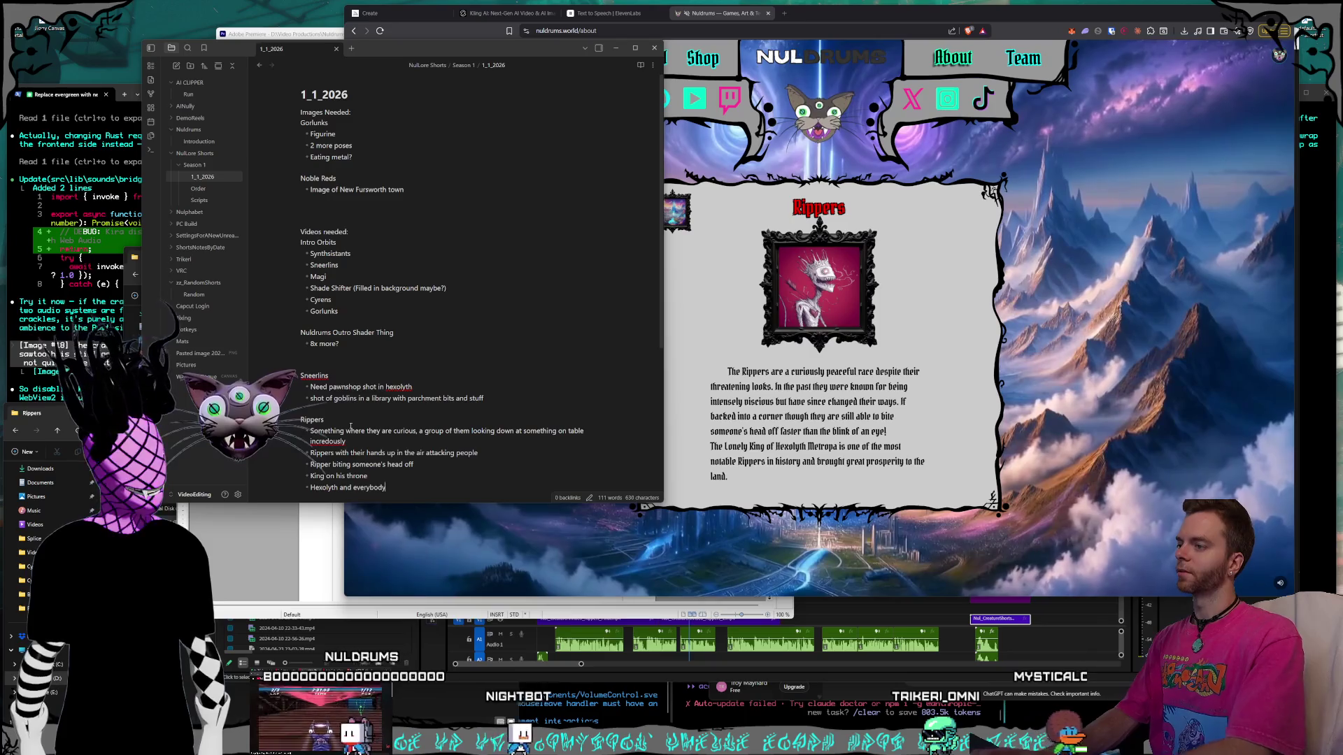
key("BackSpace")
key("BackSpace")
key("BackSpace")
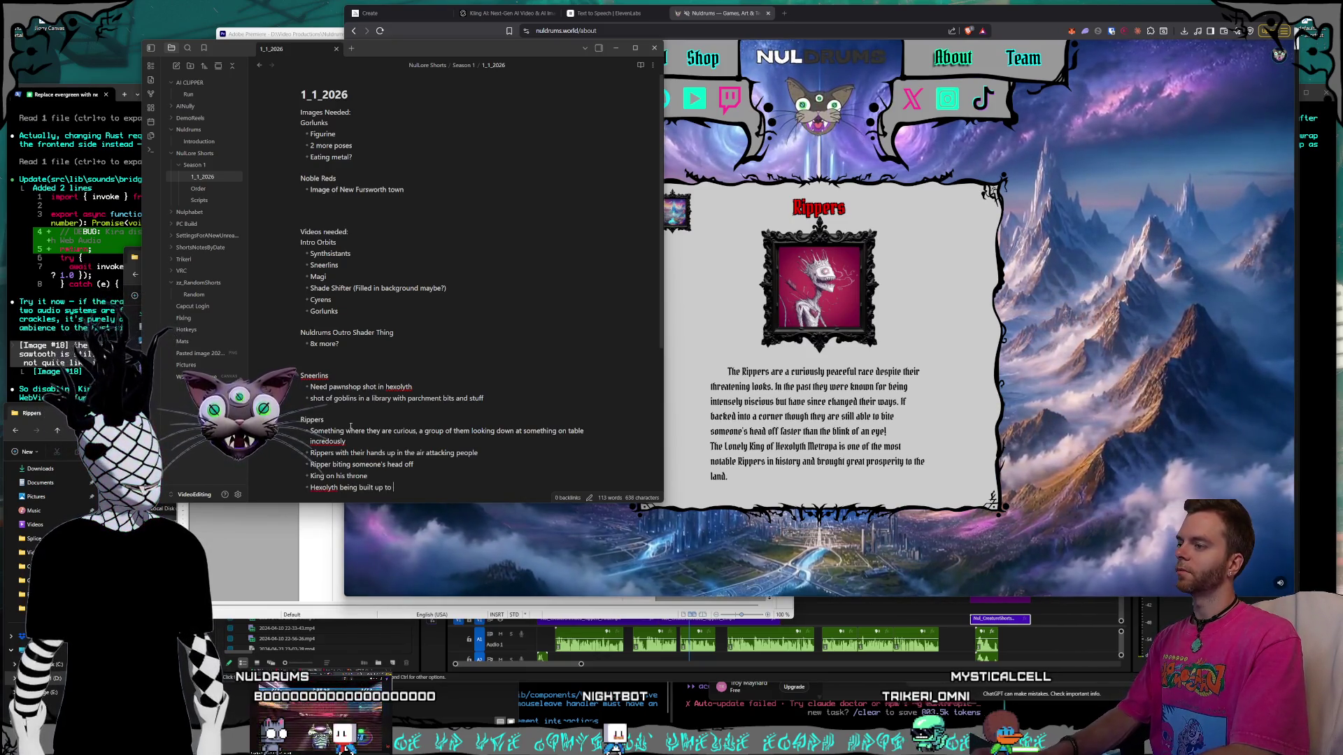
key("BackSpace")
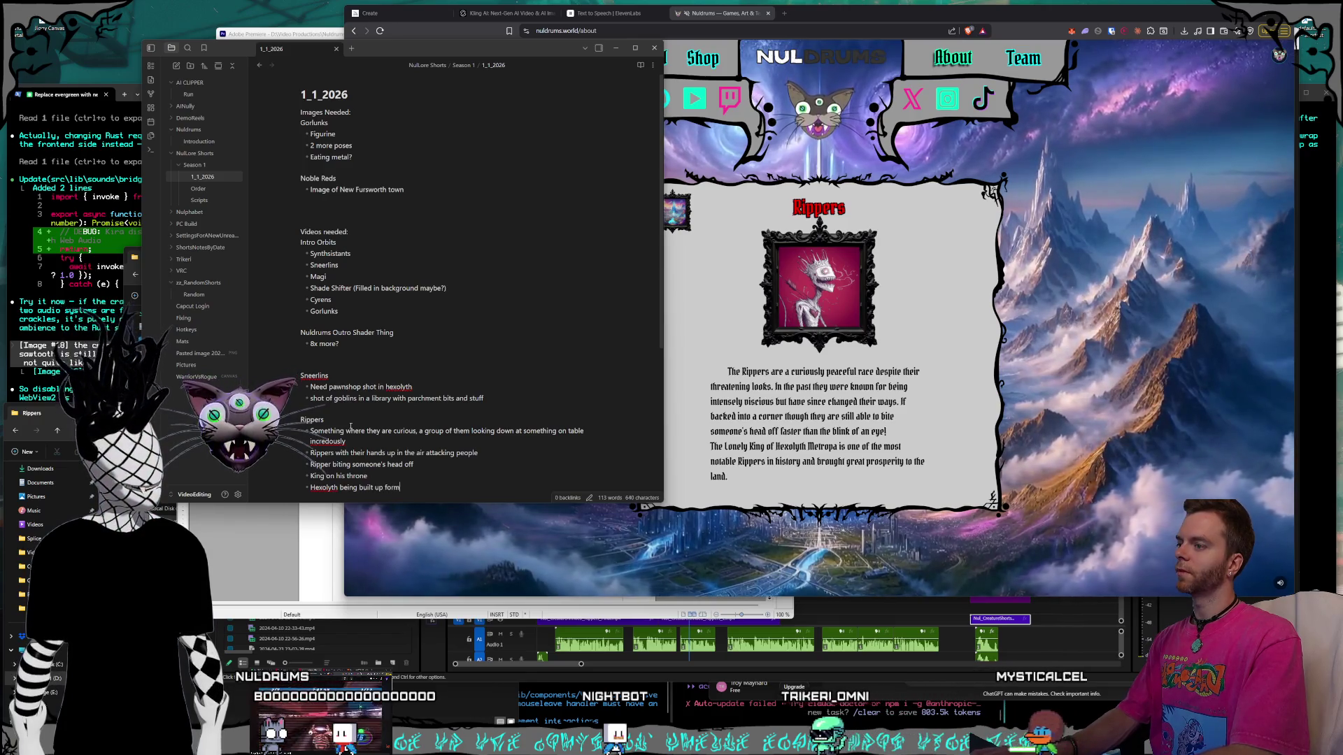
key("BackSpace")
key("BackSpace")
key("BackSpace")
type("rom f")
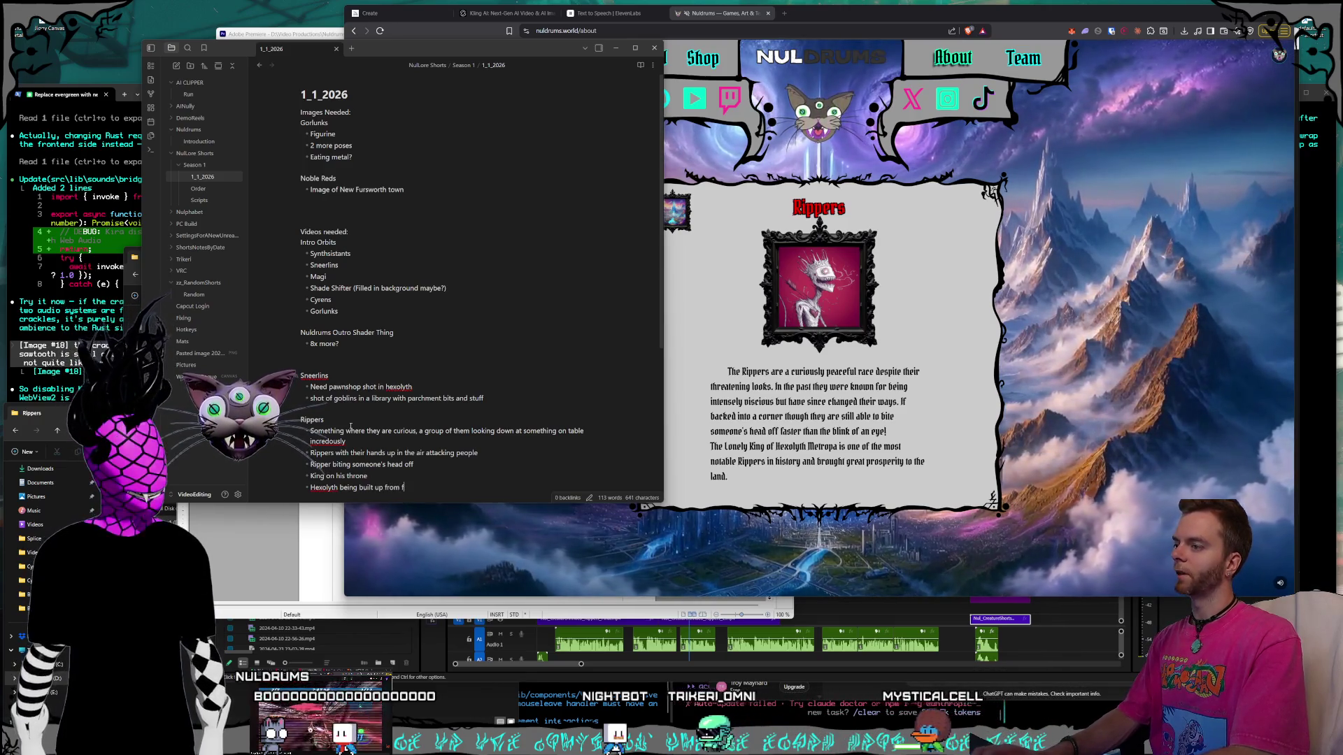
key("BackSpace")
type("being dela")
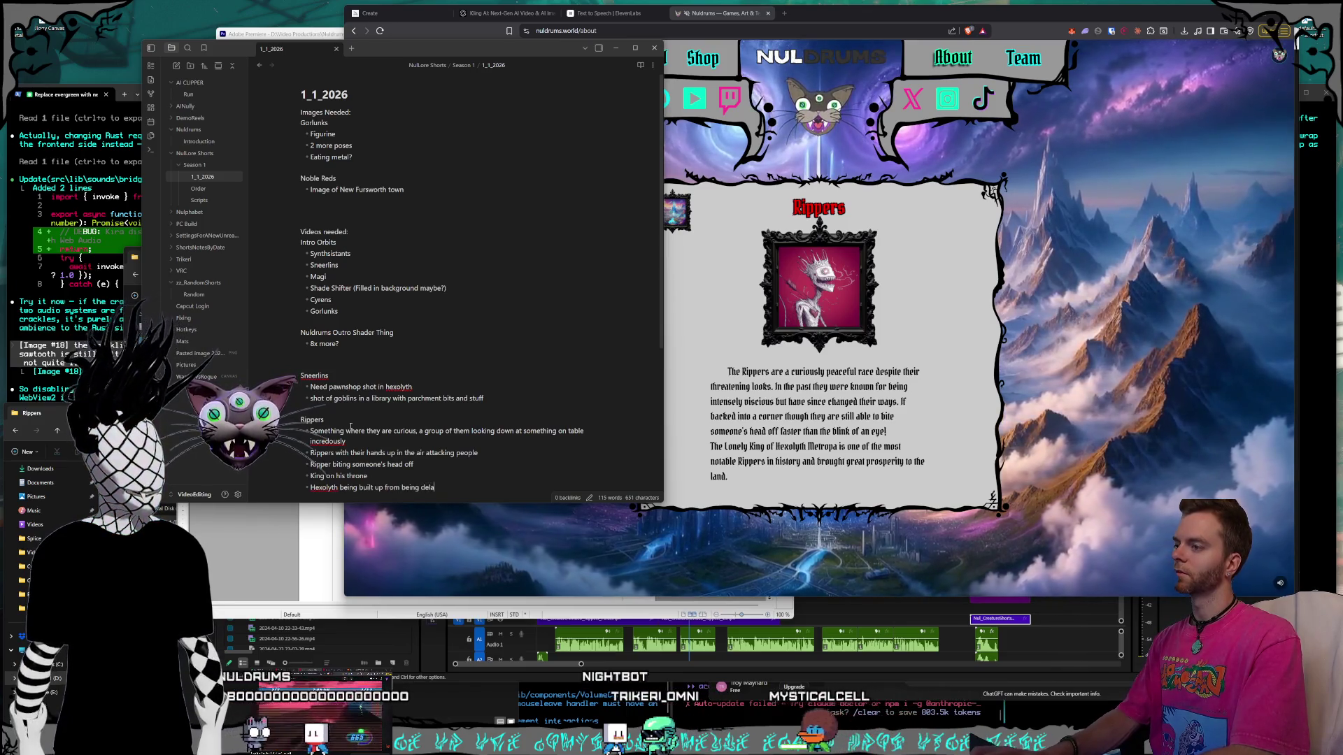
type("pidat")
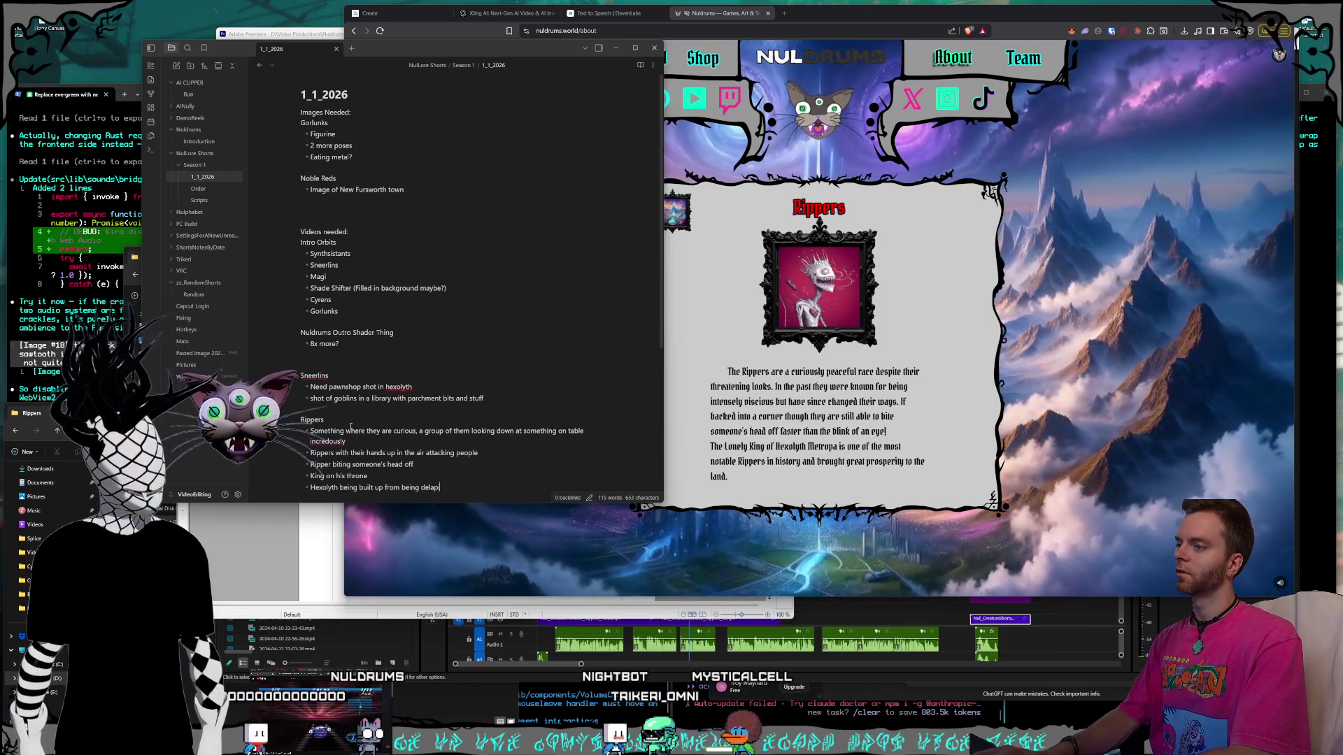
type("ed")
key("Return")
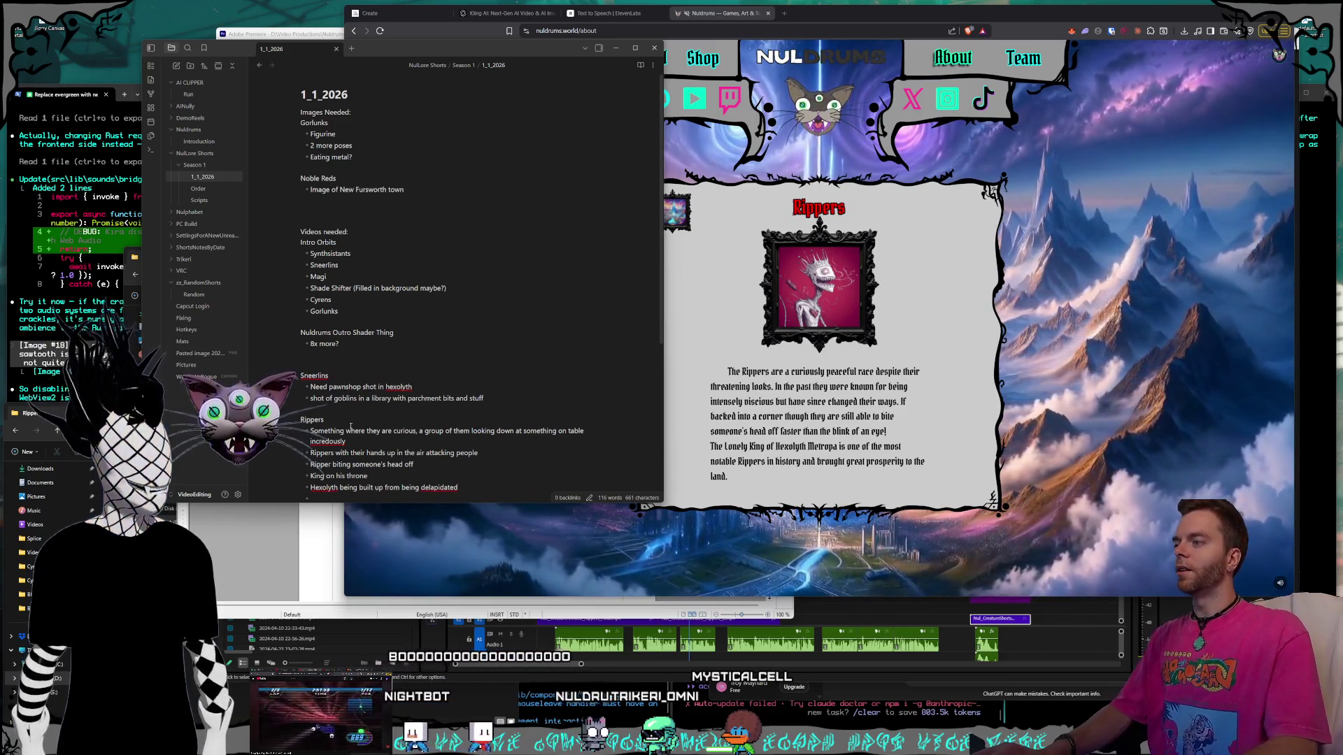
scroll(407, 298, "down", 2)
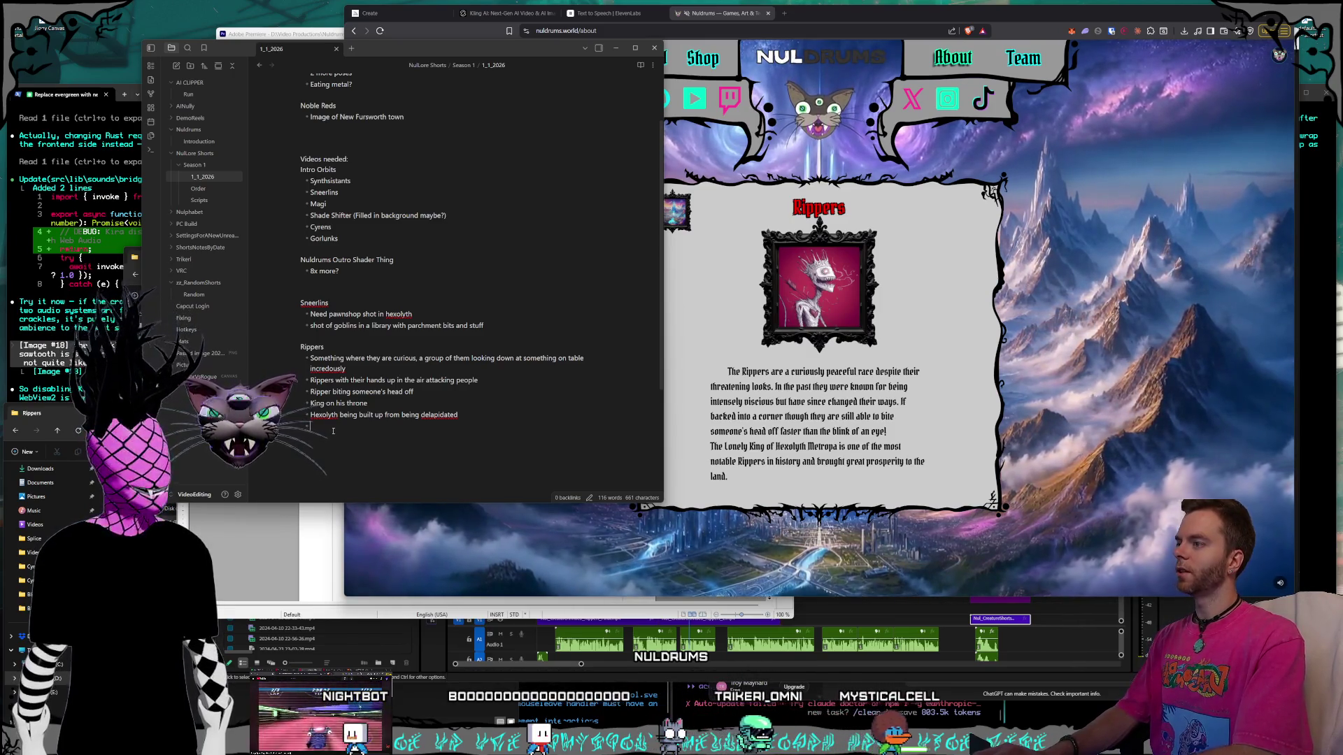
Type 'Rippers walking through the street amongst people' and select the Rippers bullets to check word count.
type("Rippers walkin")
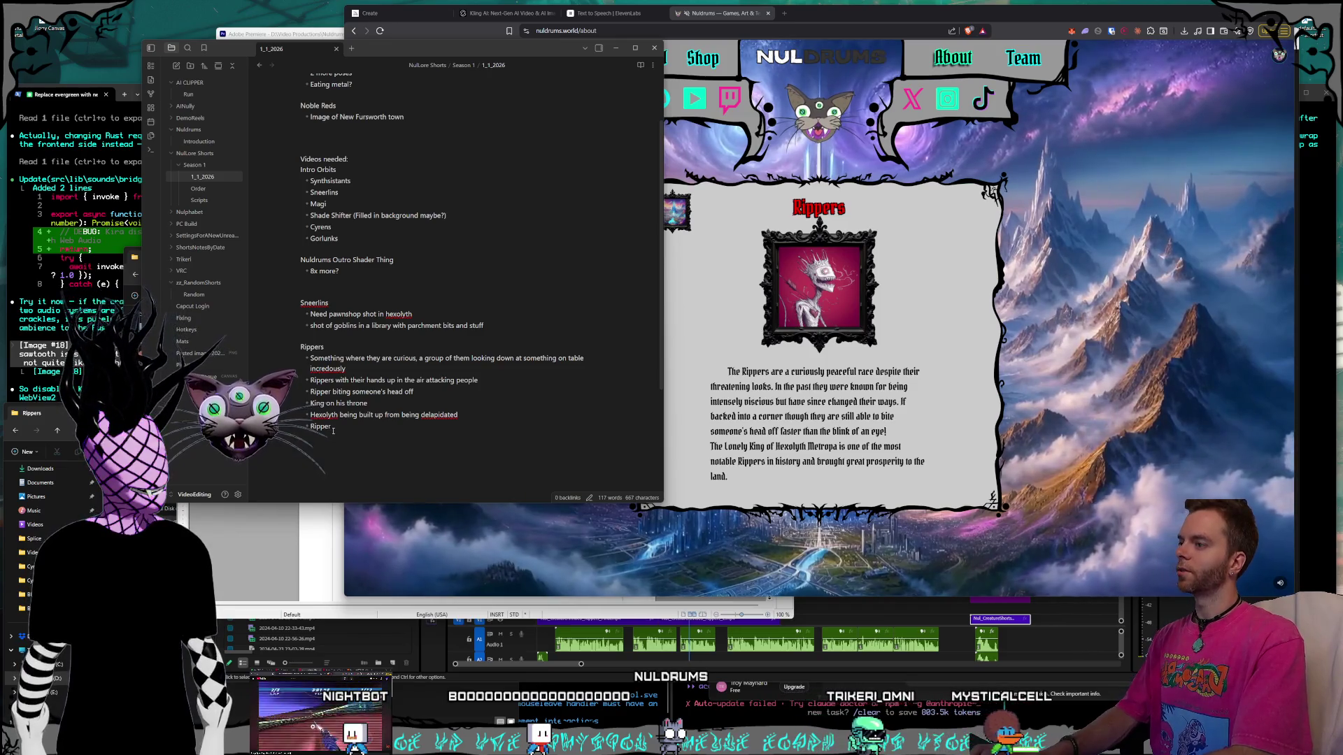
type("g thro")
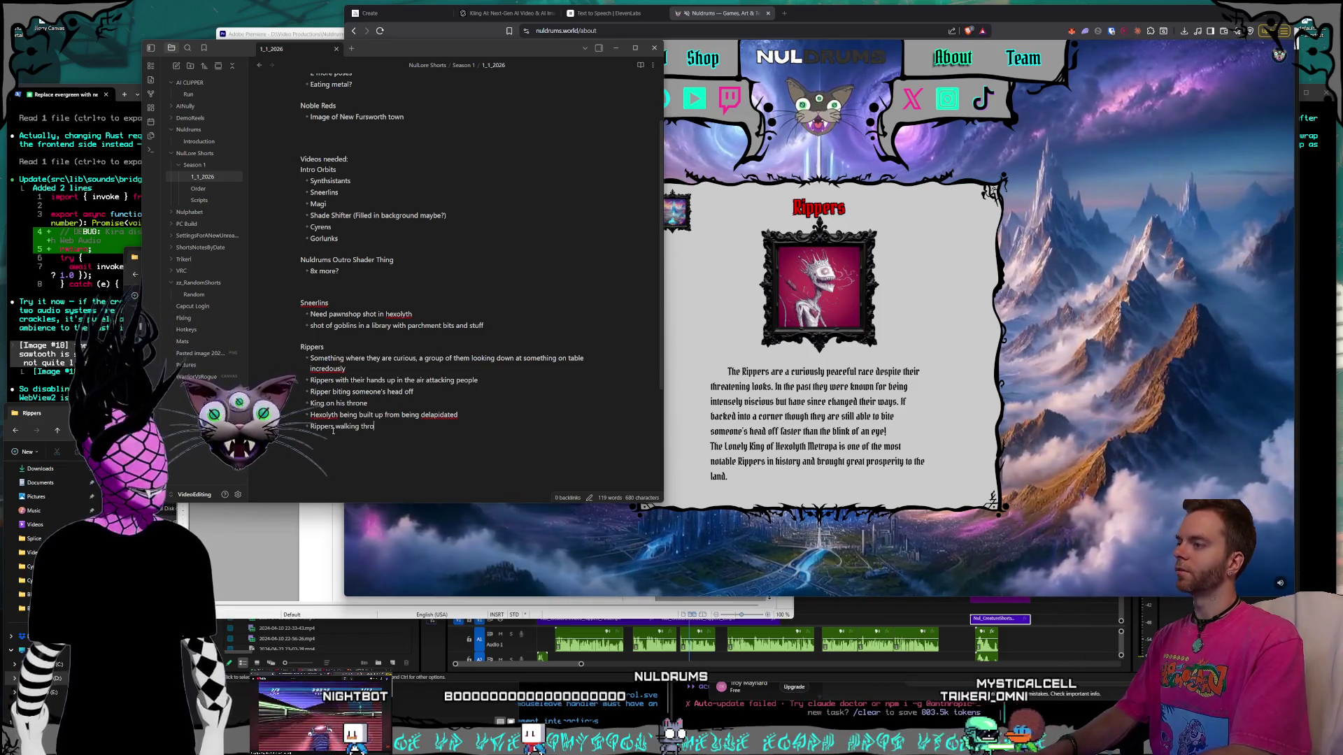
type("ugh the street amongste")
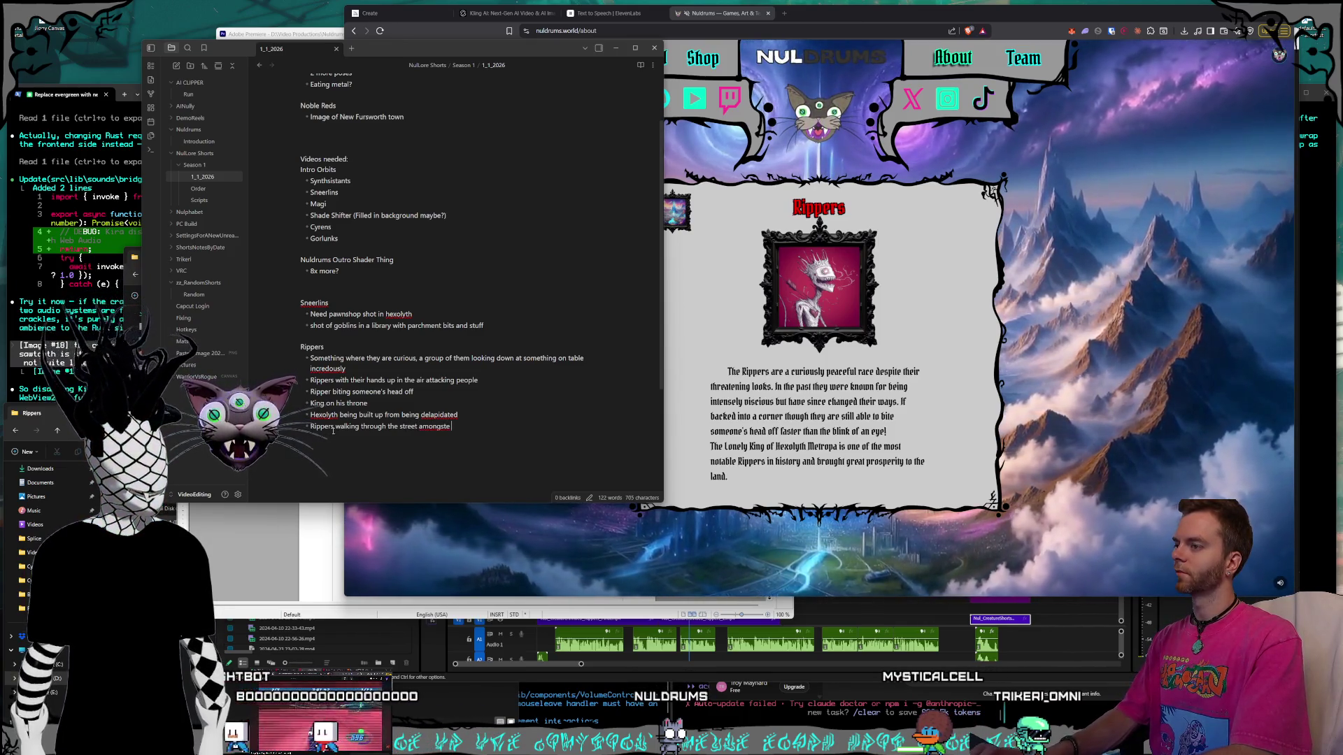
key("BackSpace")
type(" people")
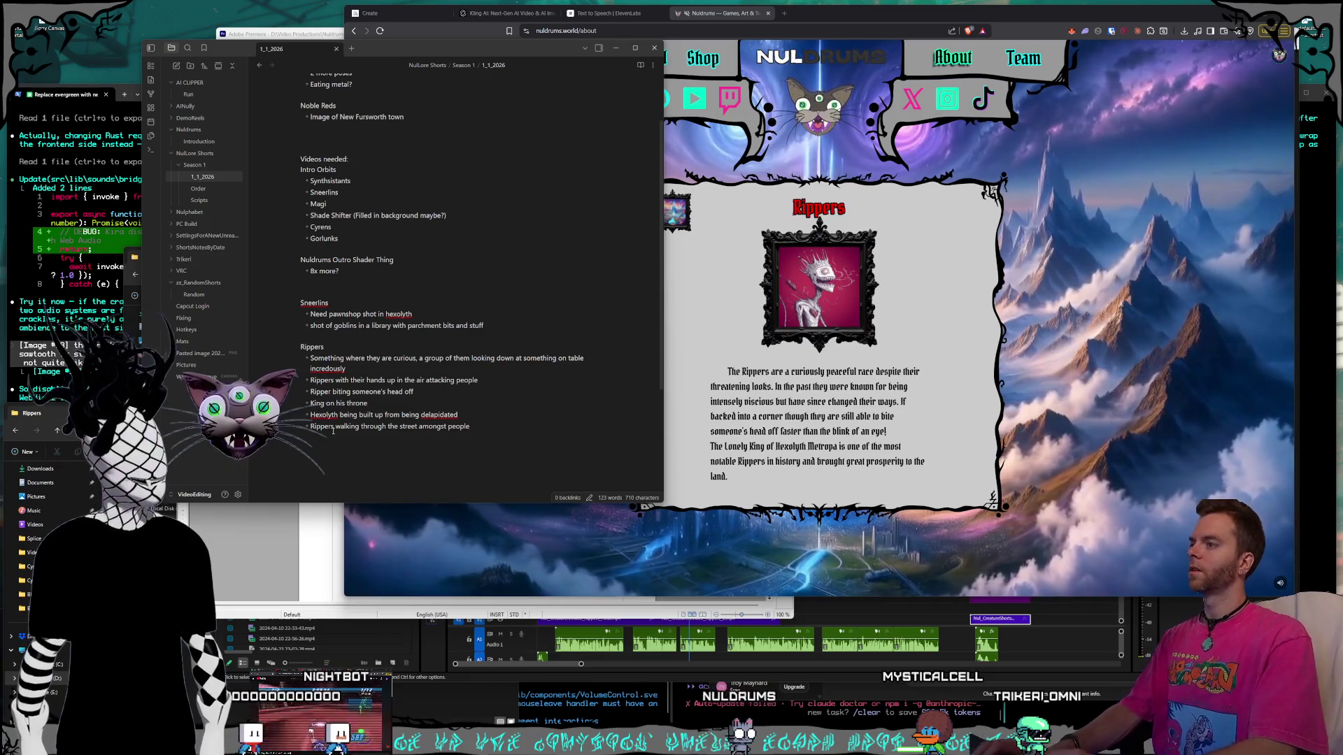
mouse_move(309, 356)
left_mouse_down()
mouse_move(472, 428)
mouse_move(419, 405)
mouse_move(420, 381)
mouse_move(434, 420)
mouse_move(301, 336)
mouse_move(434, 404)
left_mouse_up()
left_click(433, 441)
left_click(469, 433)
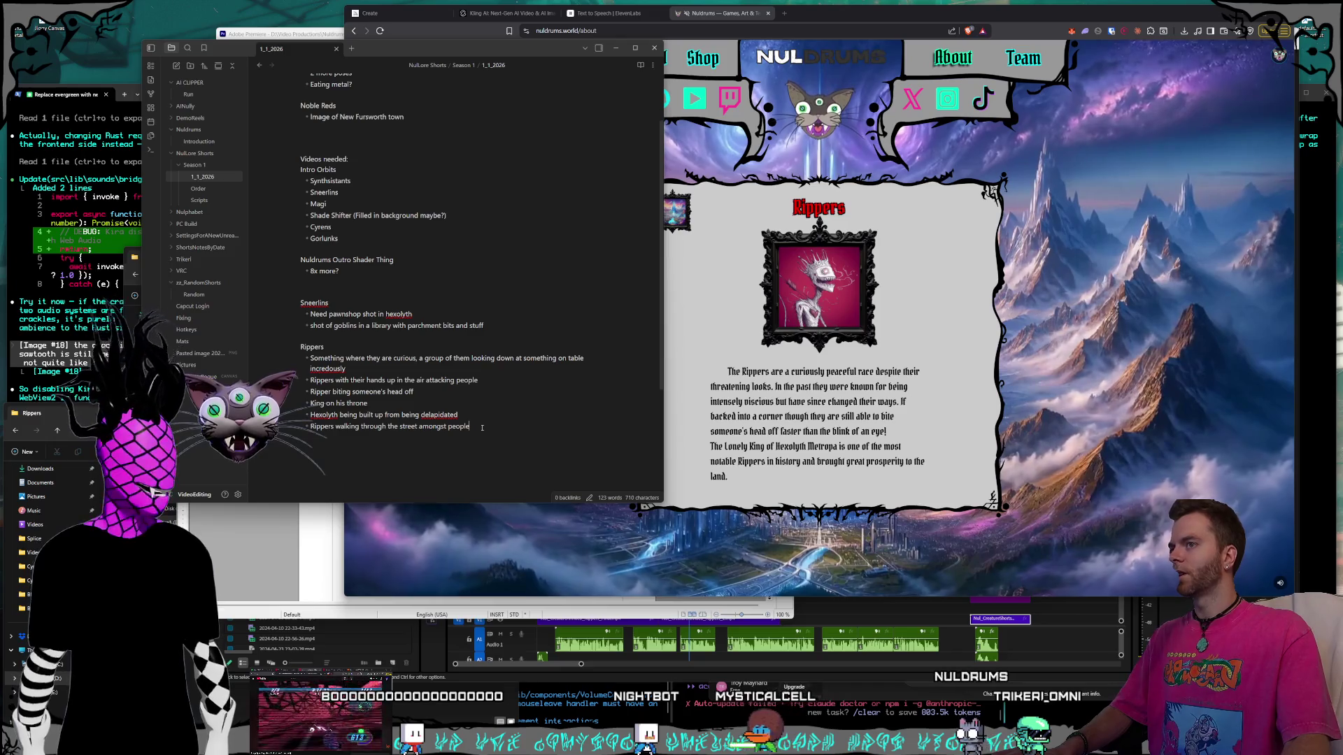
key("Up")
key("Up")
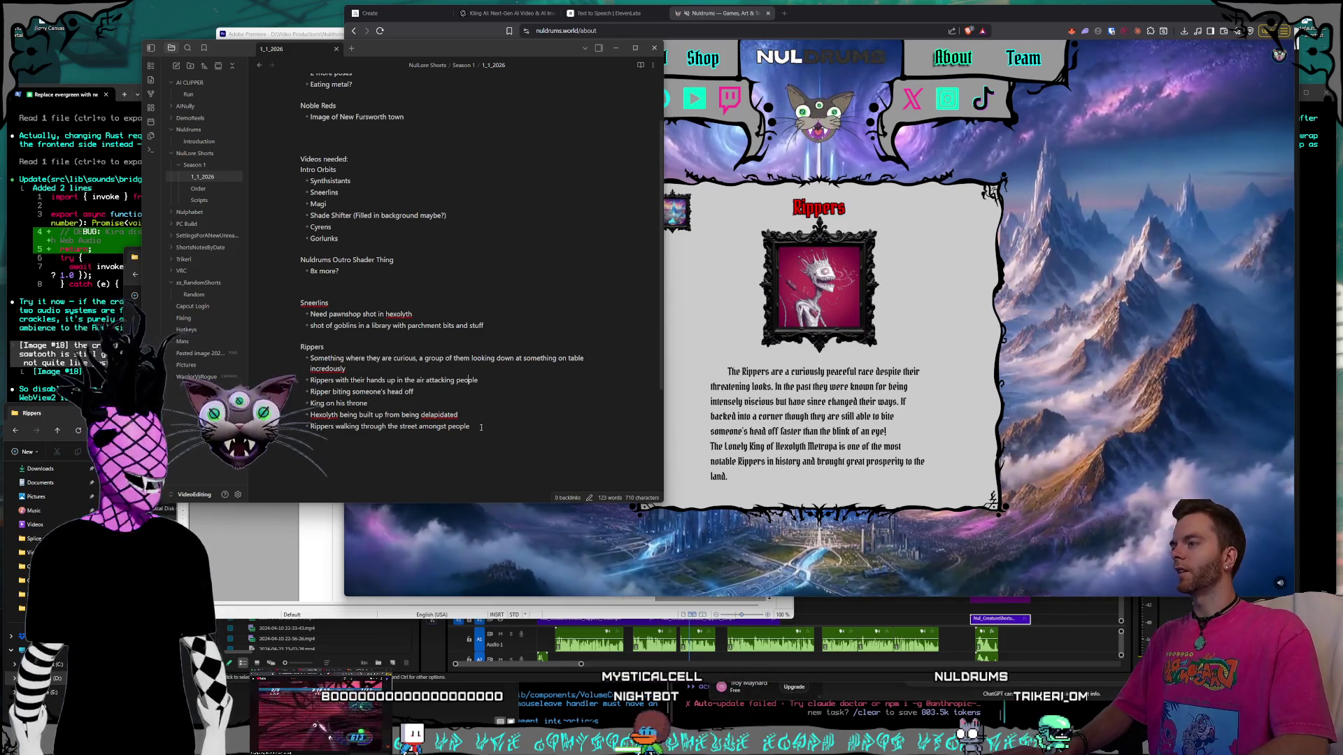
key("Up")
key("Up")
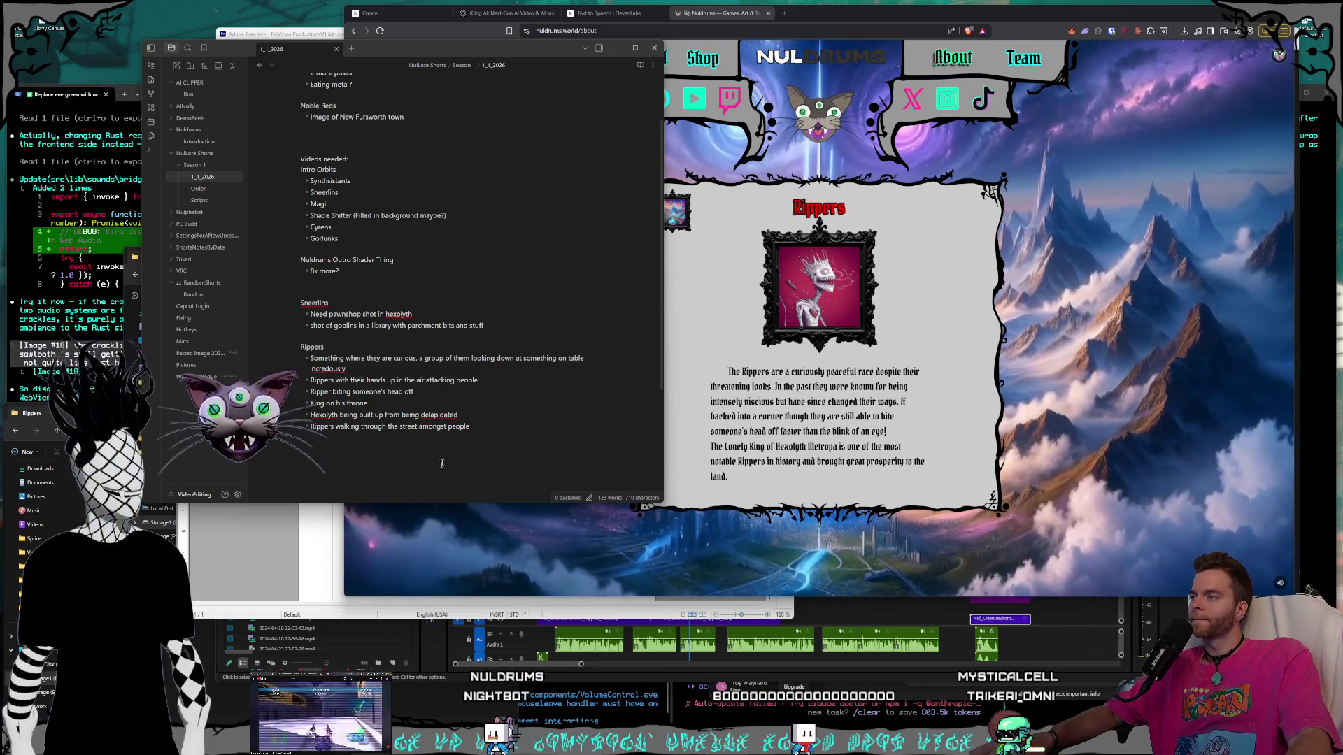
Add 'Ripper being peaceful and fishing' as a new bullet in the Obsidian Rippers list.
left_click(489, 391)
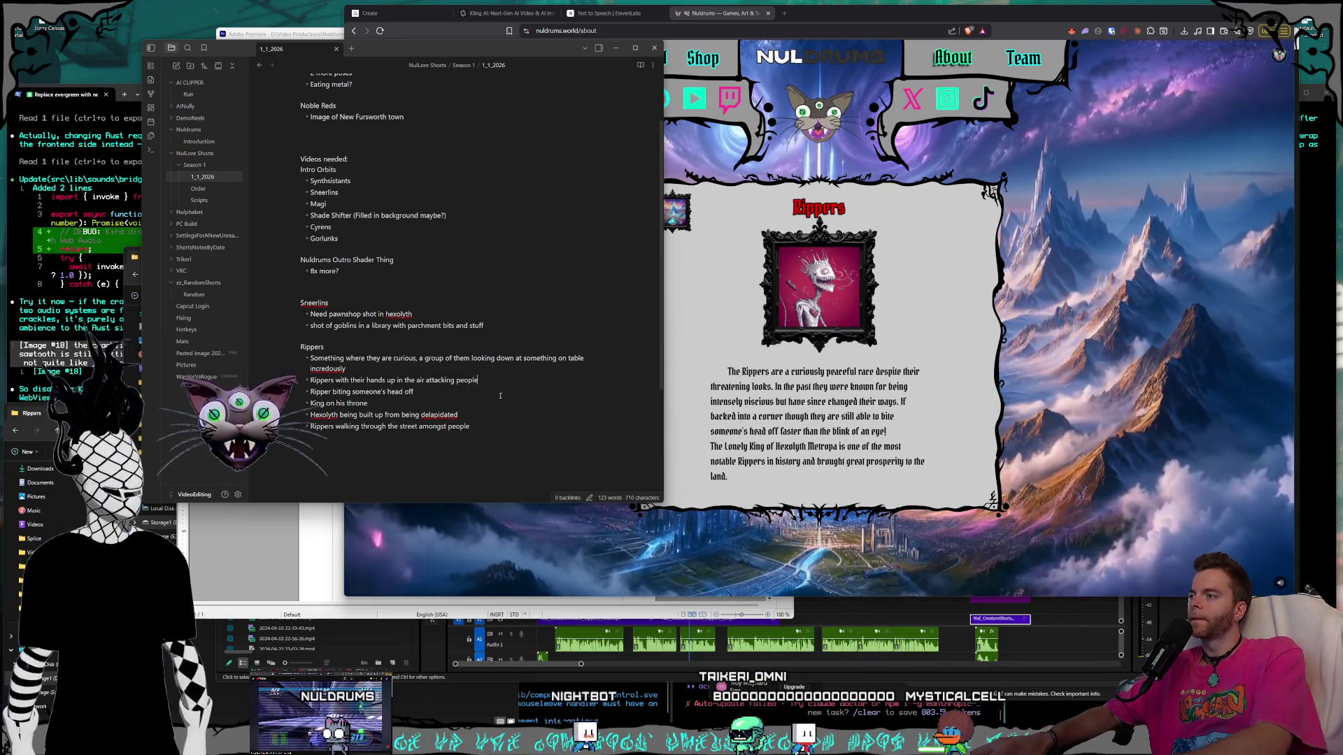
key("Return")
type("Ripper being peaceful ")
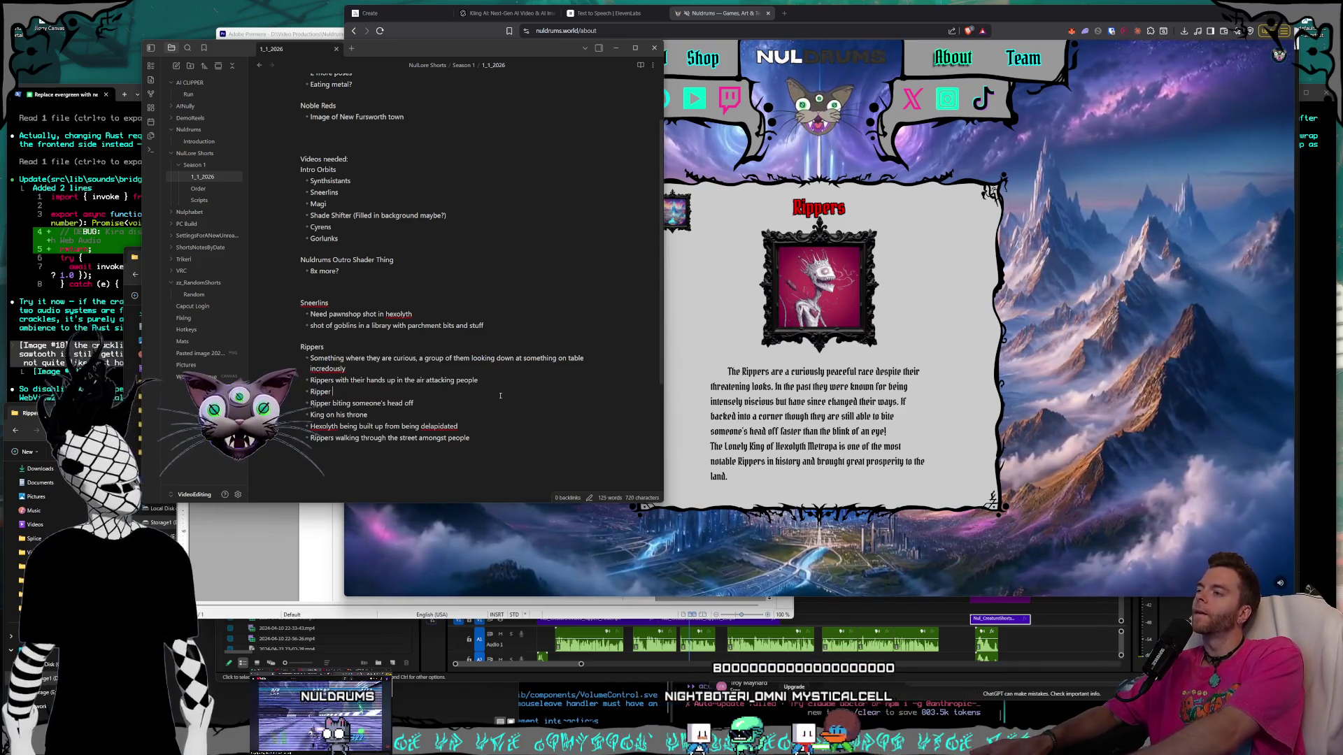
type("and fishing")
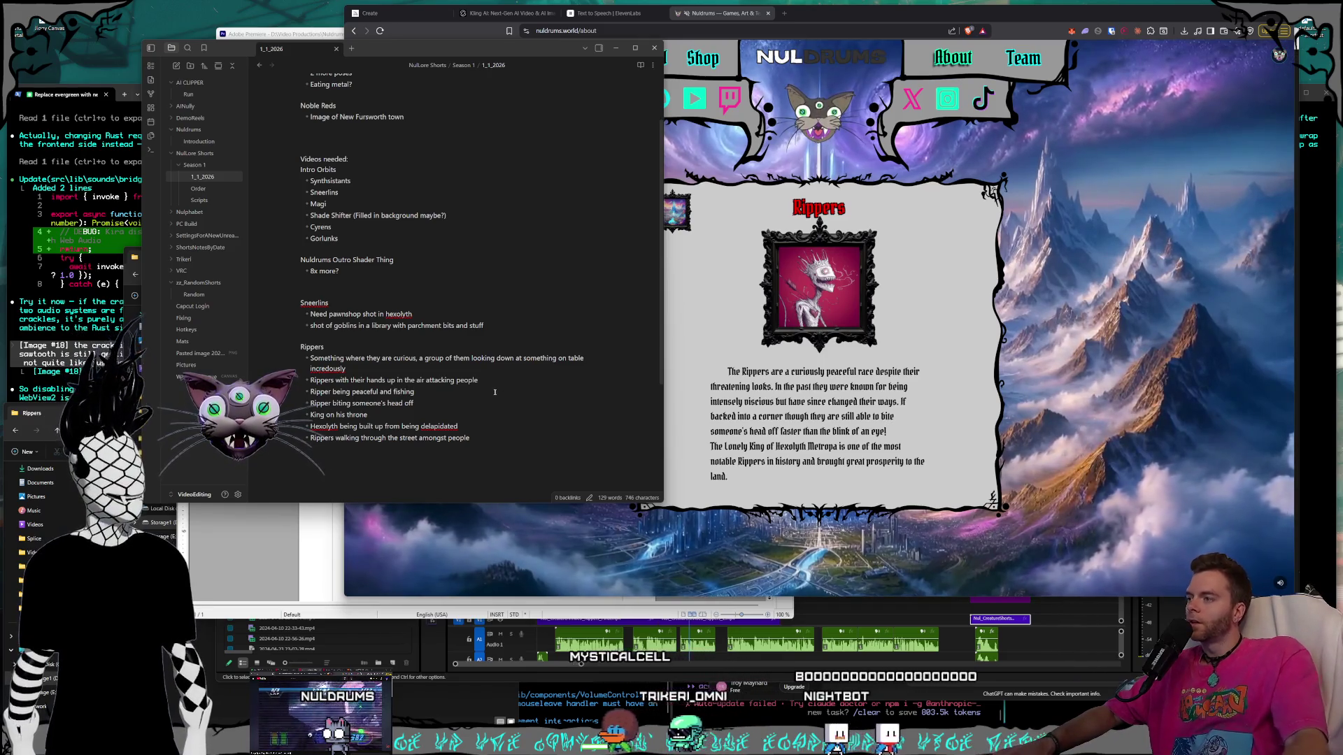
Select and deselect the Rippers shot ideas, then switch back to Photoshop.
left_click_drag(470, 439, 319, 359)
key("shift+Home")
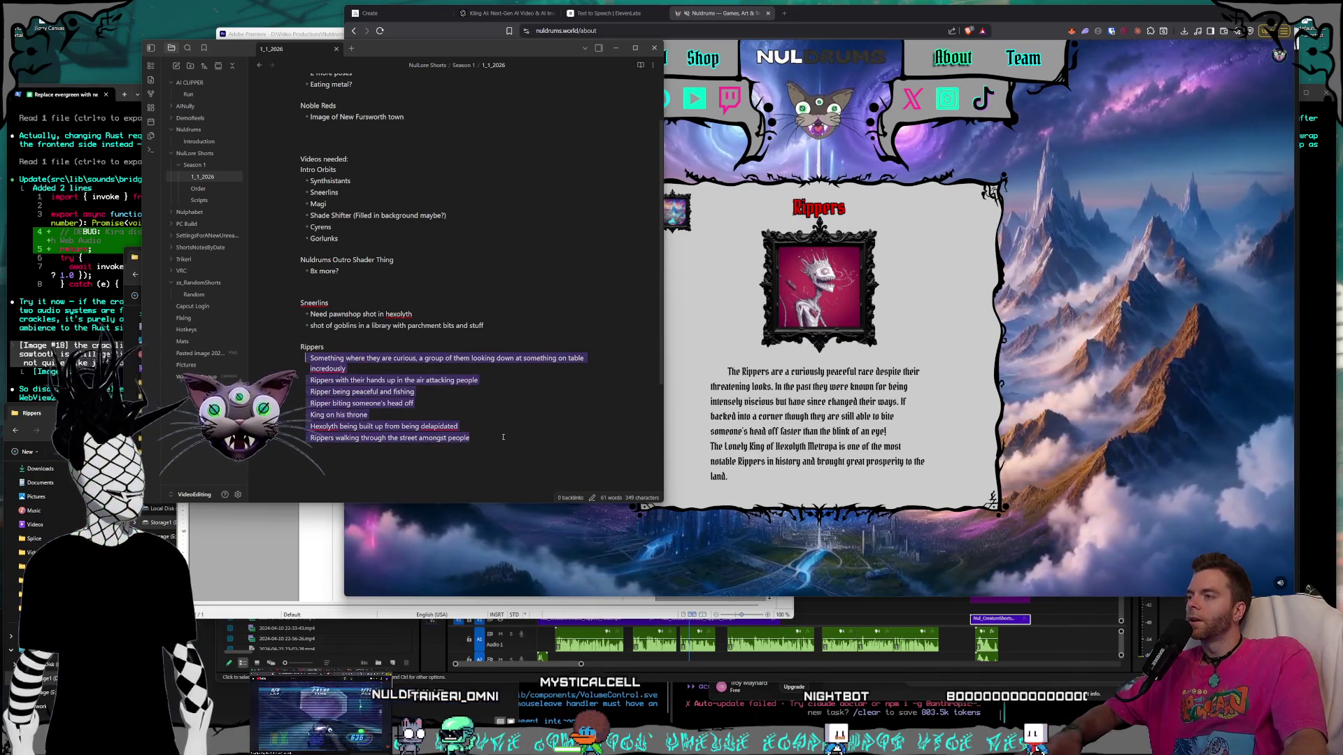
left_click(503, 437)
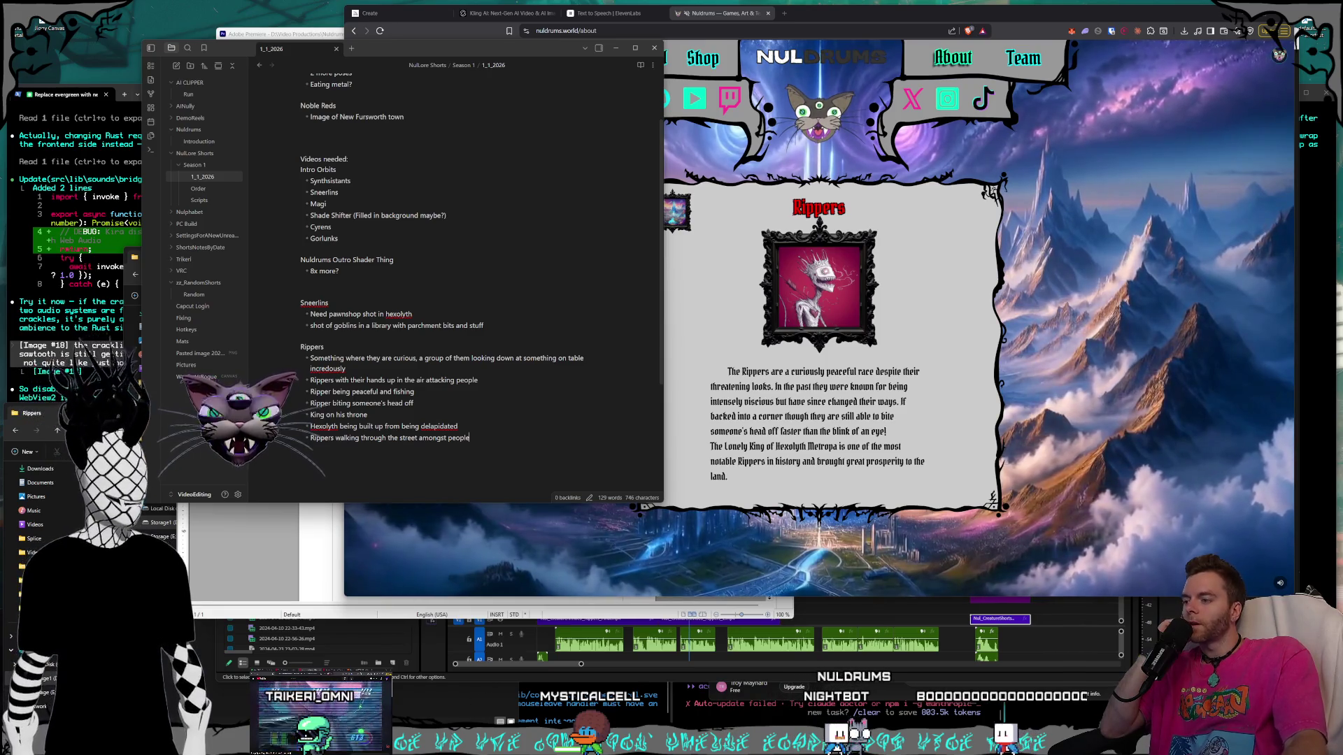
key("alt+Tab")
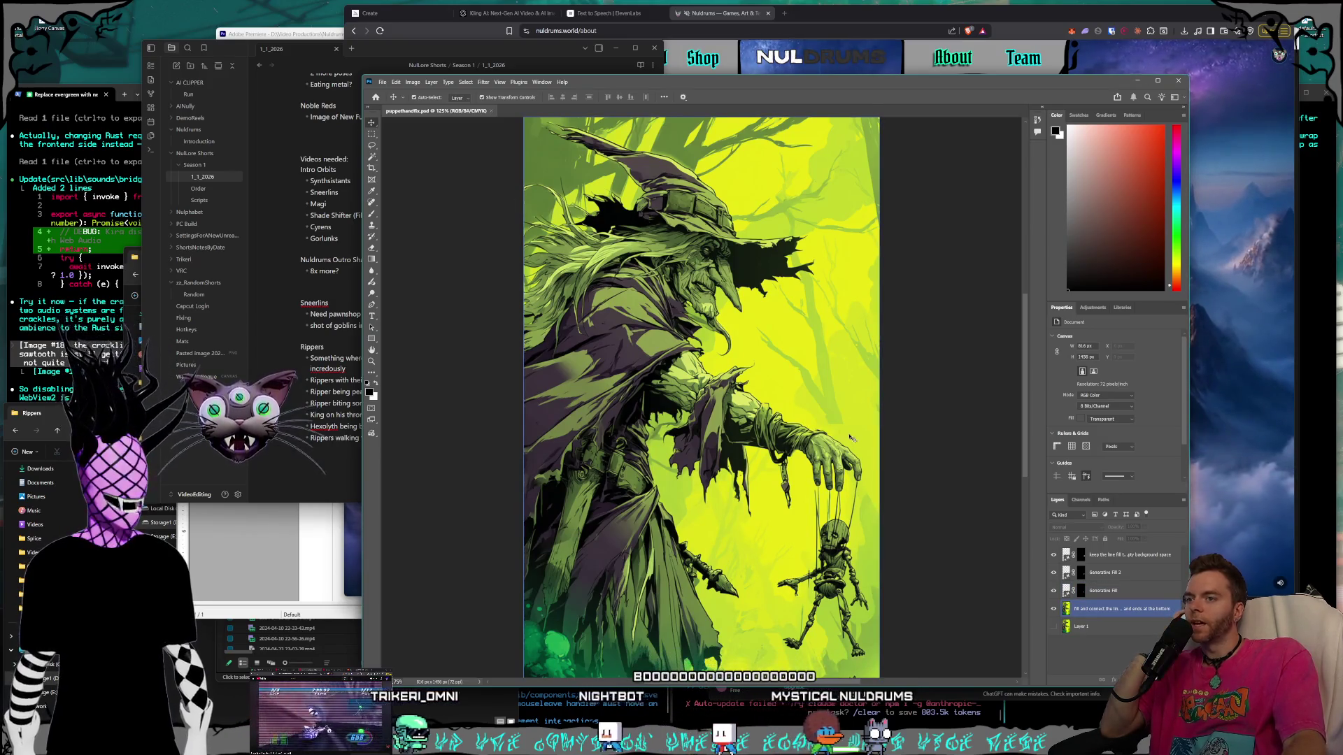
Browse File > Open As to the Shorts > Rippers folder, then cancel without opening.
left_click(383, 82)
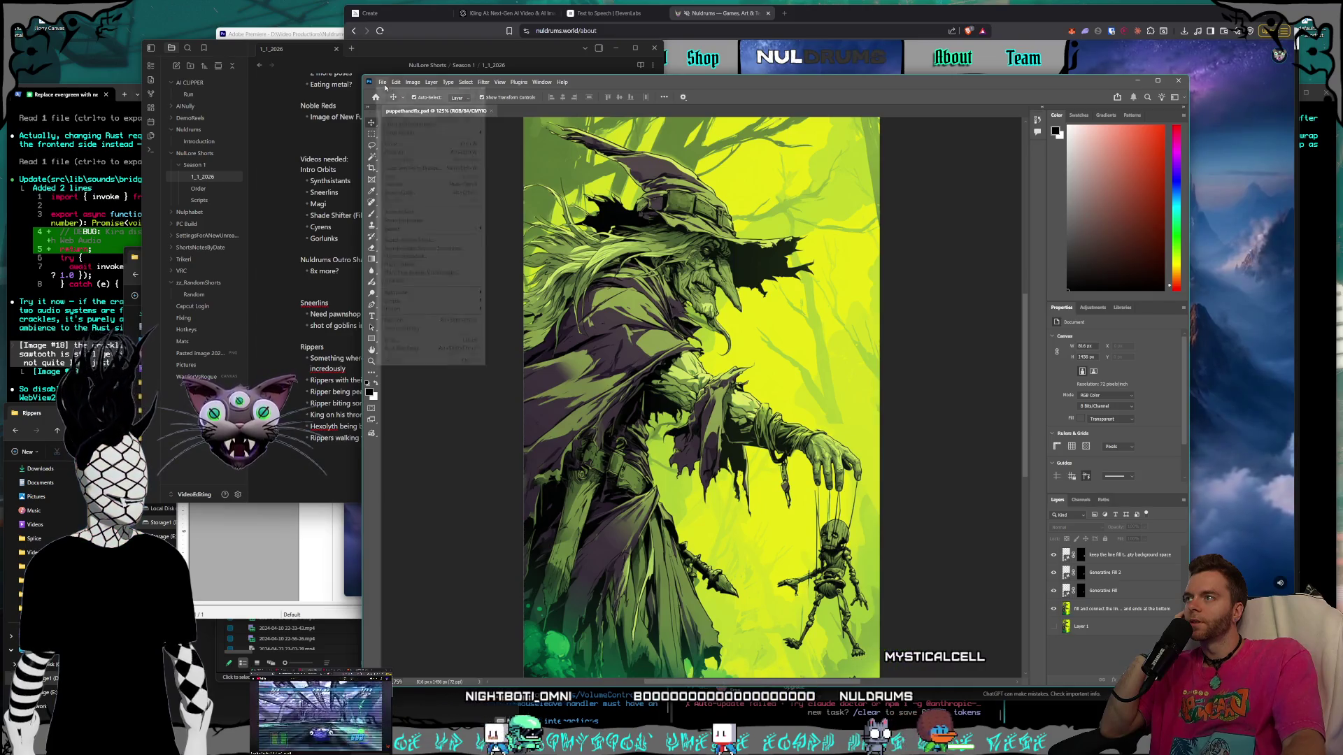
left_click(424, 115)
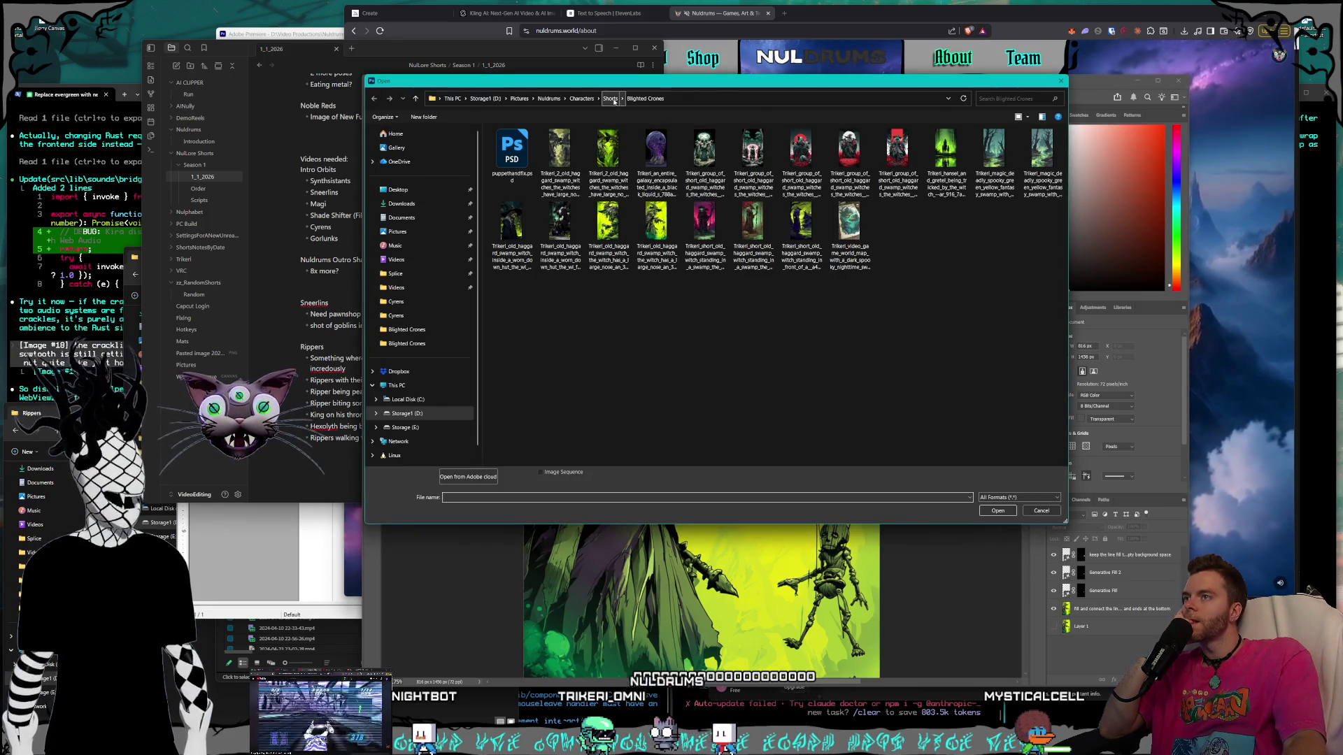
left_click(610, 98)
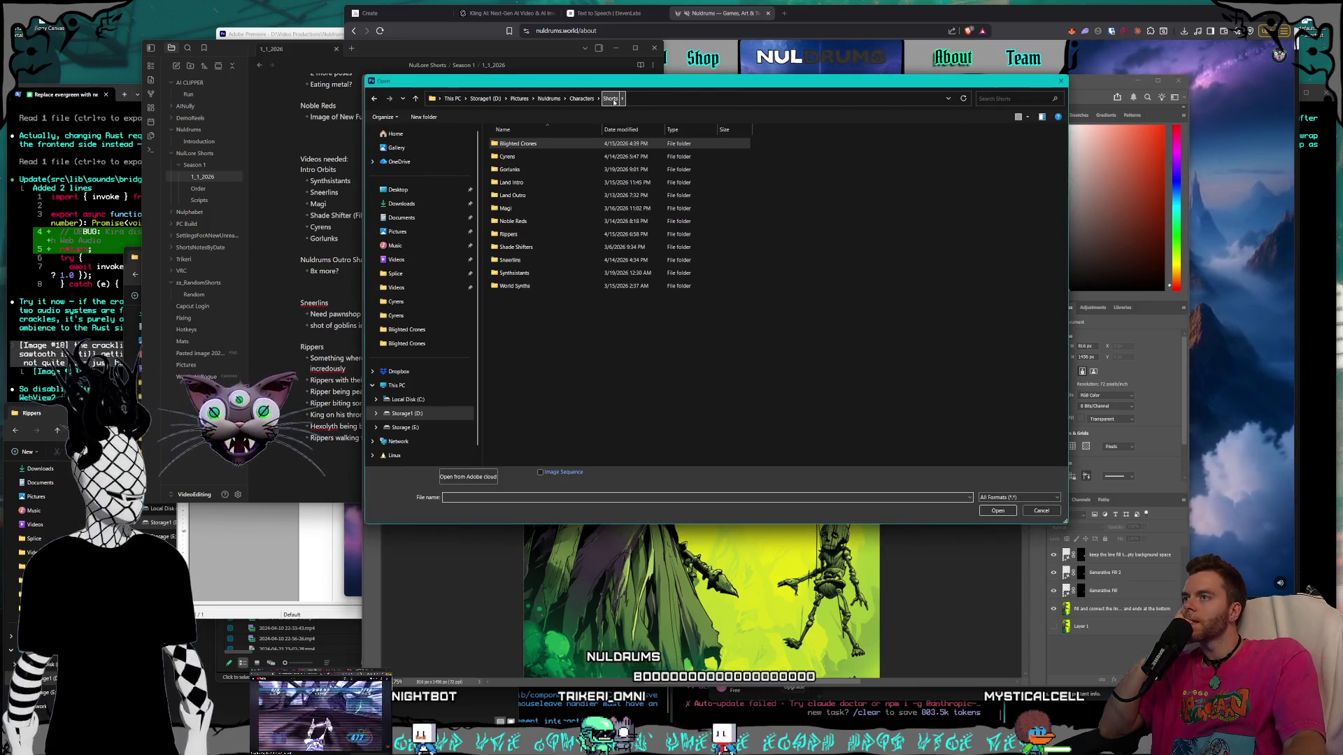
double_click(541, 237)
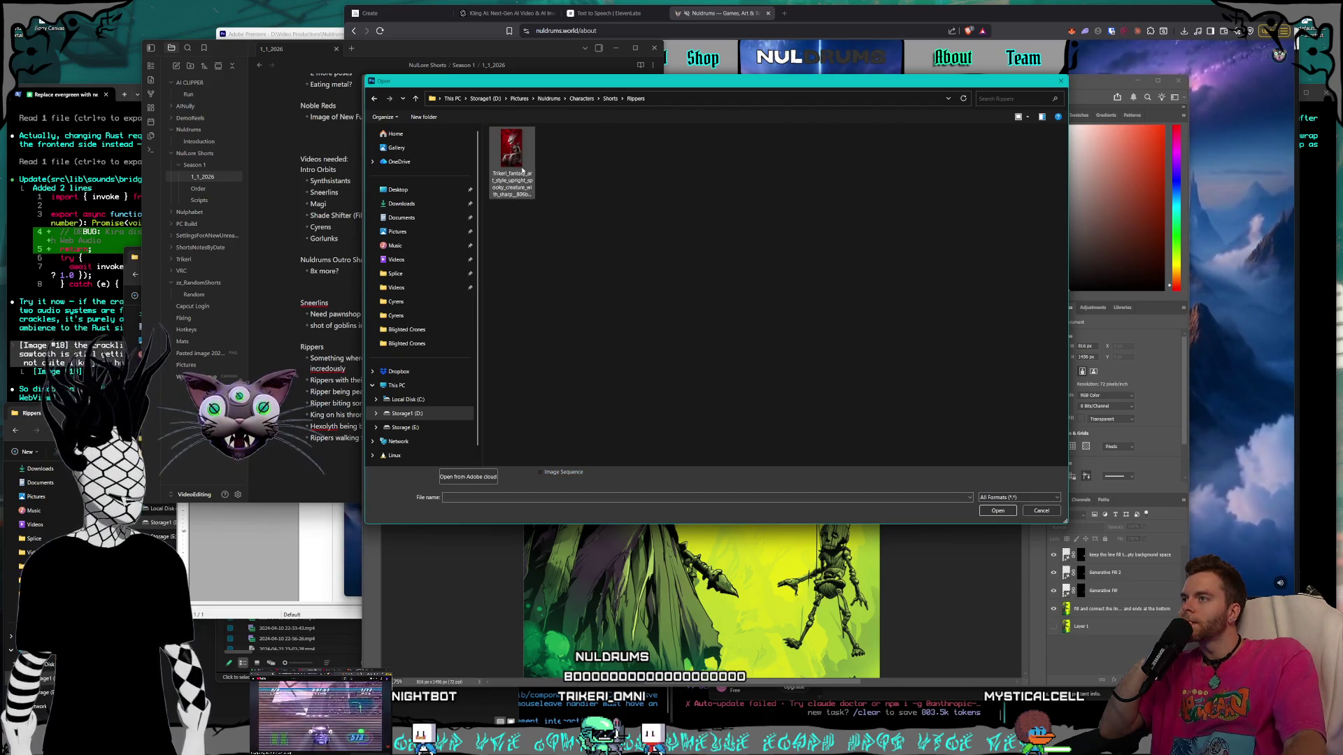
left_click(1042, 511)
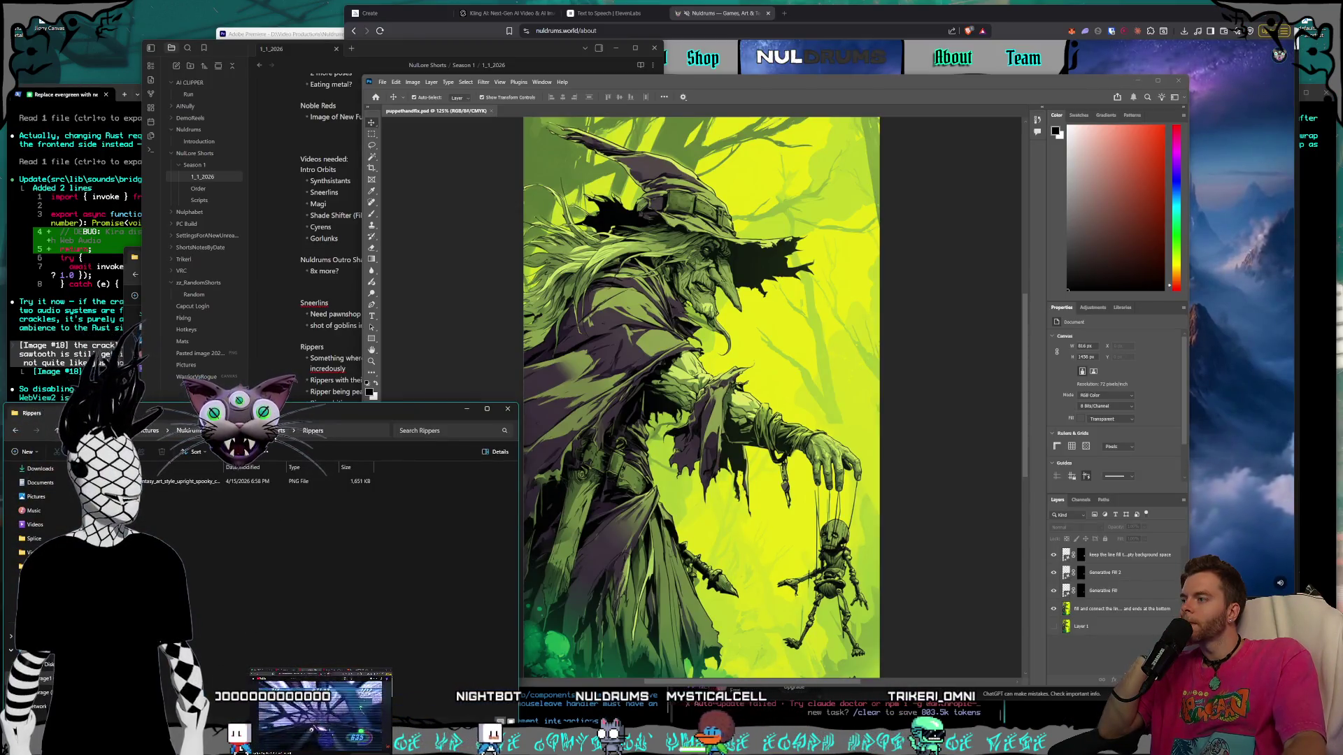
Go up from Shorts to Nuldrums and into References > Races in File Explorer.
key("alt+Up")
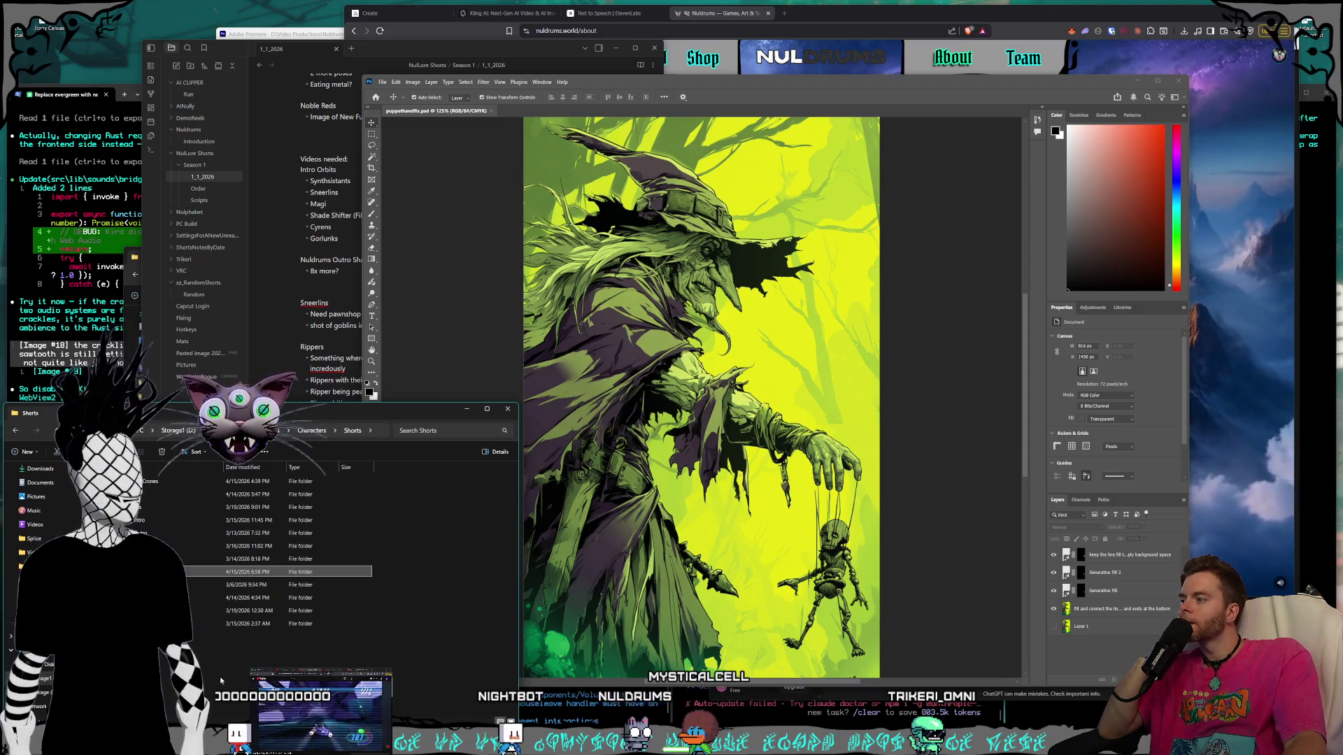
left_click(304, 431)
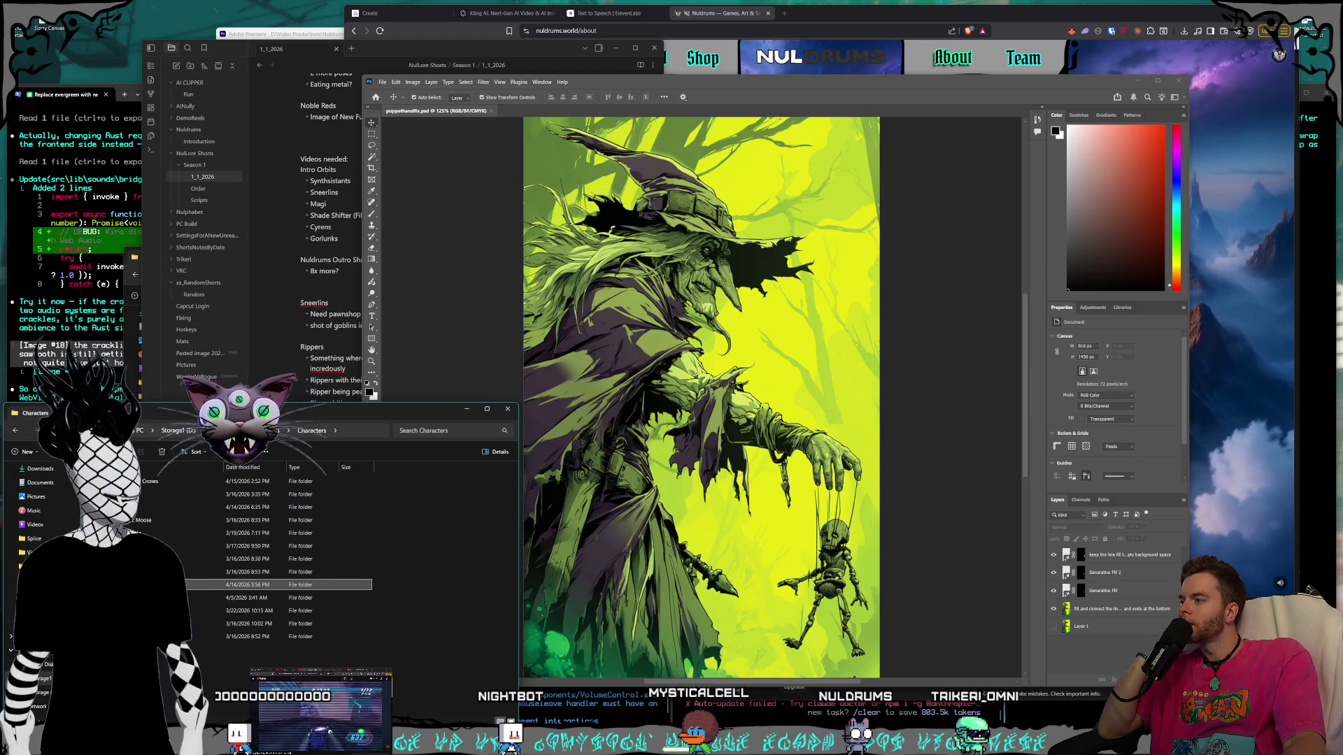
key("alt+Up")
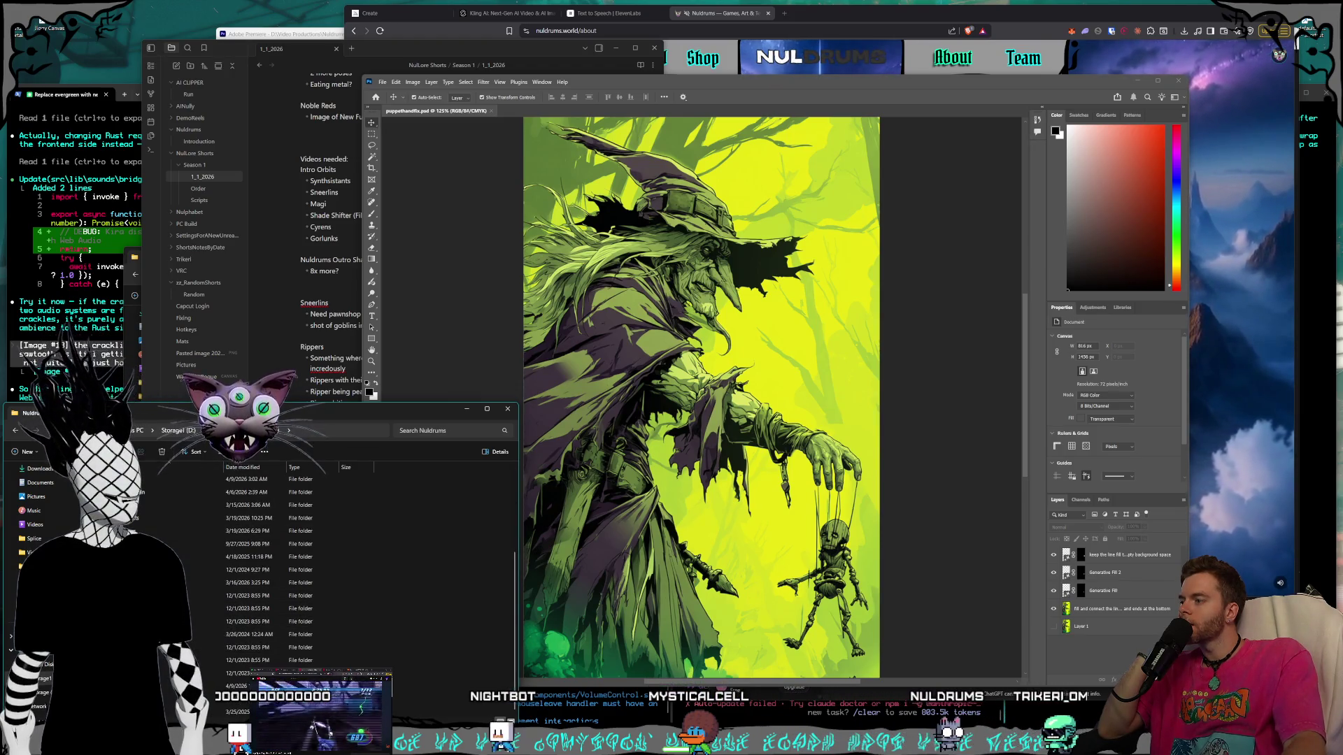
double_click(242, 583)
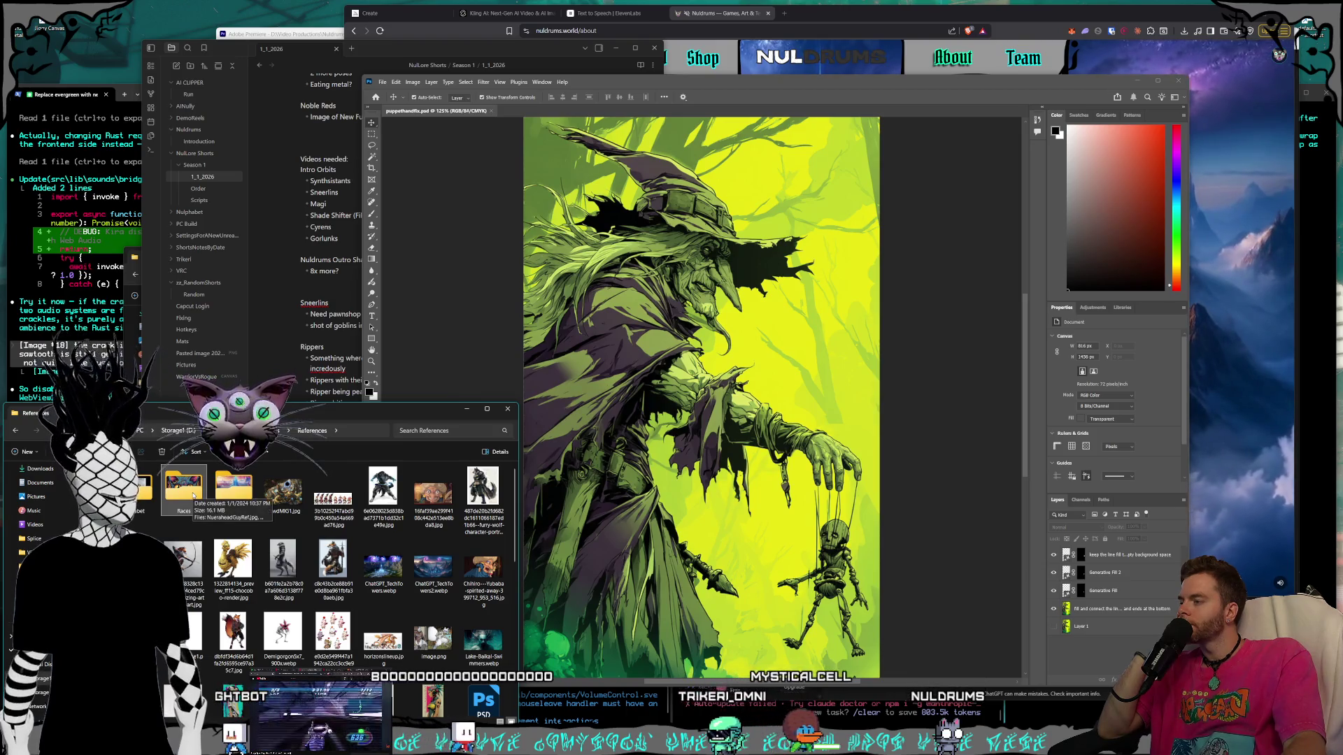
double_click(194, 496)
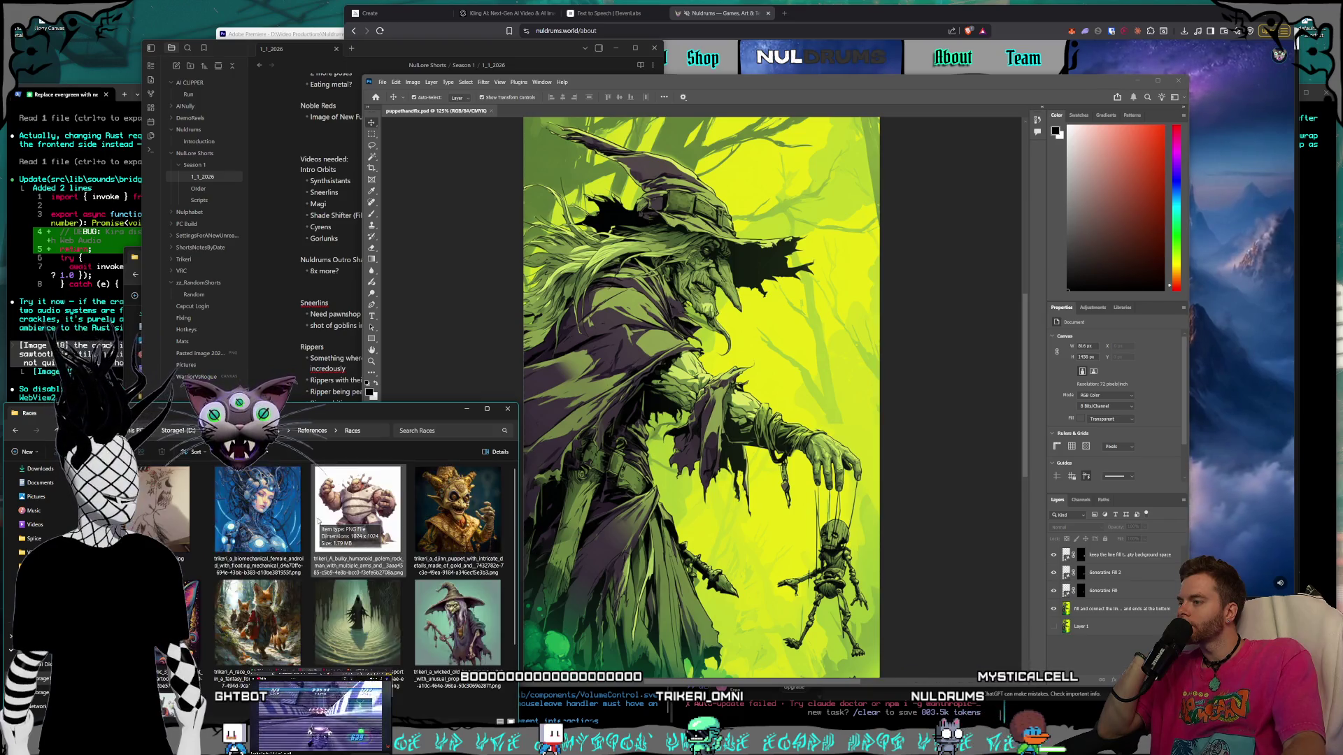
Switch to details view and open Nuldrums > Characters > Rippers.
left_click(302, 431)
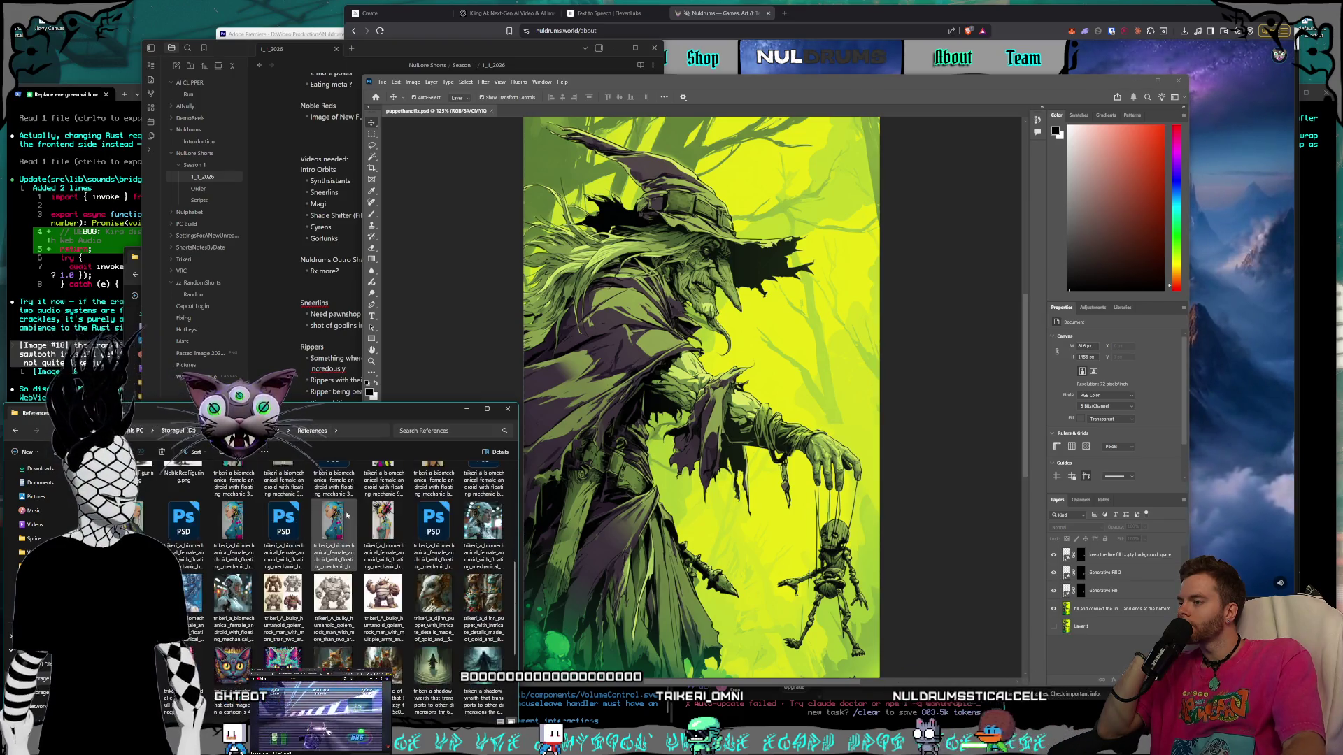
scroll(350, 621, "up", 10)
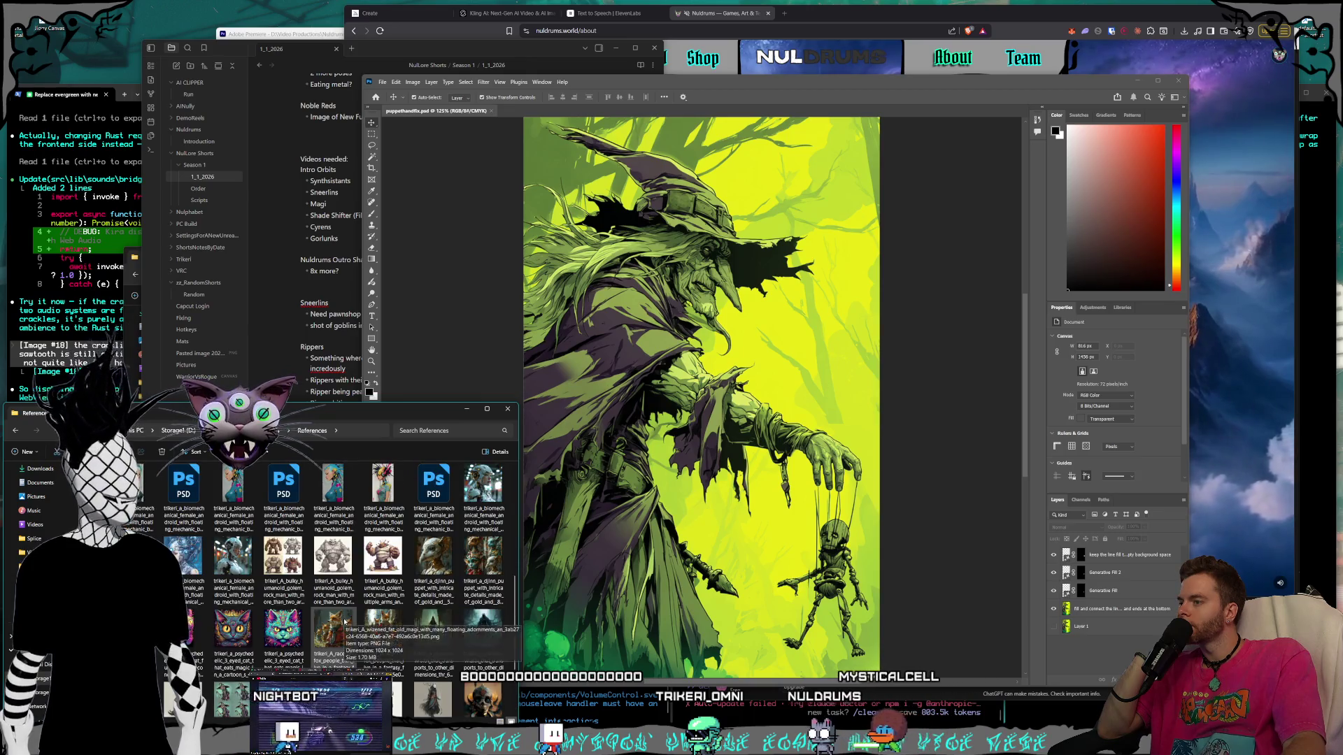
scroll(370, 622, "up", 3)
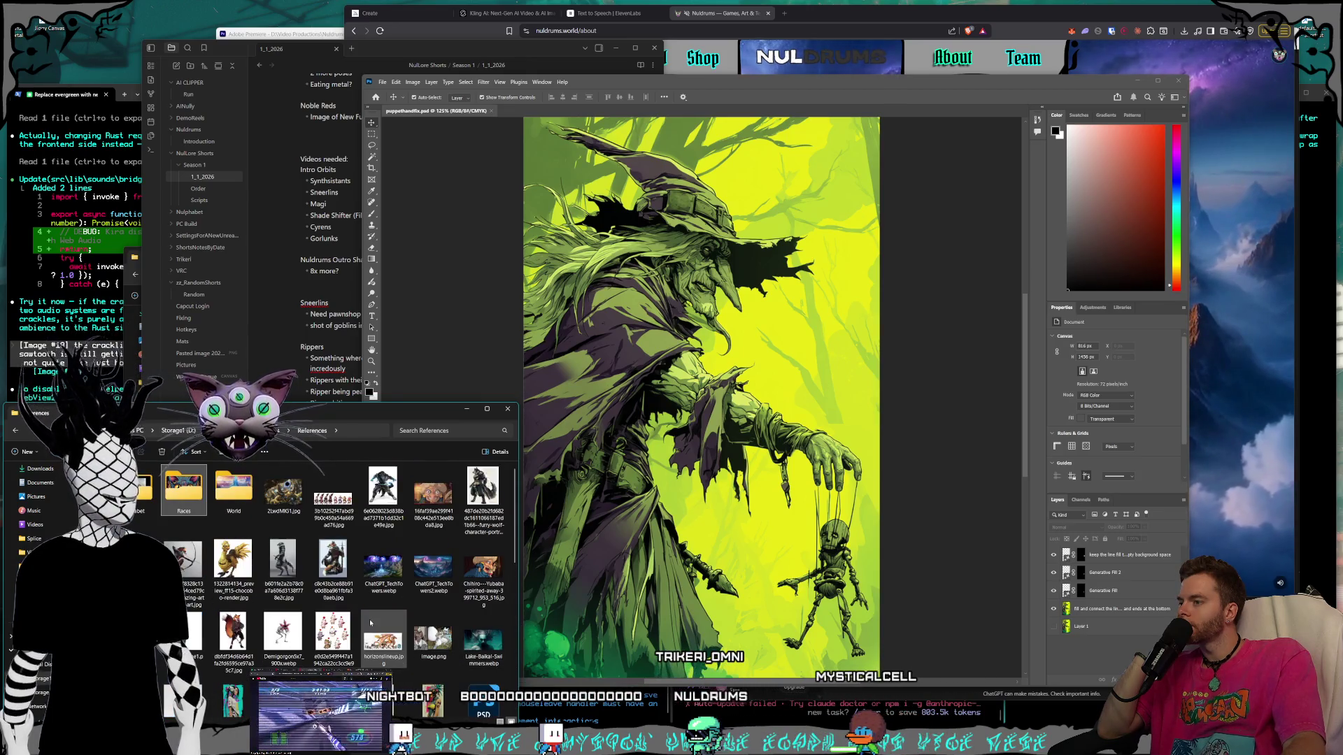
key("ctrl+shift+6")
key("alt+Up")
double_click(126, 529)
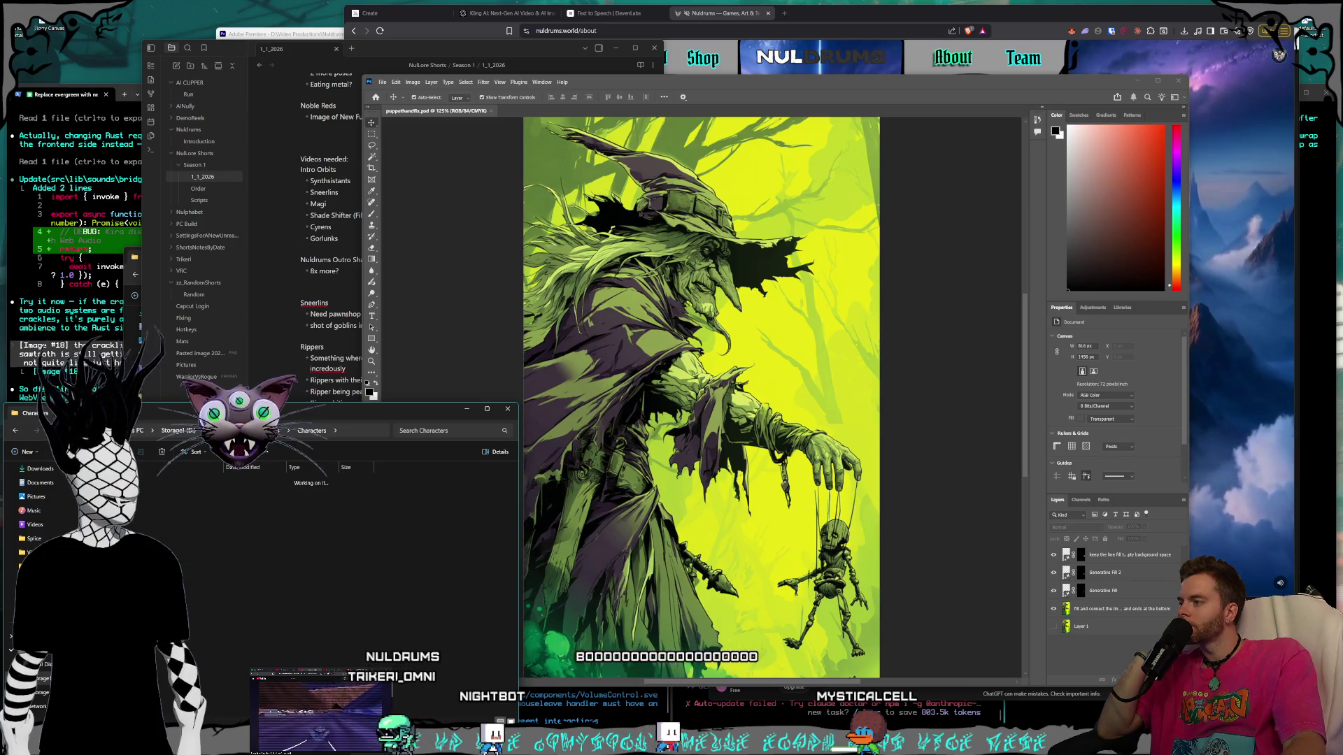
double_click(250, 605)
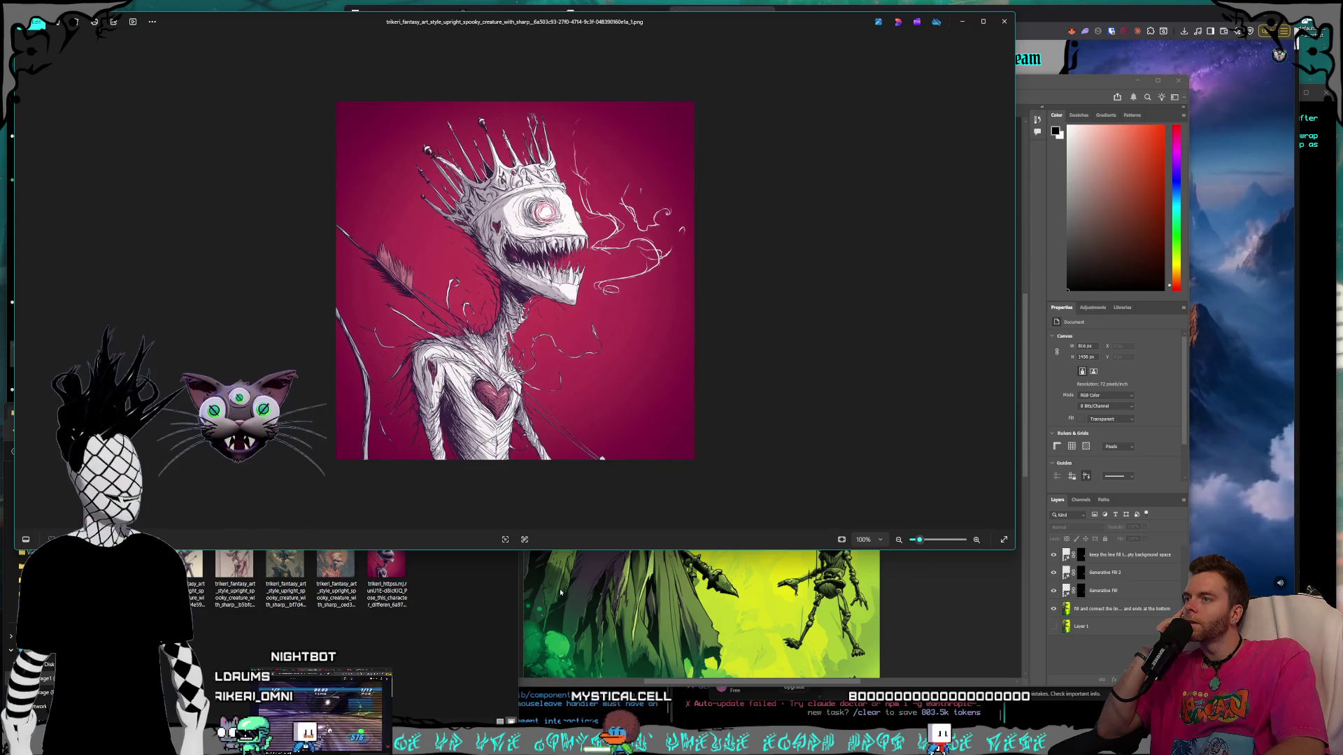
Close the Photos preview, select the pink creature image, and bring up Photoshop's Open dialog.
left_click(999, 21)
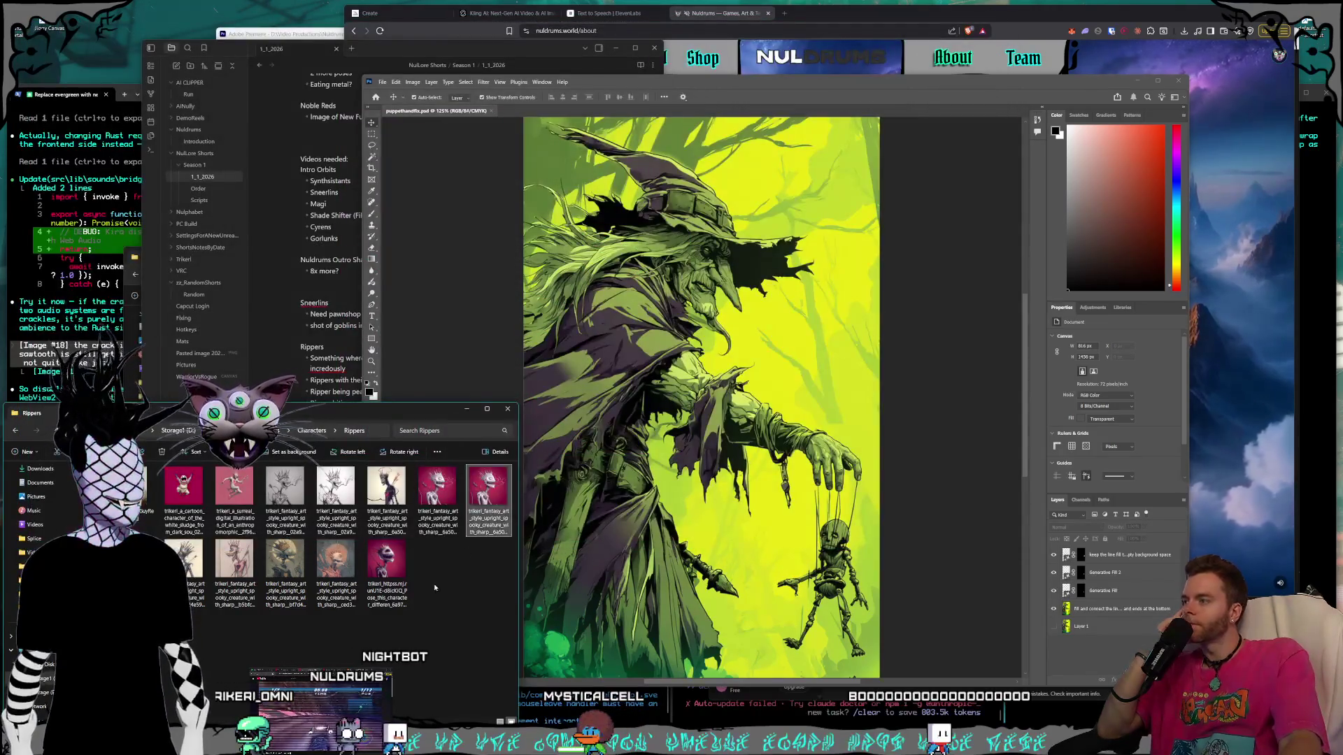
left_click(451, 523)
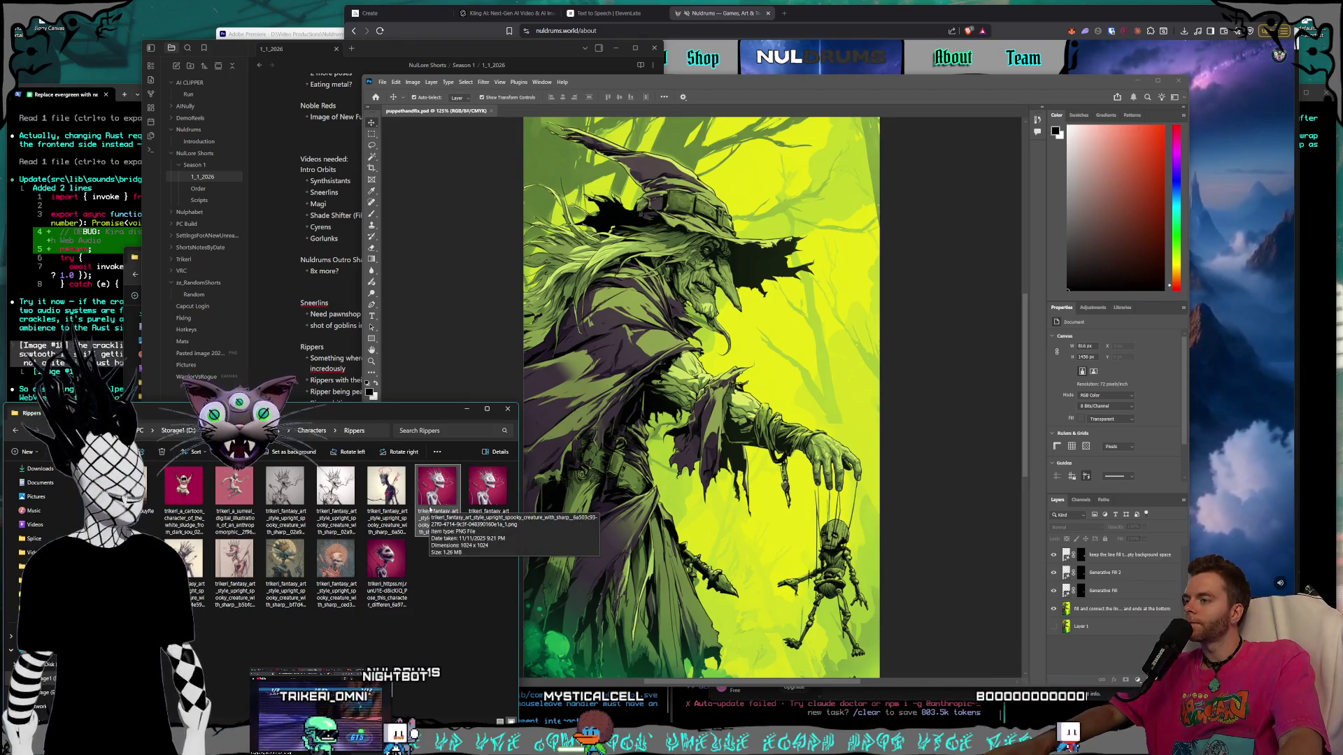
left_click(384, 87)
left_click(383, 82)
key("Escape")
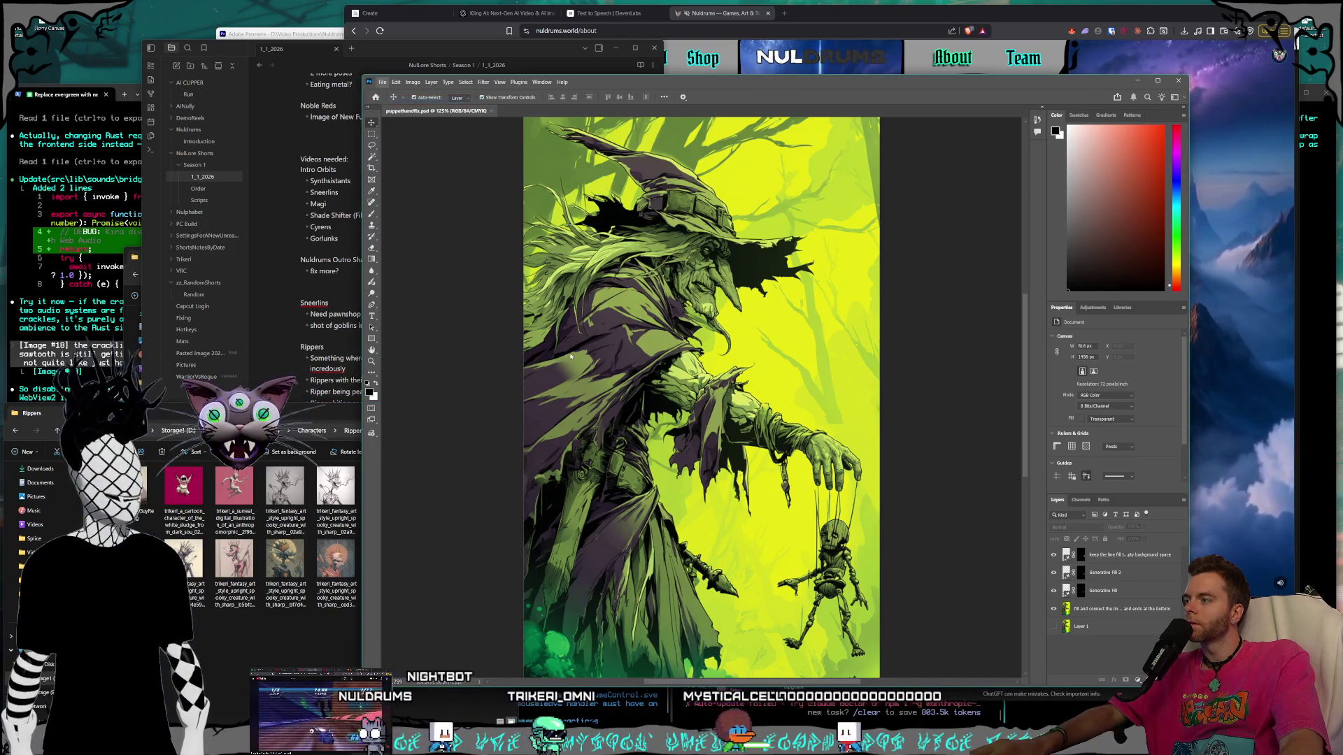
key("ctrl+o")
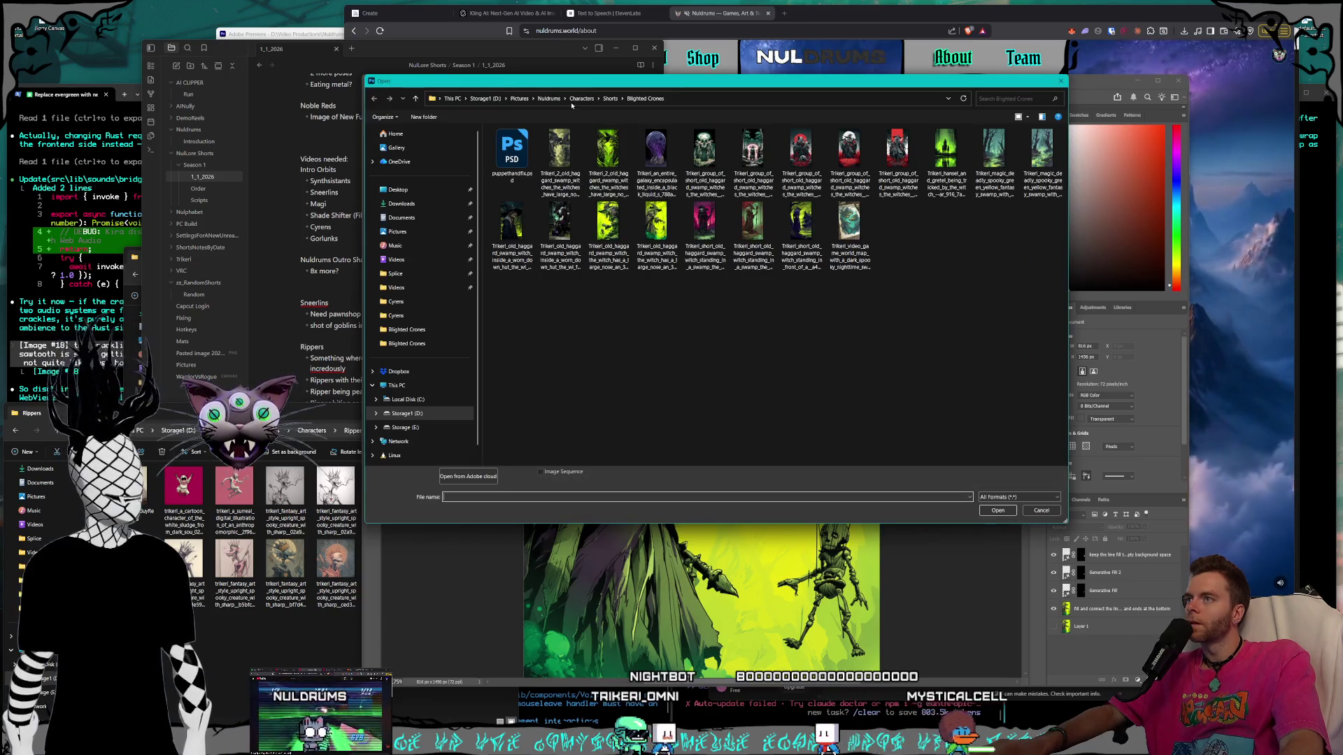
Open the crowned creature PNG from Characters > Rippers as a new Photoshop document.
key("alt+Up")
key("alt+Up")
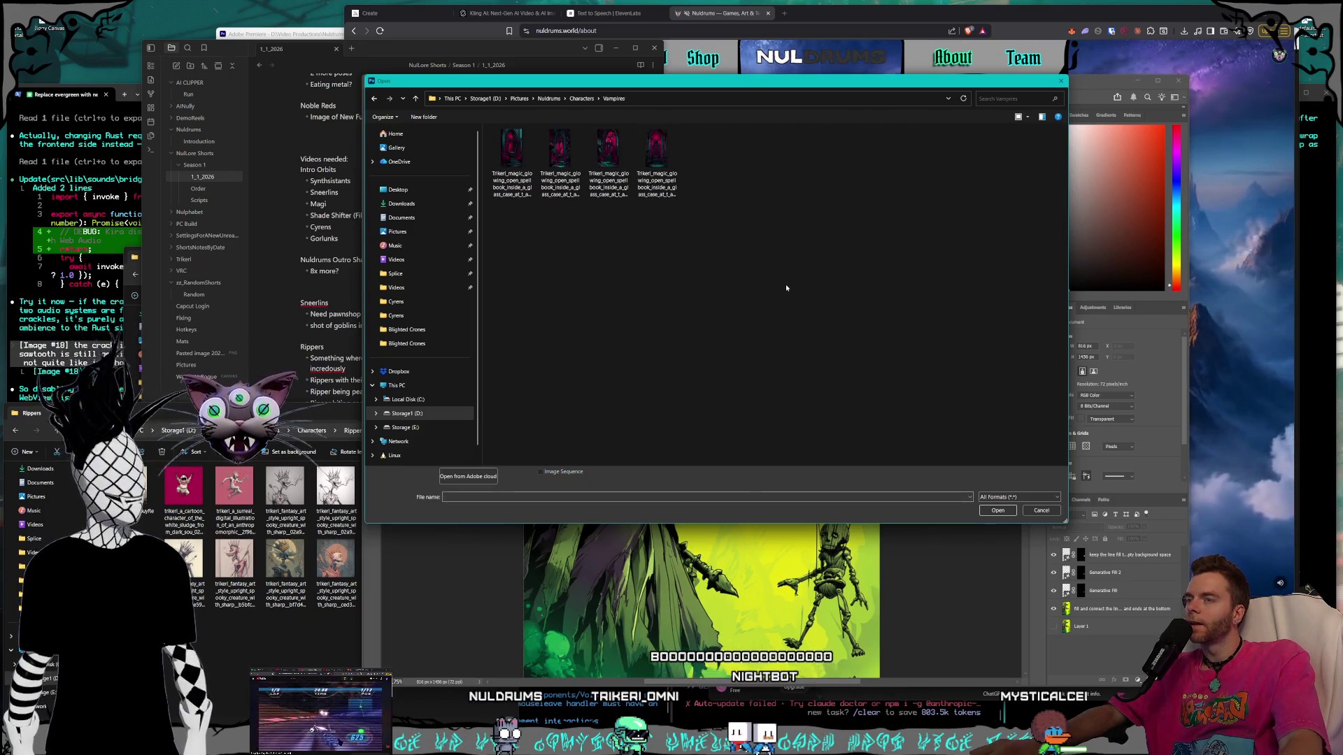
left_click(580, 98)
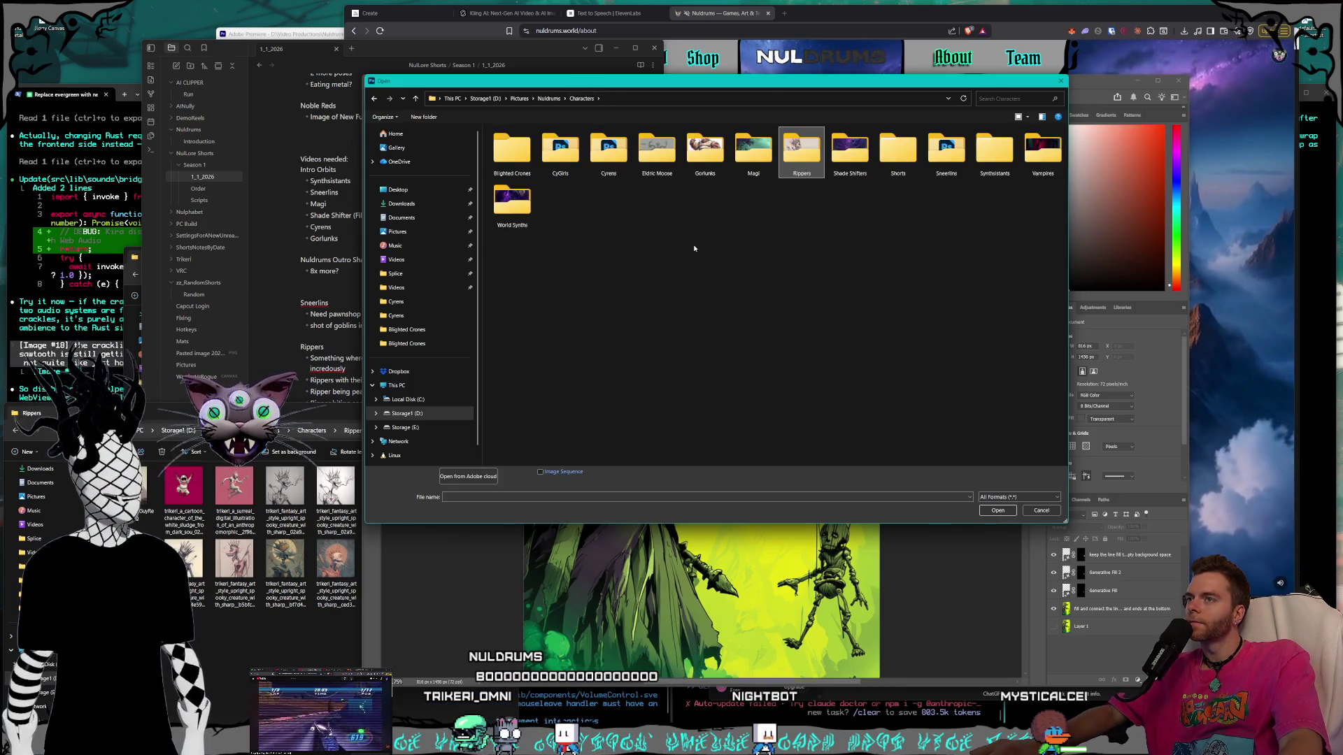
key("Return")
left_click(802, 157)
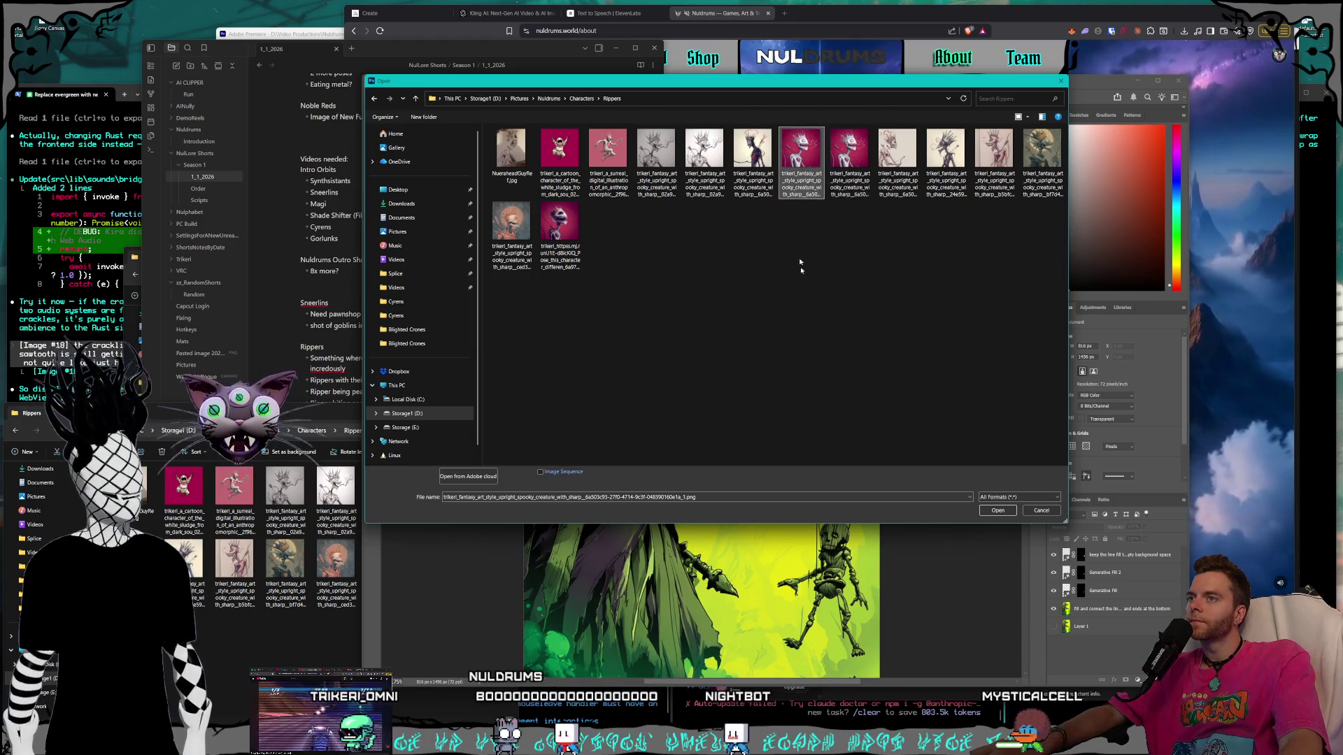
key("Escape")
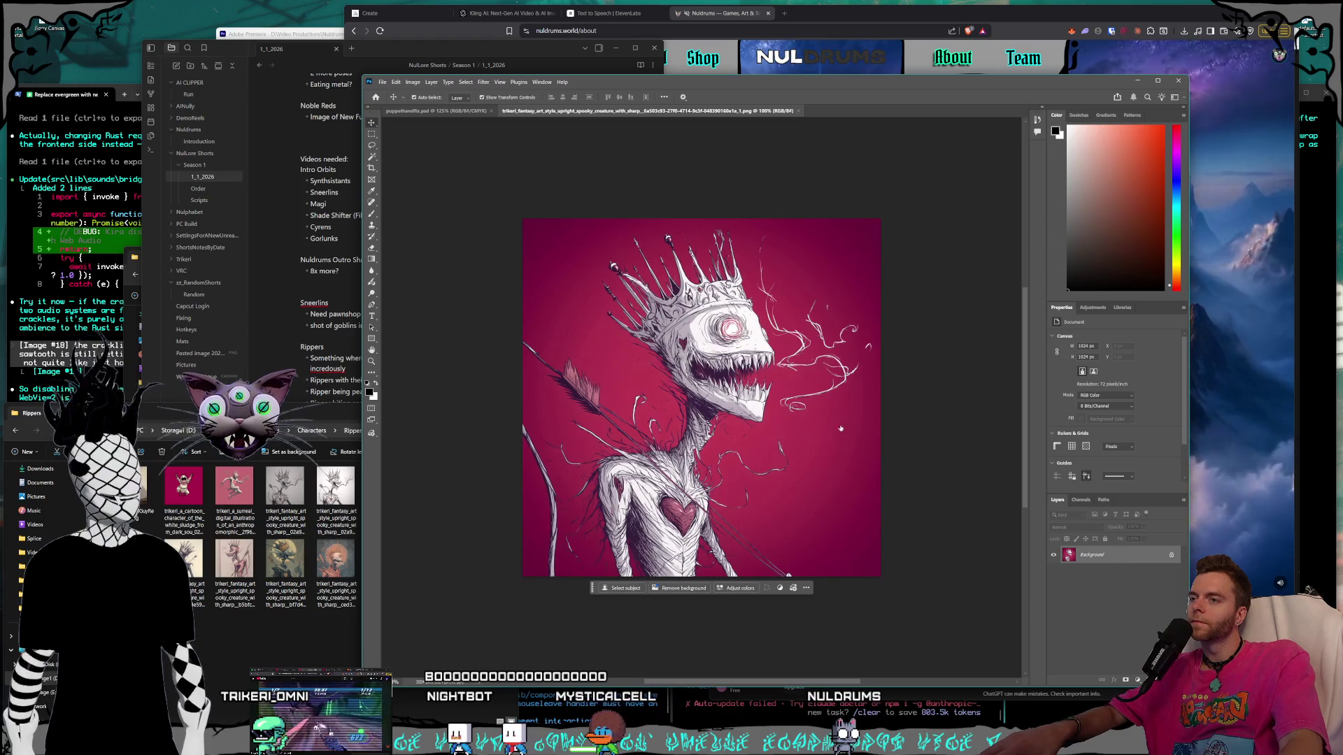
key("ctrl+shift+n")
Convert the creature's Background to Layer 0 and create a new 1080×1920 document.
left_click(873, 378)
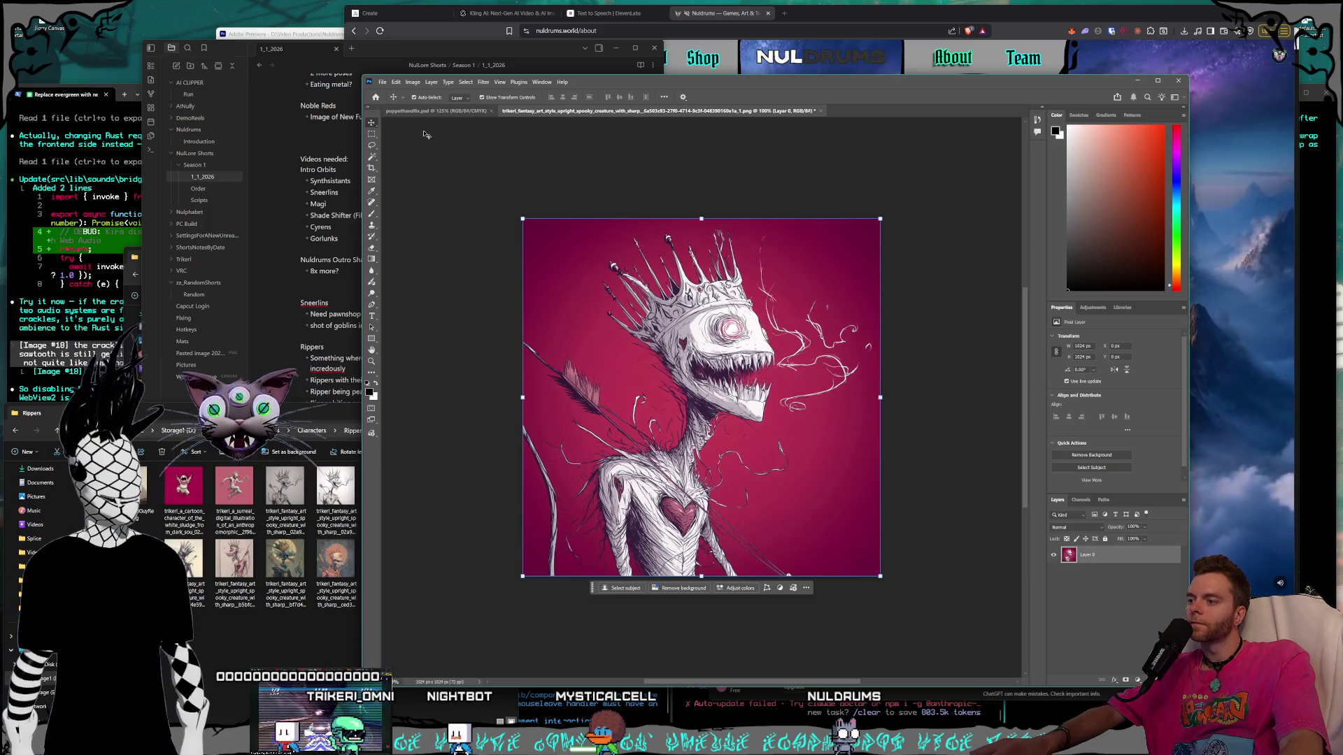
left_click(382, 82)
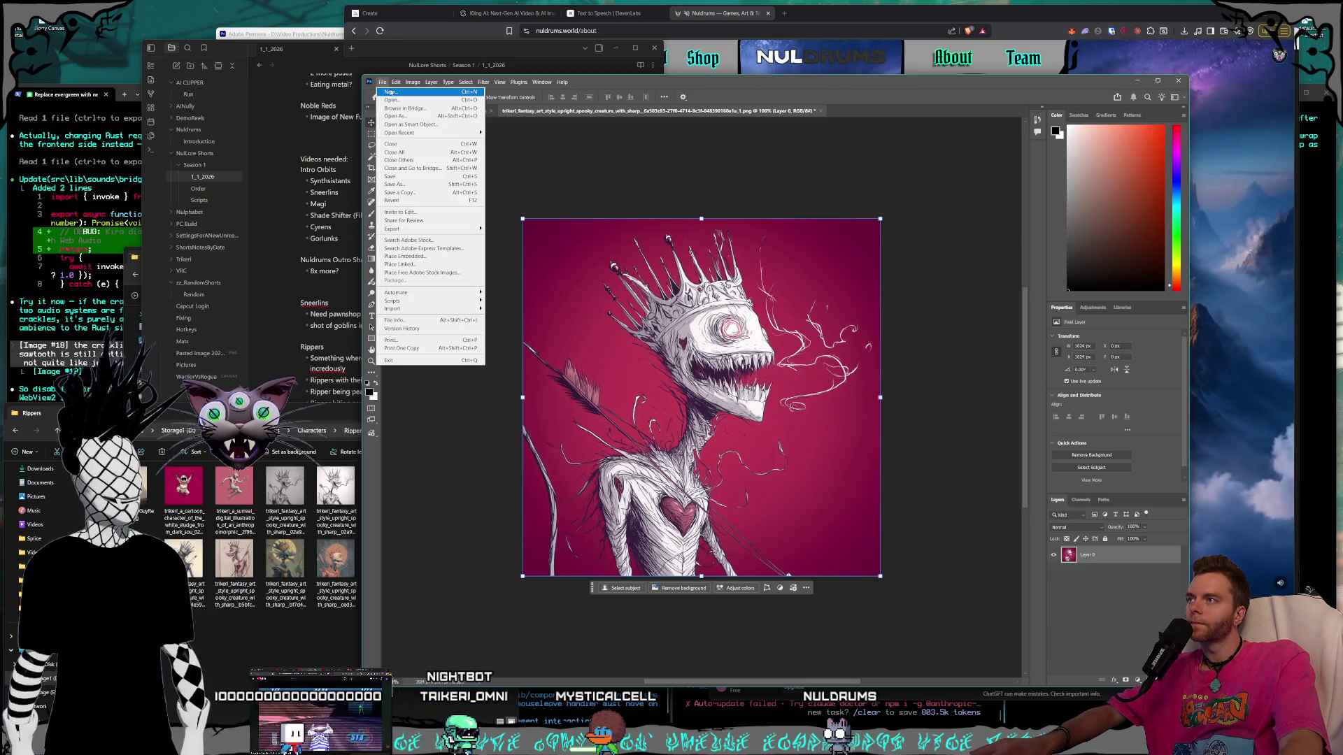
left_click(391, 92)
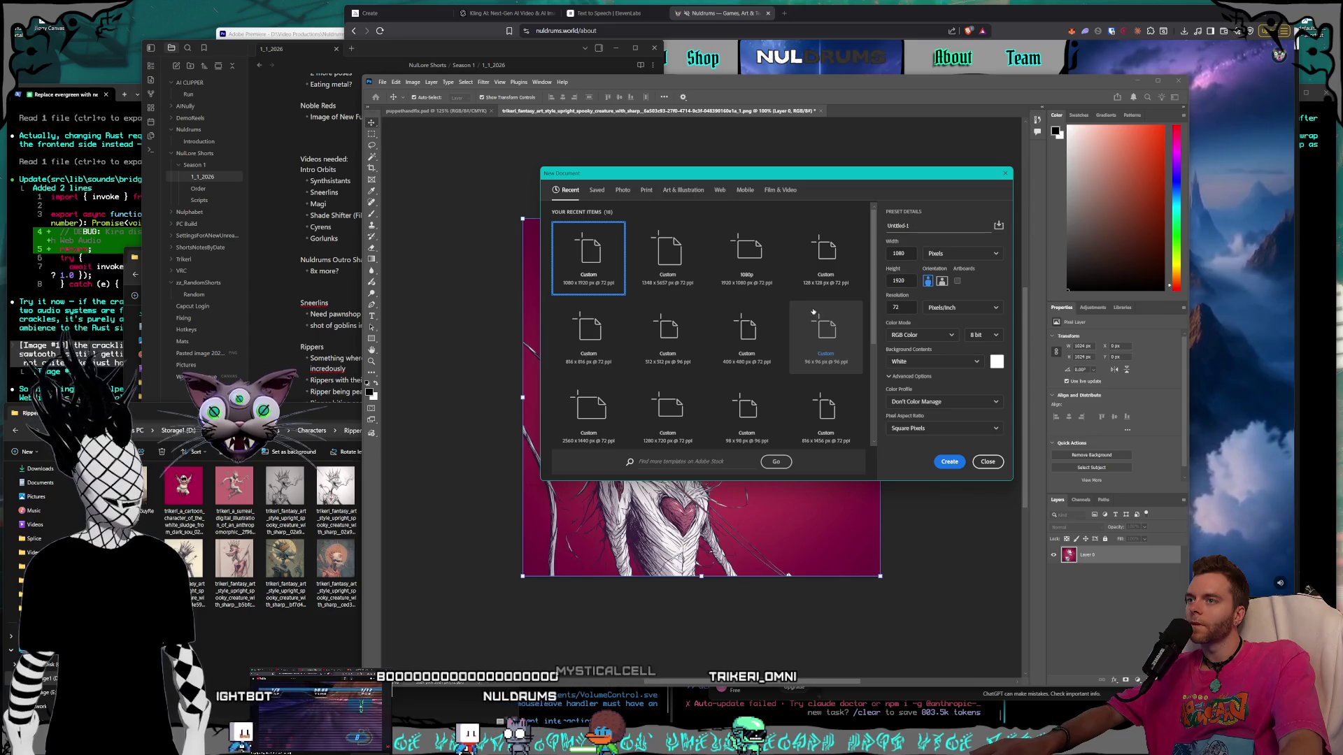
double_click(910, 254)
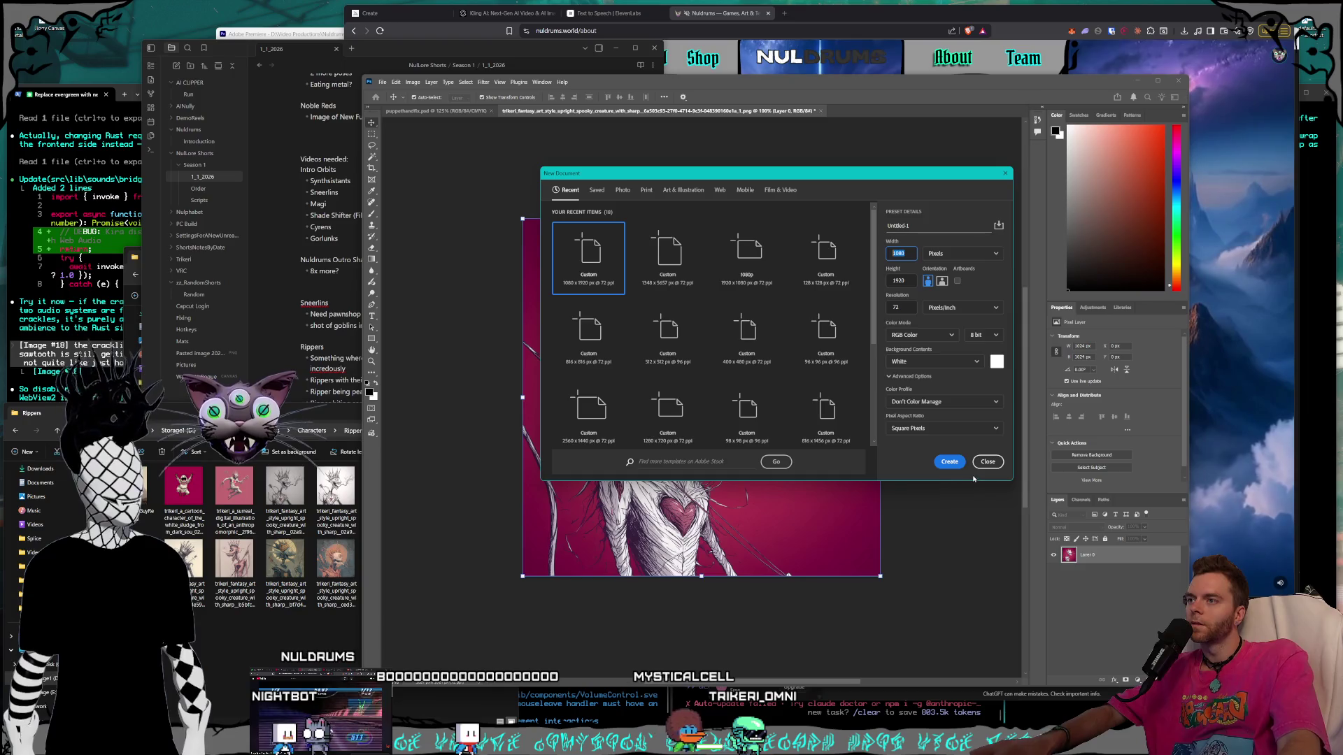
left_click(949, 461)
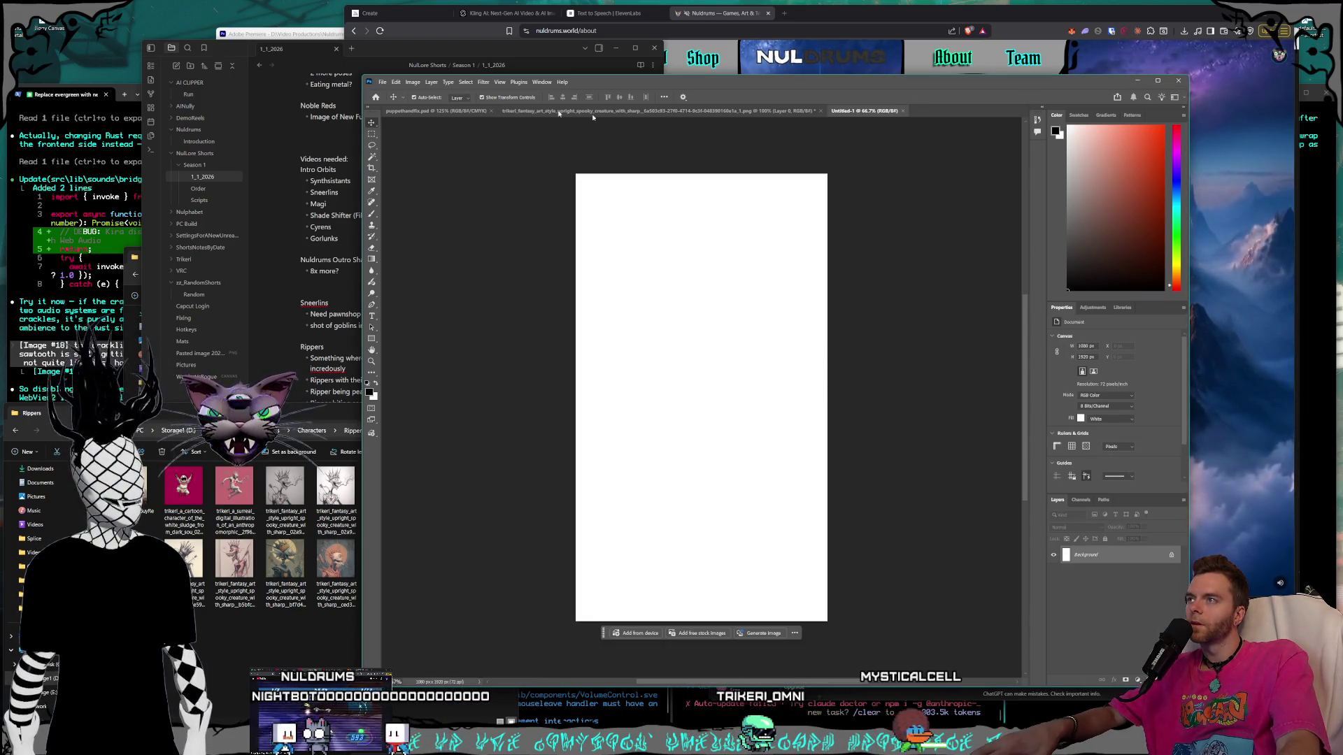
left_click(535, 111)
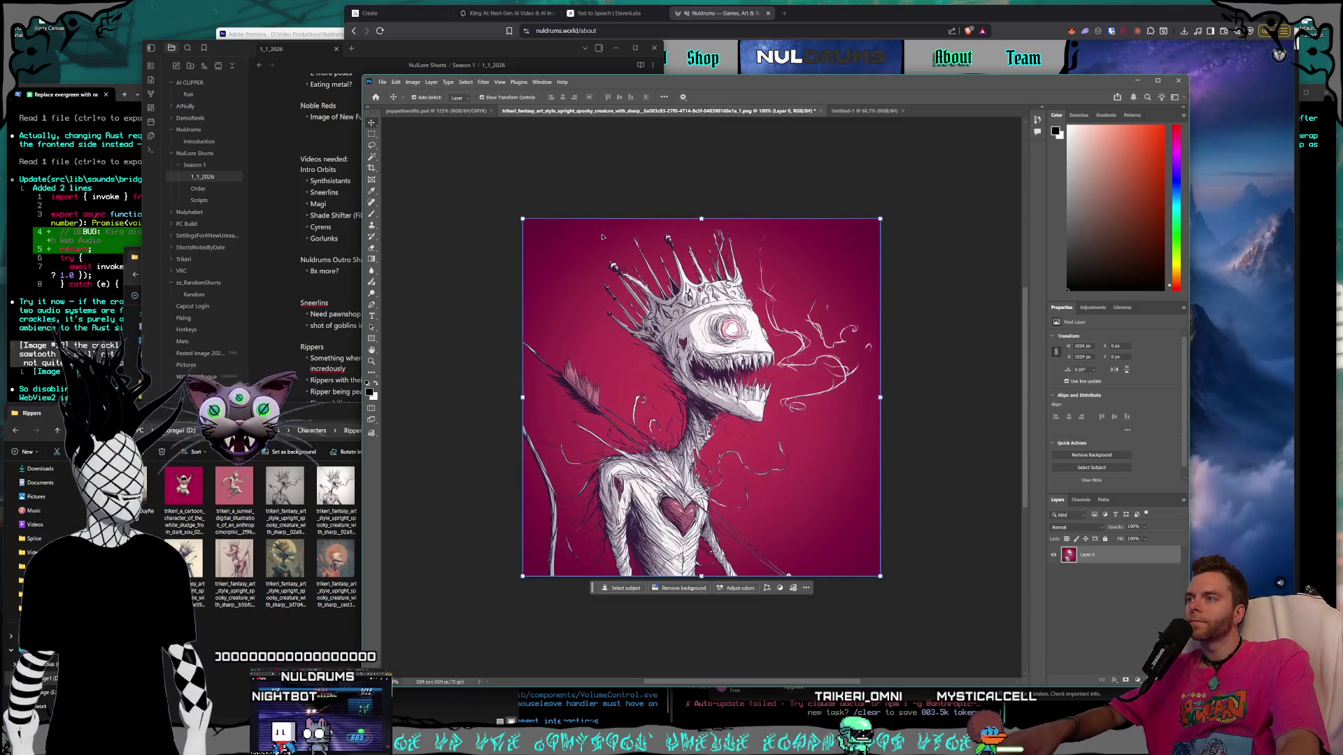
Delete the white Background layer from the new 1080×1920 canvas.
left_click(864, 112)
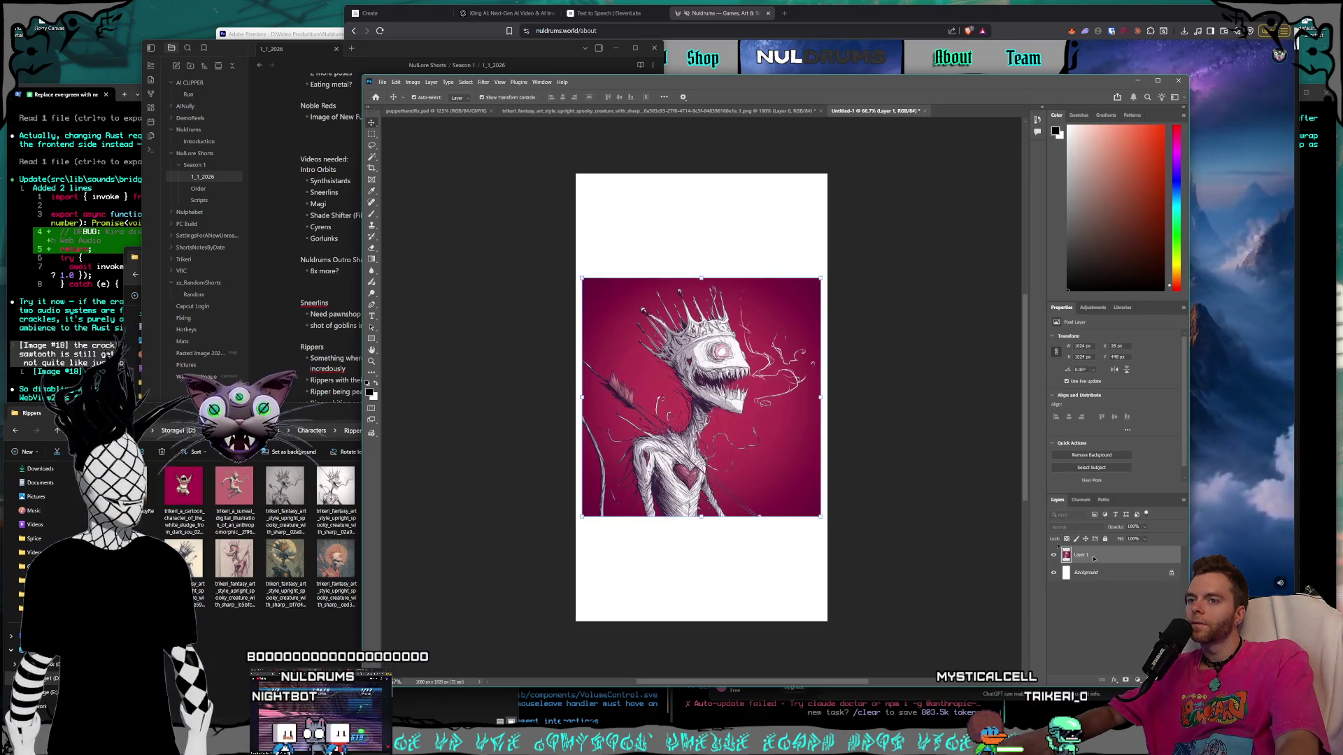
left_click(1113, 573)
key("Delete")
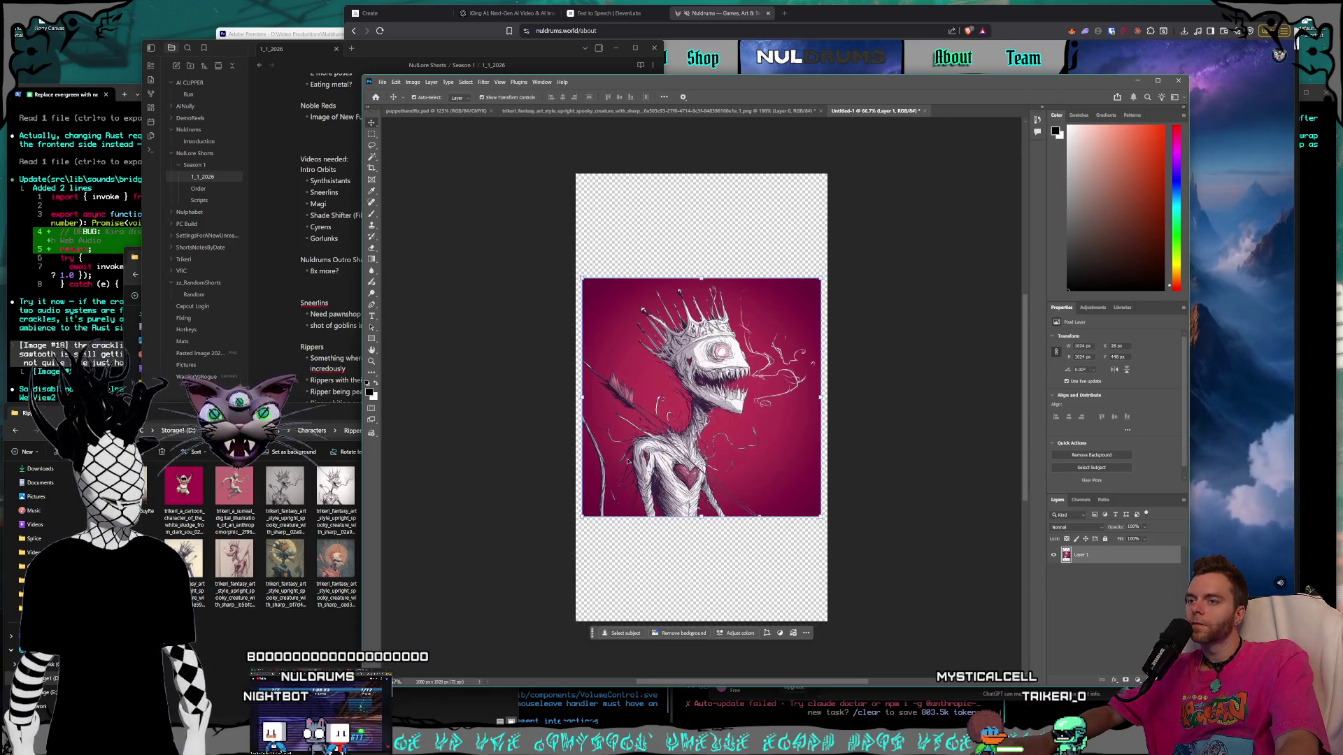
Enlarge the creature image to about 1086 px square against the right edge and commit.
left_click_drag(637, 418, 644, 417)
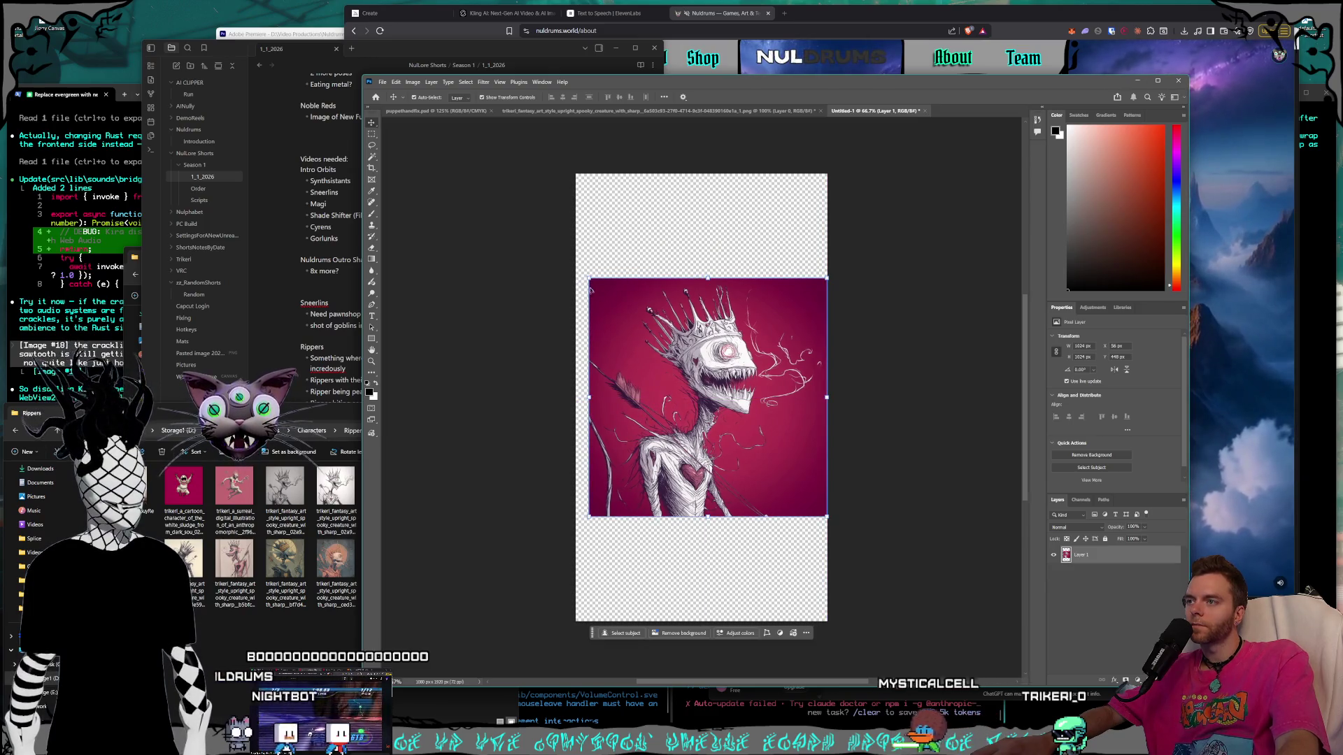
left_click(589, 279)
left_click_drag(574, 265, 541, 228)
scroll(550, 251, "up", 5)
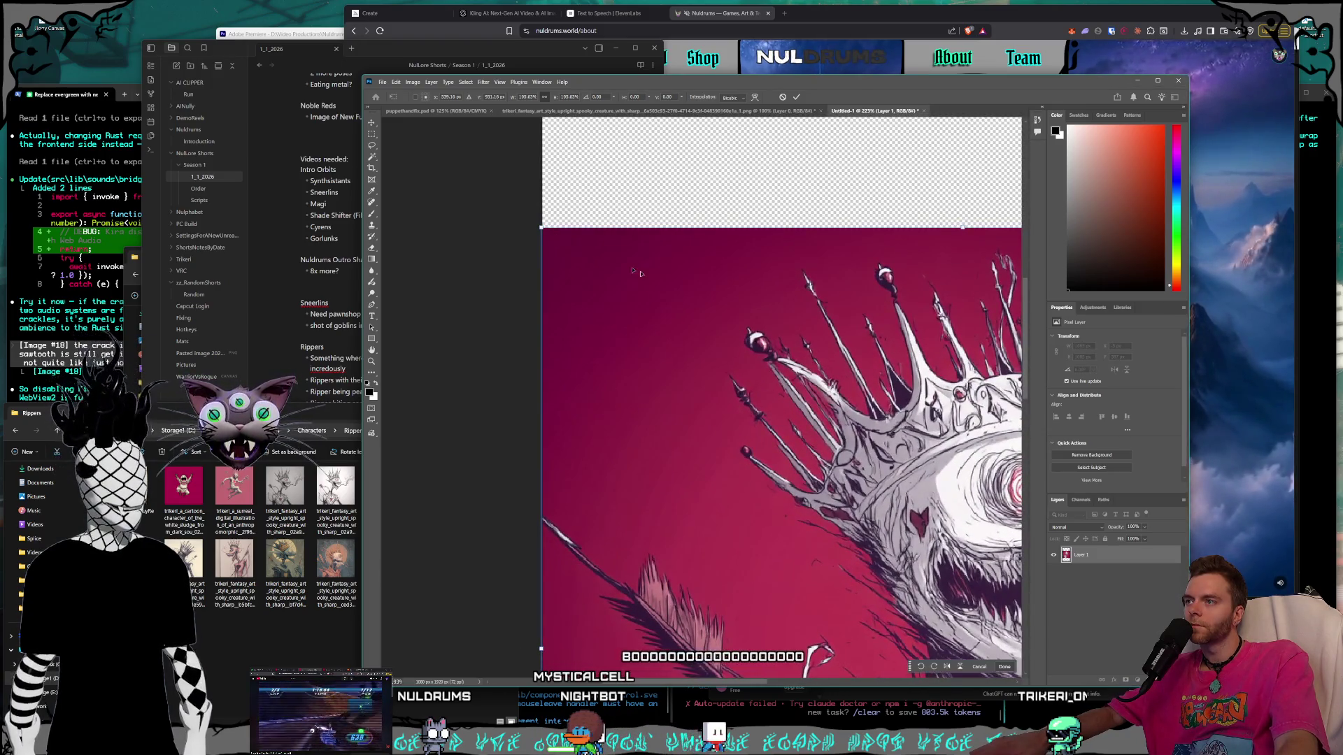
scroll(676, 317, "down", 5)
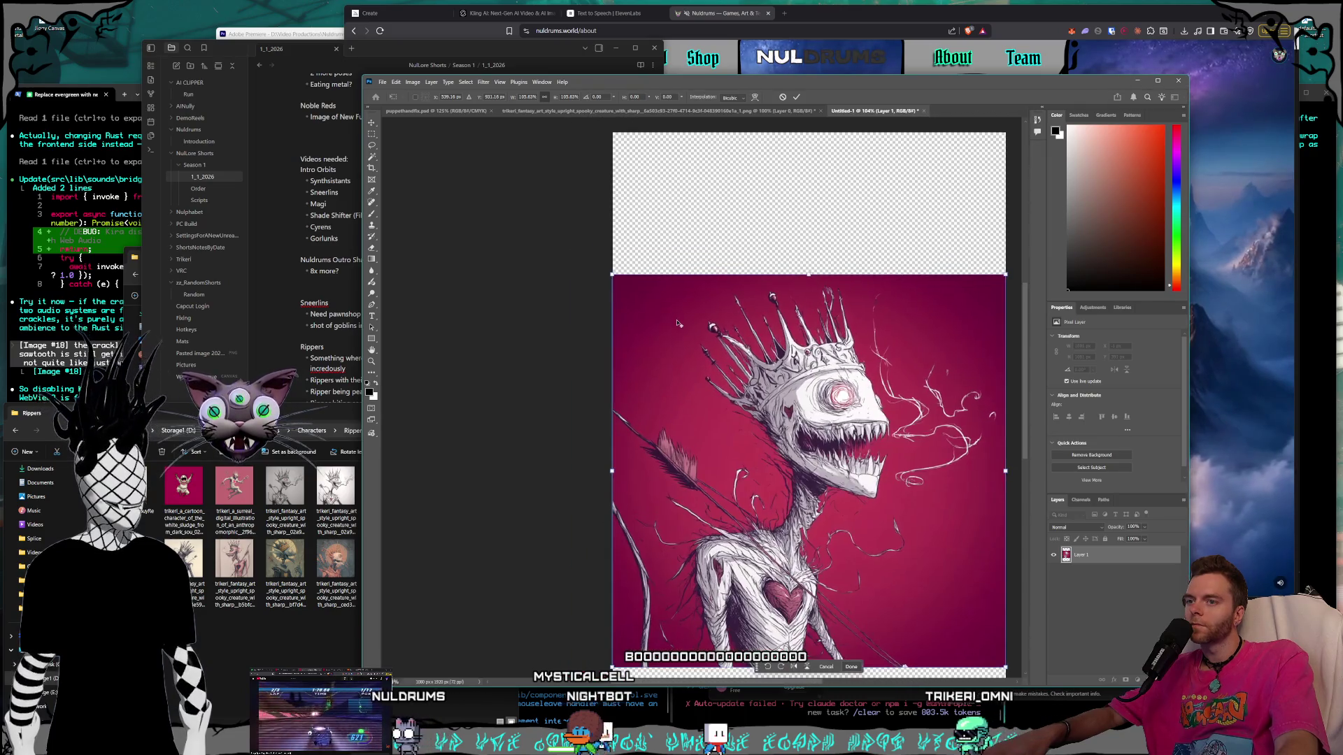
scroll(879, 554, "right", 3)
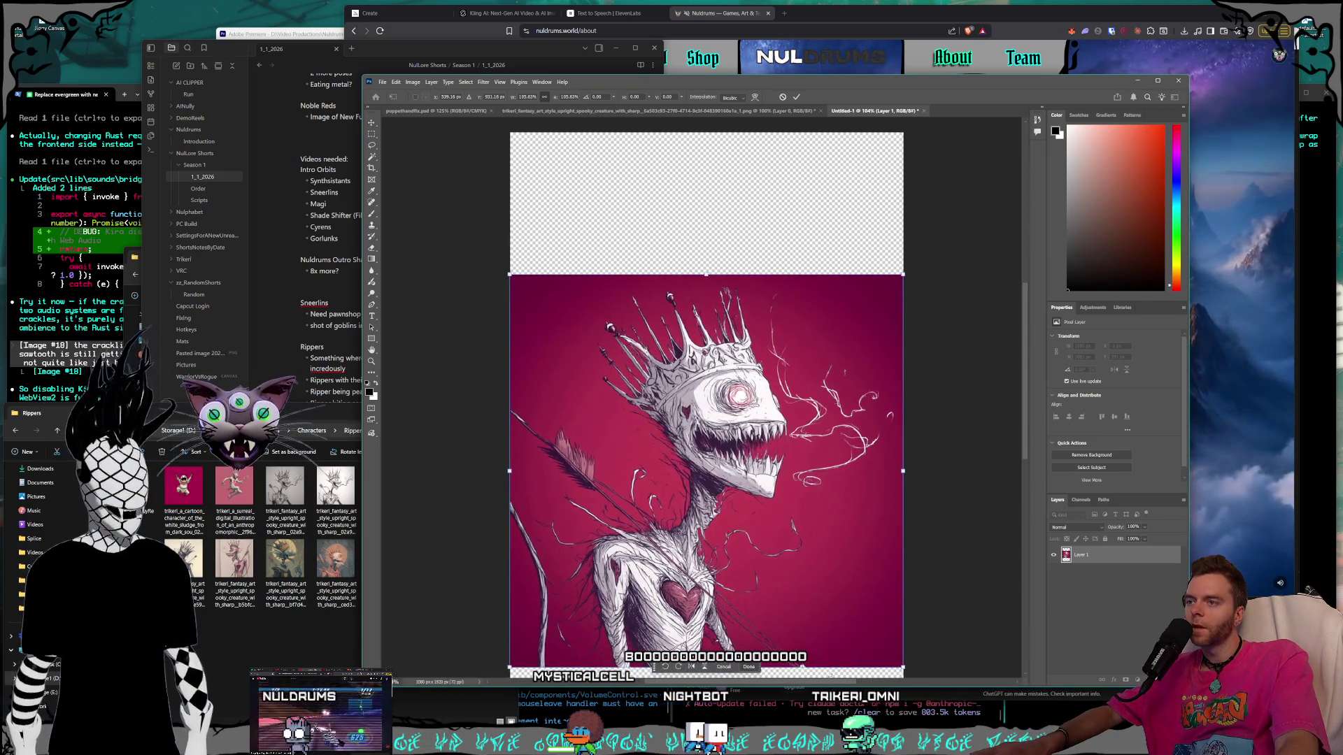
key("Return")
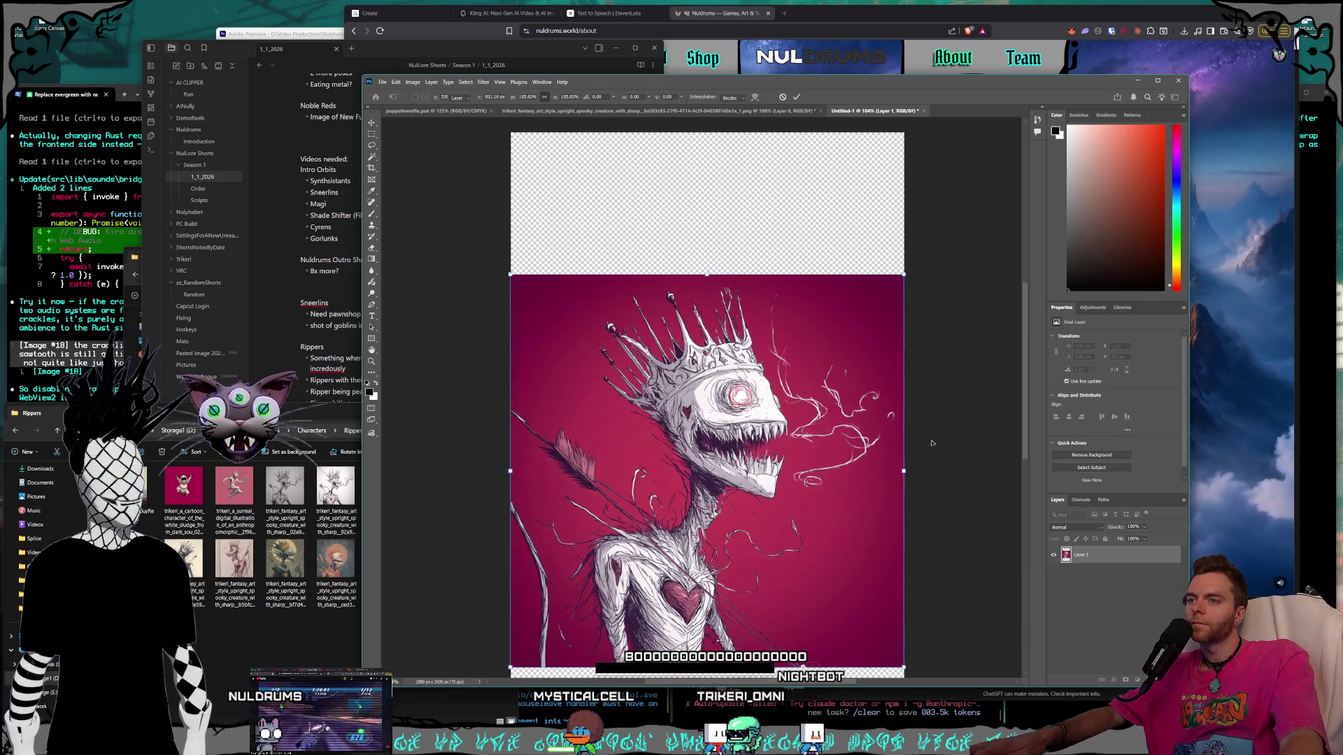
Move the creature image to the top of the canvas and deselect it.
scroll(918, 457, "down", 1)
scroll(918, 456, "down", 1)
mouse_move(748, 525)
left_mouse_down()
mouse_move(749, 416)
mouse_move(775, 378)
left_mouse_up()
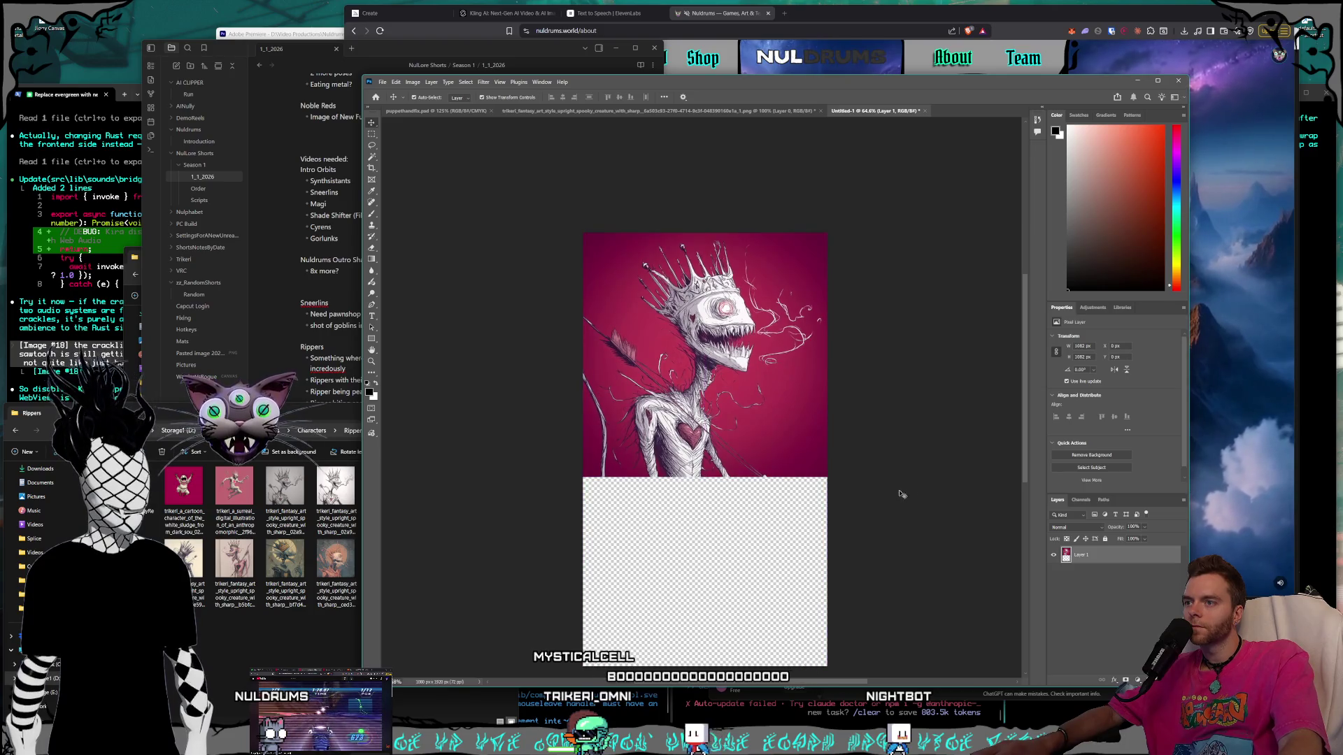
left_click(553, 447)
scroll(548, 443, "down", 1)
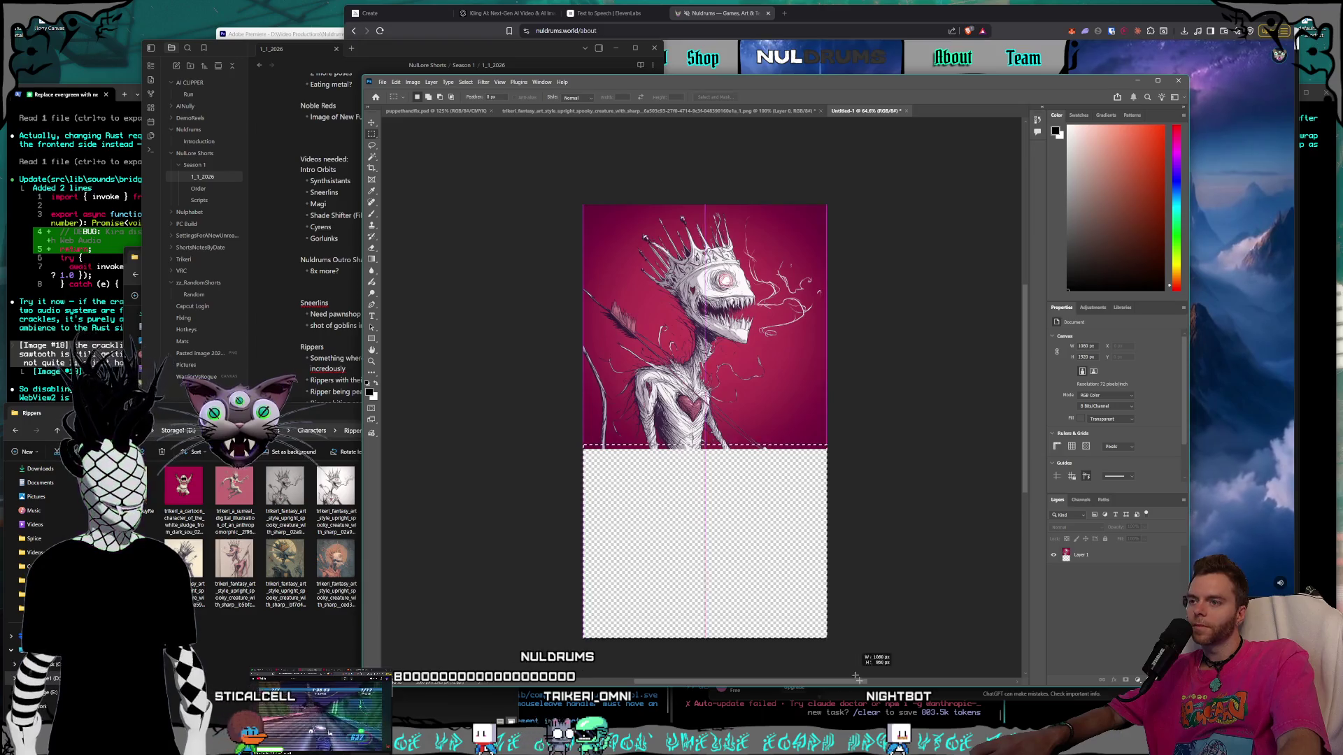
Marquee-select the empty transparent area below the creature image.
left_click_drag(852, 669, 853, 672)
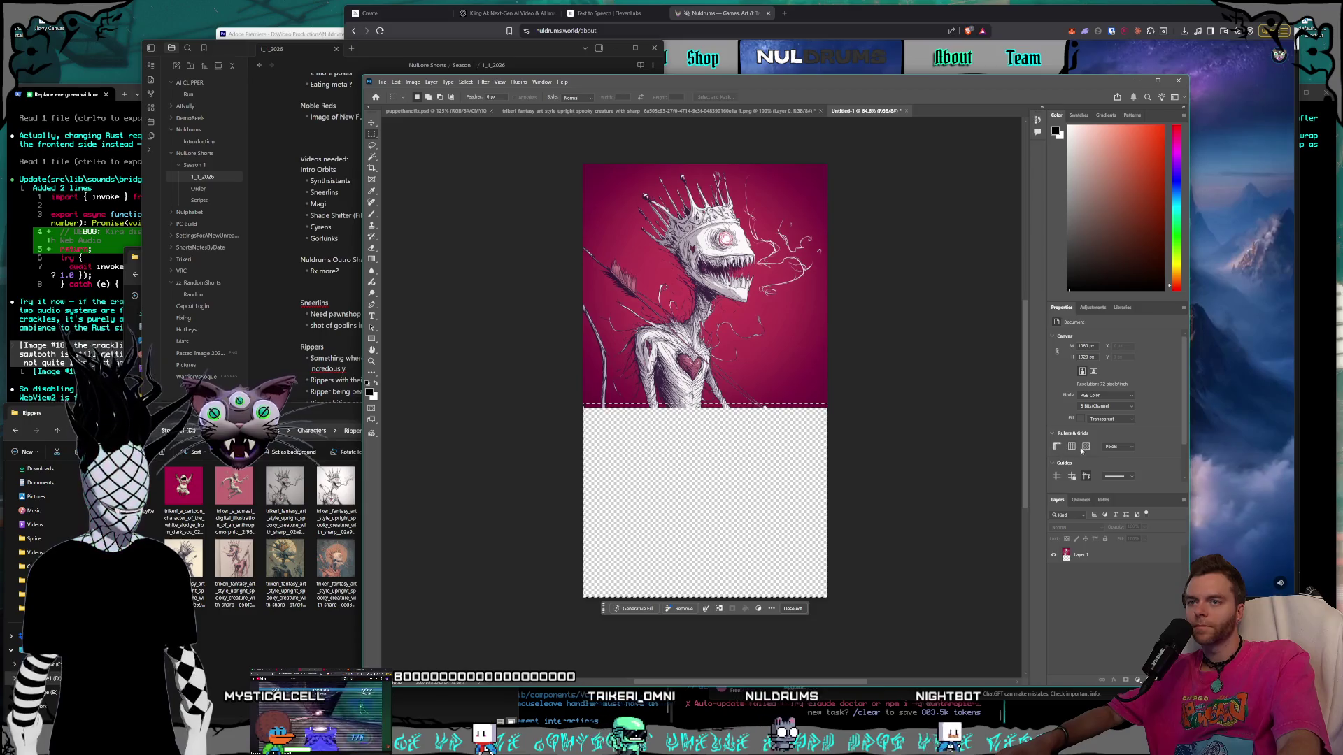
Run Generative Fill on the selection with the prompt 'bottom half of a character'.
left_click(628, 606)
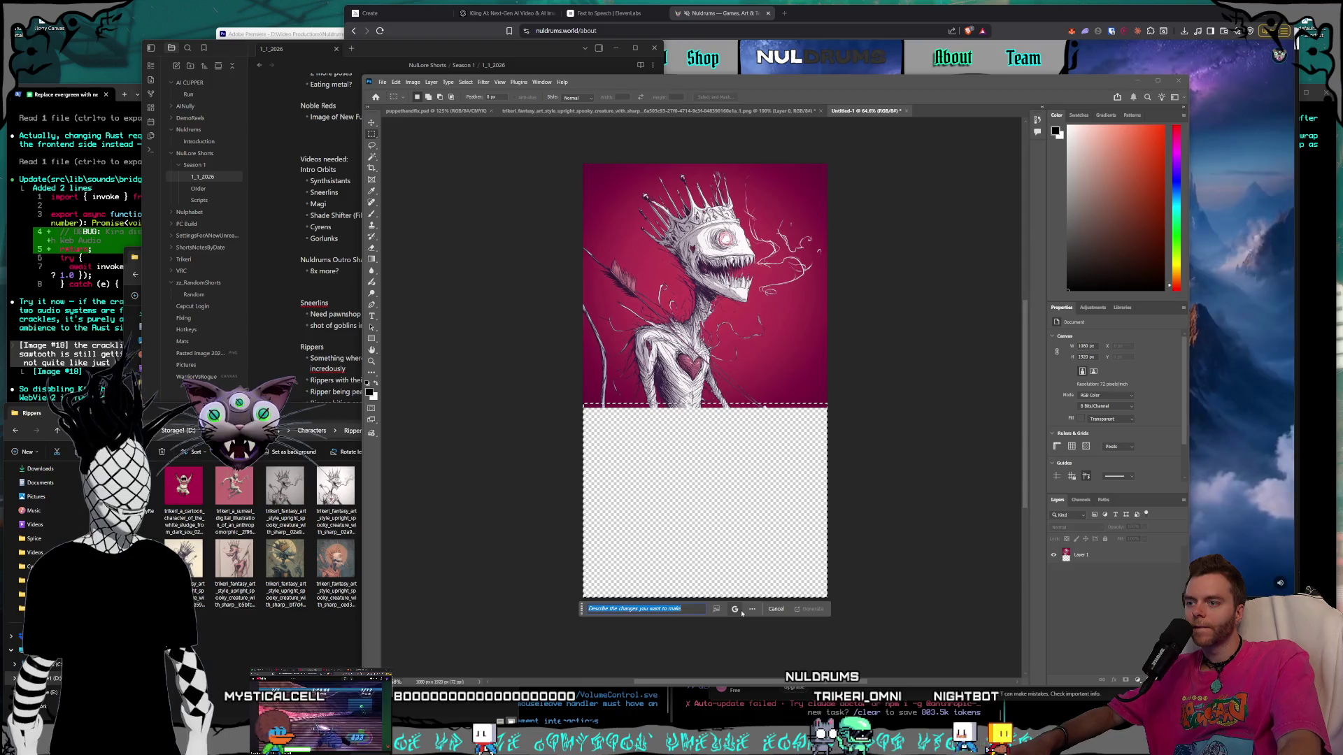
left_click(734, 609)
left_click(731, 563)
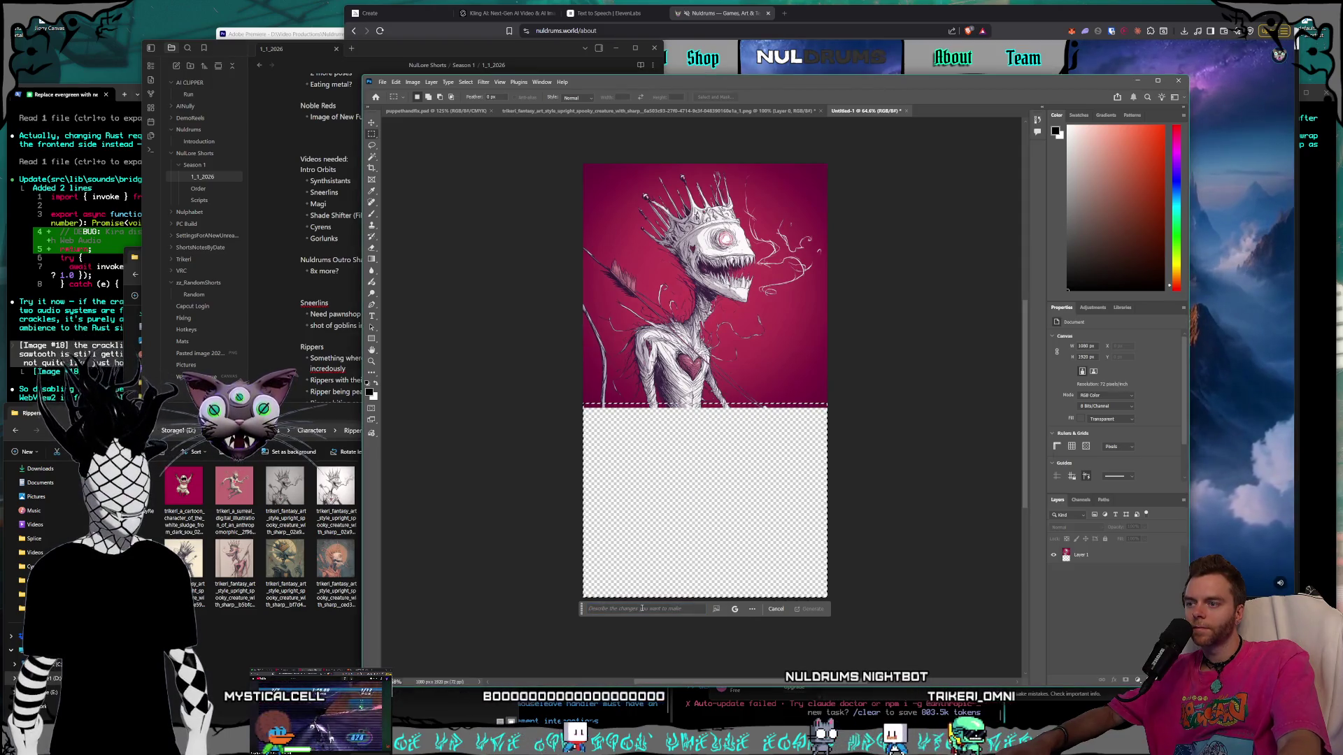
type("boo")
key("BackSpace")
type("t")
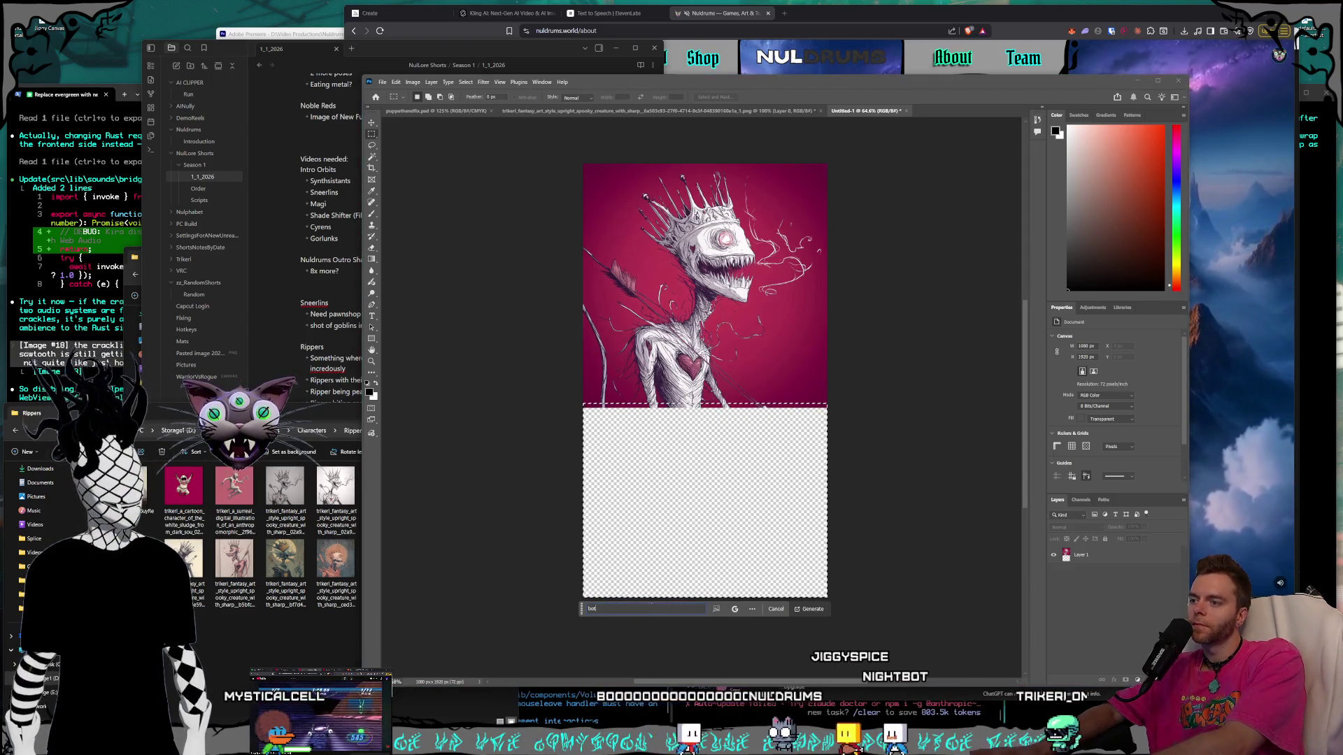
type("tom half of ")
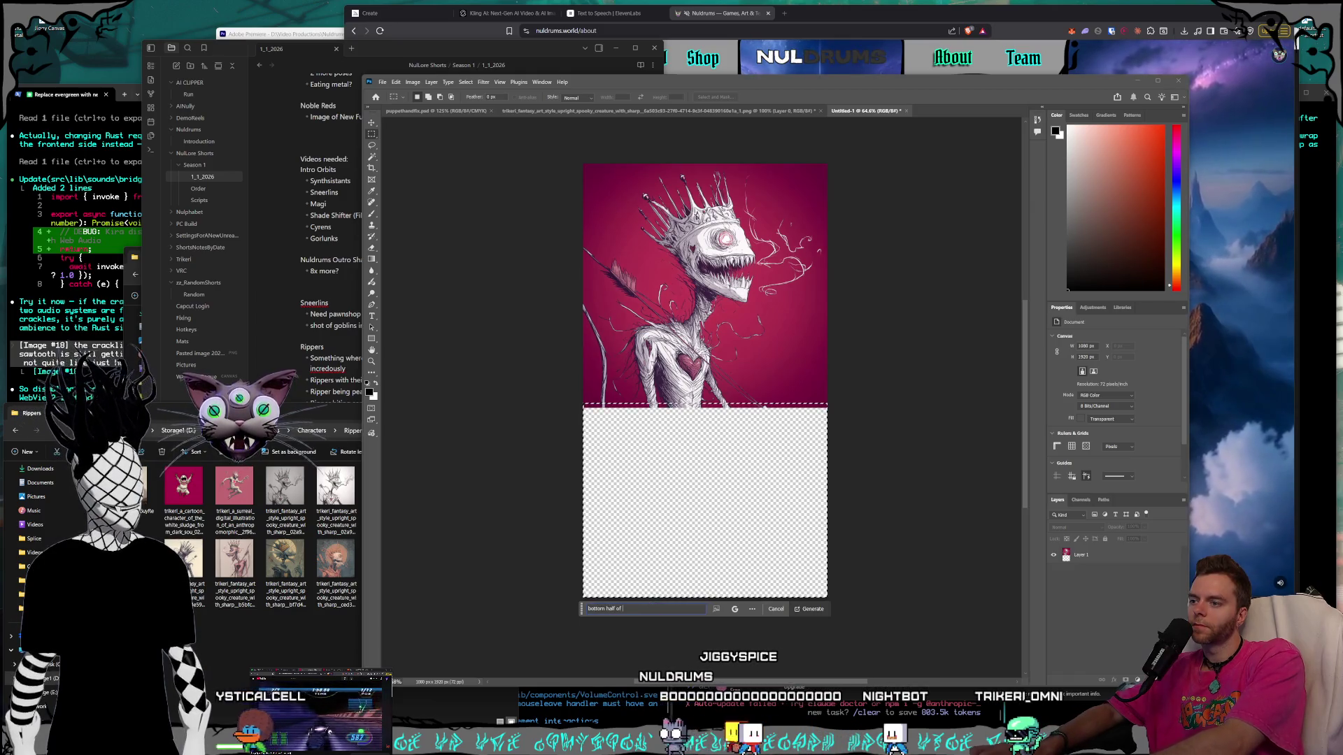
type("a character")
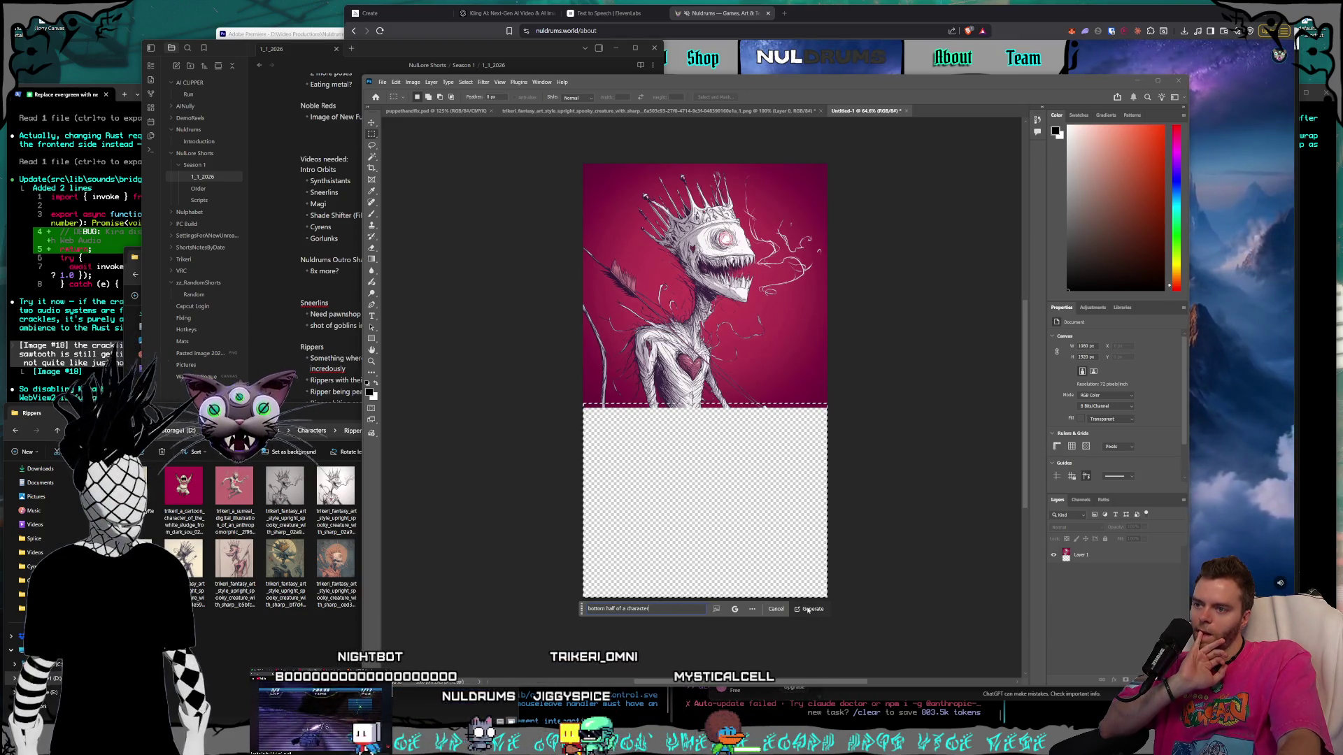
left_click(808, 609)
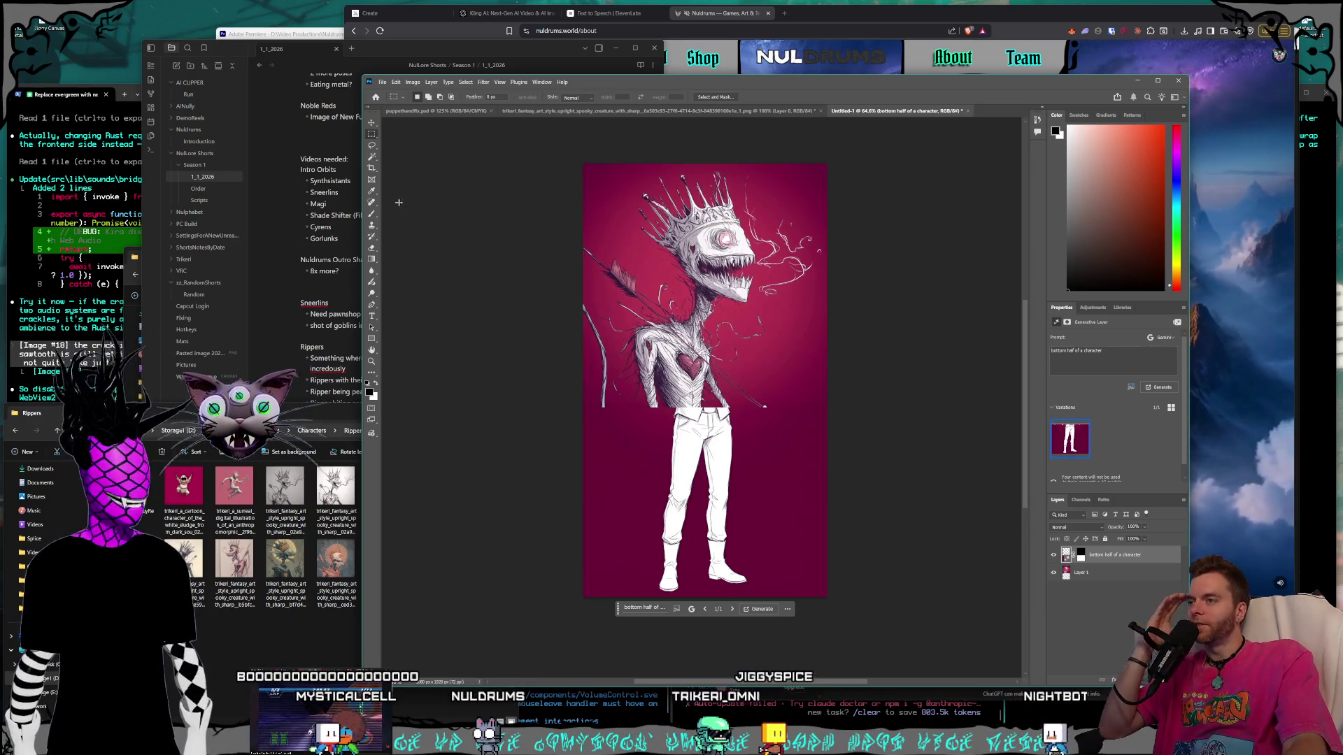
Delete the generated bottom-half layer and deselect Layer 1.
left_click(371, 123)
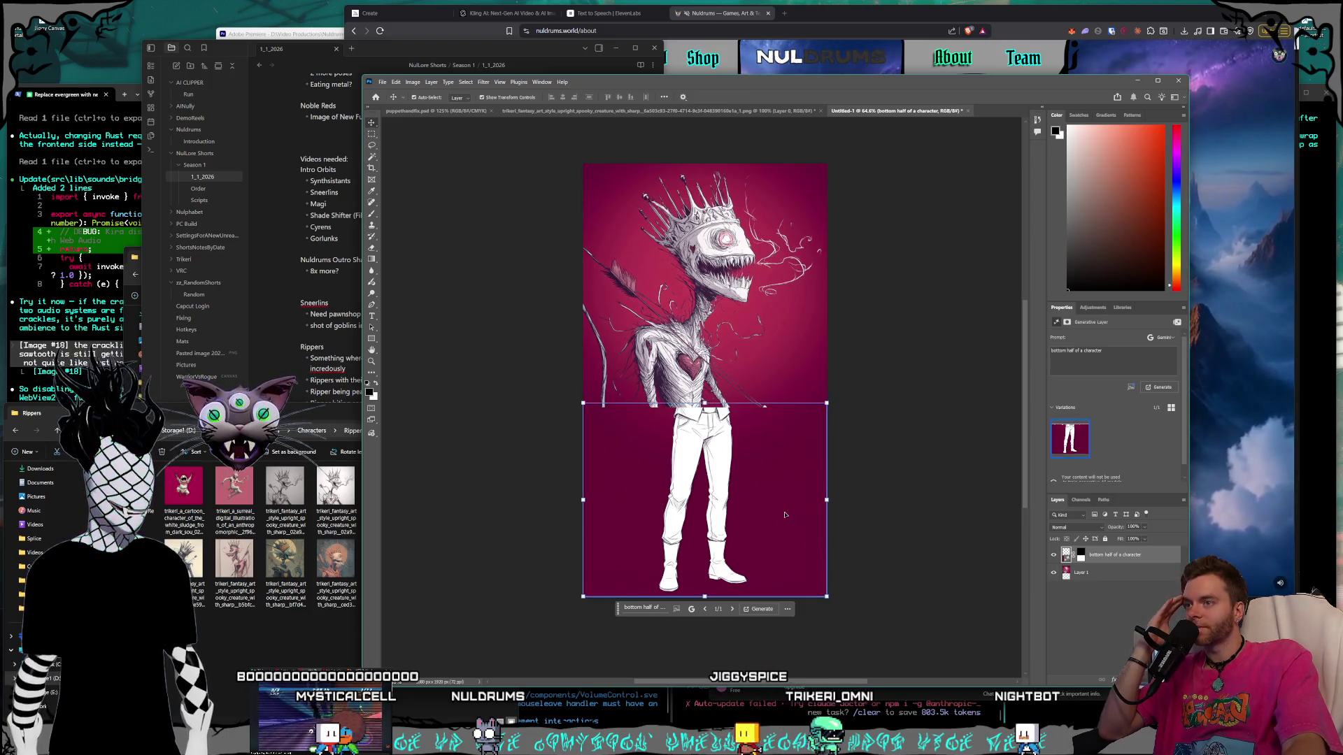
key("Delete")
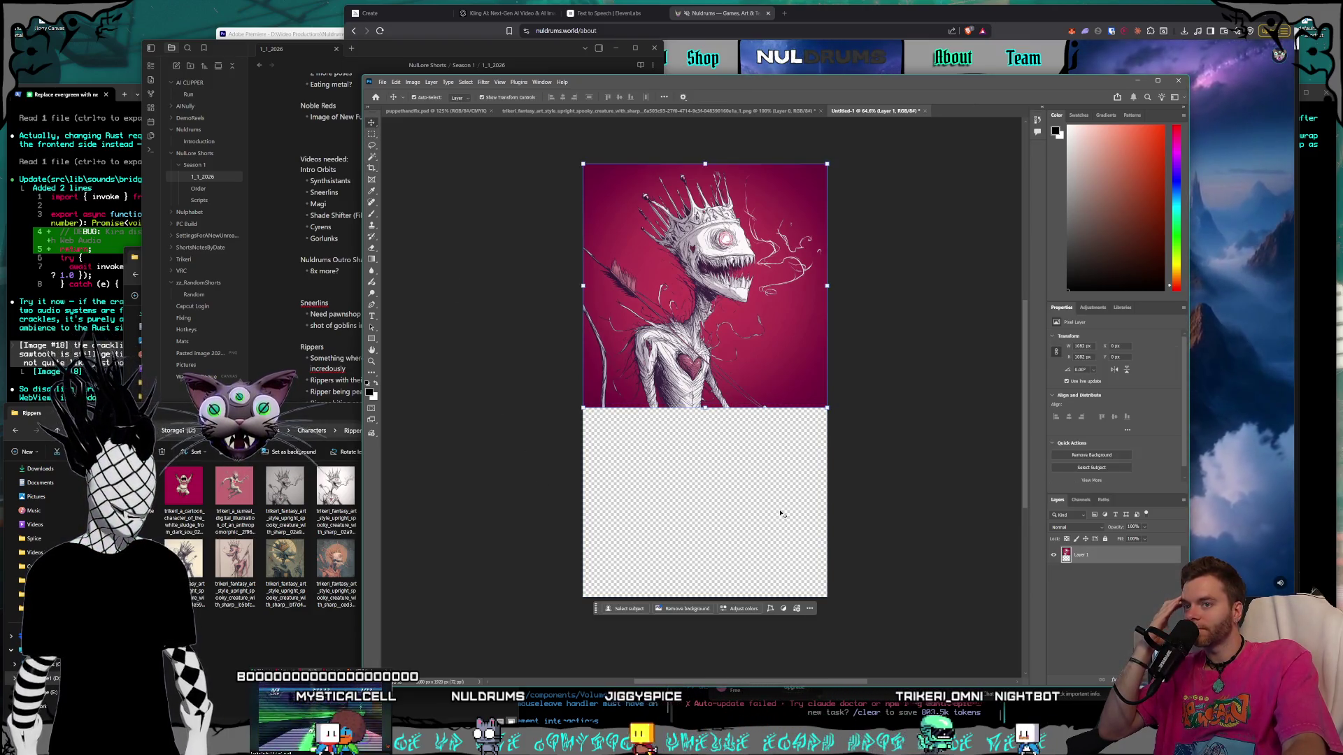
left_click(733, 479)
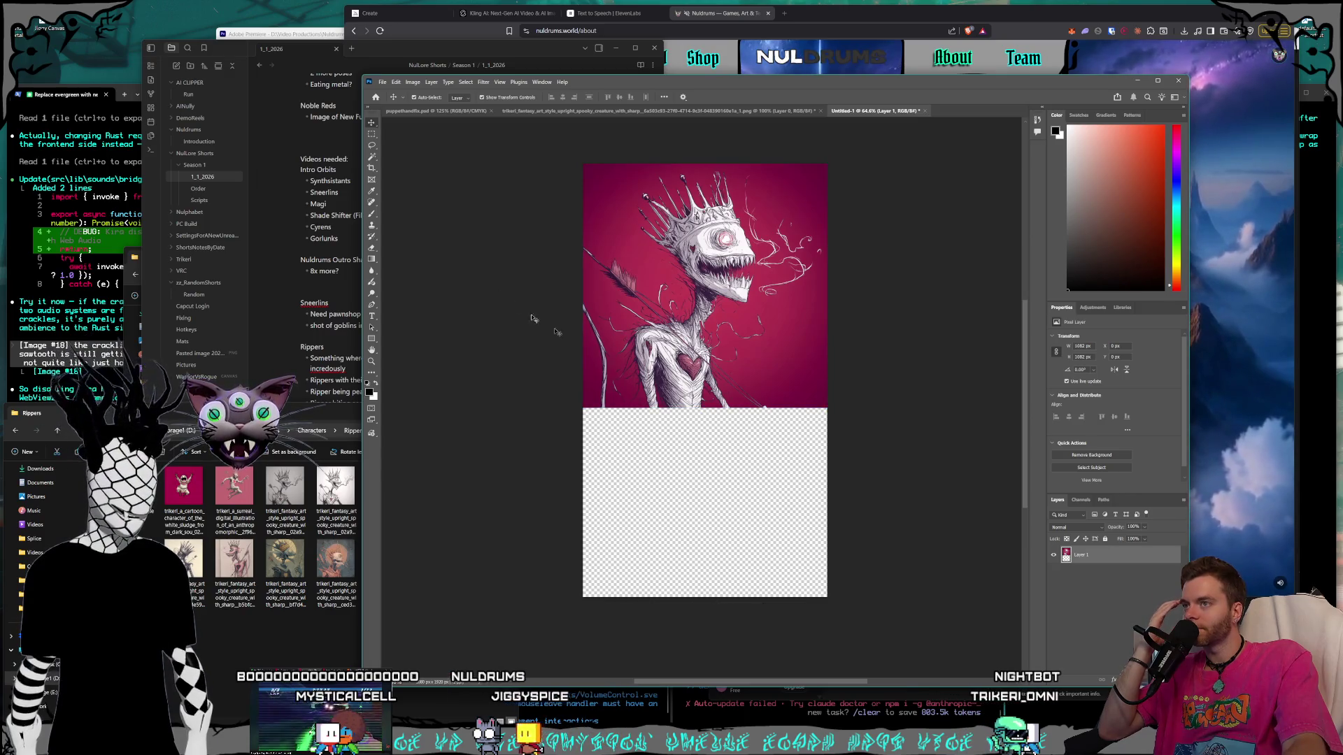
left_click(734, 479)
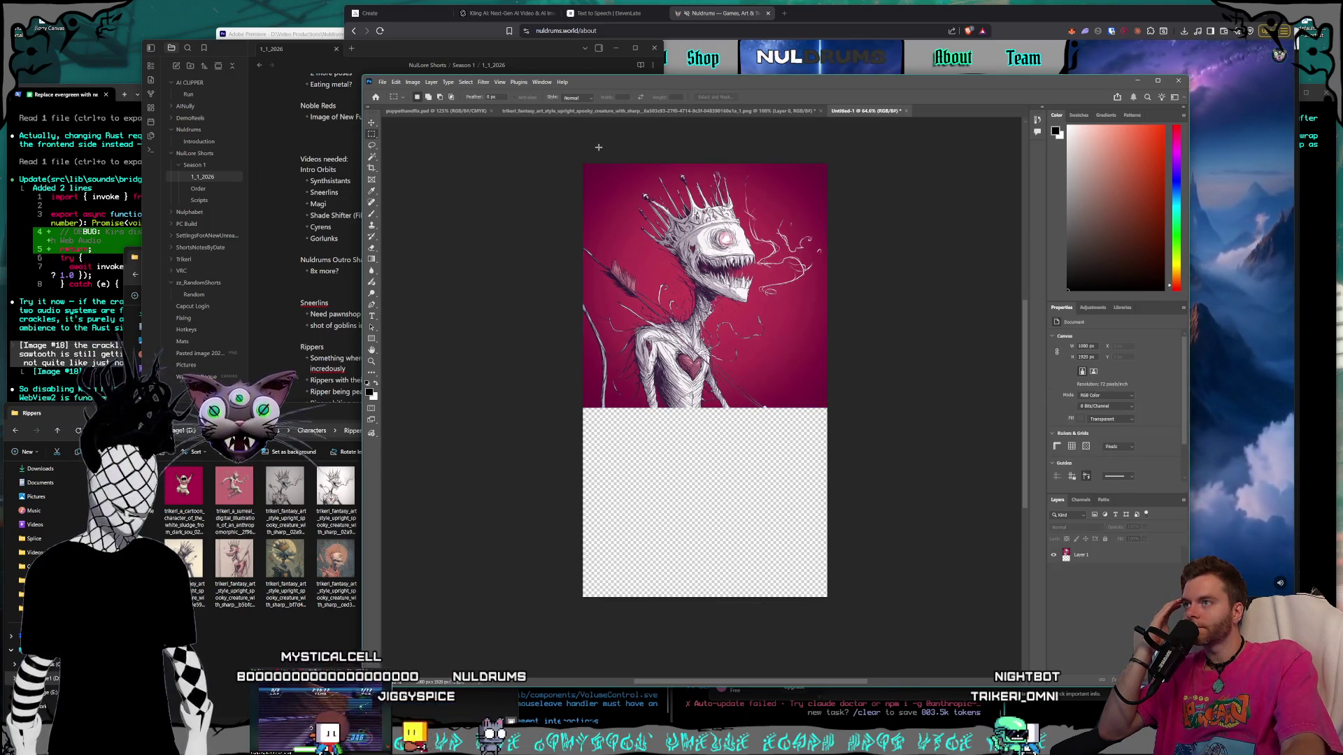
Select the whole canvas and Generative Fill a prompt continuing the character but leaving the top half alone.
left_click_drag(744, 425, 874, 650)
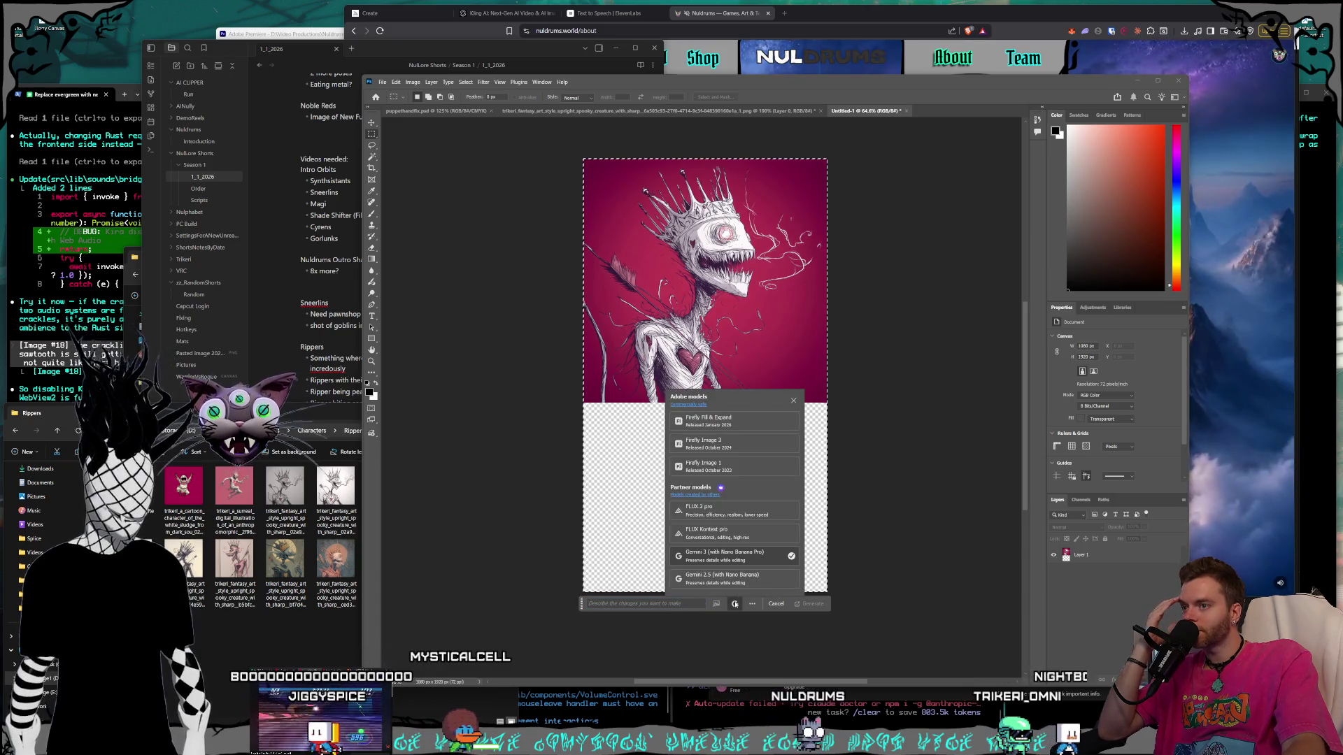
left_click(689, 607)
type("fill in t")
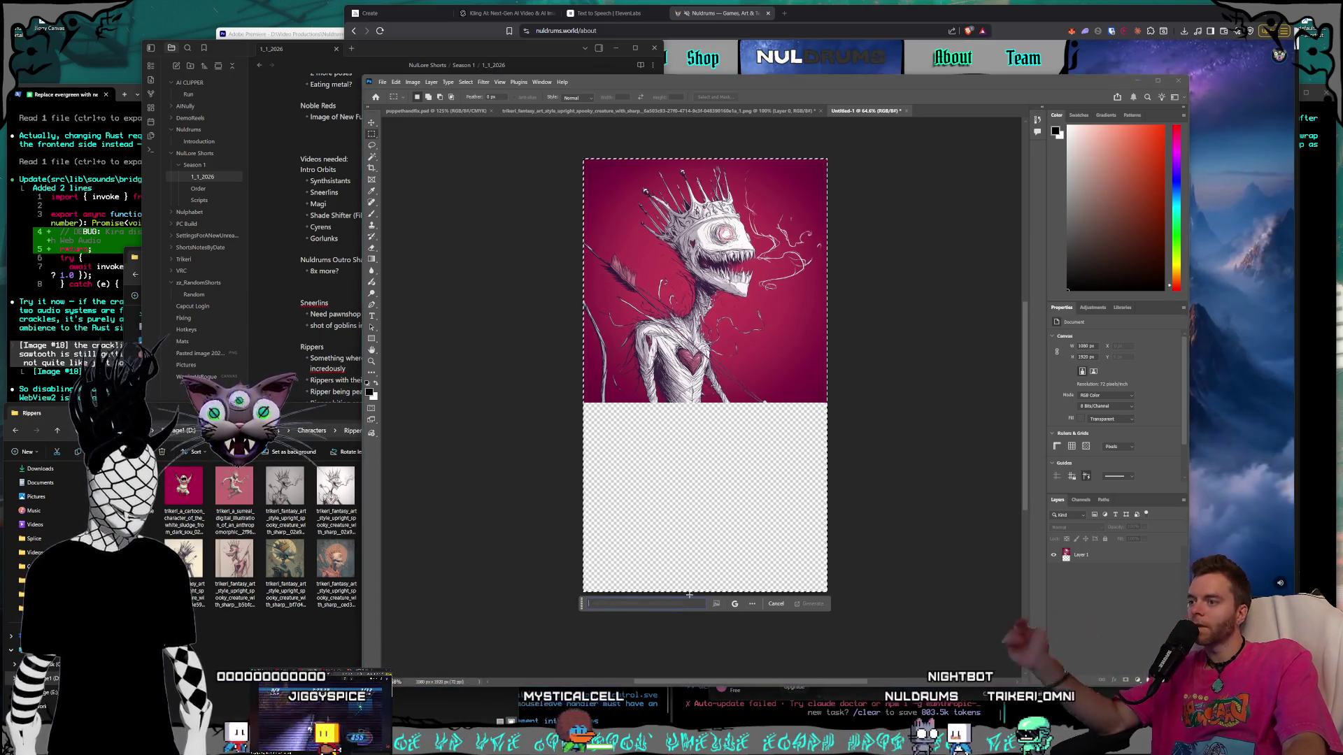
type("he bo")
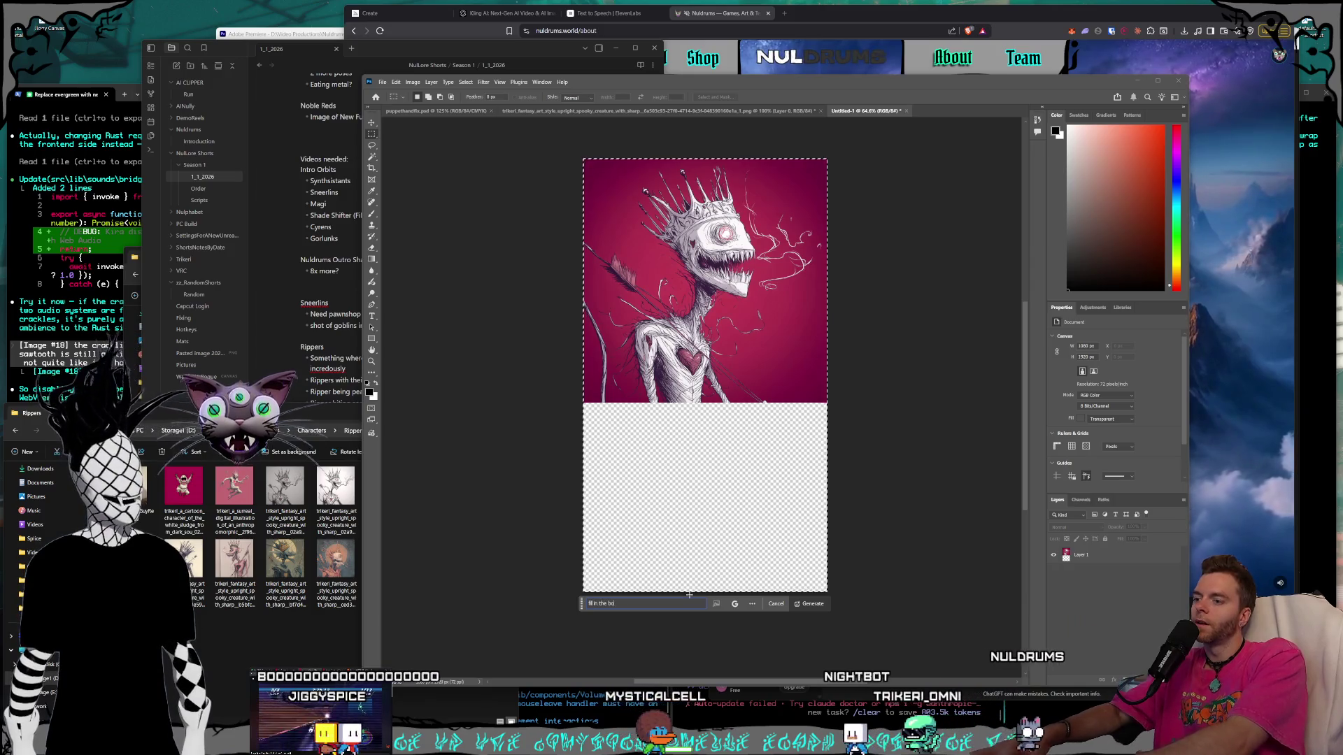
type("ttom olf o")
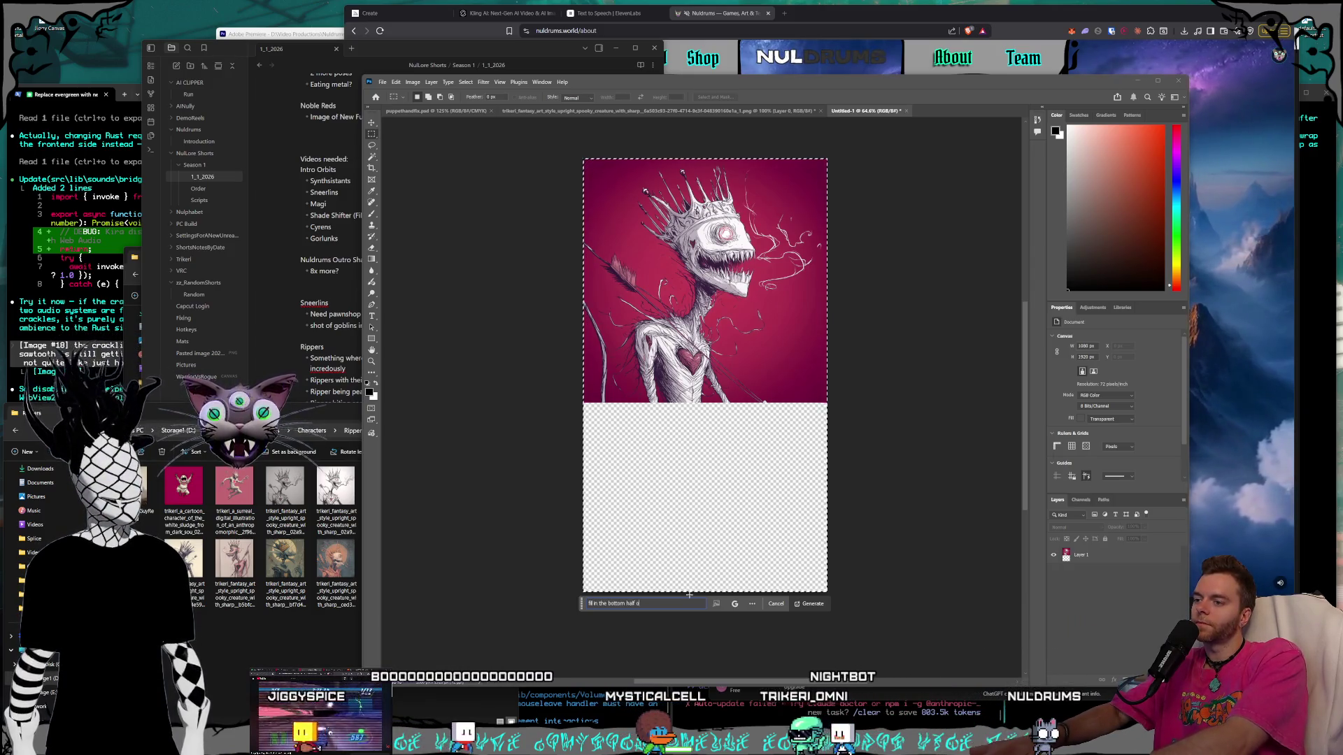
type("f this character in the tras")
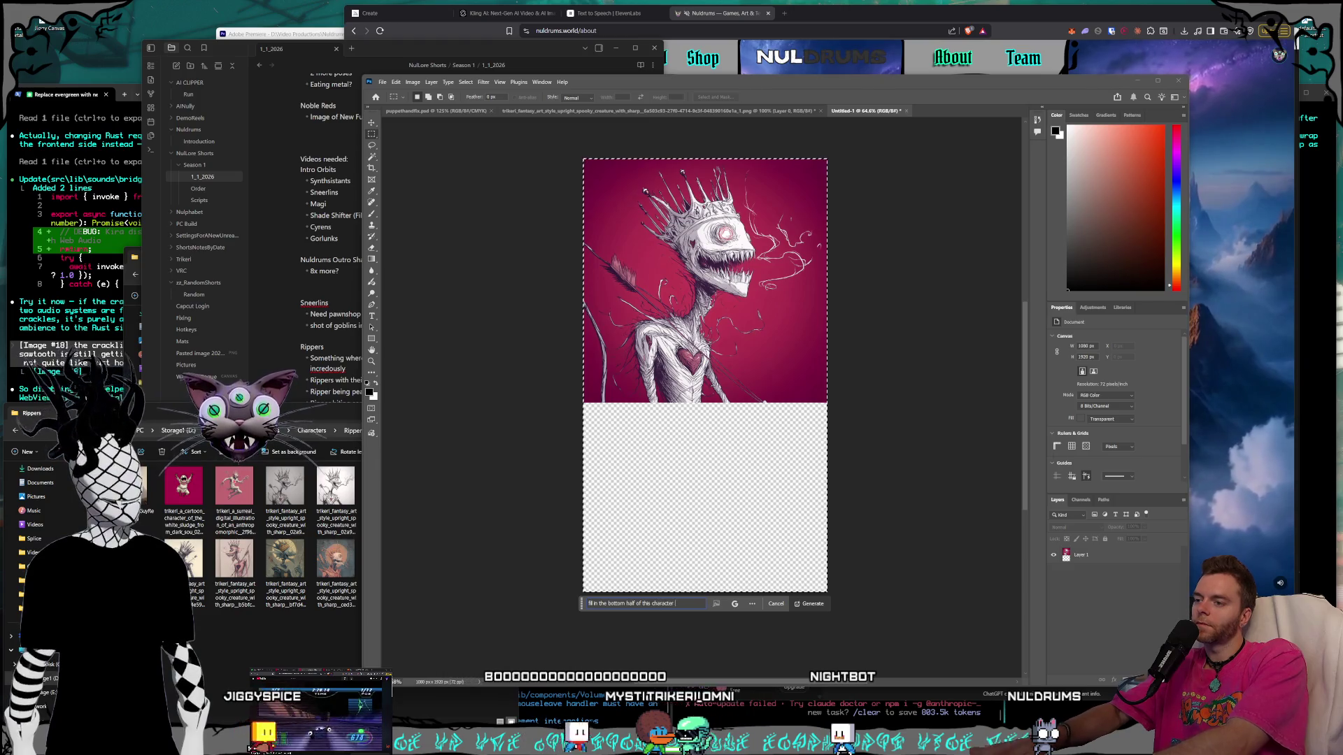
key("BackSpace")
type("nsp")
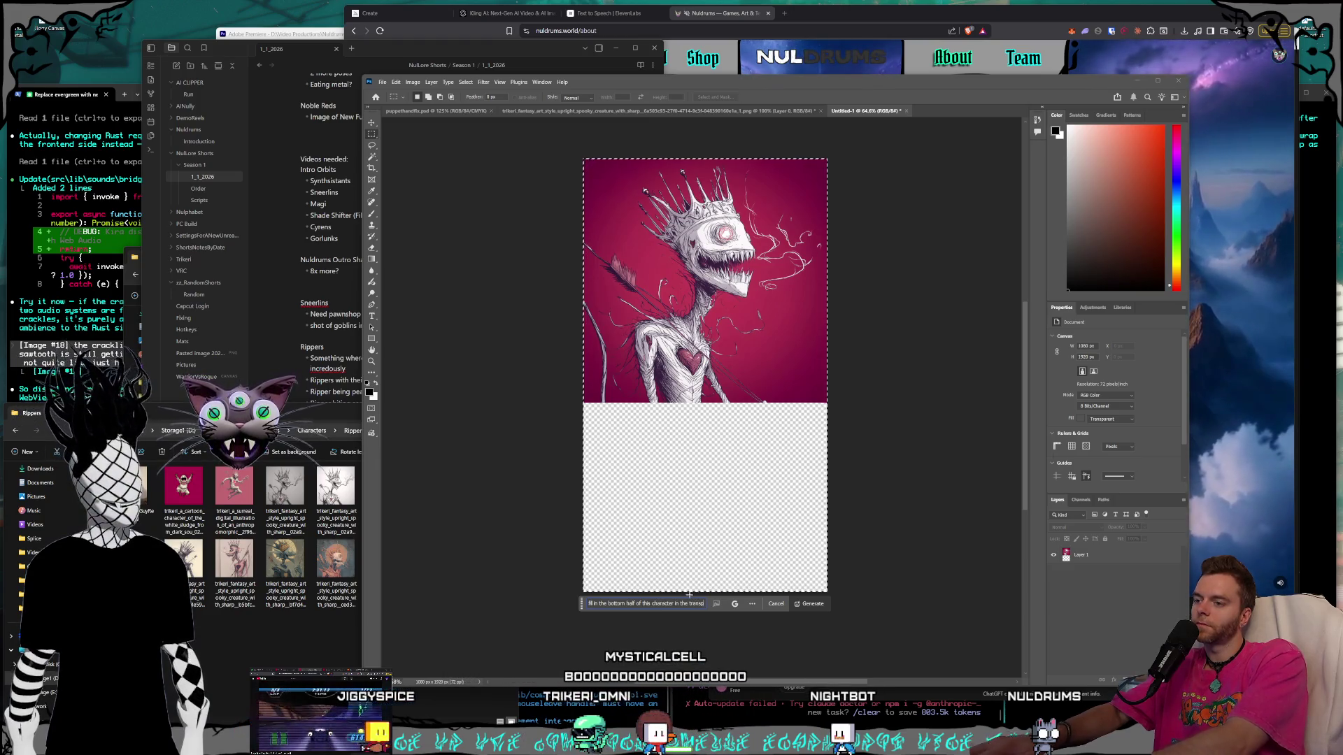
type("ut")
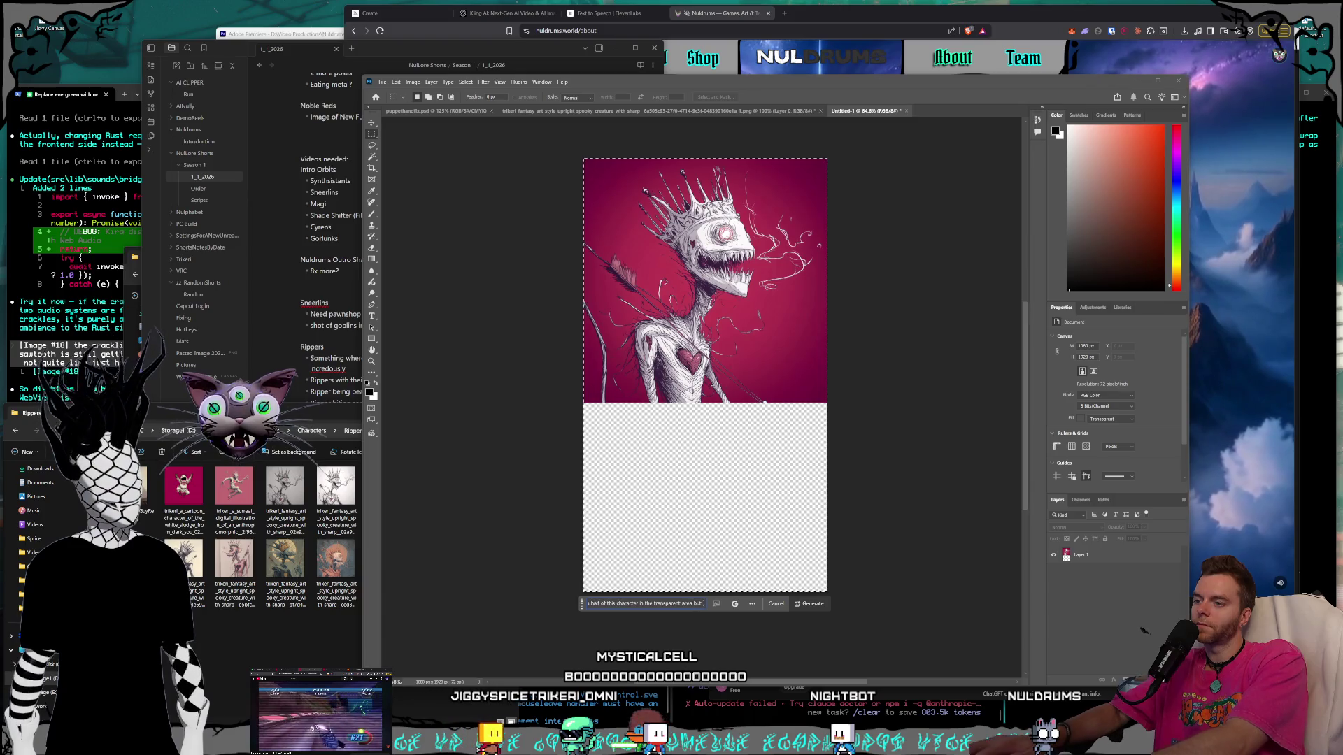
type(" ko cor")
key("BackSpace")
type("ntinue him bue")
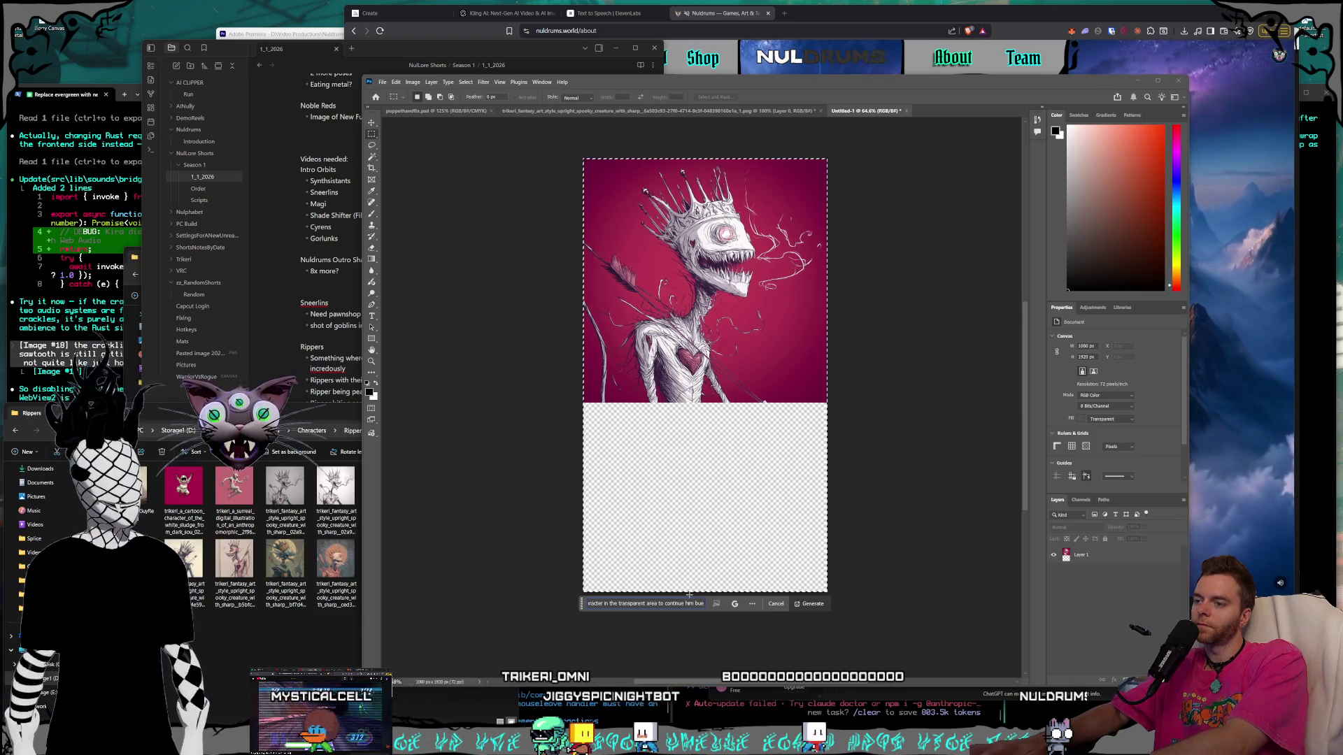
key("BackSpace")
type("t leave the to")
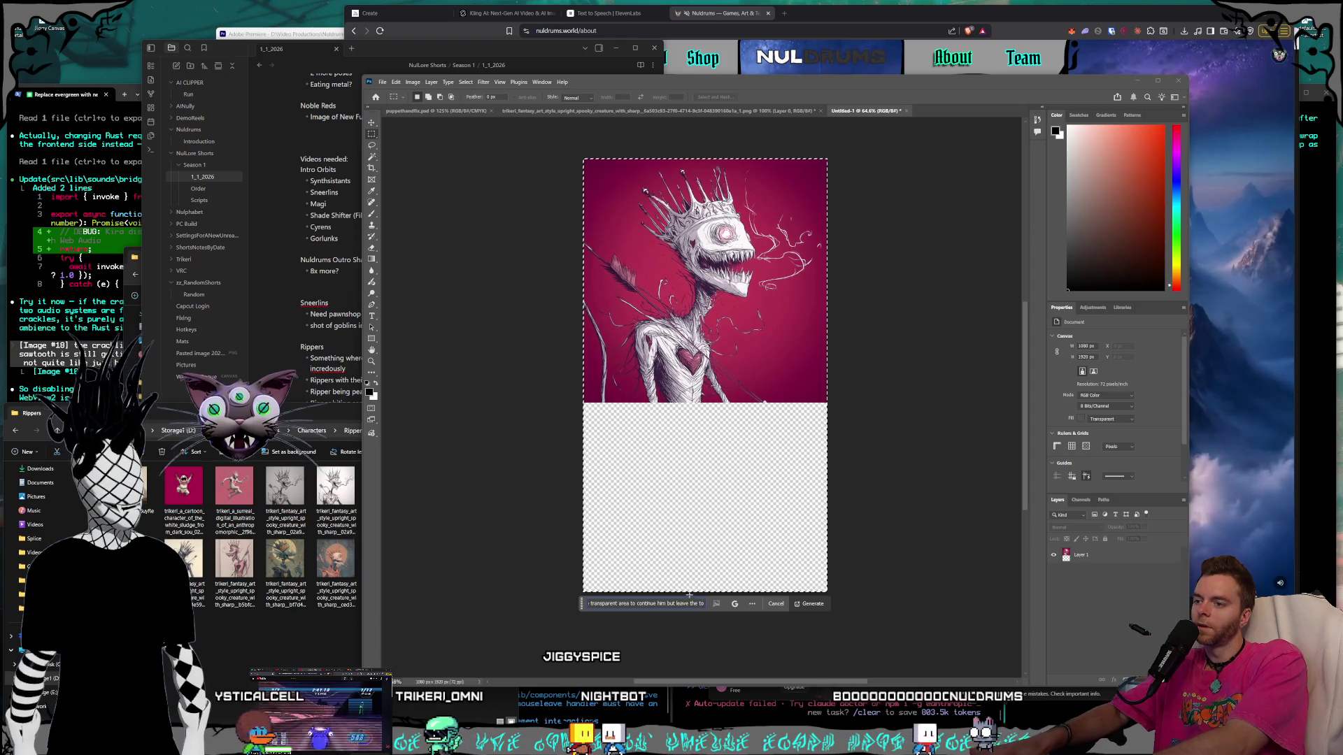
type("p half alone")
left_click(811, 605)
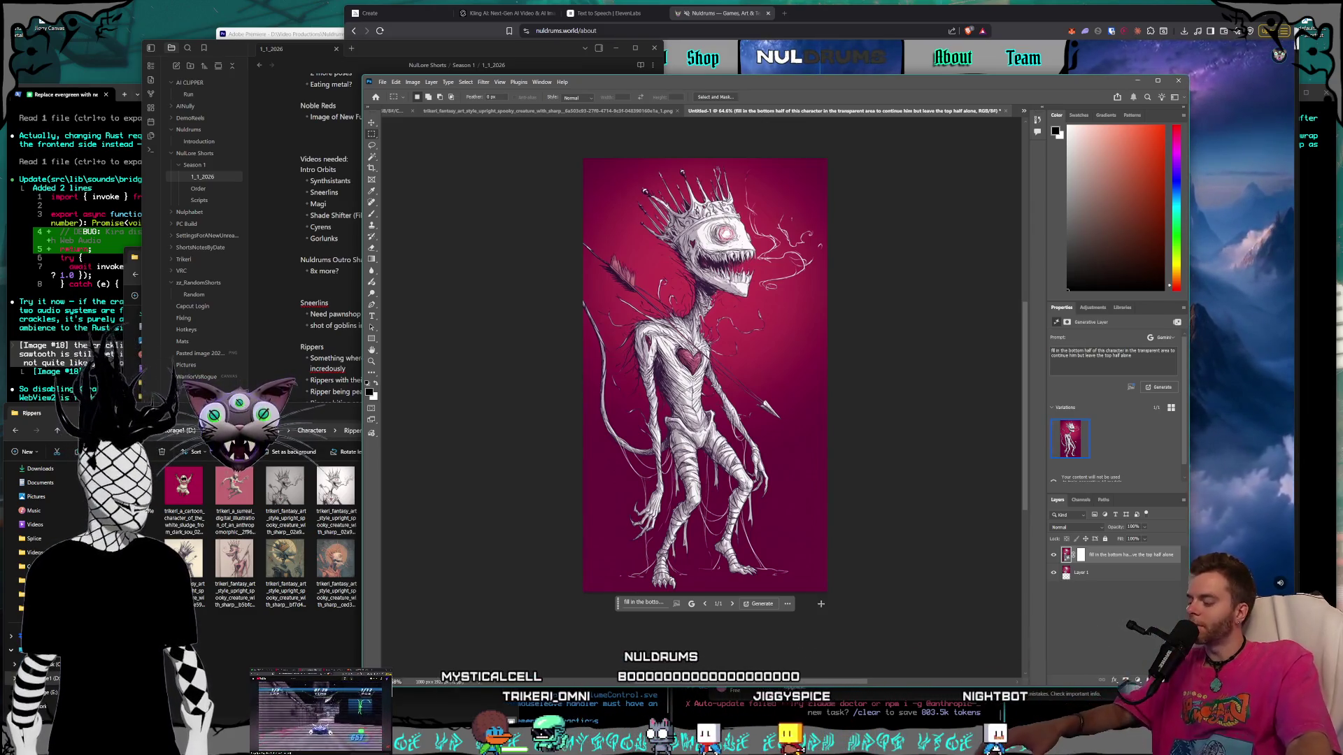
Undo the generated full-body extension and zoom back in on the crowned creature.
key("ctrl+z")
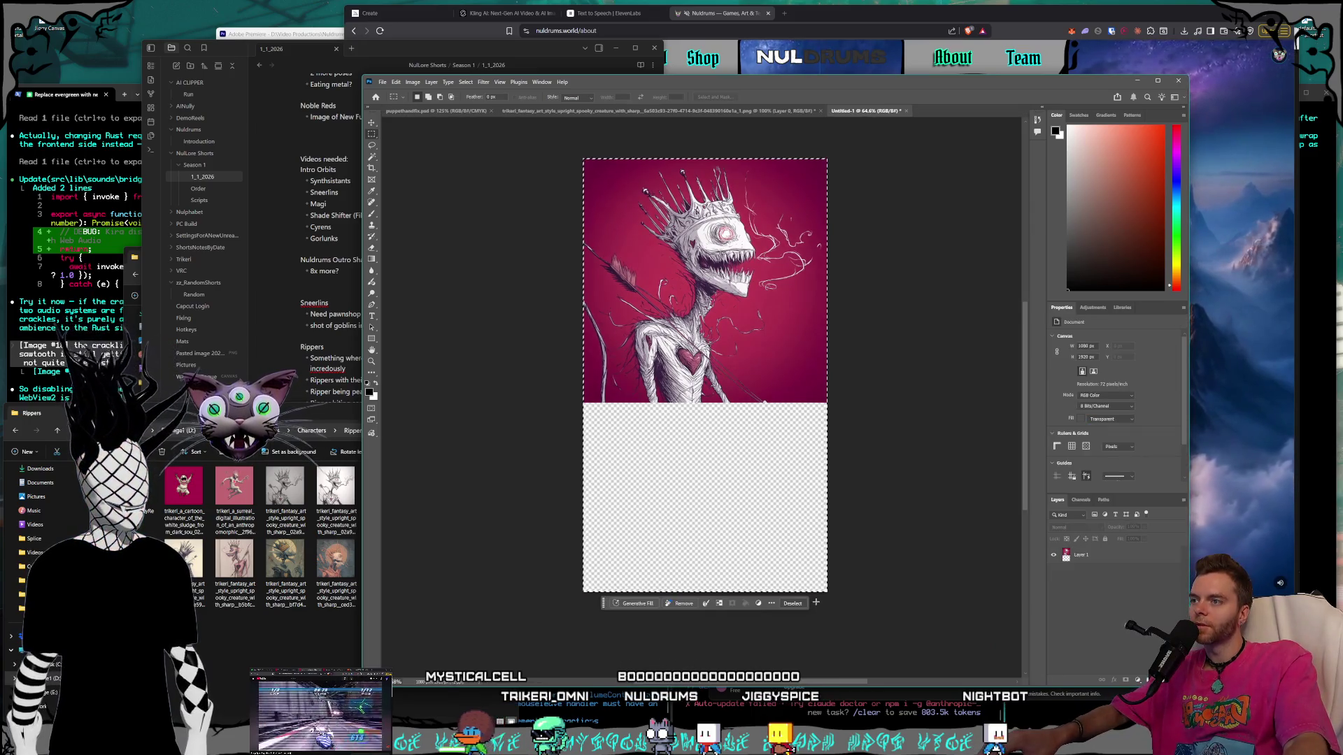
scroll(608, 359, "up", 1)
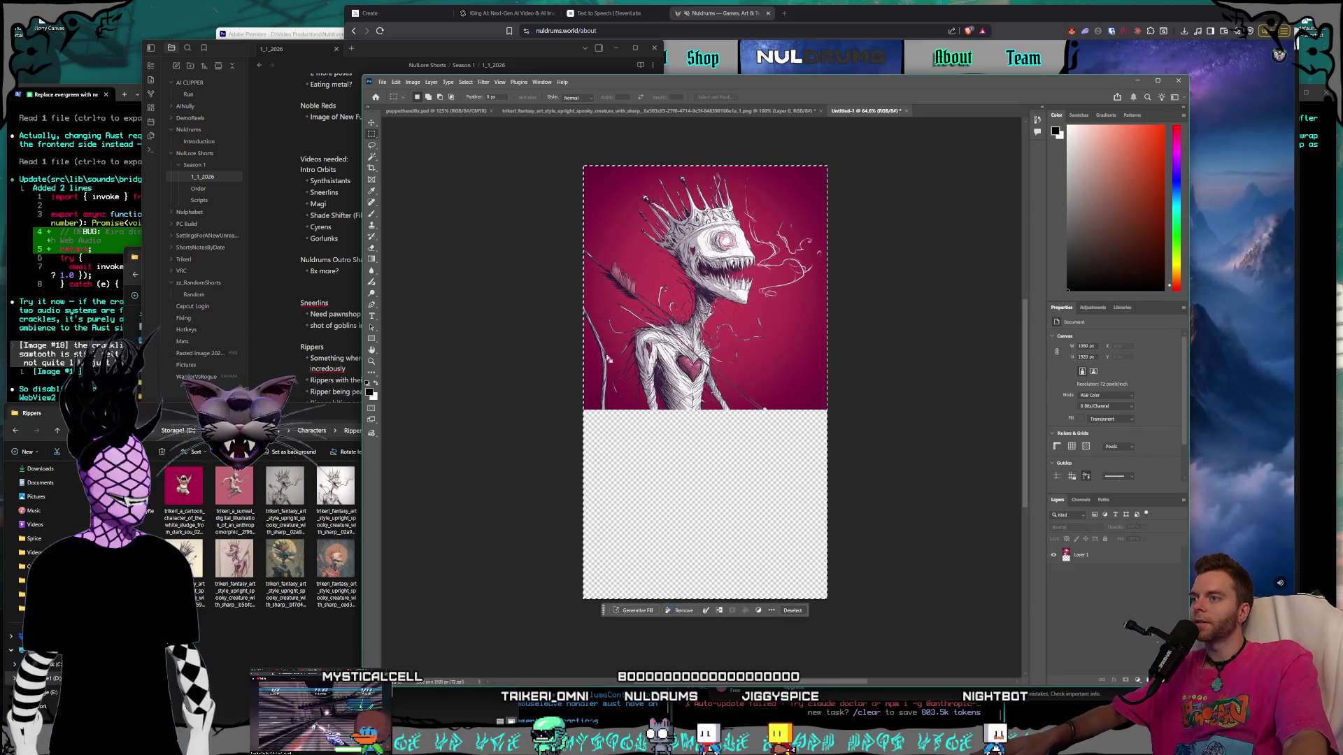
scroll(597, 352, "up", 3)
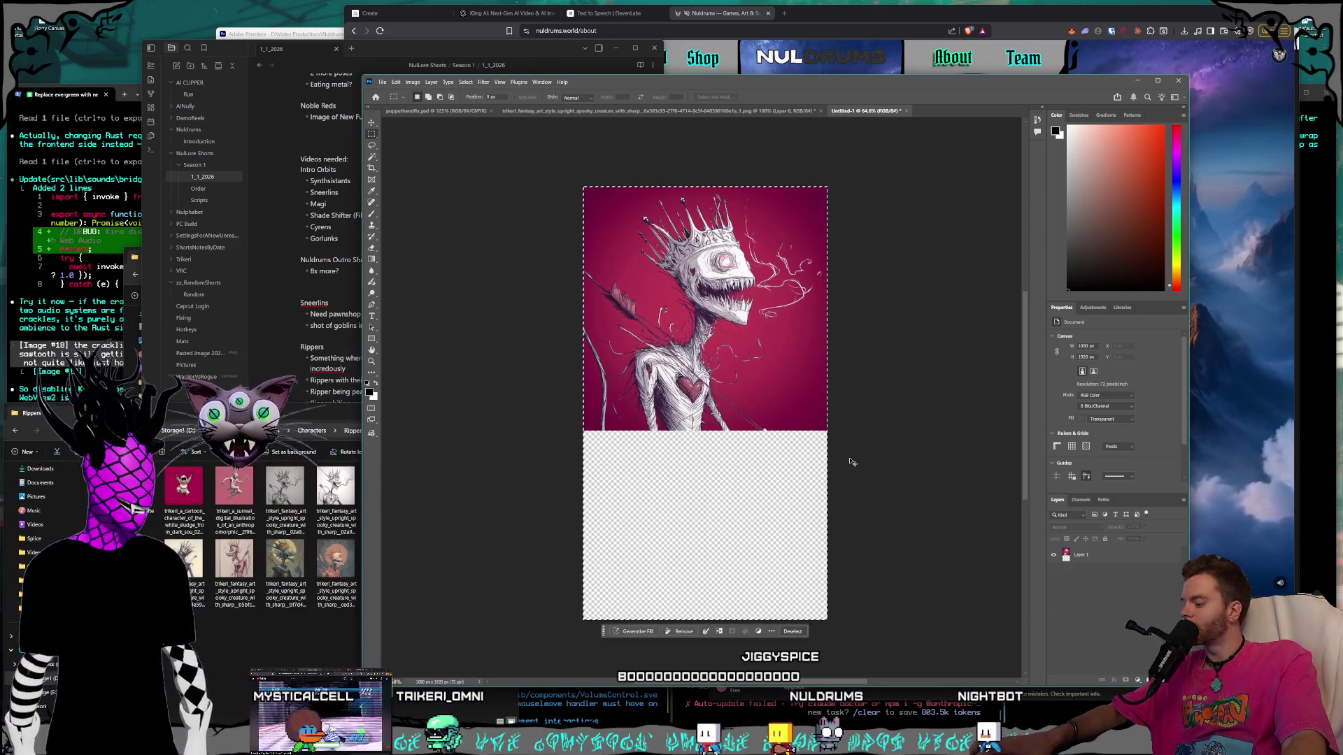
scroll(591, 338, "up", 5)
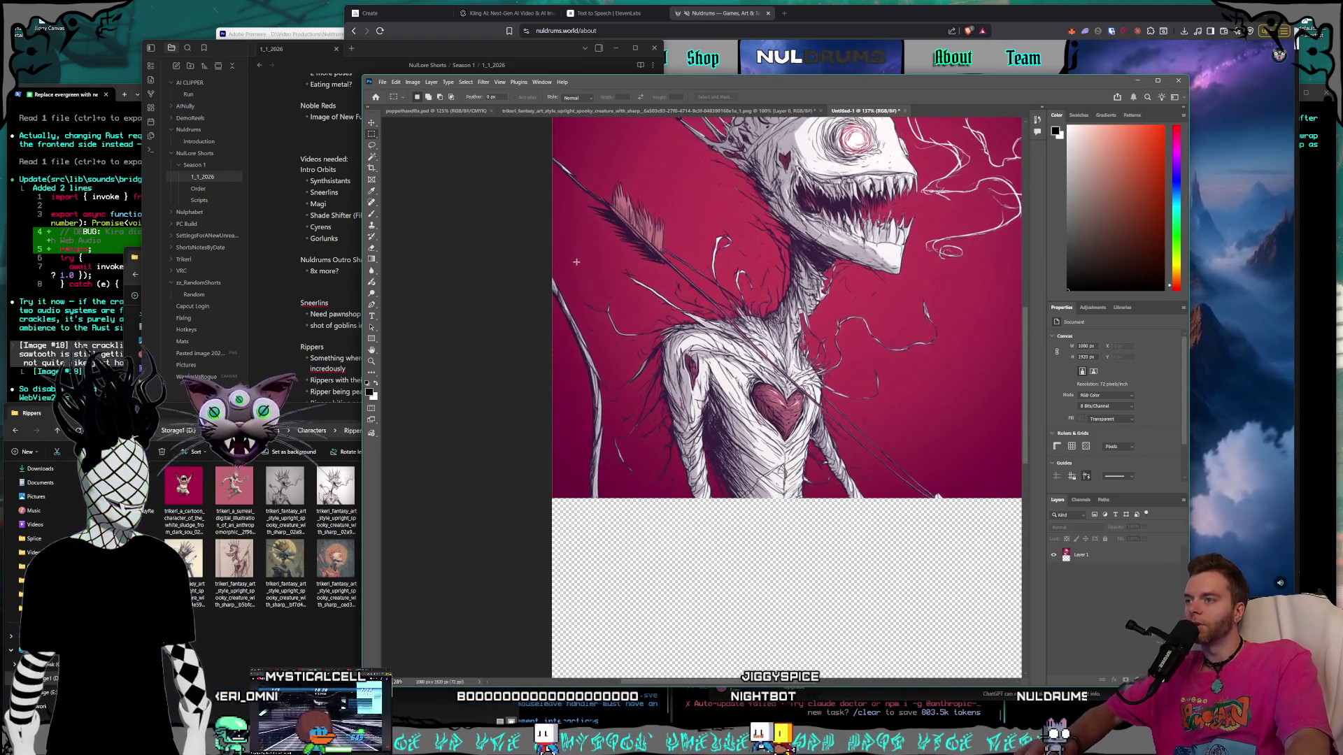
Generative-fill the lassoed lines left of the body with 'fill this area with the red gradient background color'.
key("l")
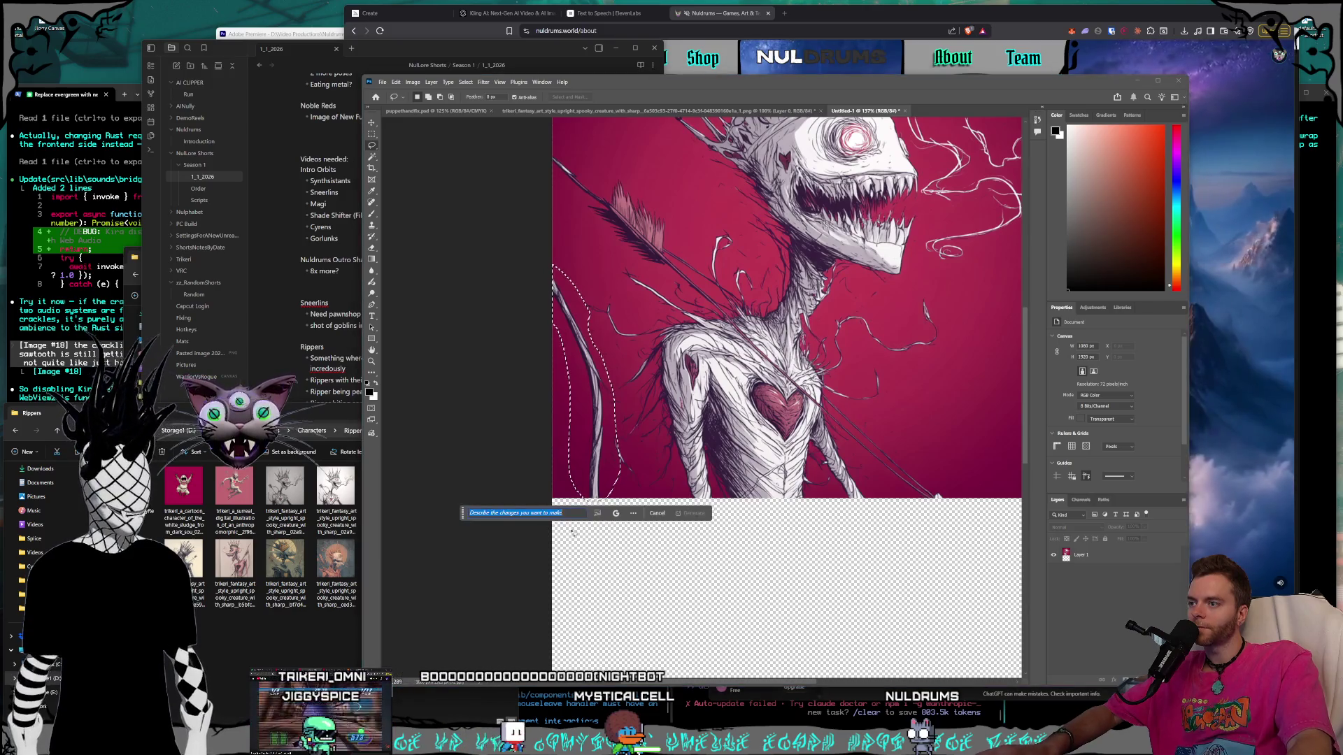
left_click(622, 334)
left_click(542, 513)
type("fill t")
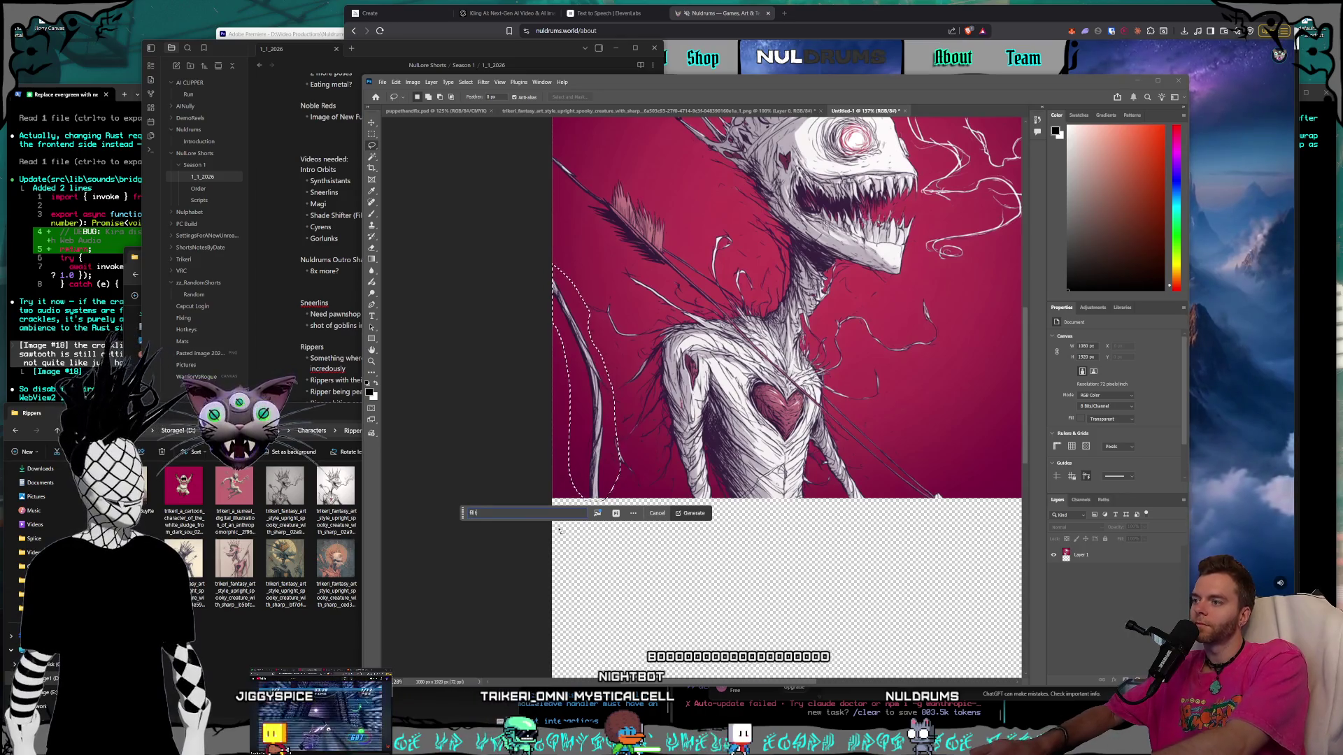
type("his area wit")
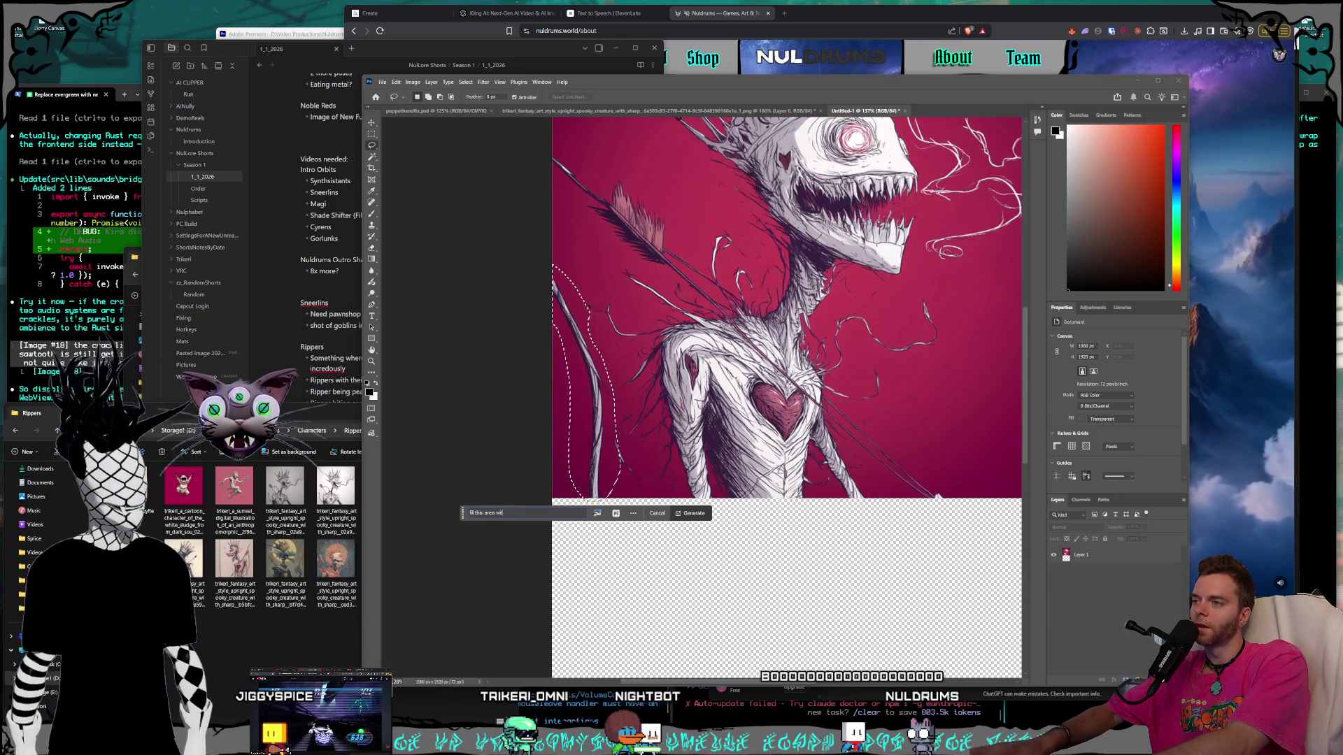
type("h the red gradien")
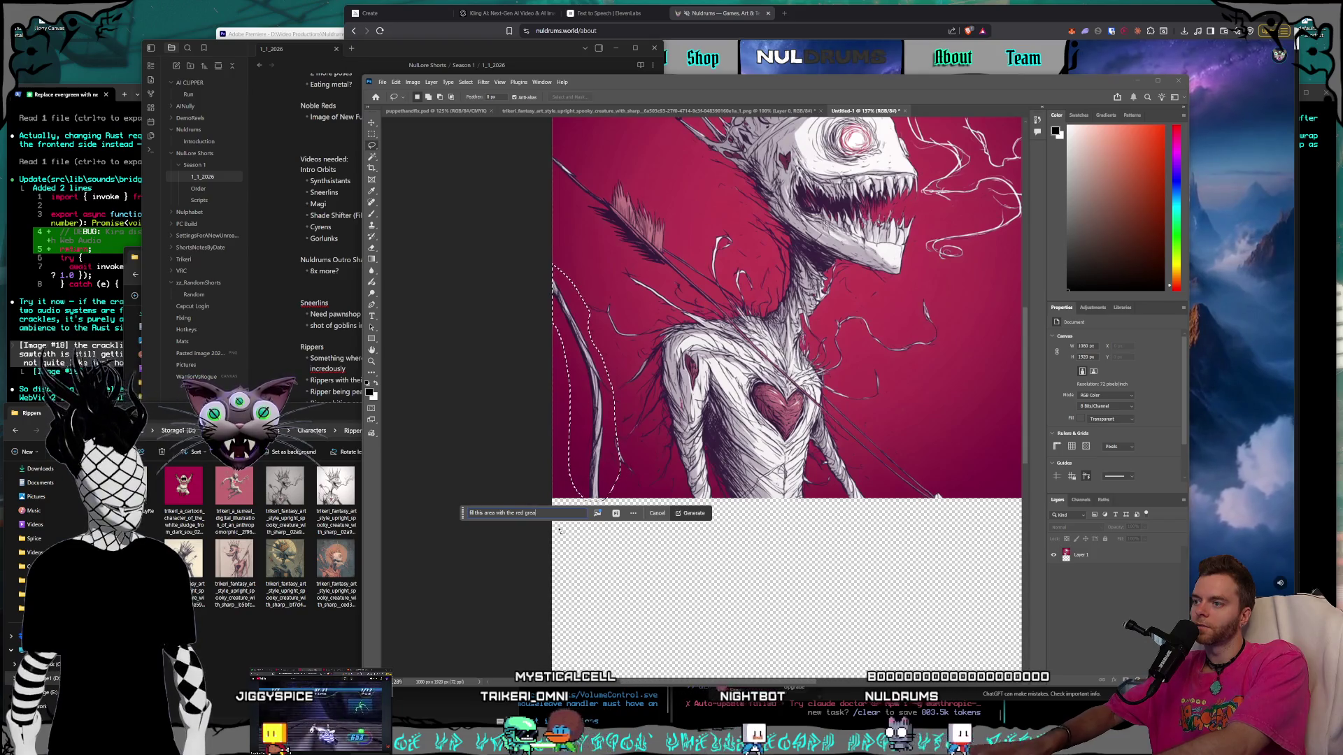
type("ackg")
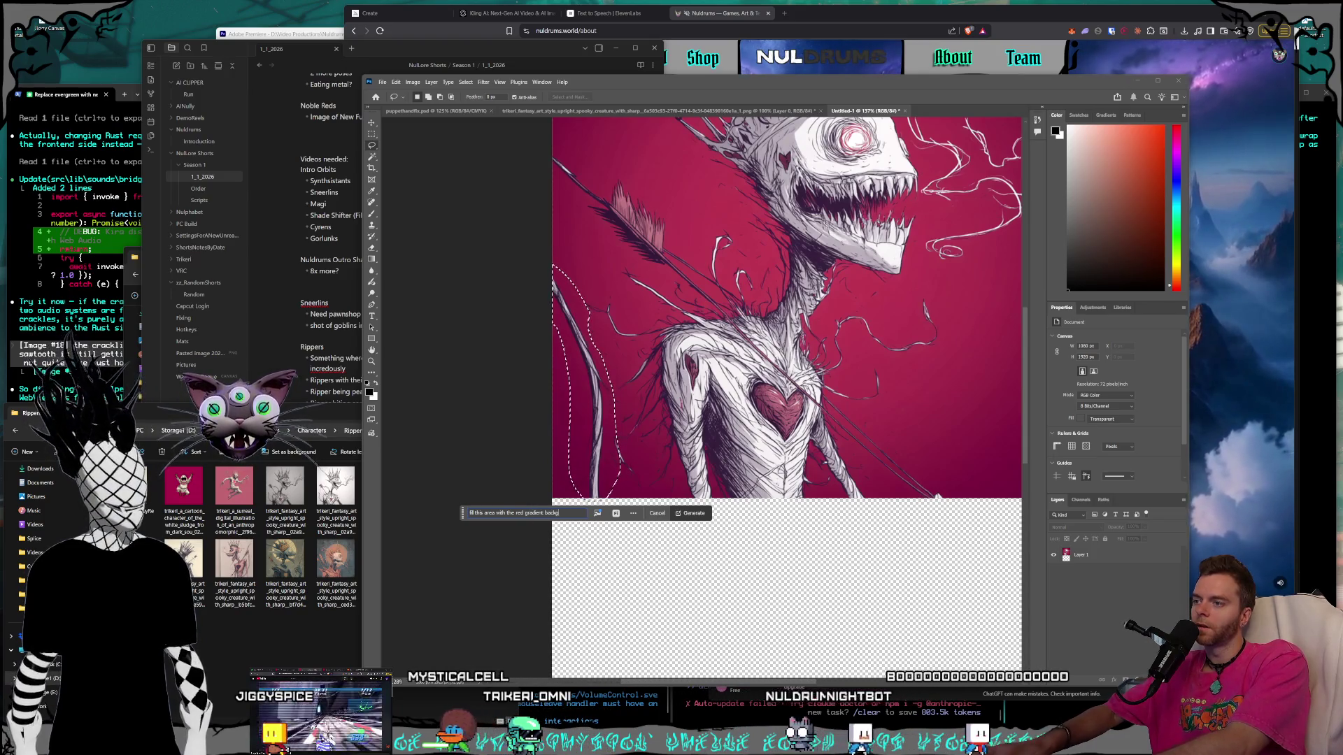
type("round golor")
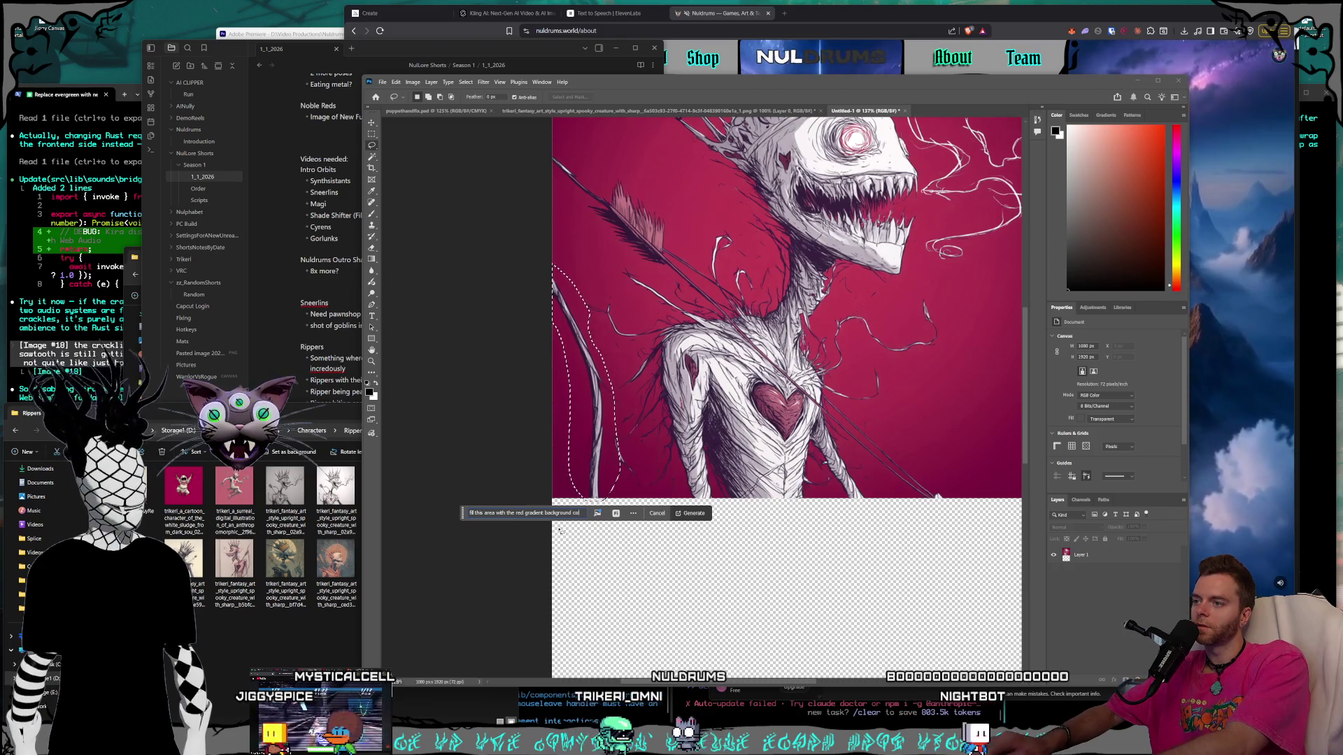
key("Return")
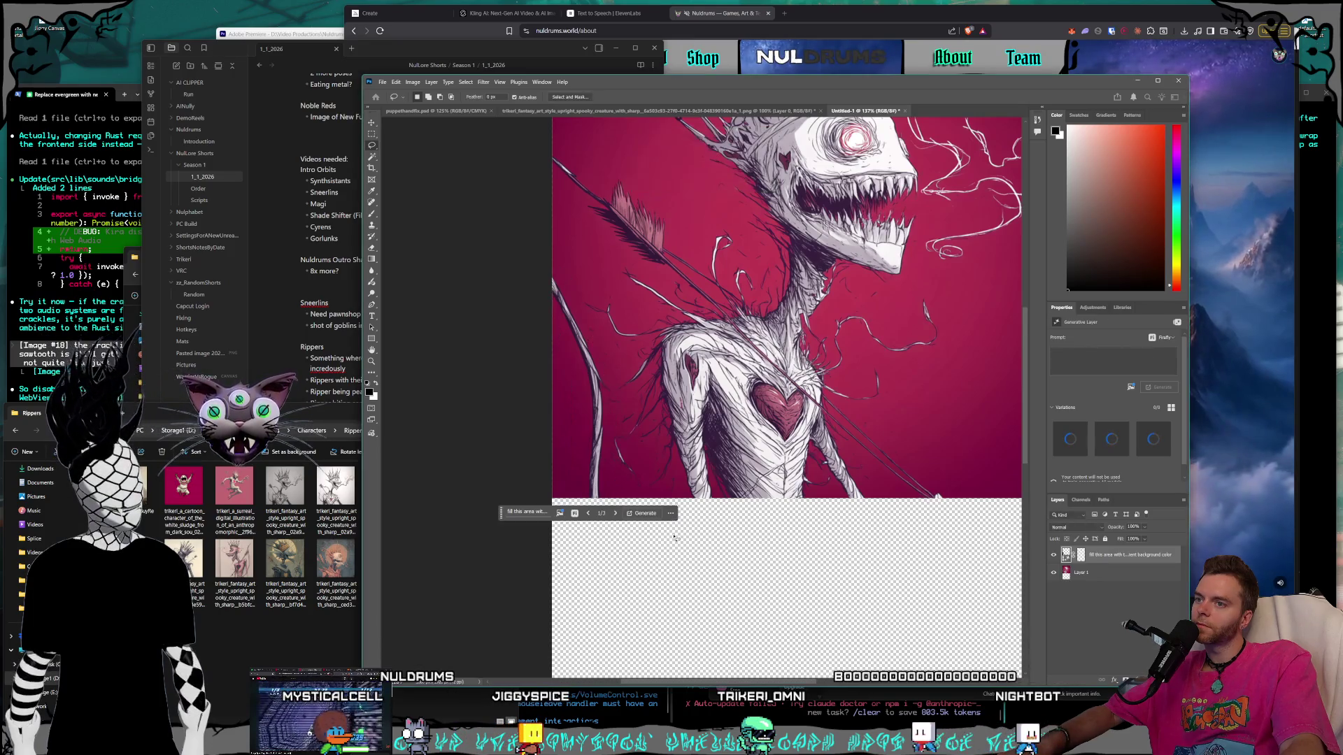
Zoom in and lasso the stray lines to the right of the mouth.
scroll(881, 586, "up", 3)
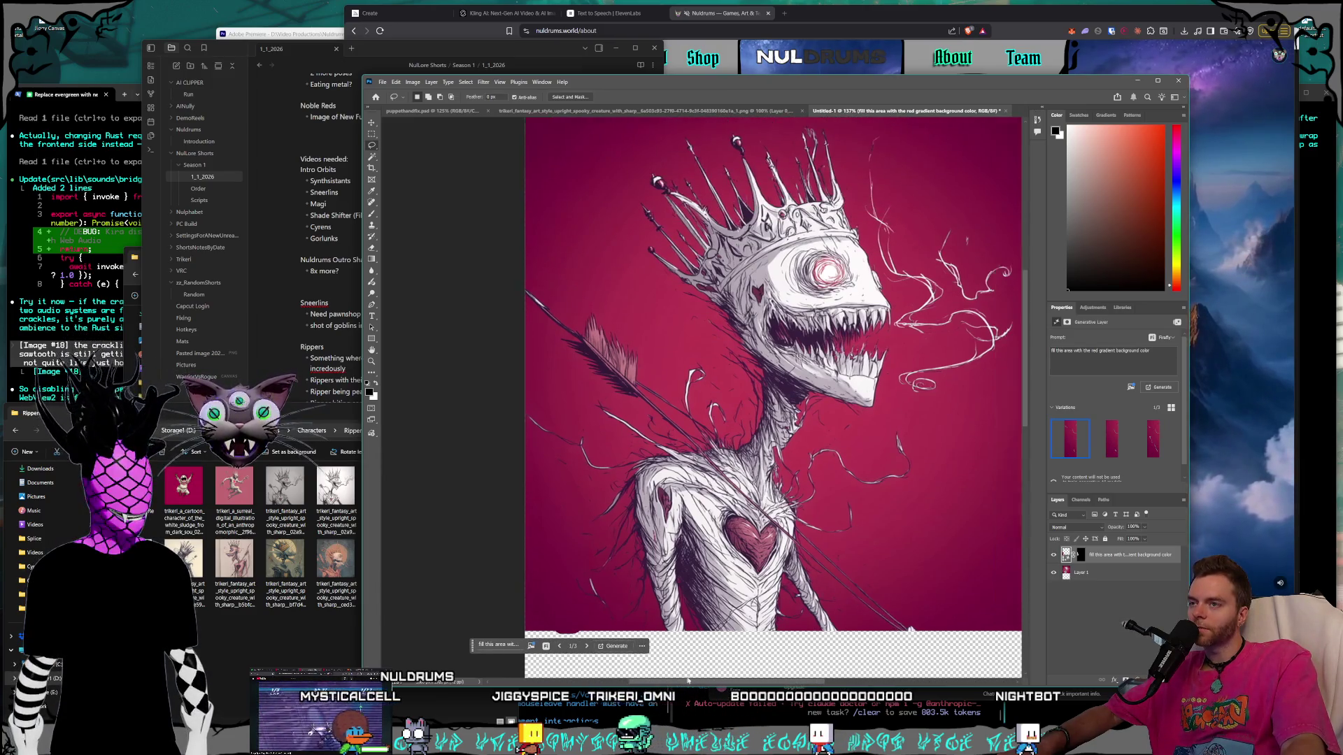
scroll(874, 328, "up", 2)
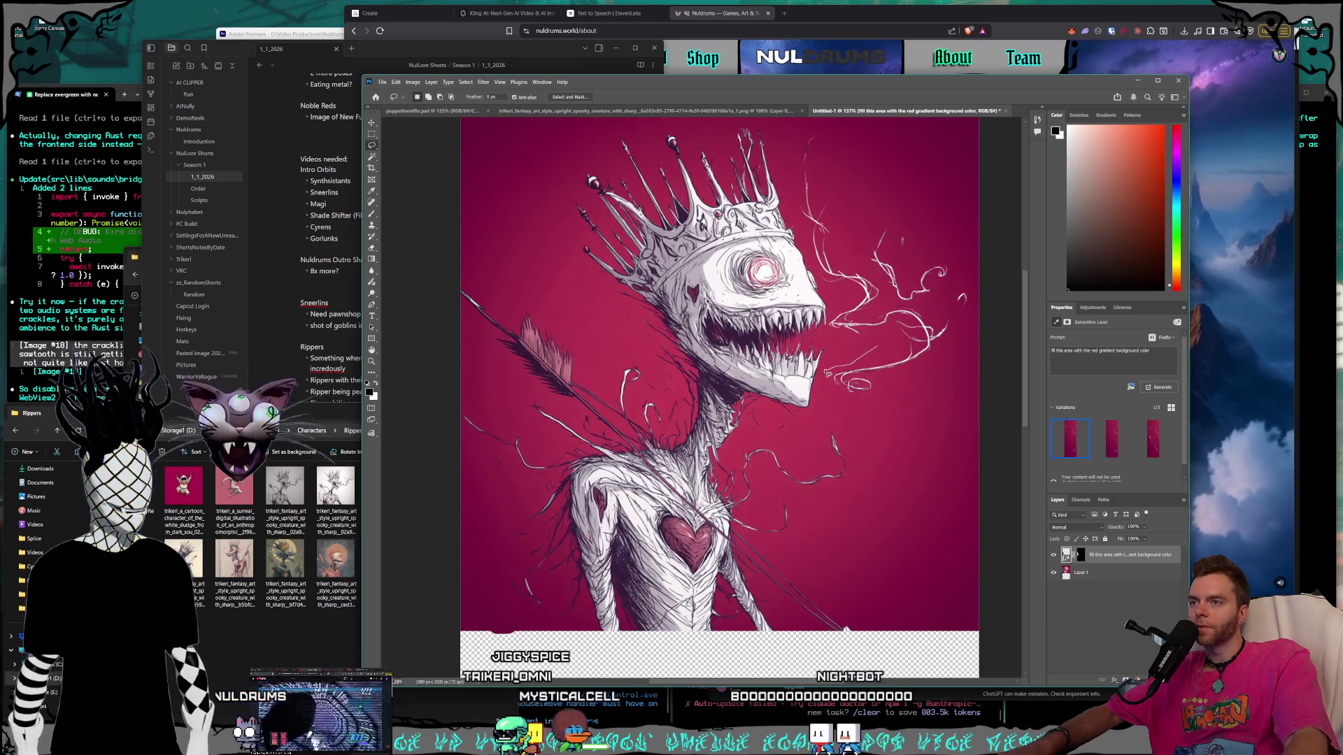
mouse_move(885, 399)
left_mouse_down()
mouse_move(961, 322)
mouse_move(966, 269)
mouse_move(850, 143)
mouse_move(797, 137)
mouse_move(799, 224)
left_mouse_up()
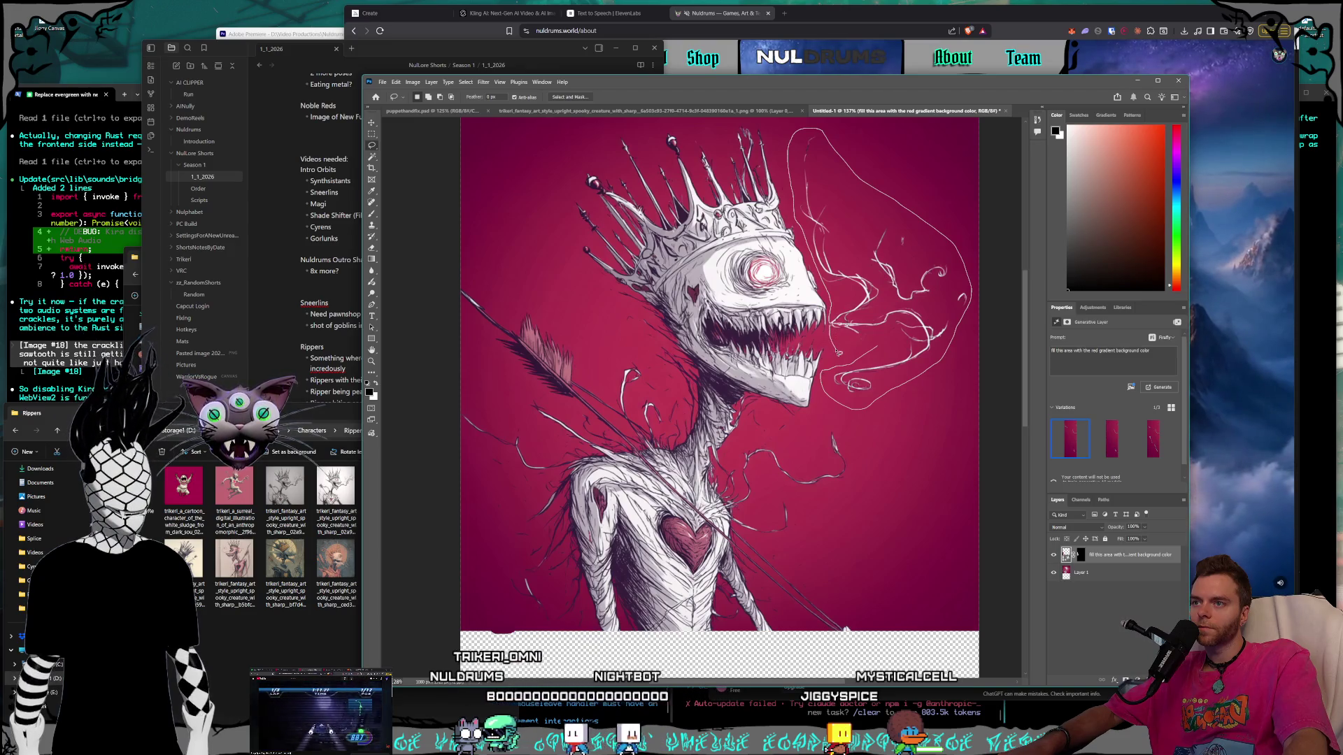
Close the lasso around the jaw wisps and generate red gradient background over them.
left_click_drag(834, 369, 833, 369)
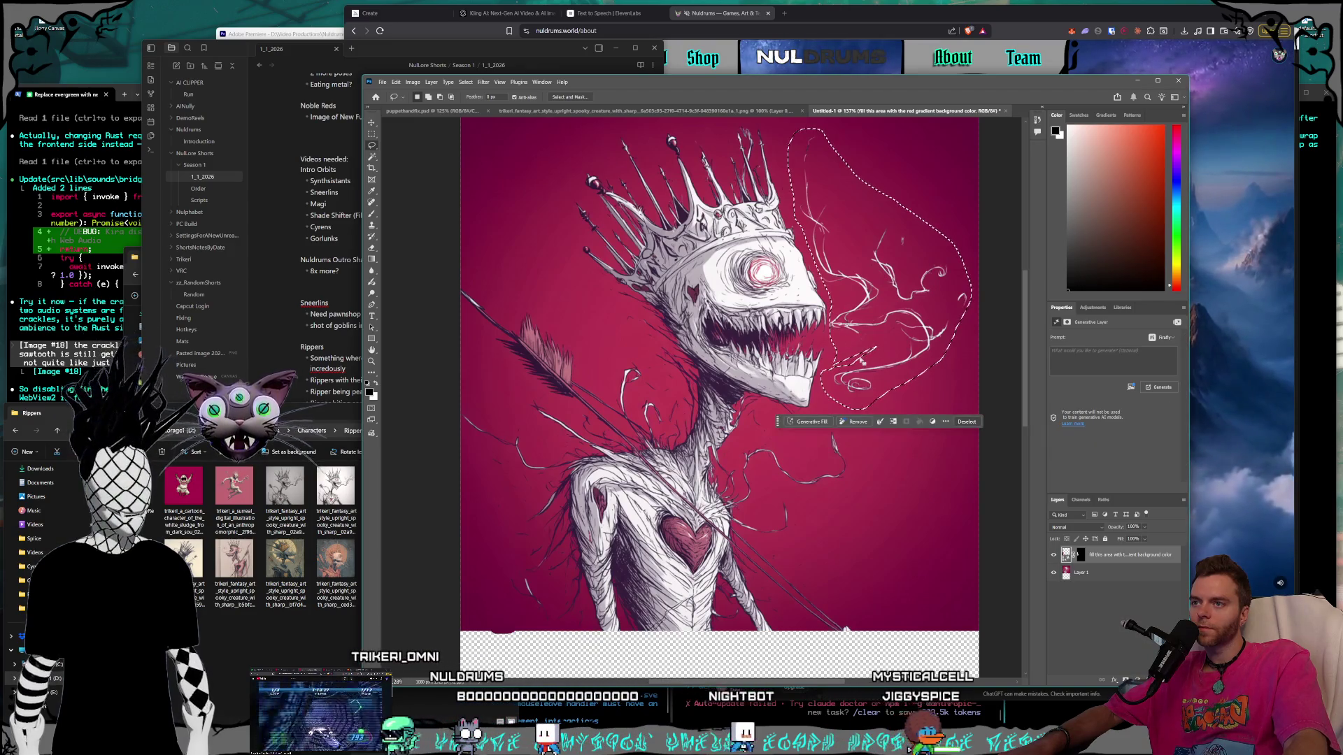
left_click(797, 421)
type("Fill this area with the red")
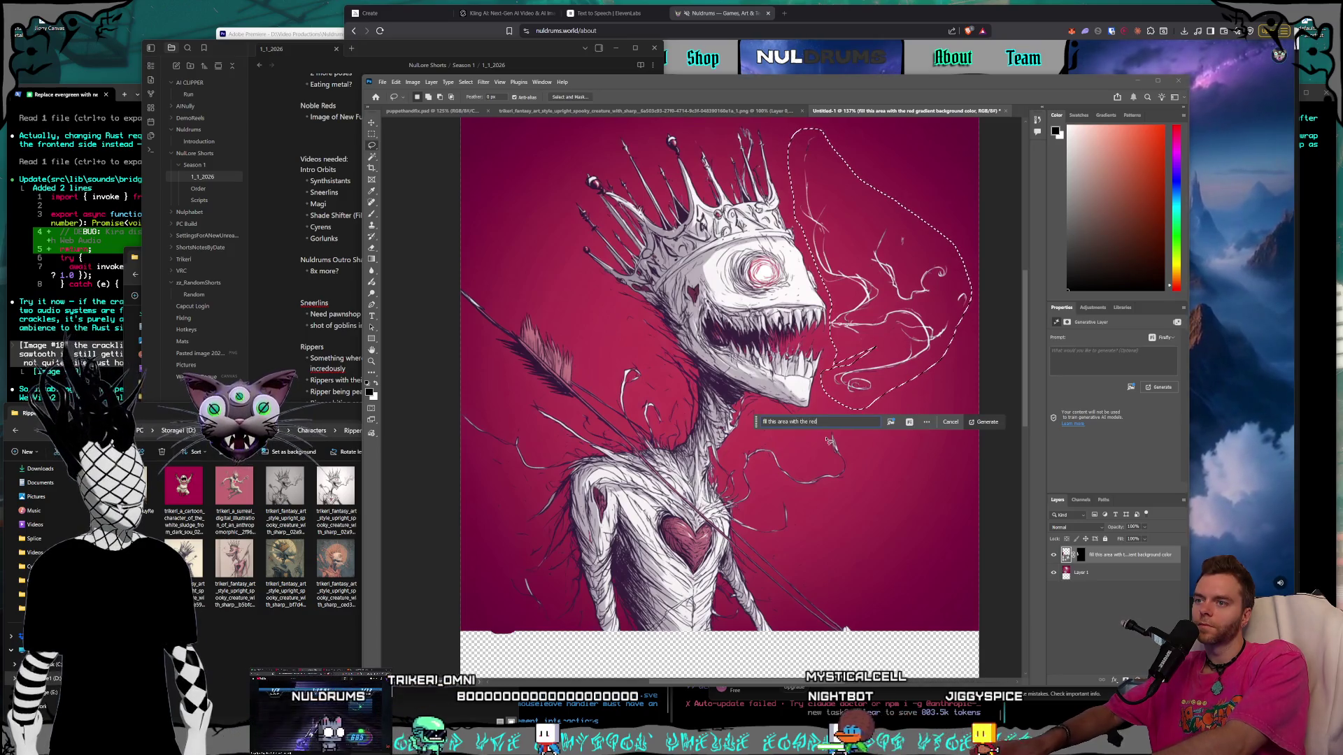
type("gradient background color")
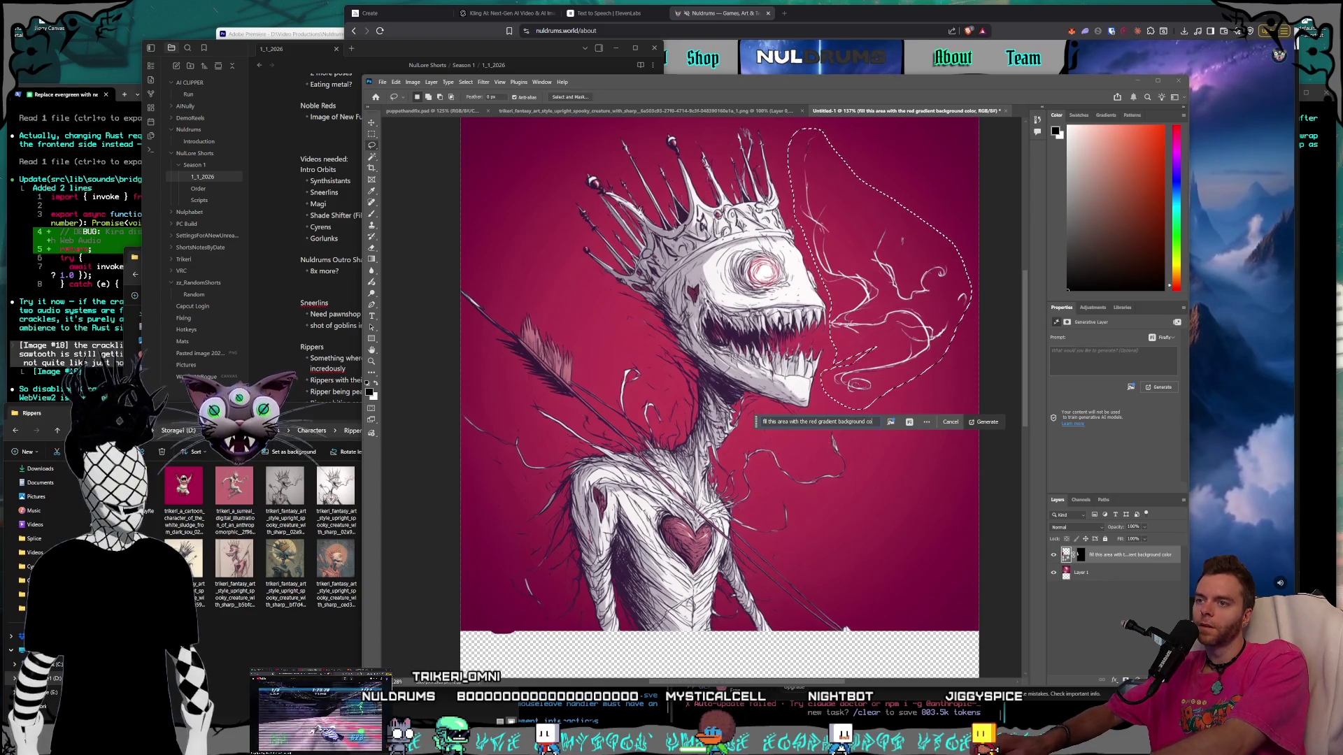
left_click(985, 422)
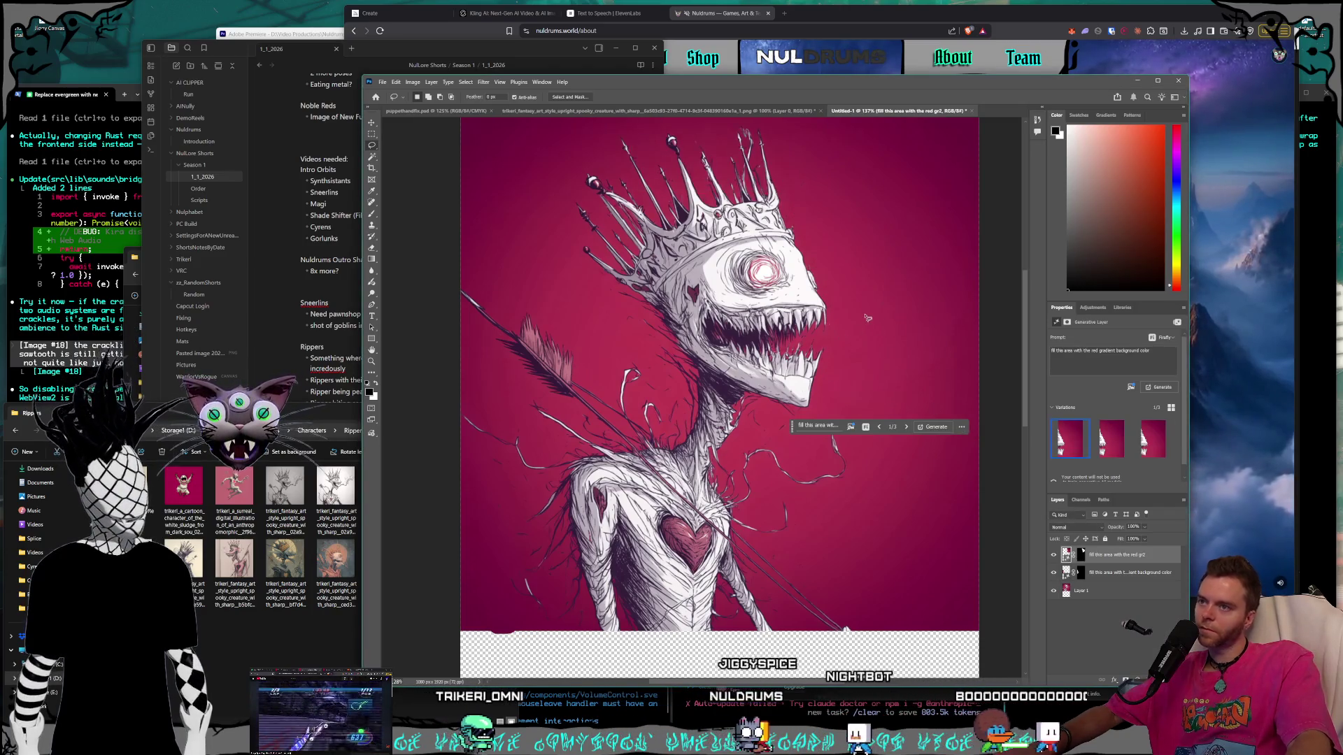
scroll(886, 291, "down", 3)
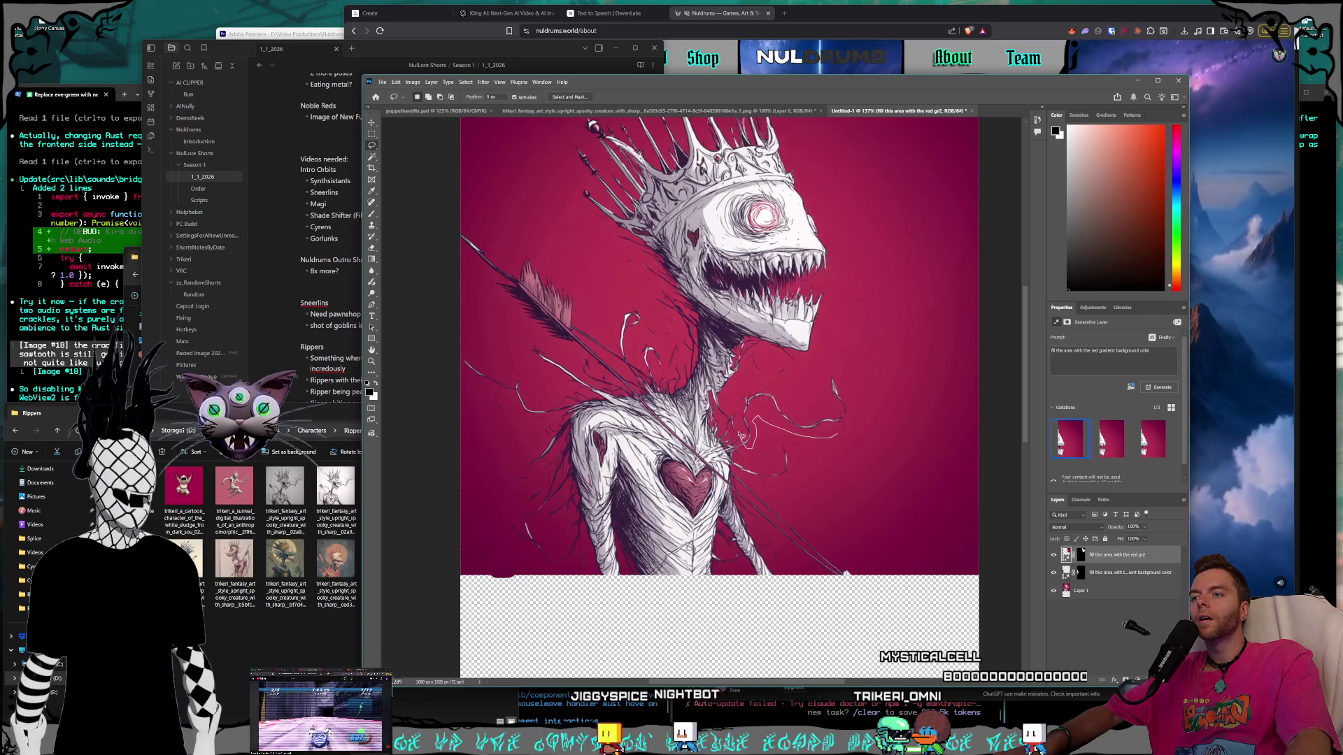
Lasso the stray lines right of the heart and generative-fill them with red background.
mouse_move(746, 381)
left_mouse_down()
mouse_move(749, 358)
mouse_move(875, 383)
left_mouse_up()
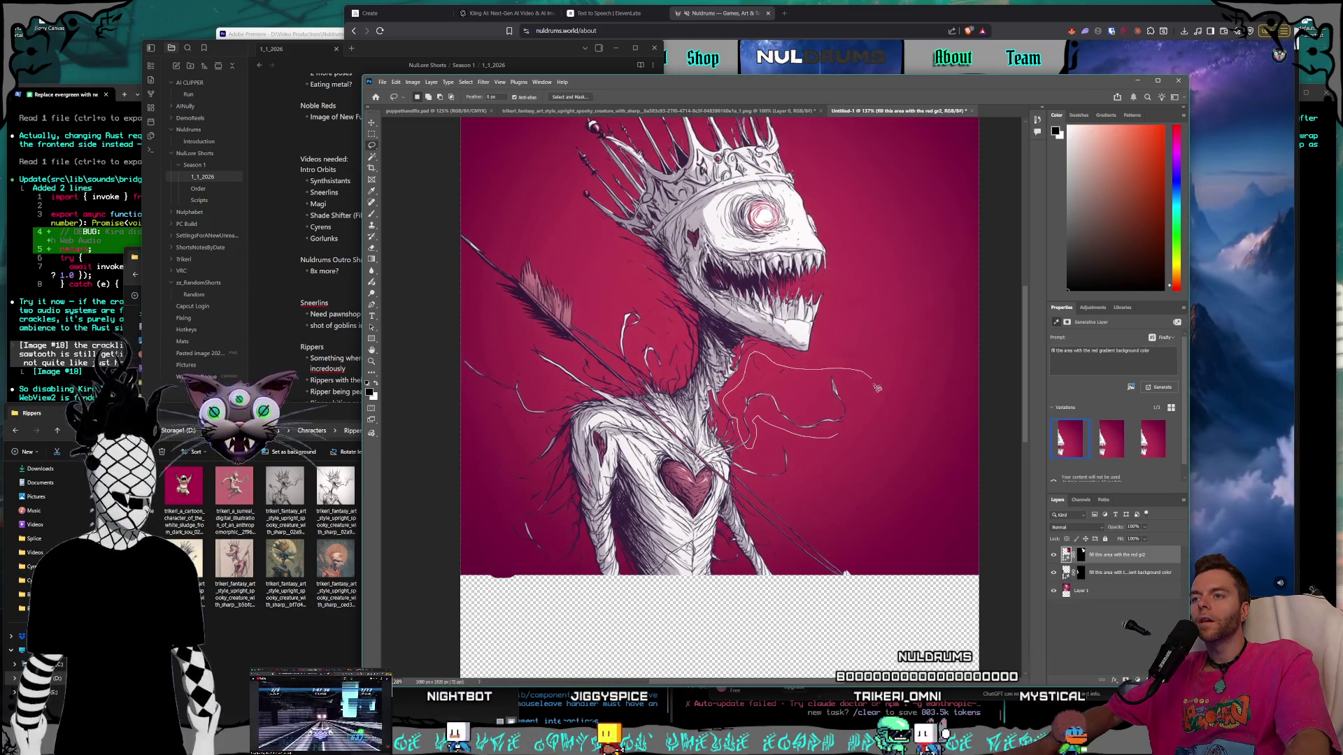
mouse_move(855, 442)
left_mouse_down()
mouse_move(845, 469)
mouse_move(783, 486)
mouse_move(763, 463)
mouse_move(779, 444)
mouse_move(827, 443)
left_mouse_up()
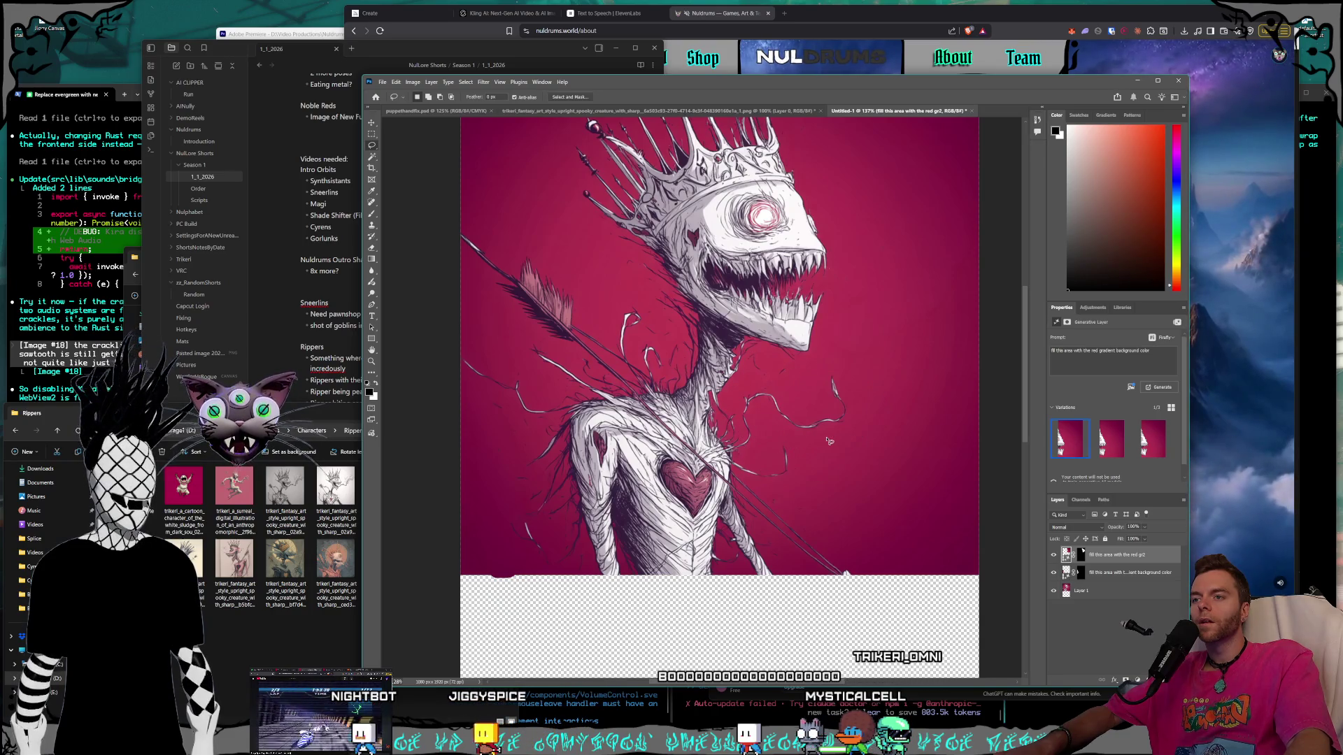
type("fill this area with the red grade")
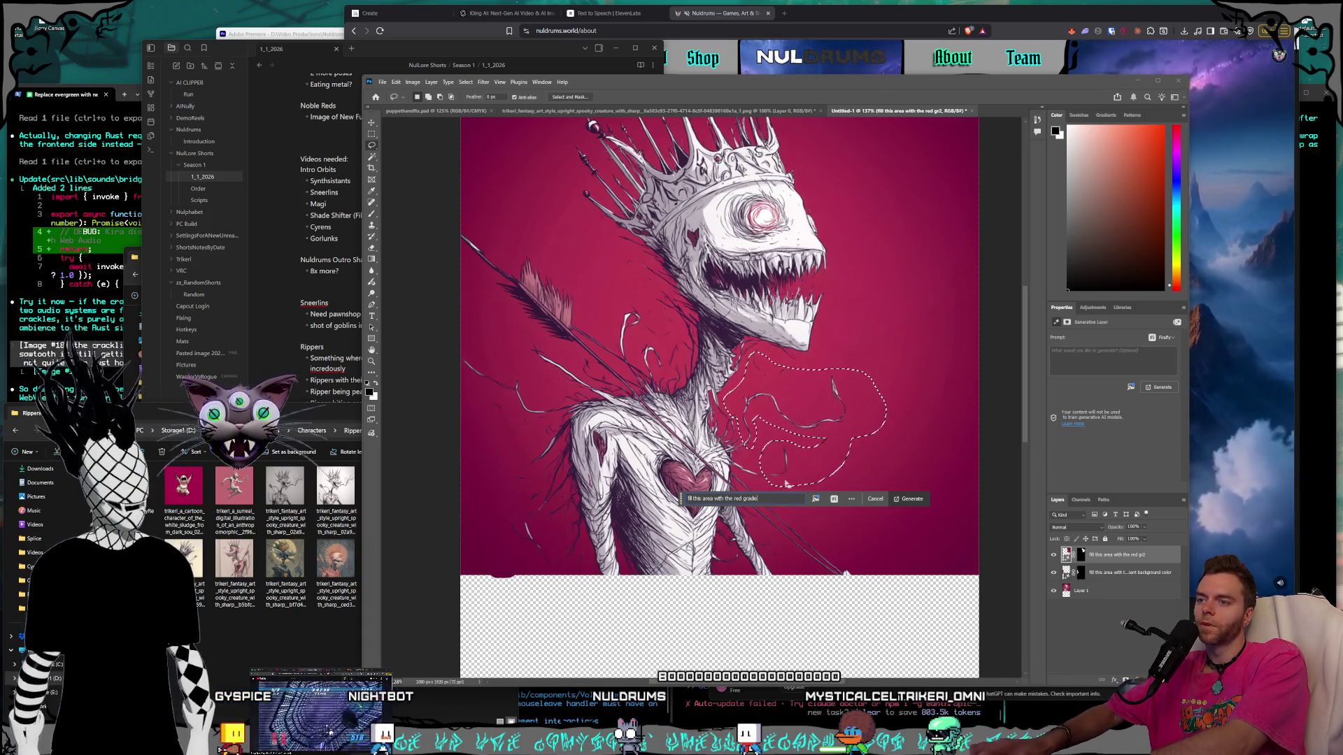
type("ound color")
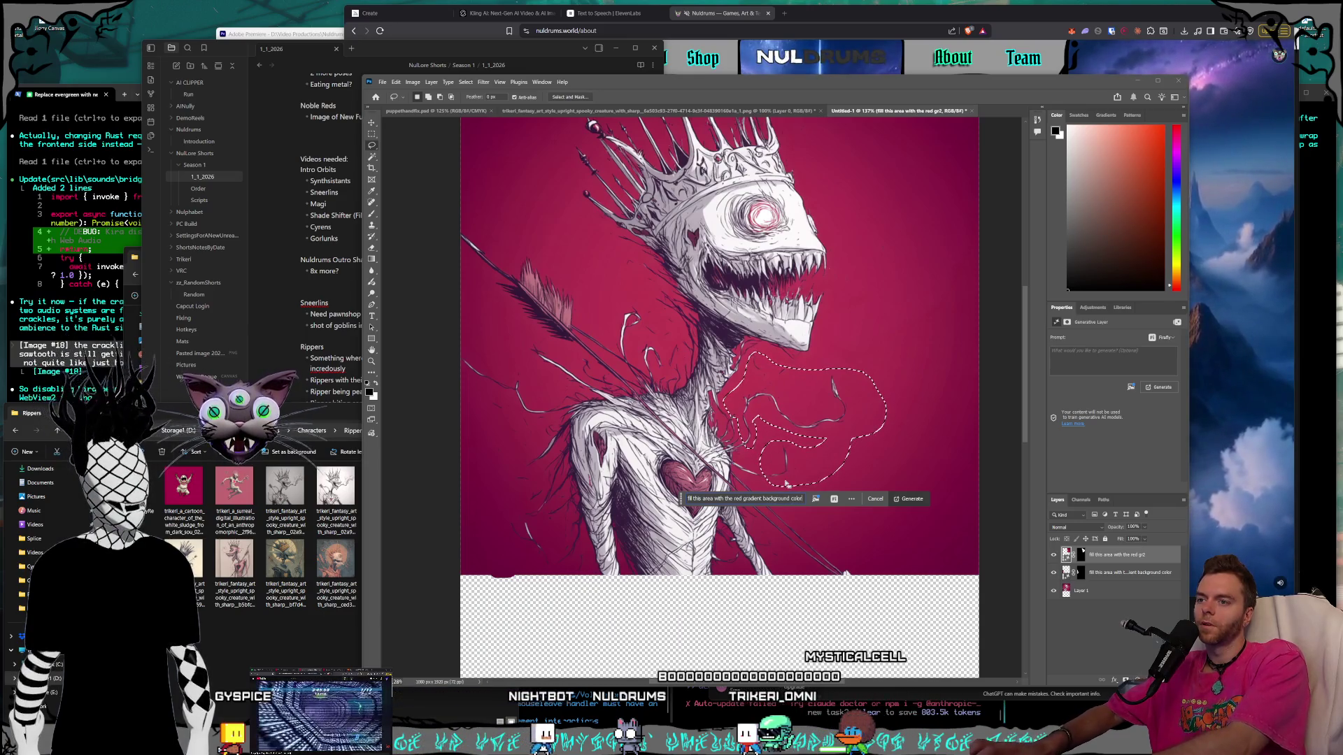
key("Return")
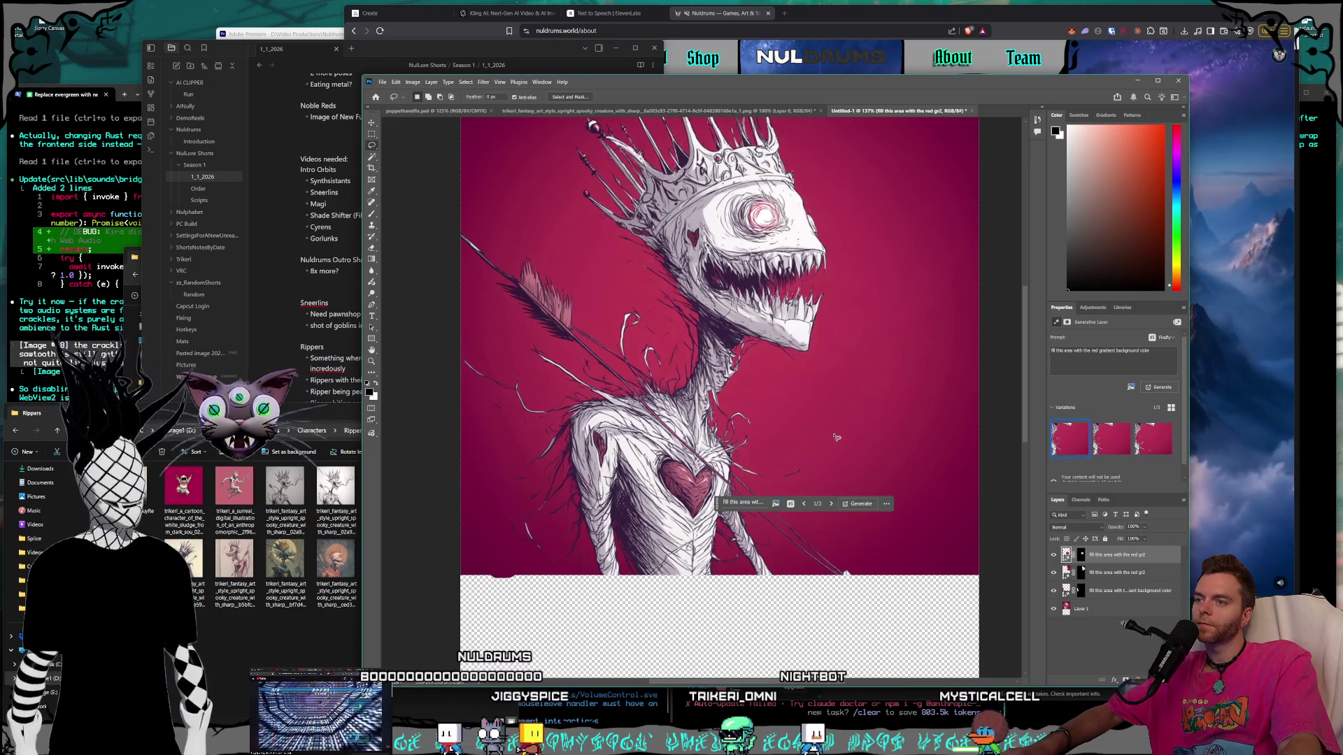
Fill the thin line near the lower arrow with background, then shrink and move the window aside.
scroll(826, 420, "down", 1)
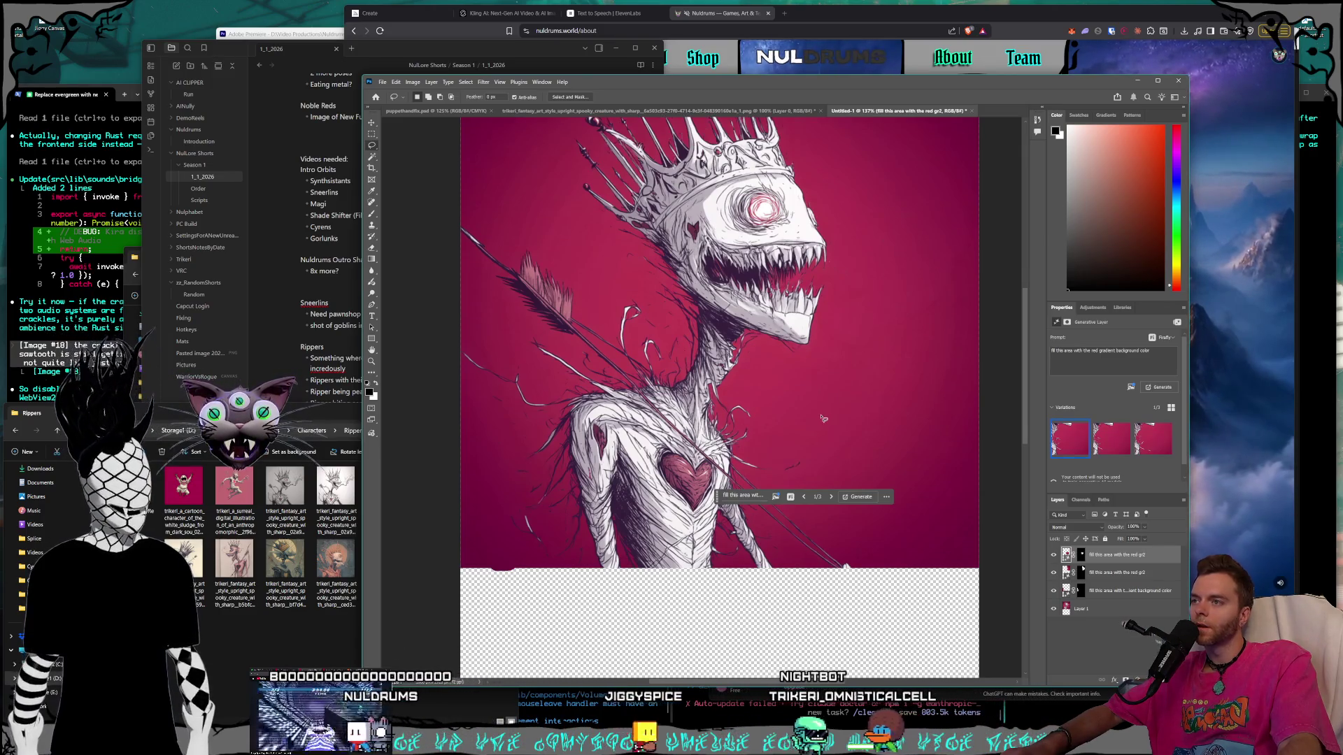
scroll(646, 345, "down", 3)
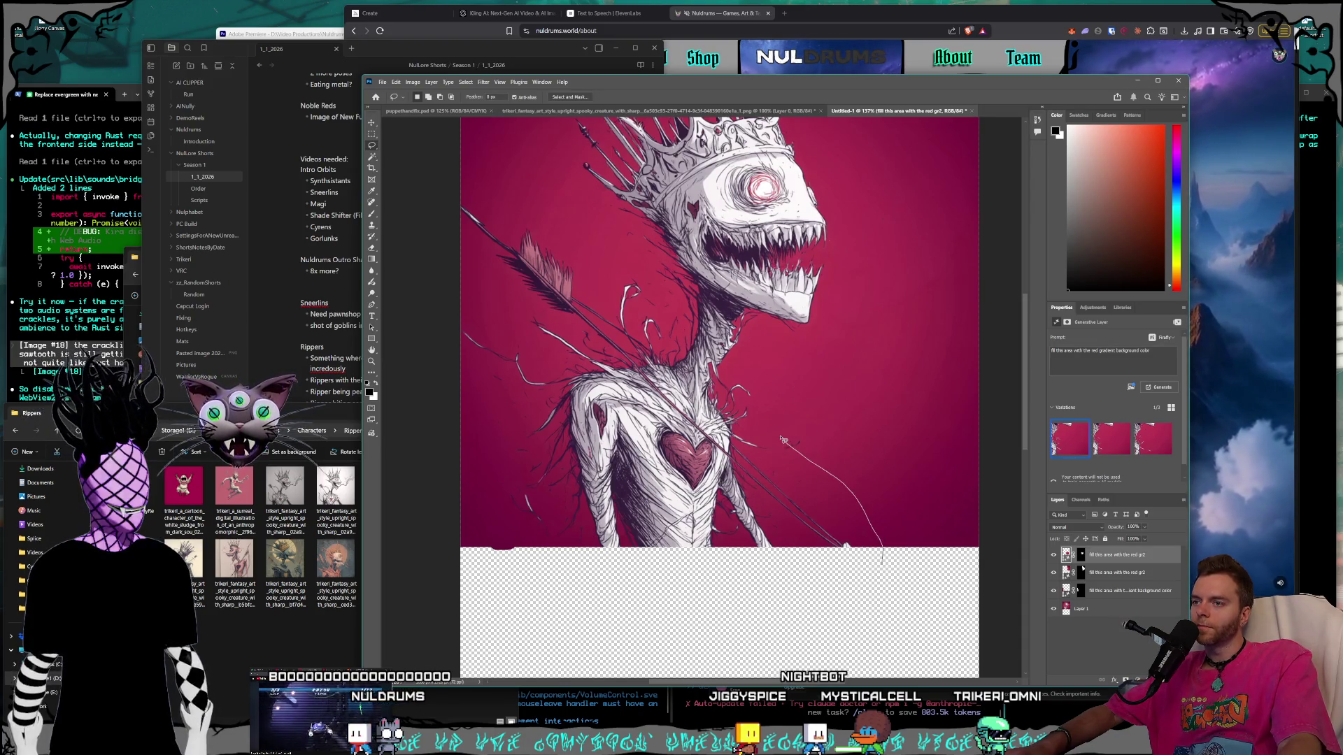
left_click_drag(788, 445, 882, 562)
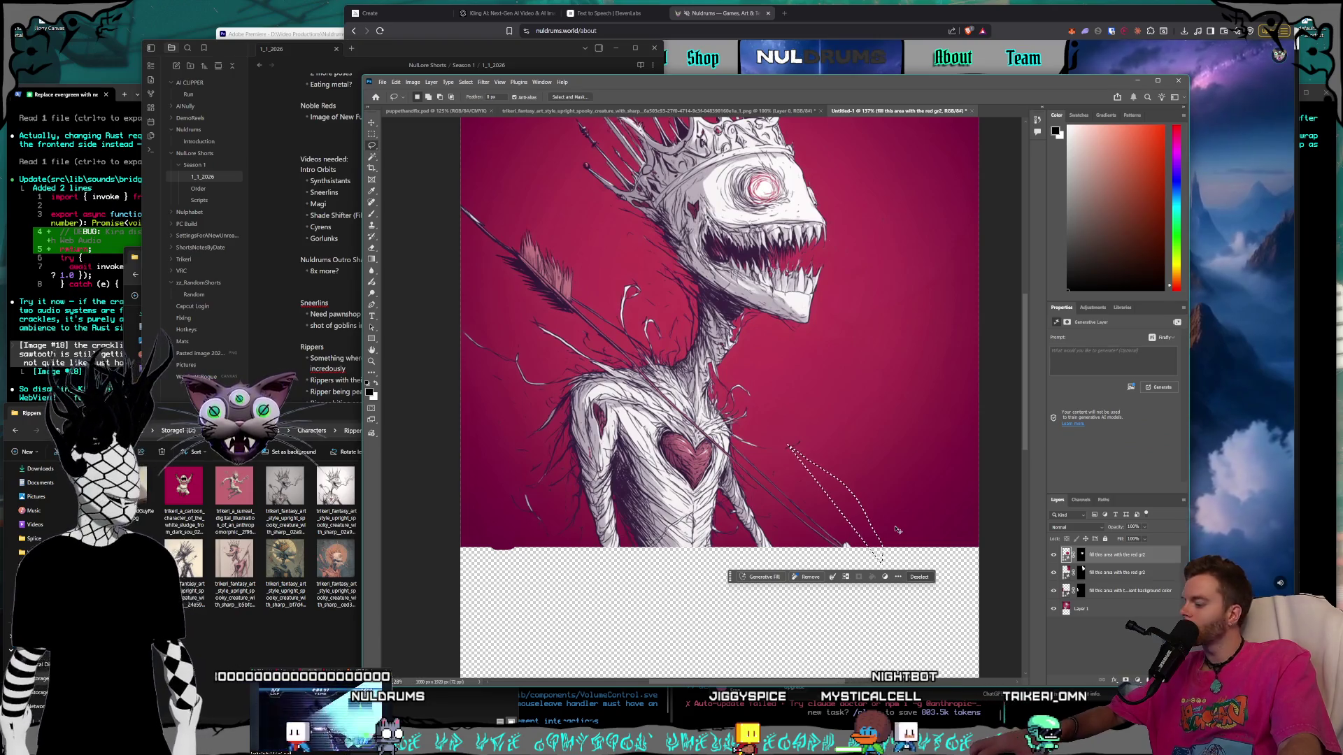
left_click(764, 576)
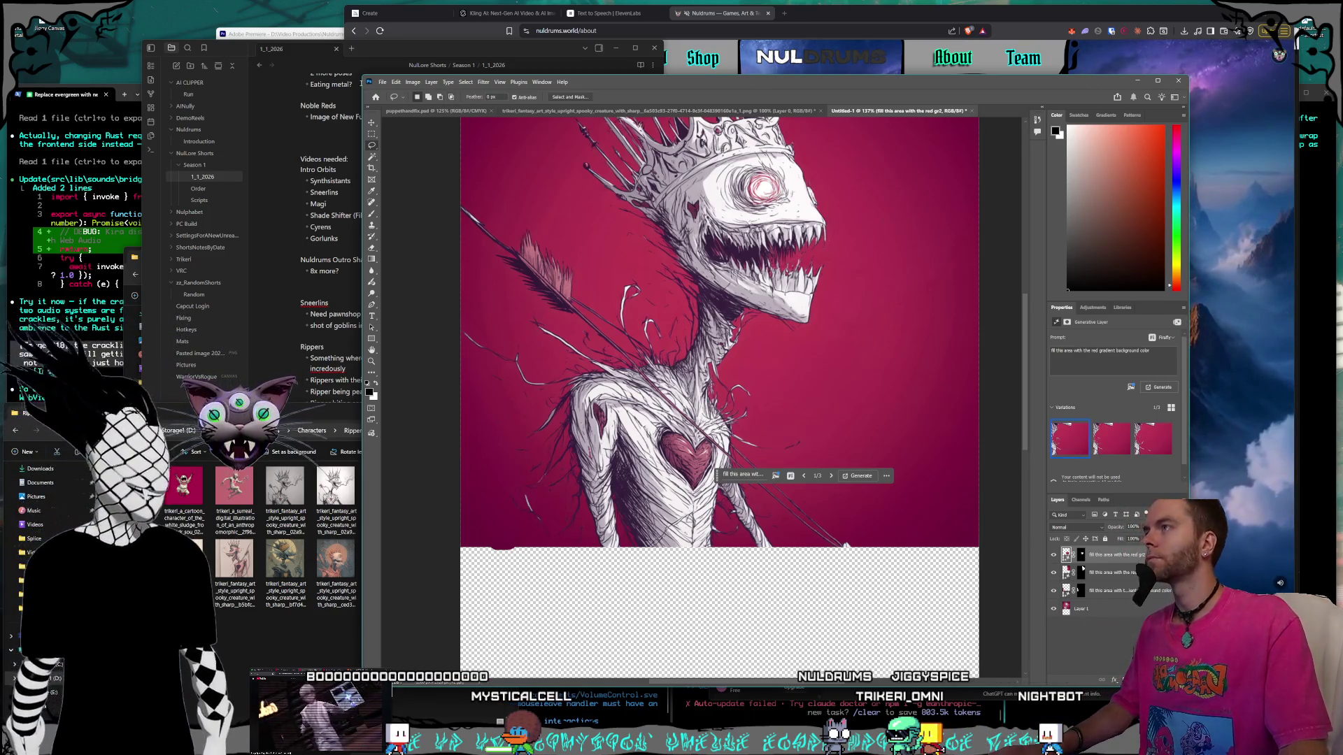
mouse_move(429, 152)
left_mouse_down()
mouse_move(514, 244)
mouse_move(478, 245)
left_mouse_up()
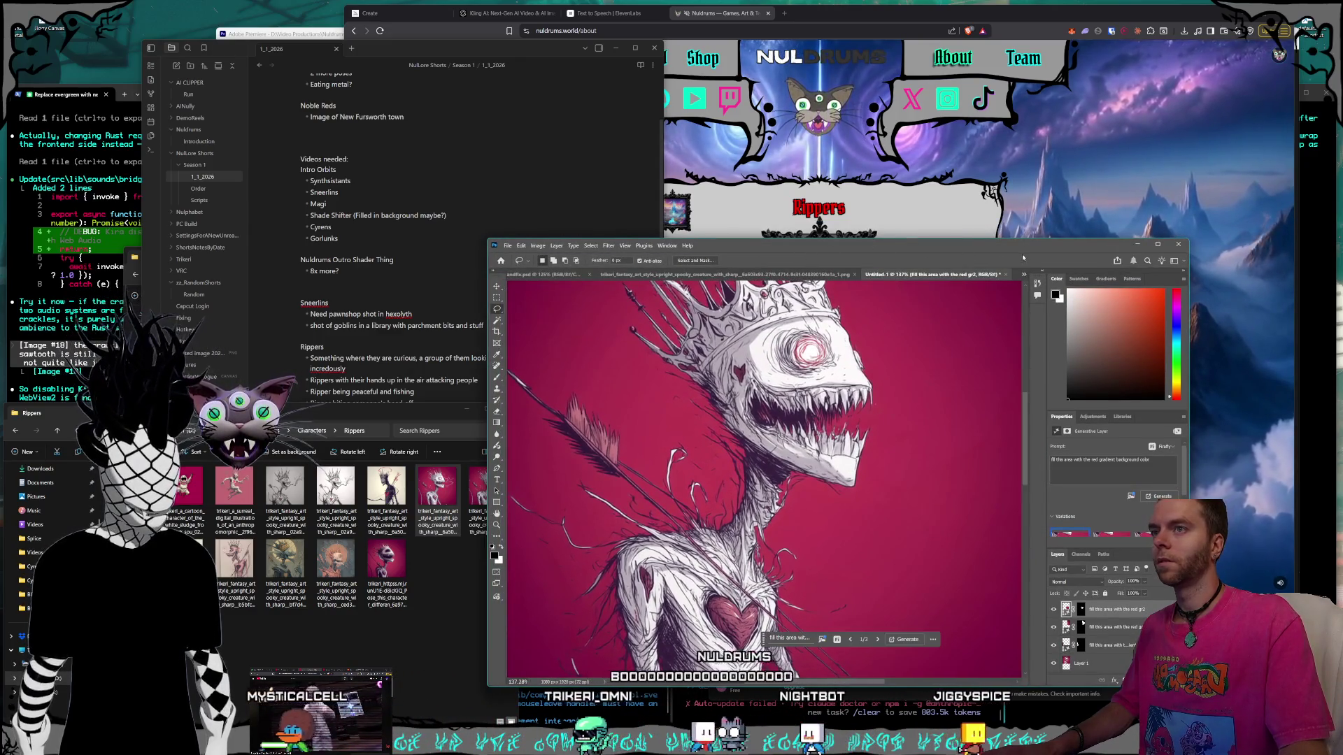
mouse_move(1014, 248)
left_mouse_down()
mouse_move(348, 283)
mouse_move(224, 241)
mouse_move(202, 251)
left_mouse_up()
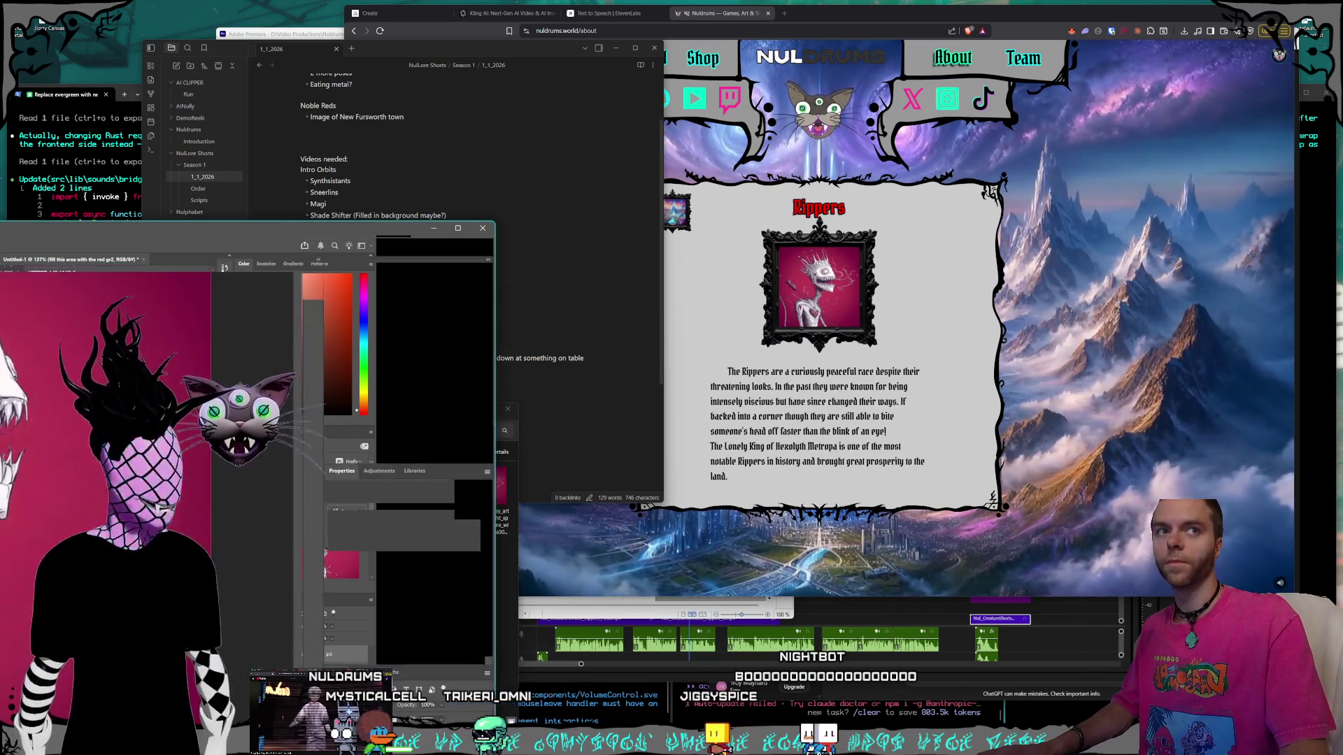
Drag the Photoshop window off the left screen edge to reveal the Nuldrums Rippers page.
left_click_drag(231, 228, 0, 230)
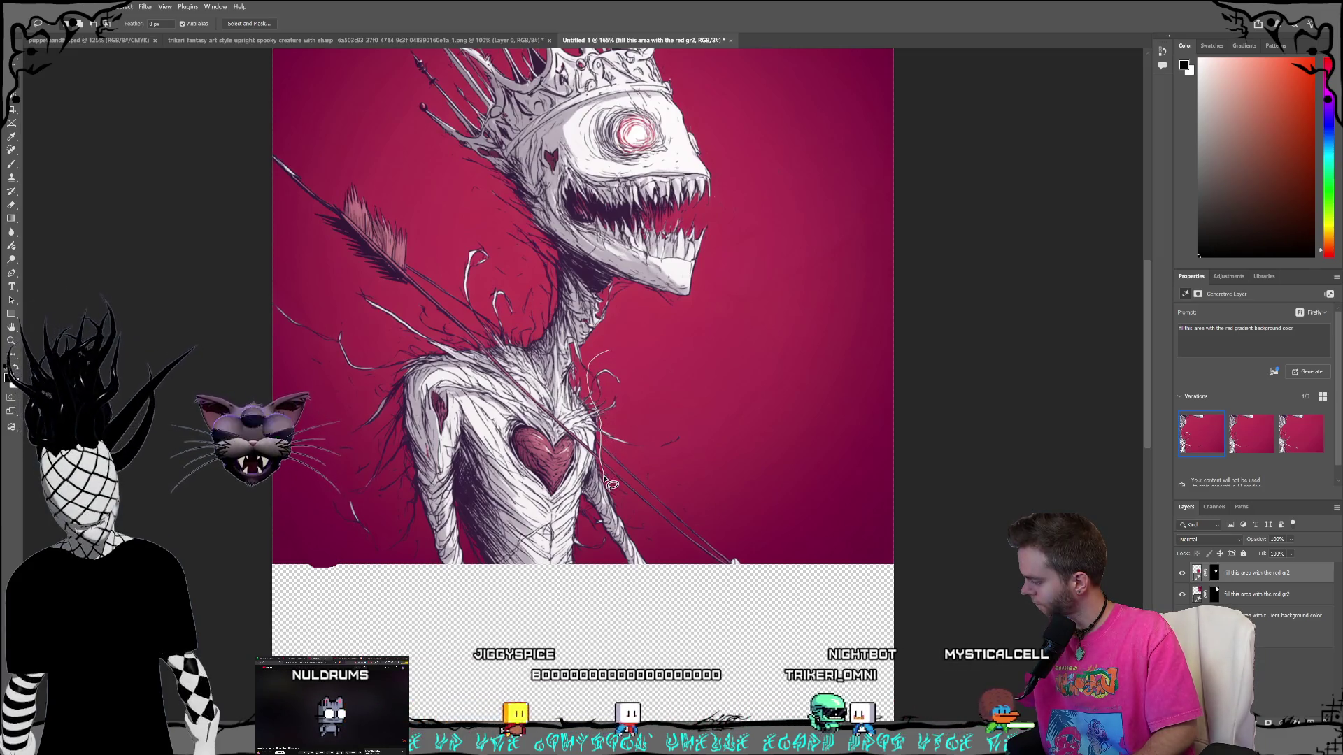
Fill the stray line along the arm with red background, then merge all layers into one.
mouse_move(627, 516)
left_mouse_down()
mouse_move(654, 559)
mouse_move(718, 577)
mouse_move(754, 524)
mouse_move(715, 449)
left_mouse_up()
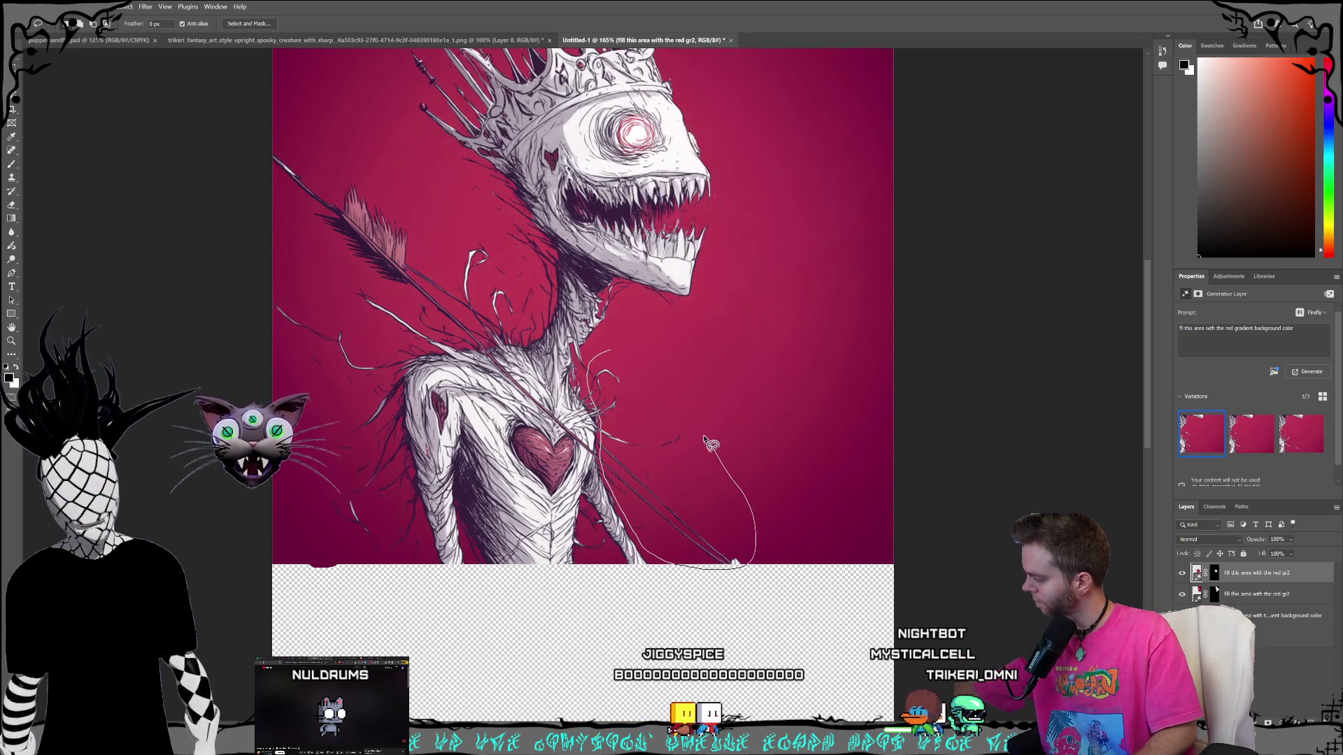
left_click_drag(602, 351, 595, 353)
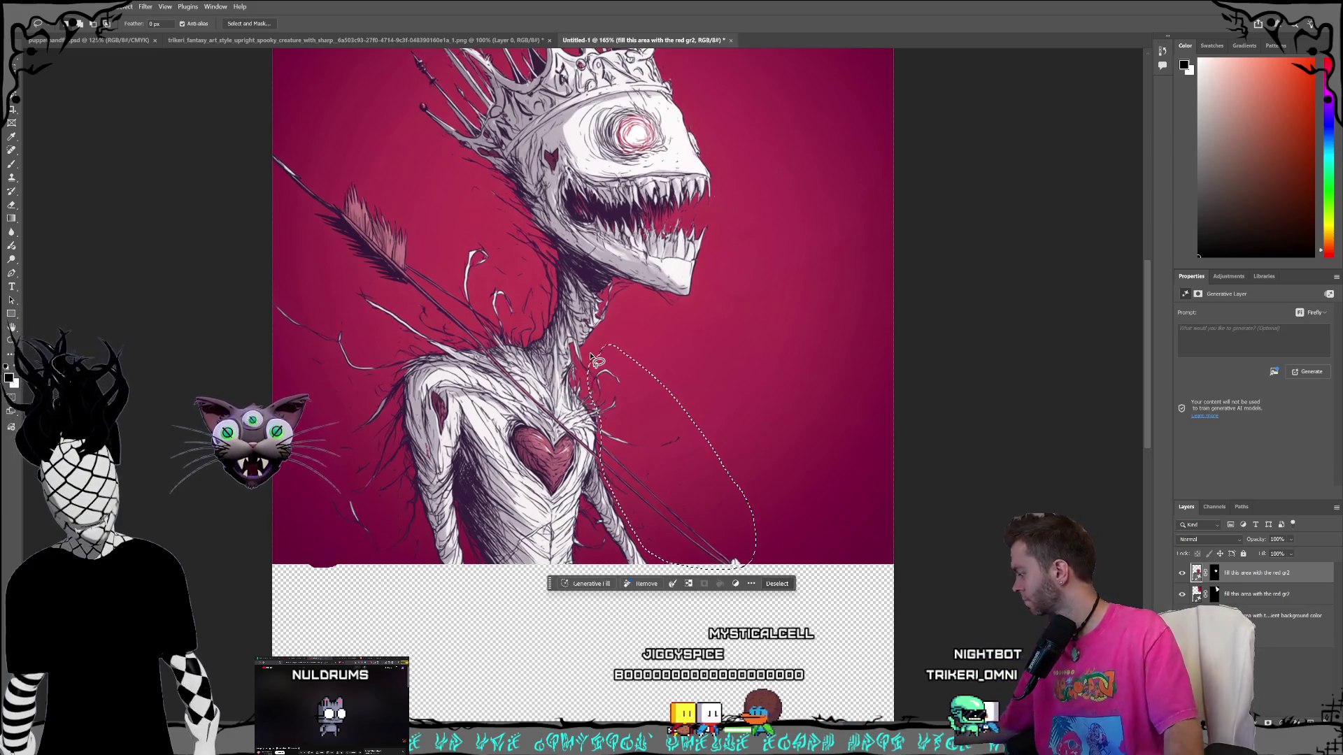
left_click(598, 583)
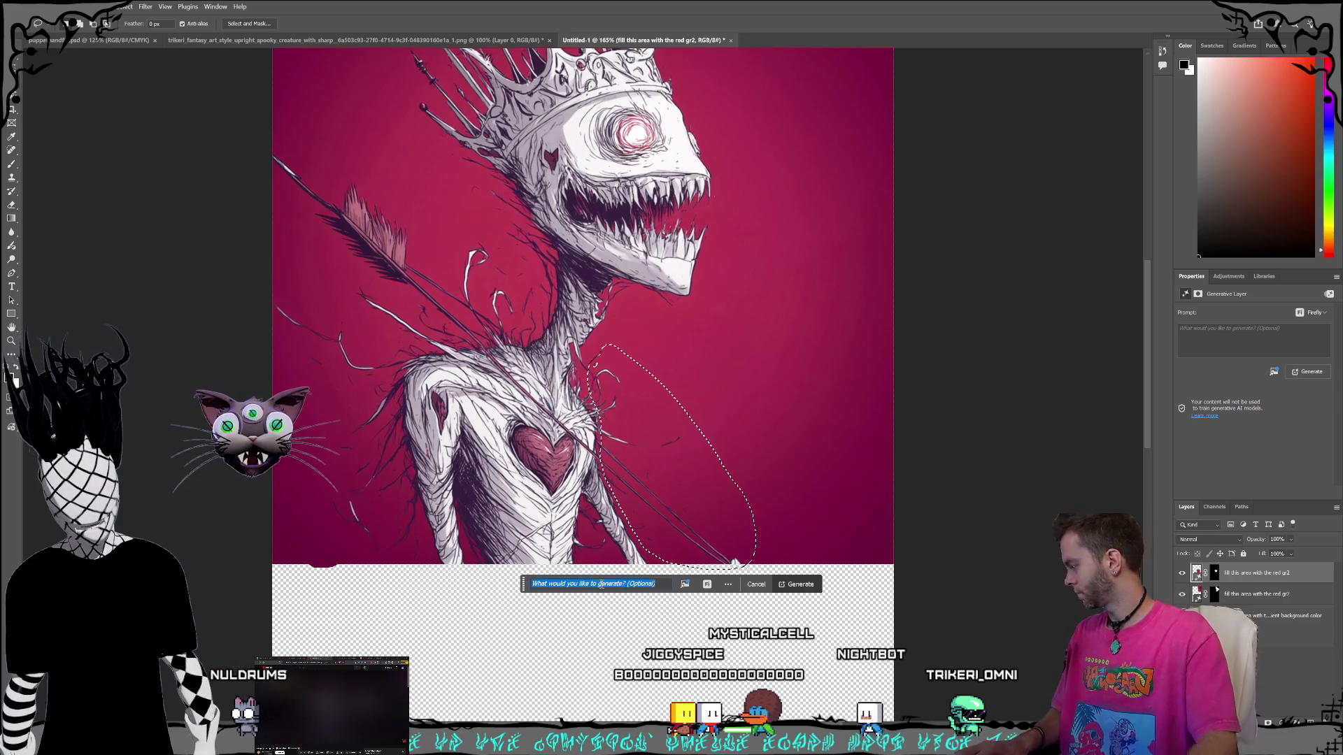
type("f")
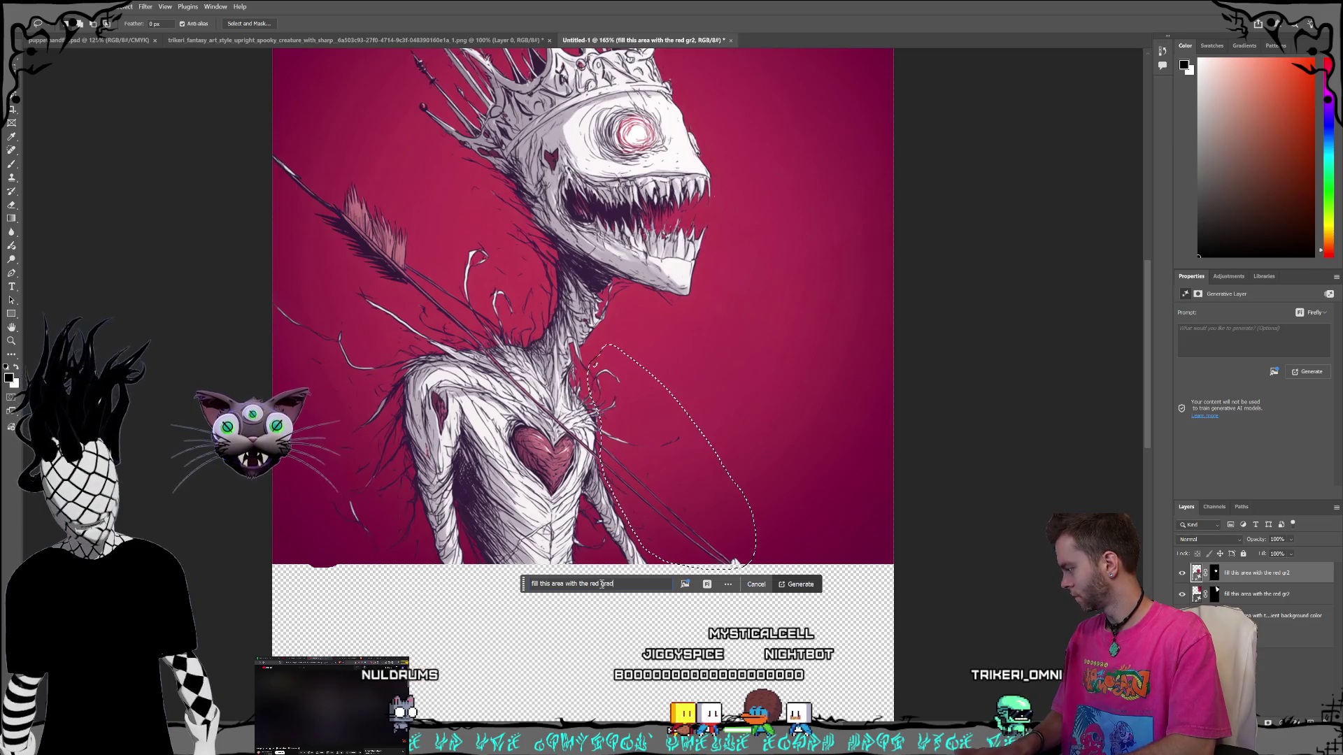
type("background")
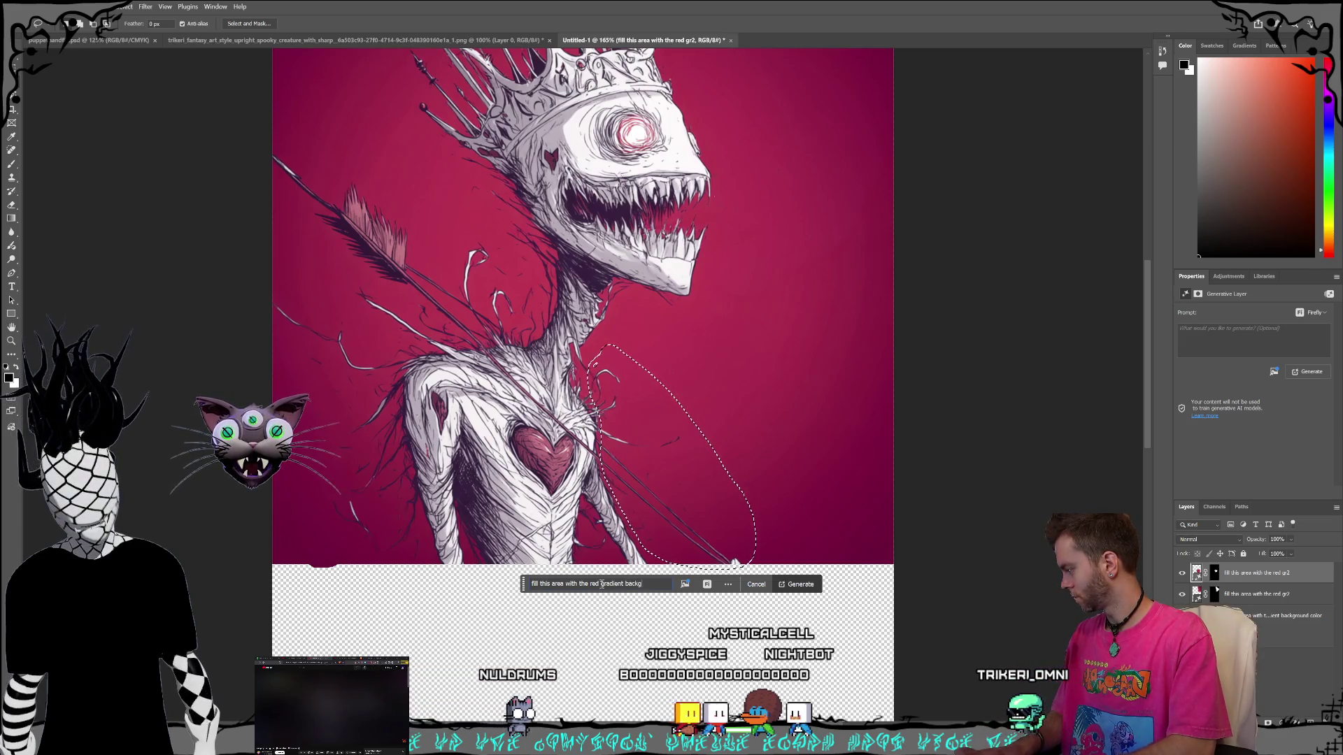
key("Return")
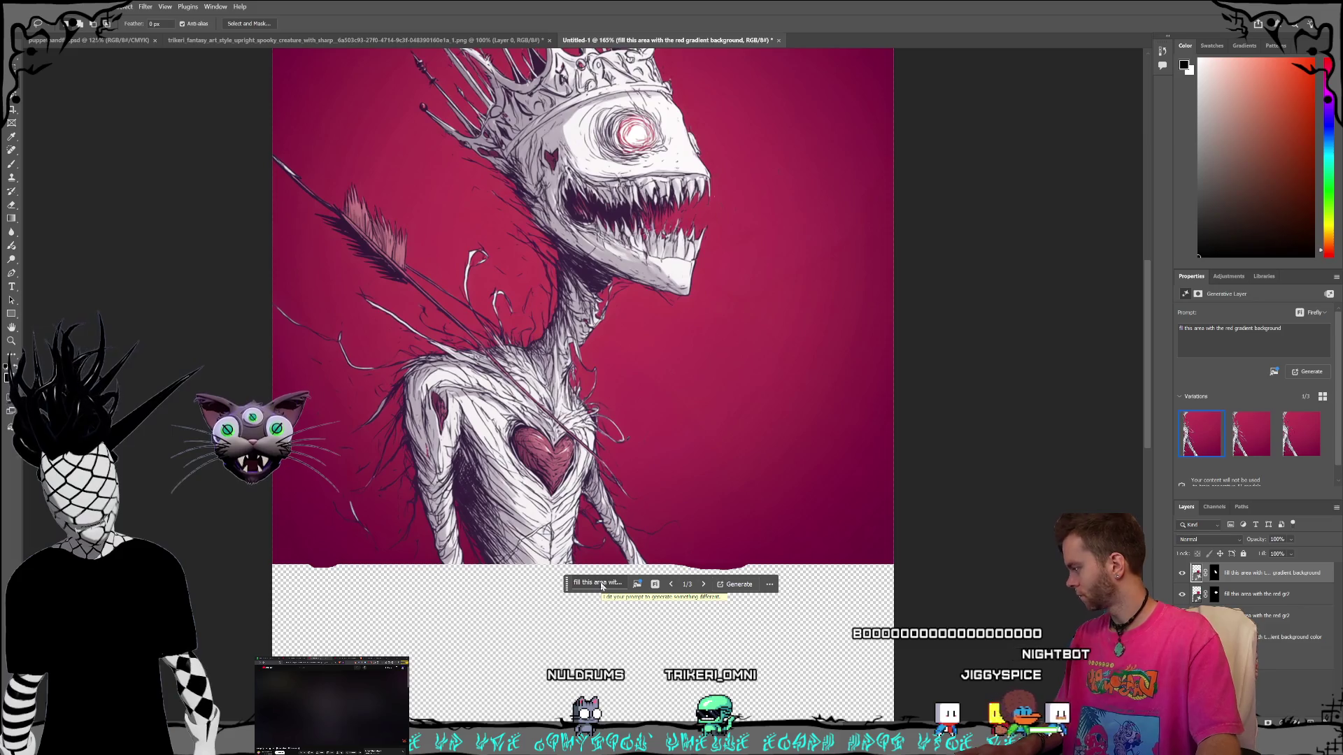
left_click(1254, 583, "ctrl")
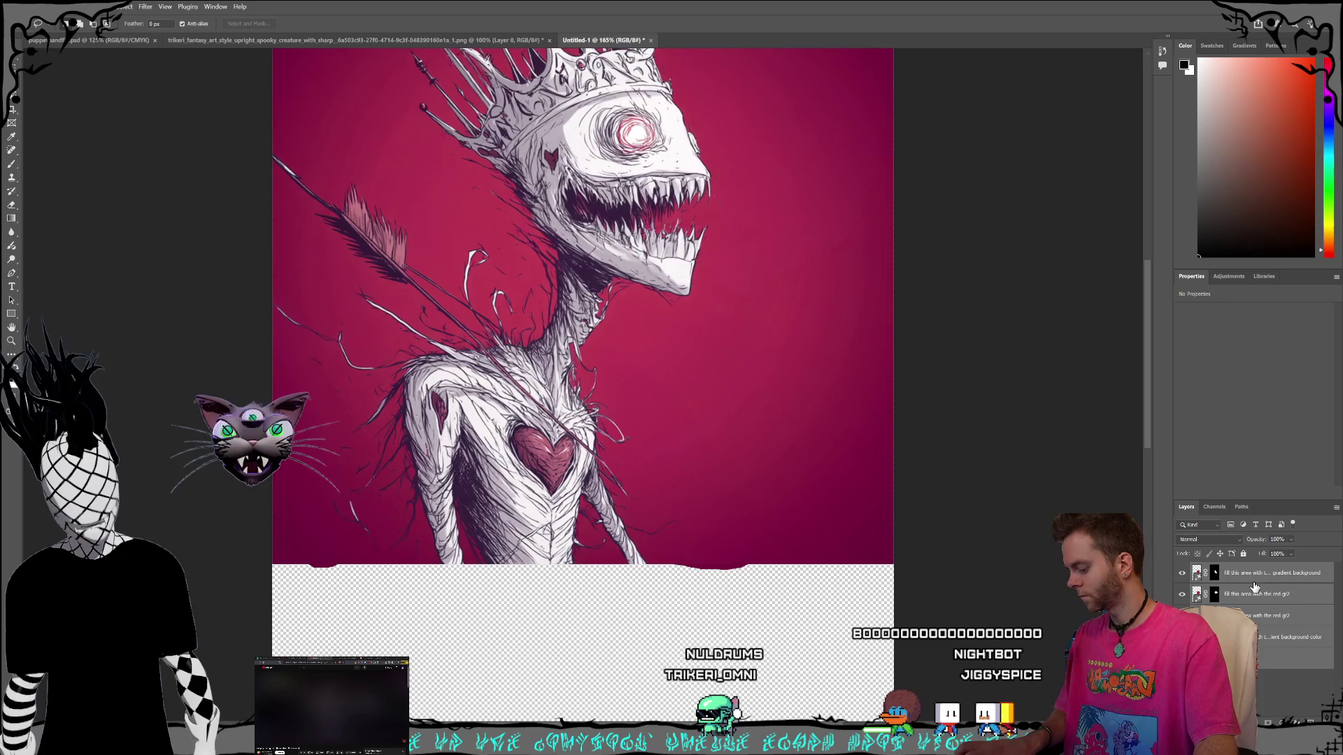
key("ctrl+e")
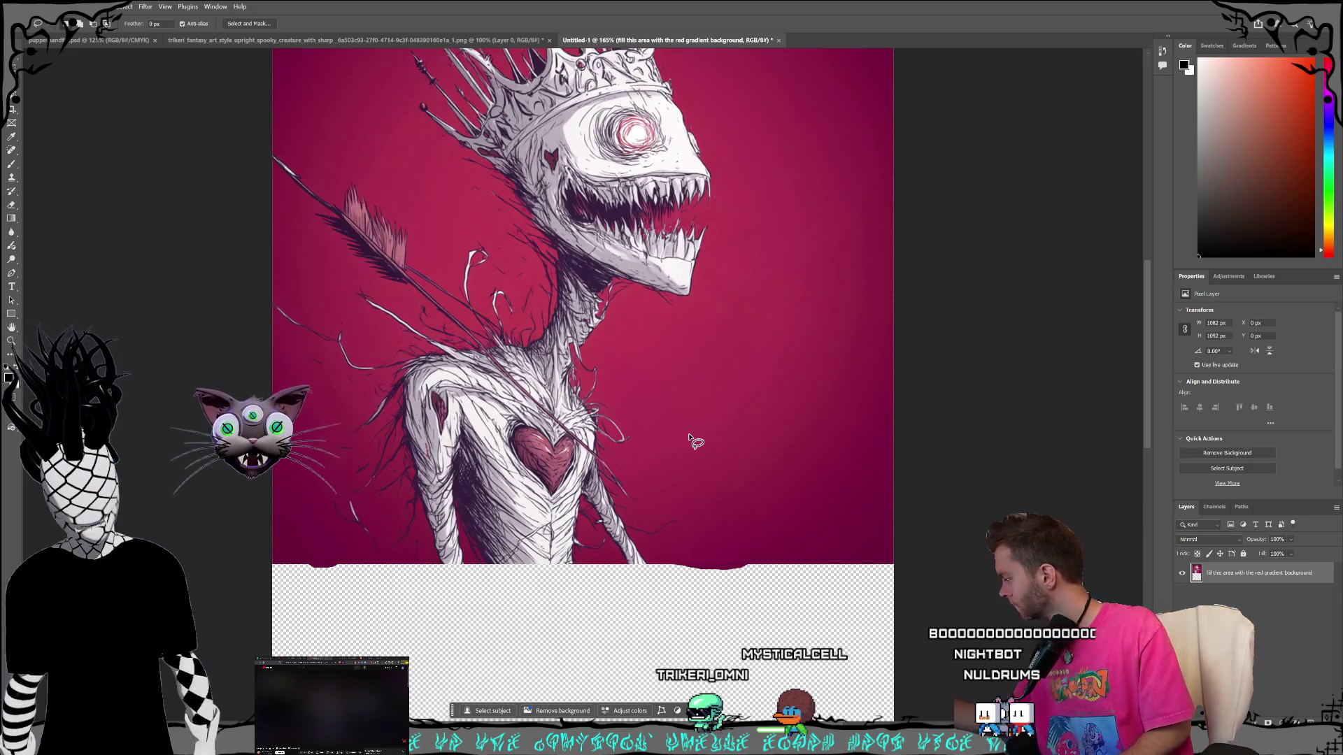
Replace the arrow and stray lines along the left edge with red gradient background, then deselect.
left_click(370, 326)
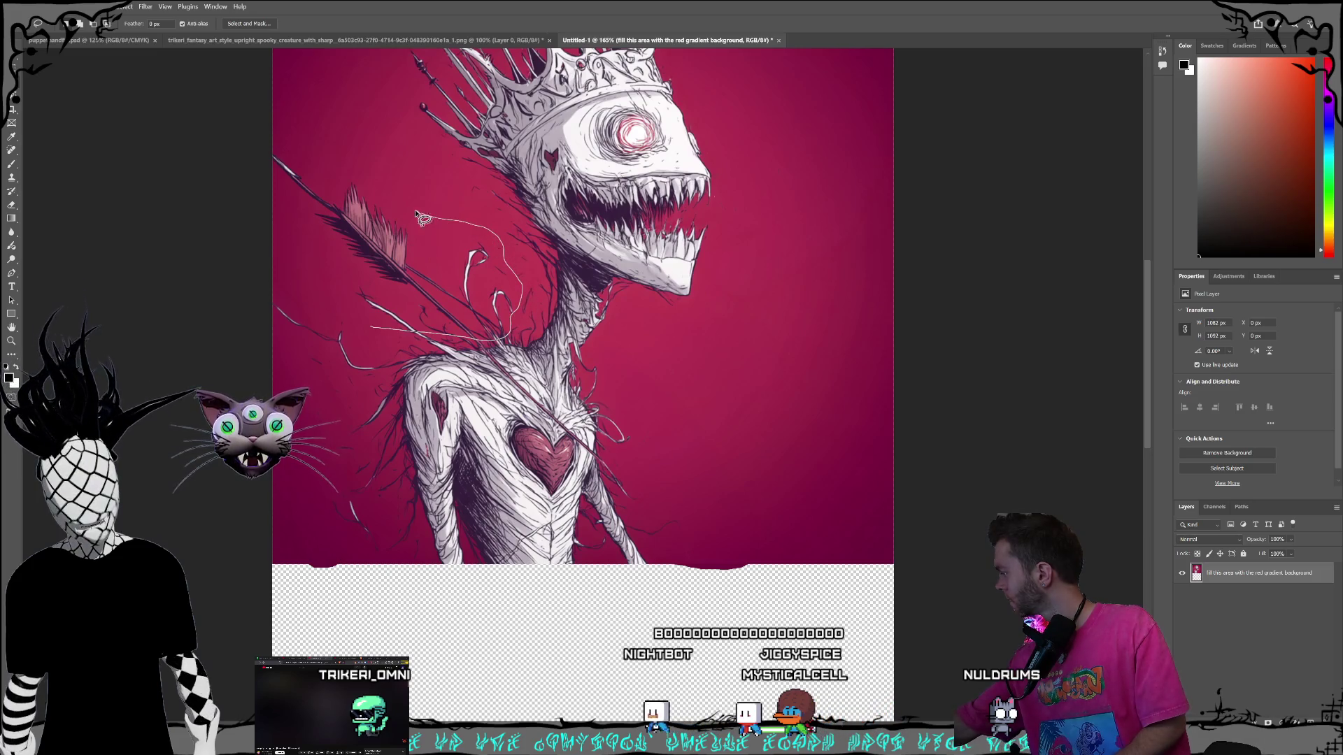
left_click(264, 238)
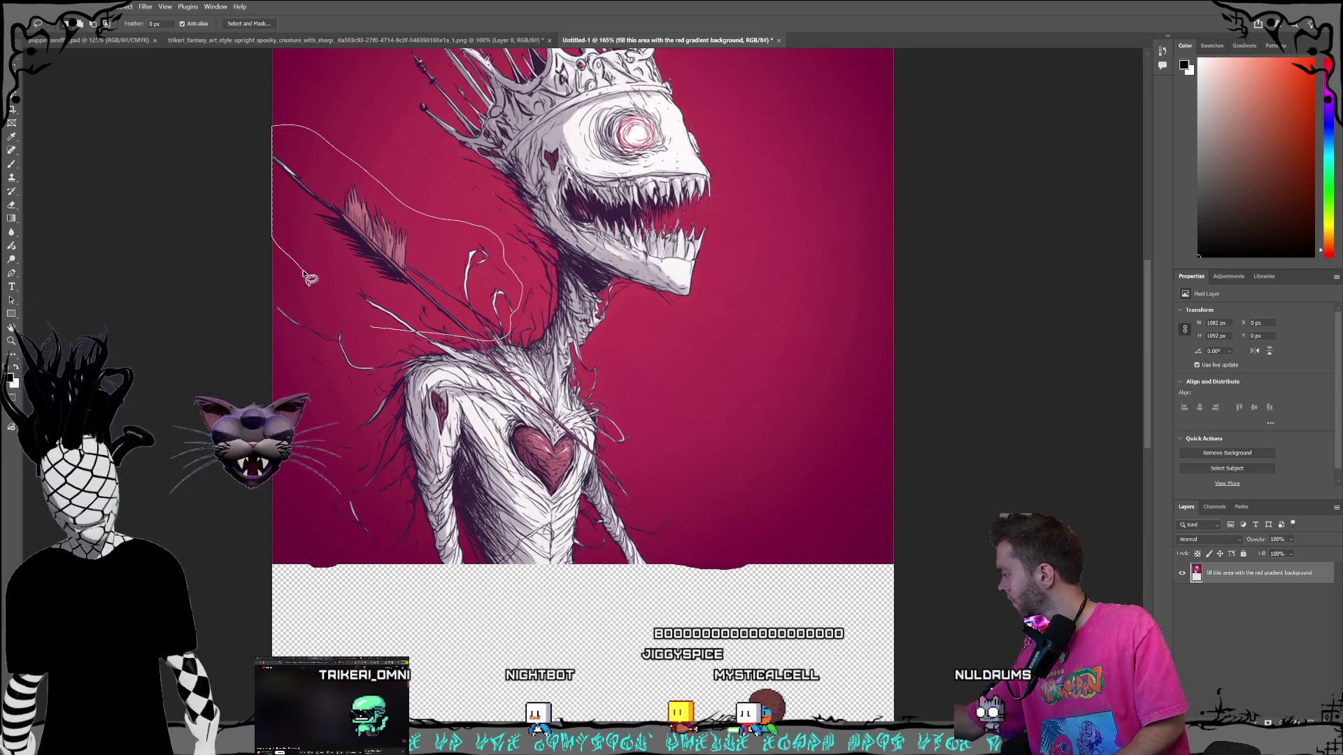
left_click(274, 347)
mouse_move(292, 368)
left_mouse_down()
mouse_move(343, 409)
mouse_move(377, 349)
mouse_move(371, 323)
left_mouse_up()
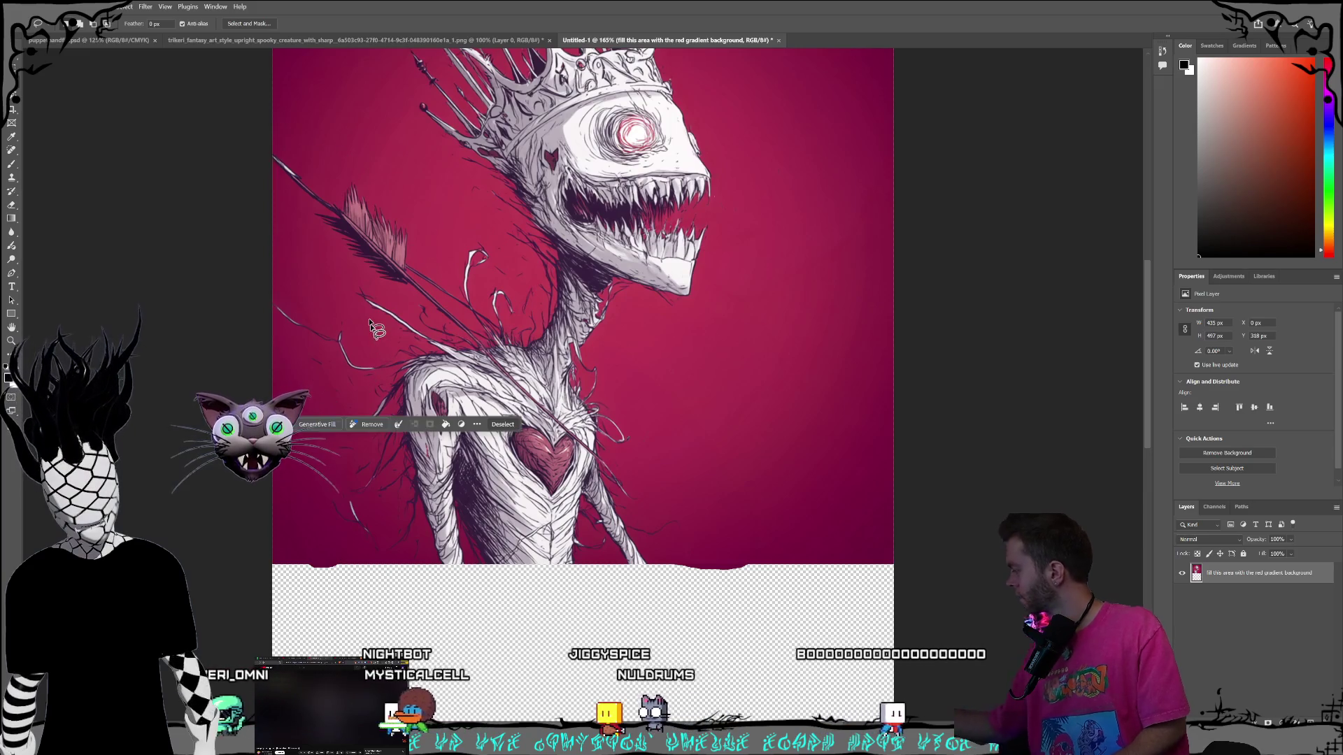
left_click(317, 424)
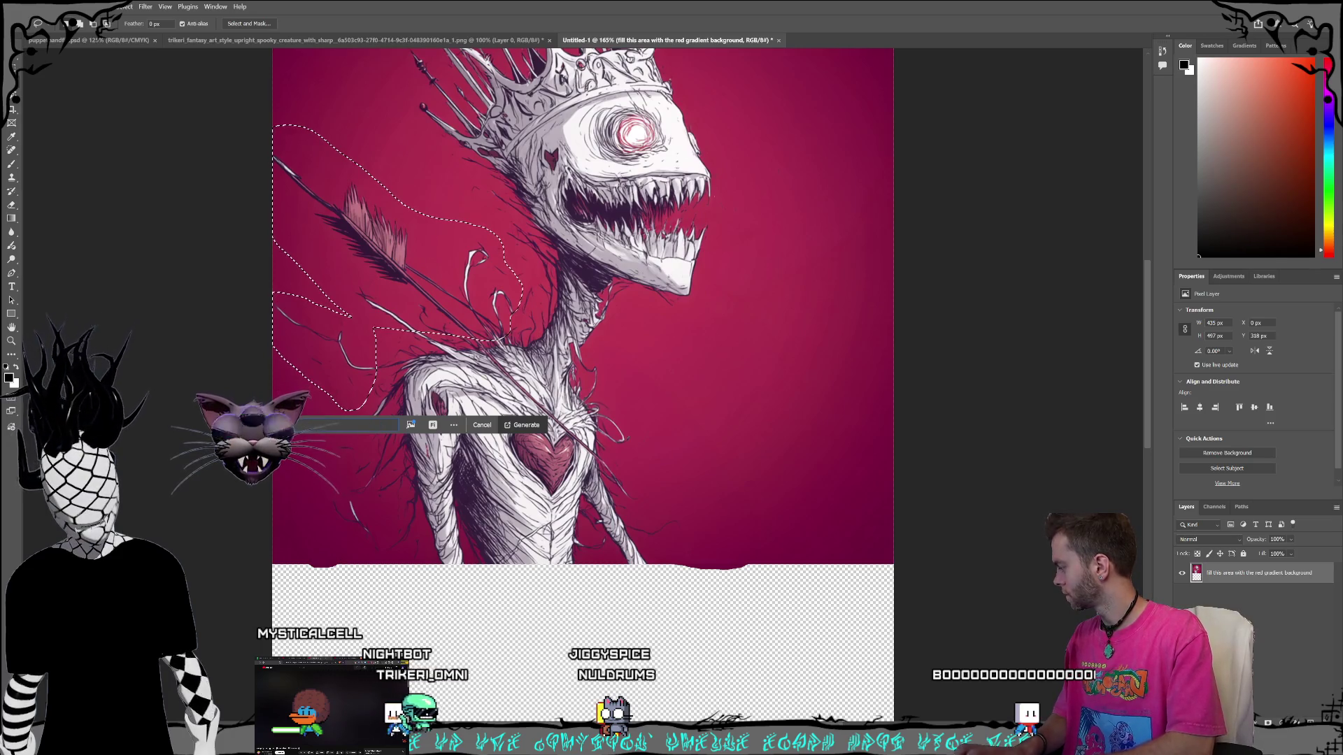
type("with the red gradient back")
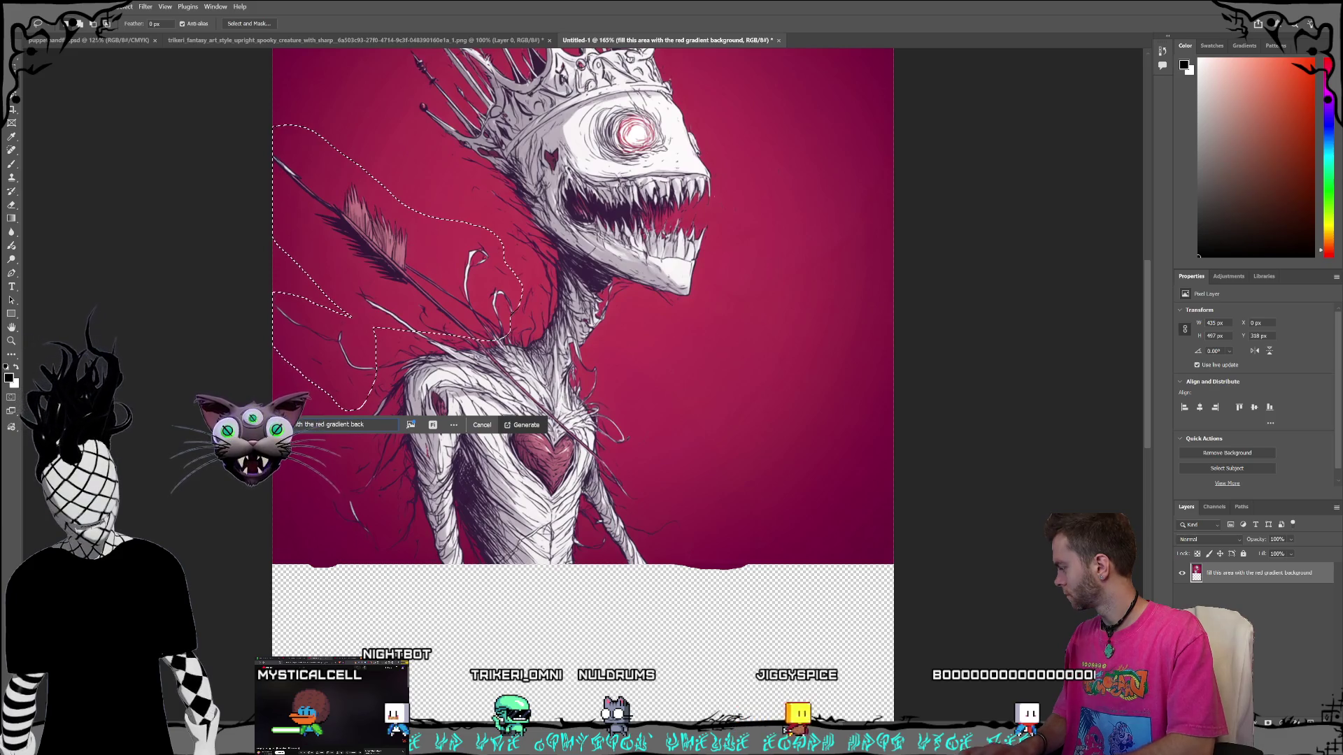
key("Return")
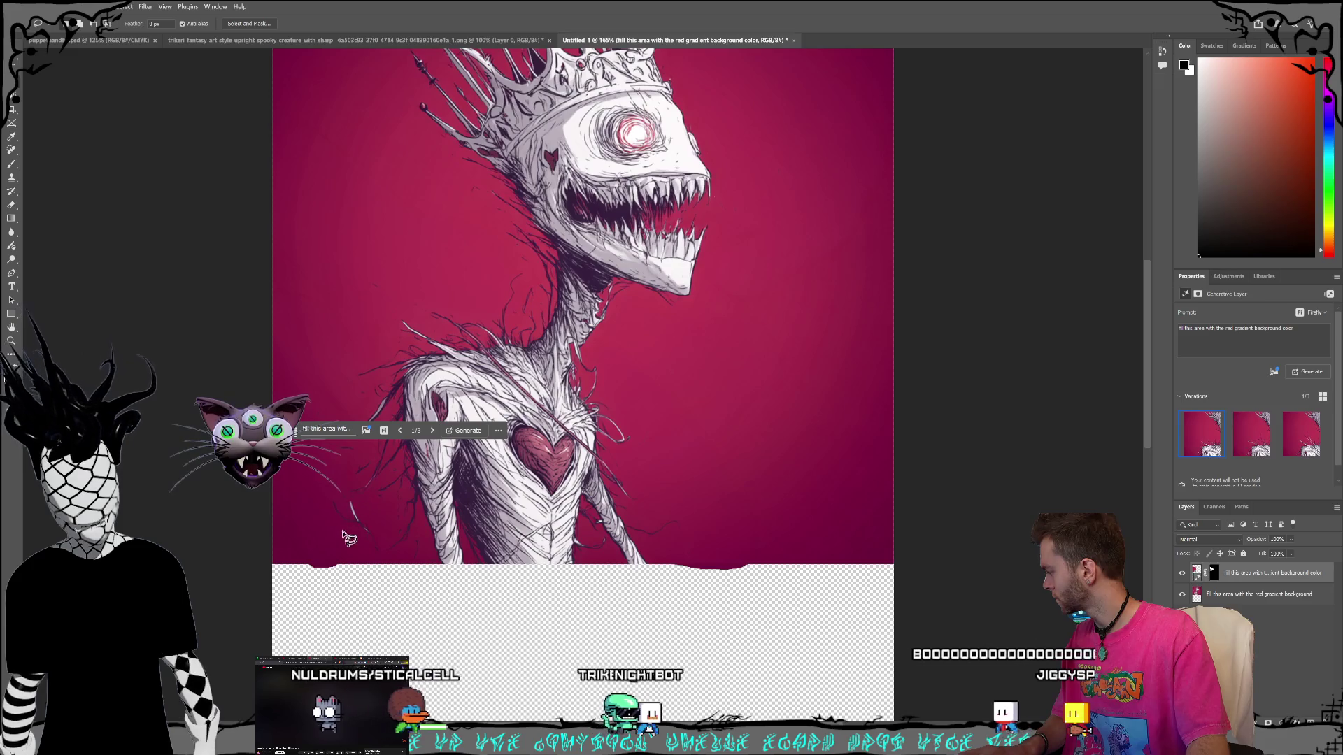
key("ctrl+d")
Fill the leftover stray lines near the lower left with red background color.
mouse_move(385, 523)
left_mouse_down()
mouse_move(362, 462)
mouse_move(316, 442)
mouse_move(348, 546)
mouse_move(384, 514)
left_mouse_up()
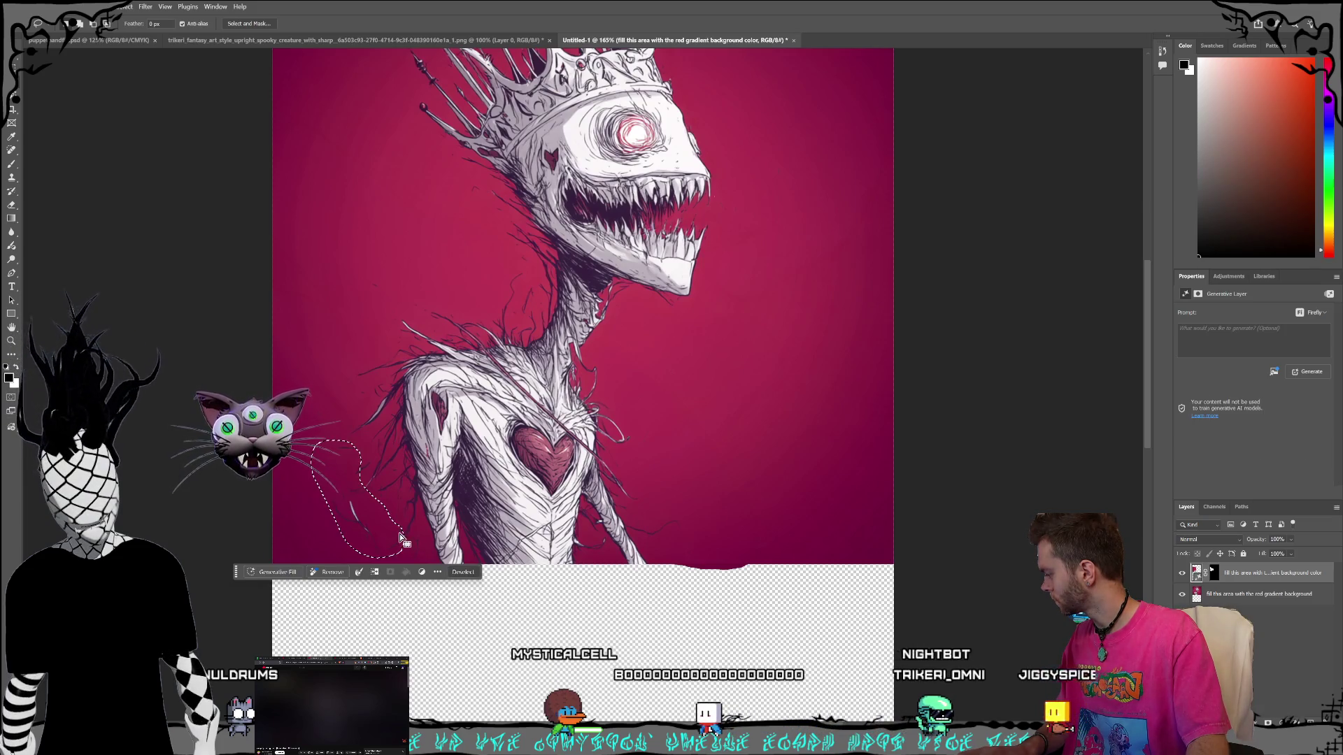
left_click(274, 574)
type("fi")
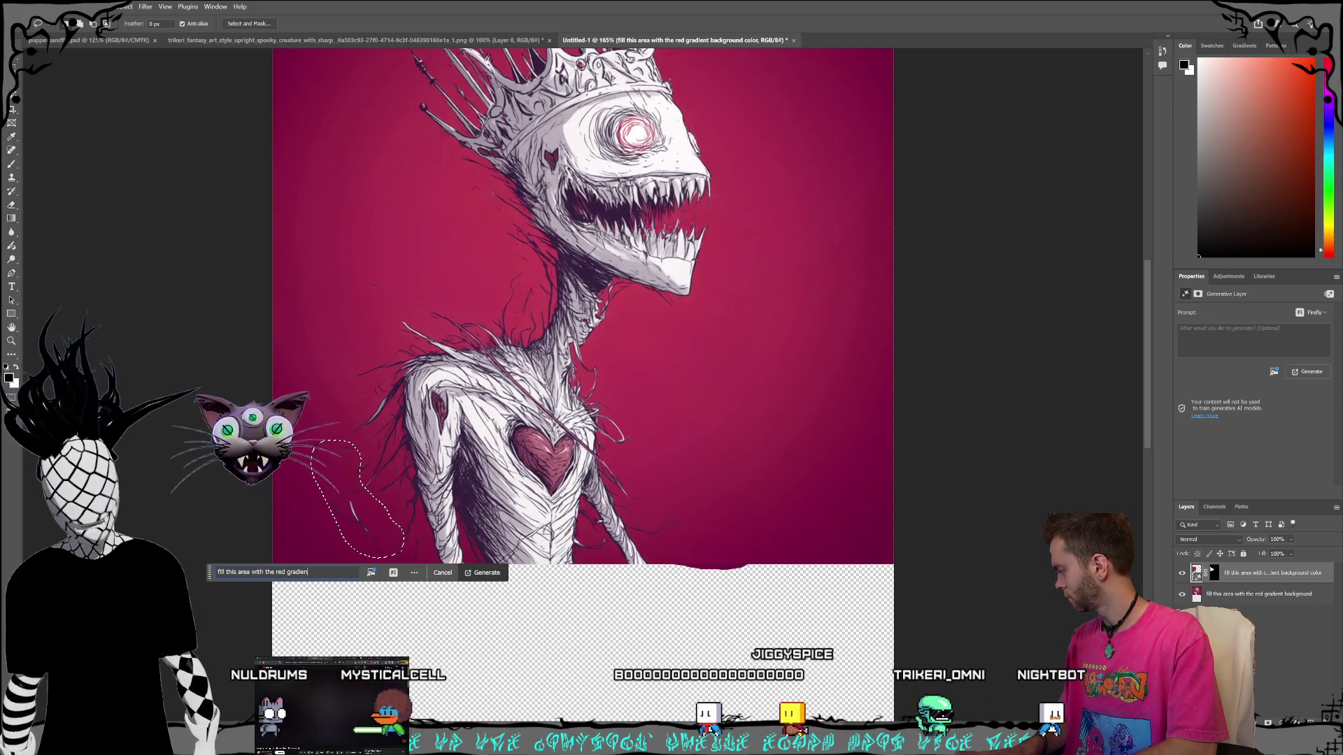
type("kground color")
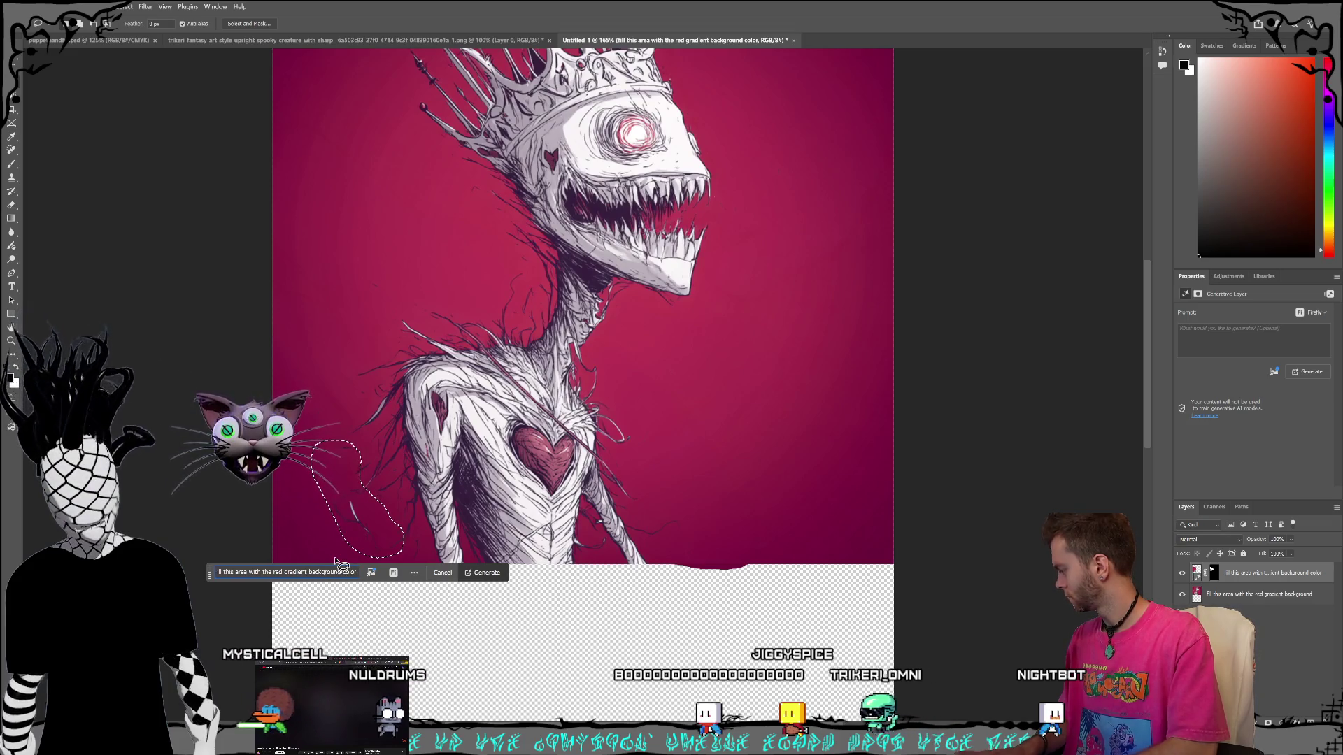
key("Return")
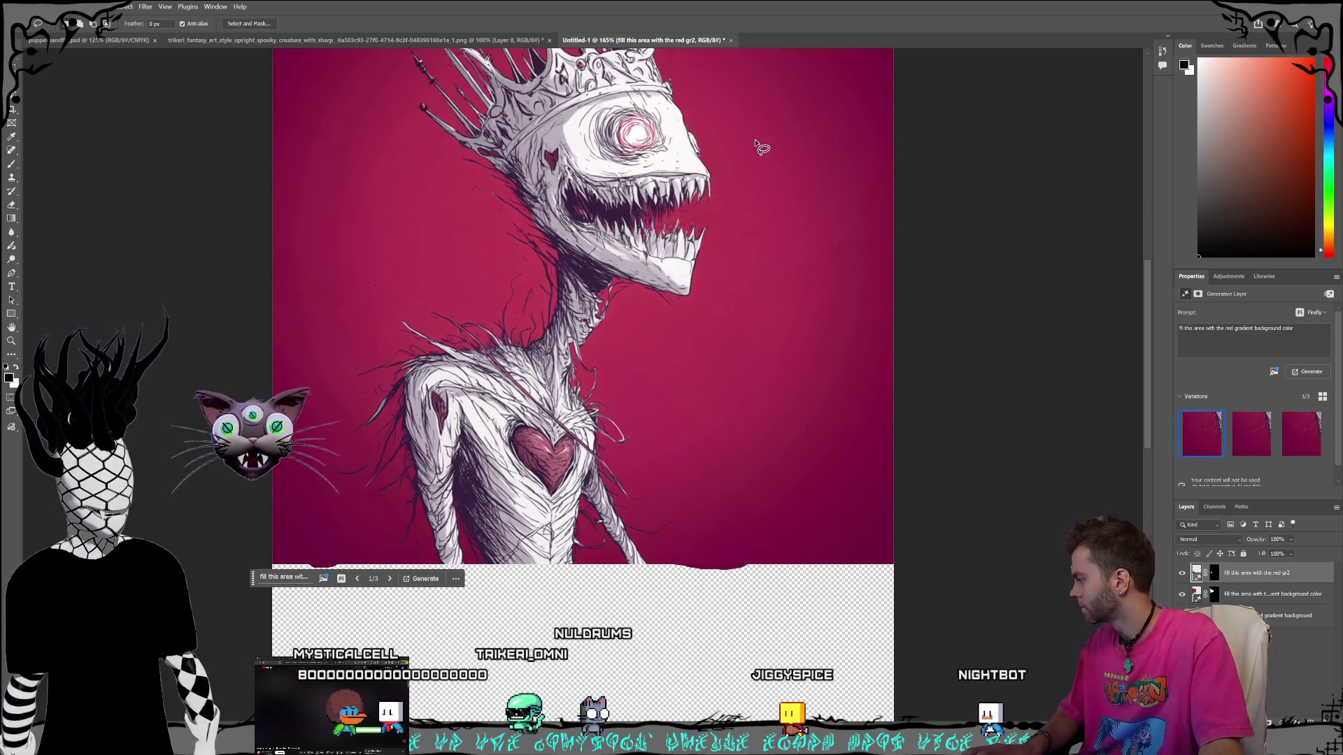
Zoom in and lasso the sketchy eyeball.
scroll(716, 361, "down", 2)
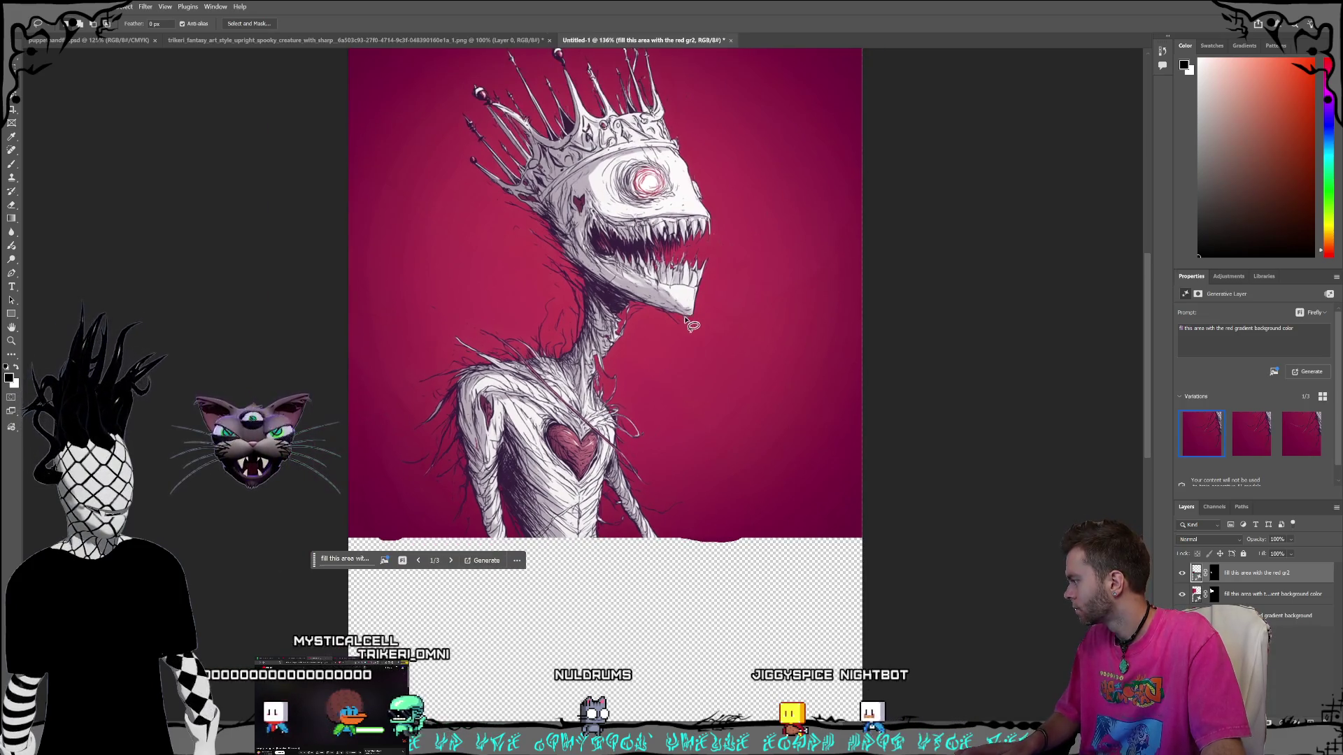
scroll(684, 334, "up", 3)
scroll(689, 339, "up", 4)
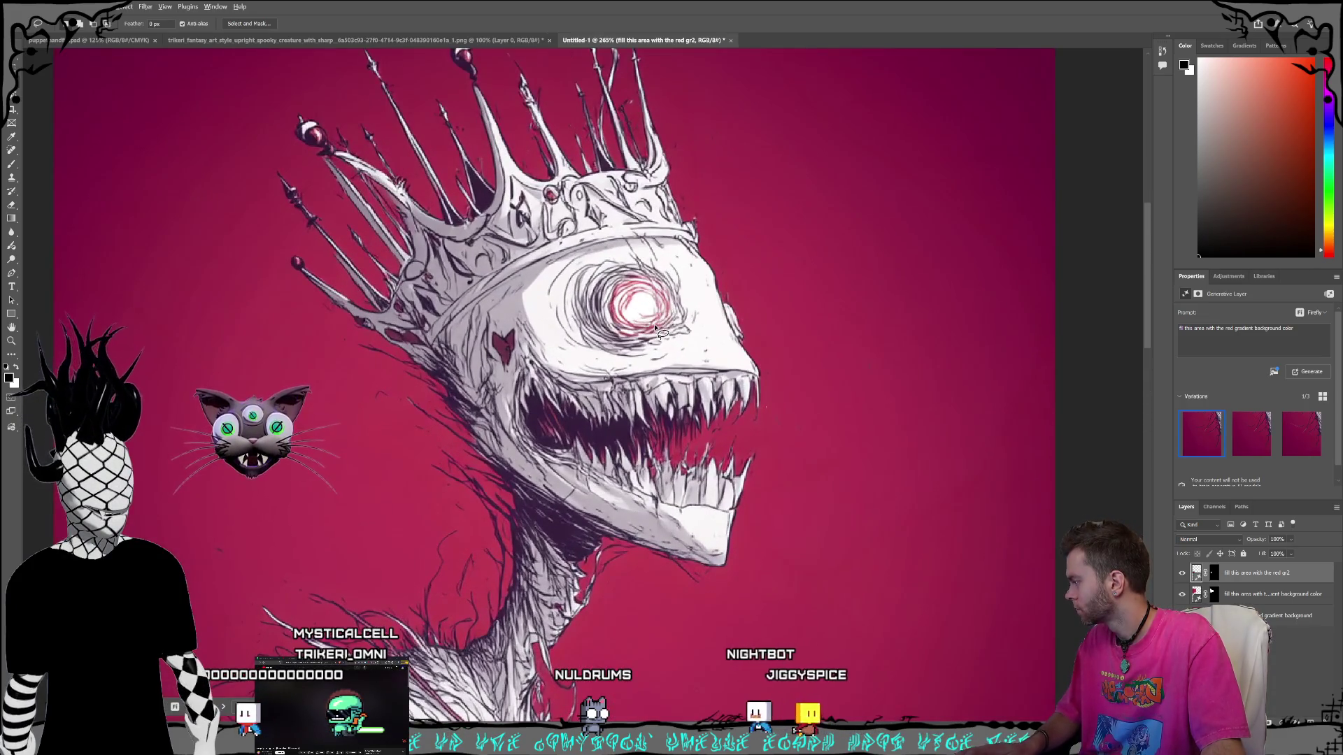
scroll(656, 329, "down", 1)
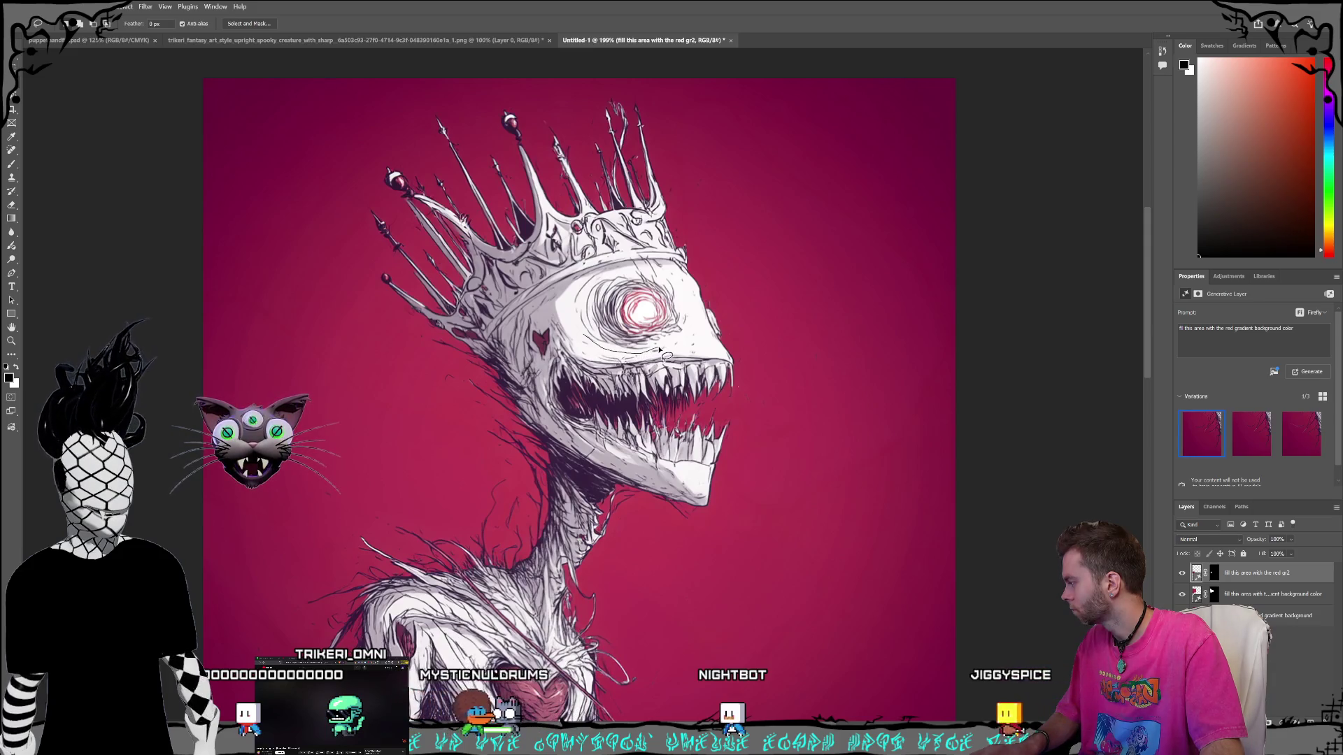
mouse_move(689, 345)
left_mouse_down()
mouse_move(684, 287)
mouse_move(657, 264)
mouse_move(596, 275)
mouse_move(576, 297)
mouse_move(595, 344)
left_mouse_up()
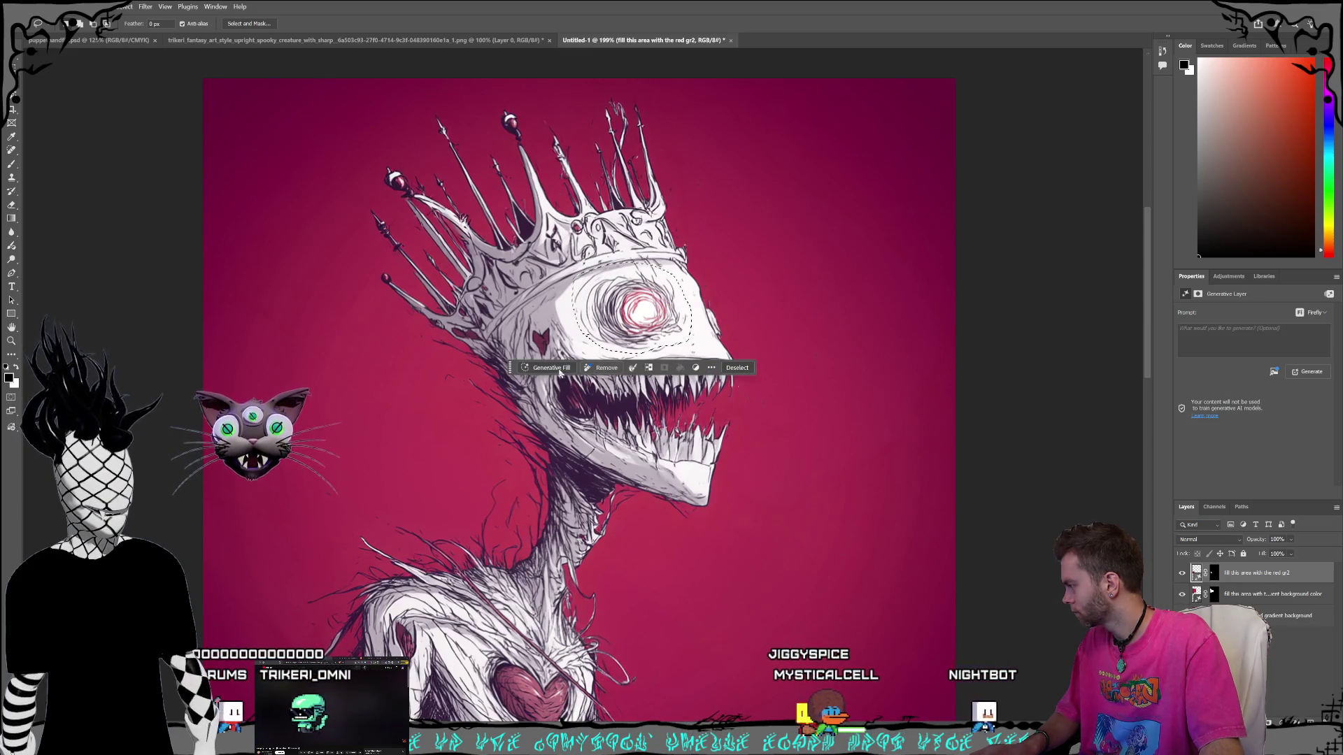
Generate with Gemini 3 a fully red, graphic-art-style eyeball with a black cat-like pupil.
left_click(665, 369)
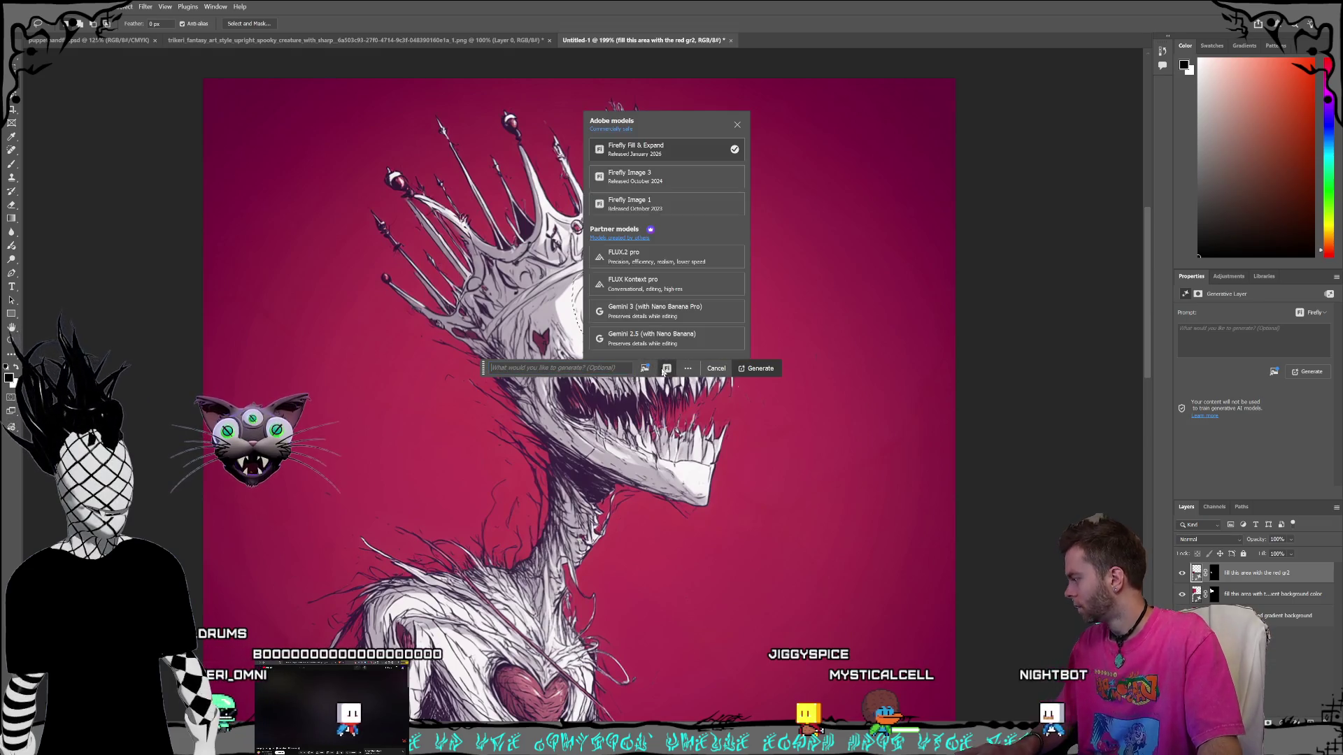
left_click(659, 308)
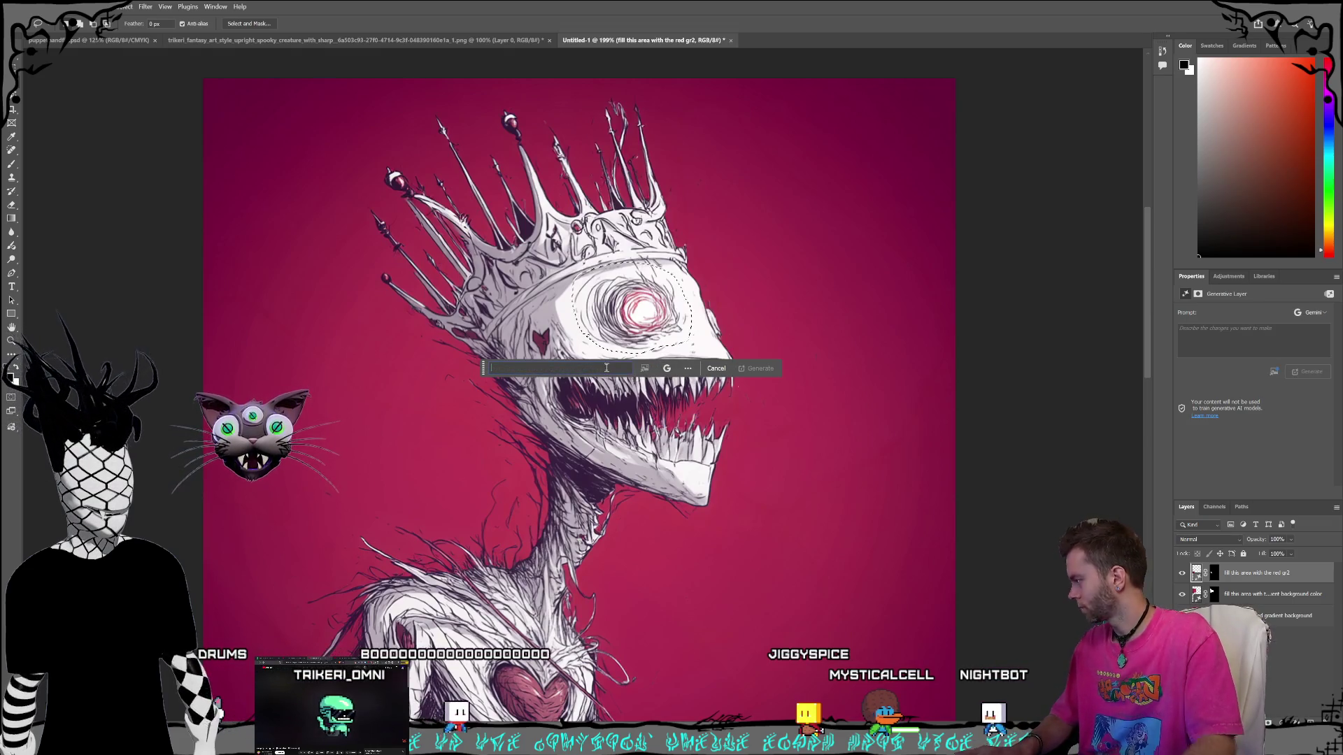
type("re")
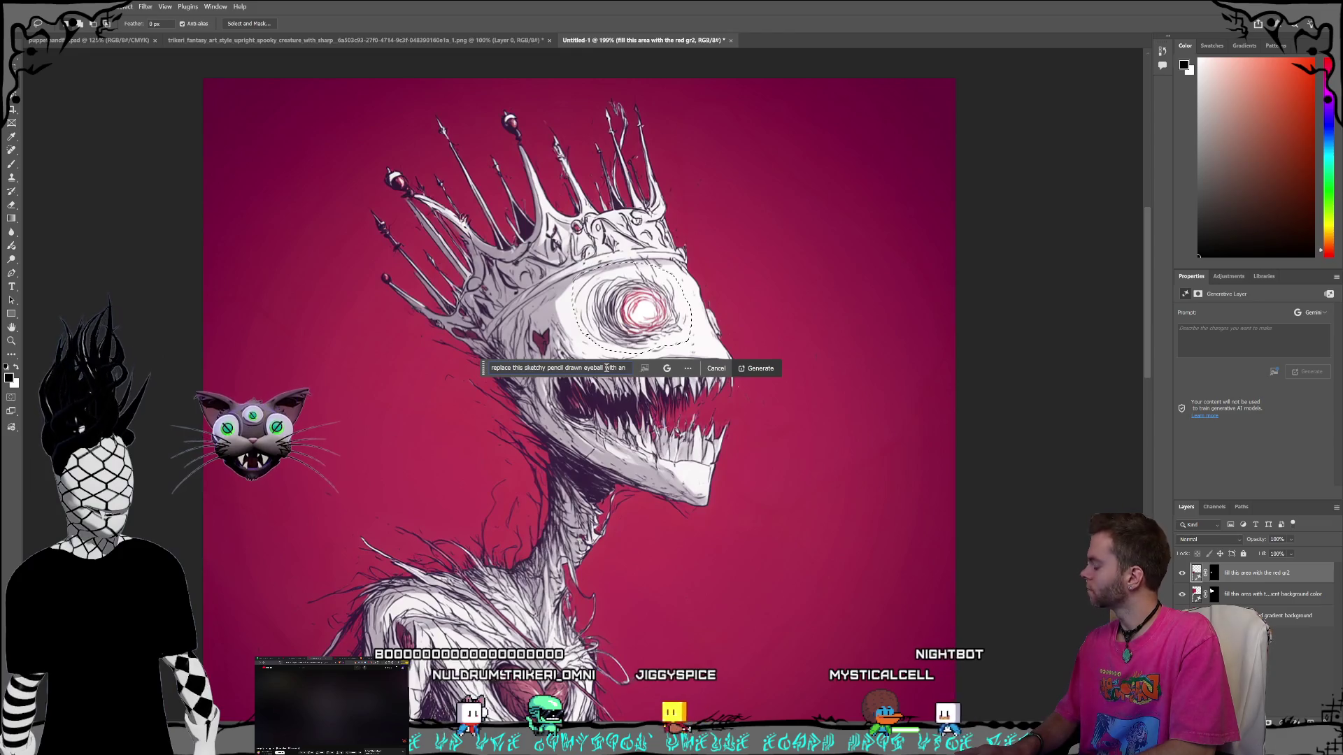
type("graphic")
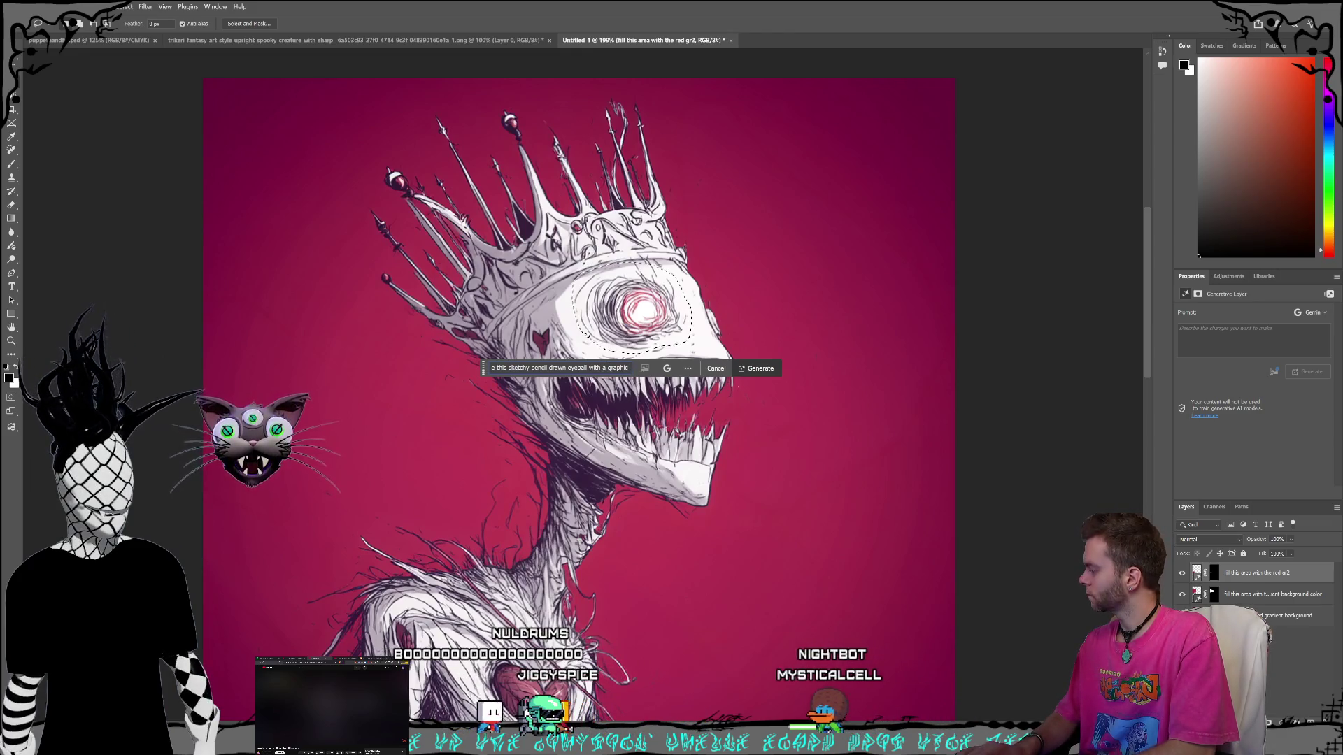
type(" ar")
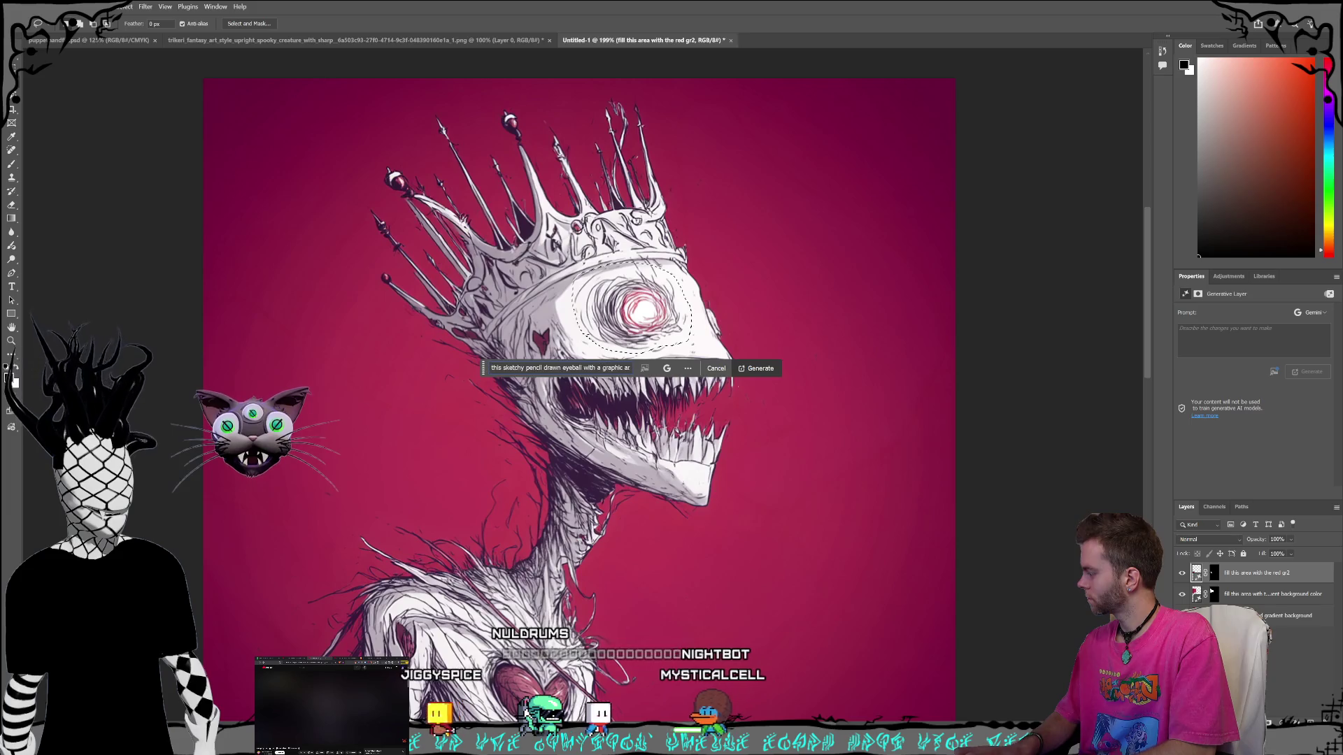
type("t style")
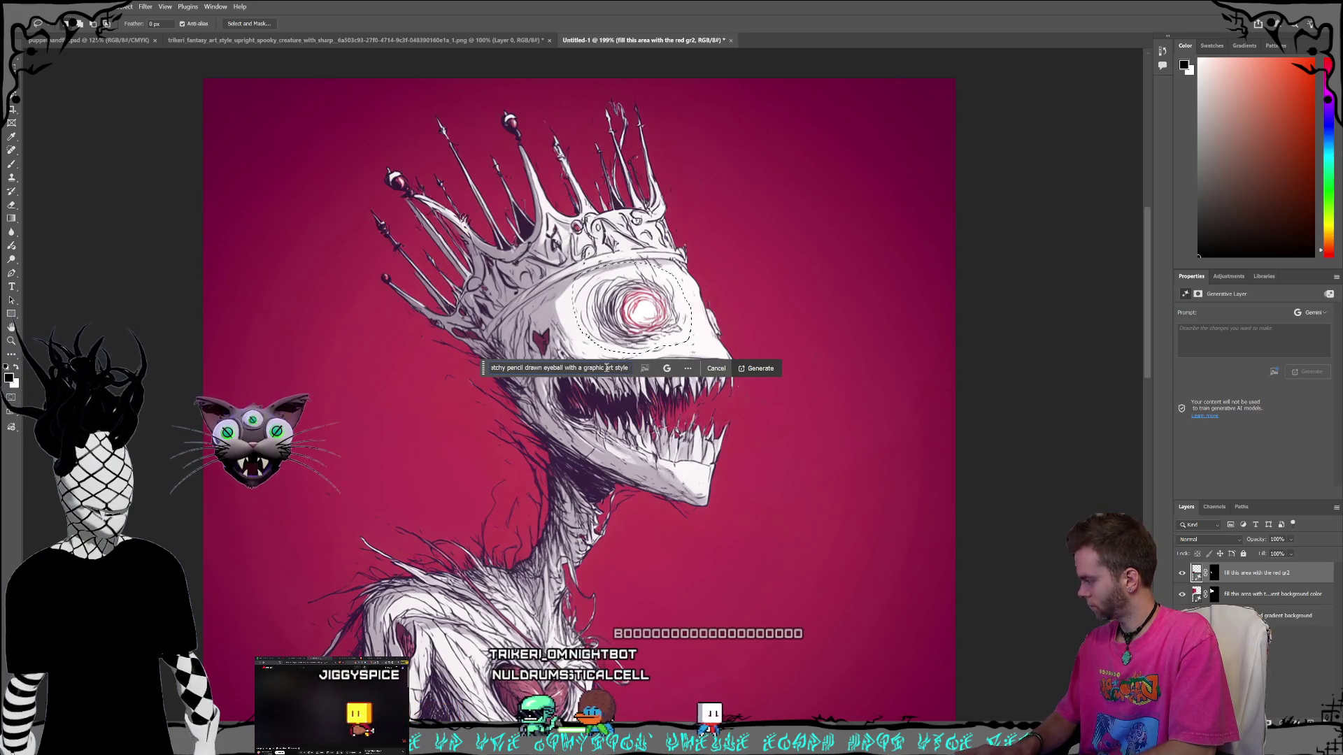
type(" sinc")
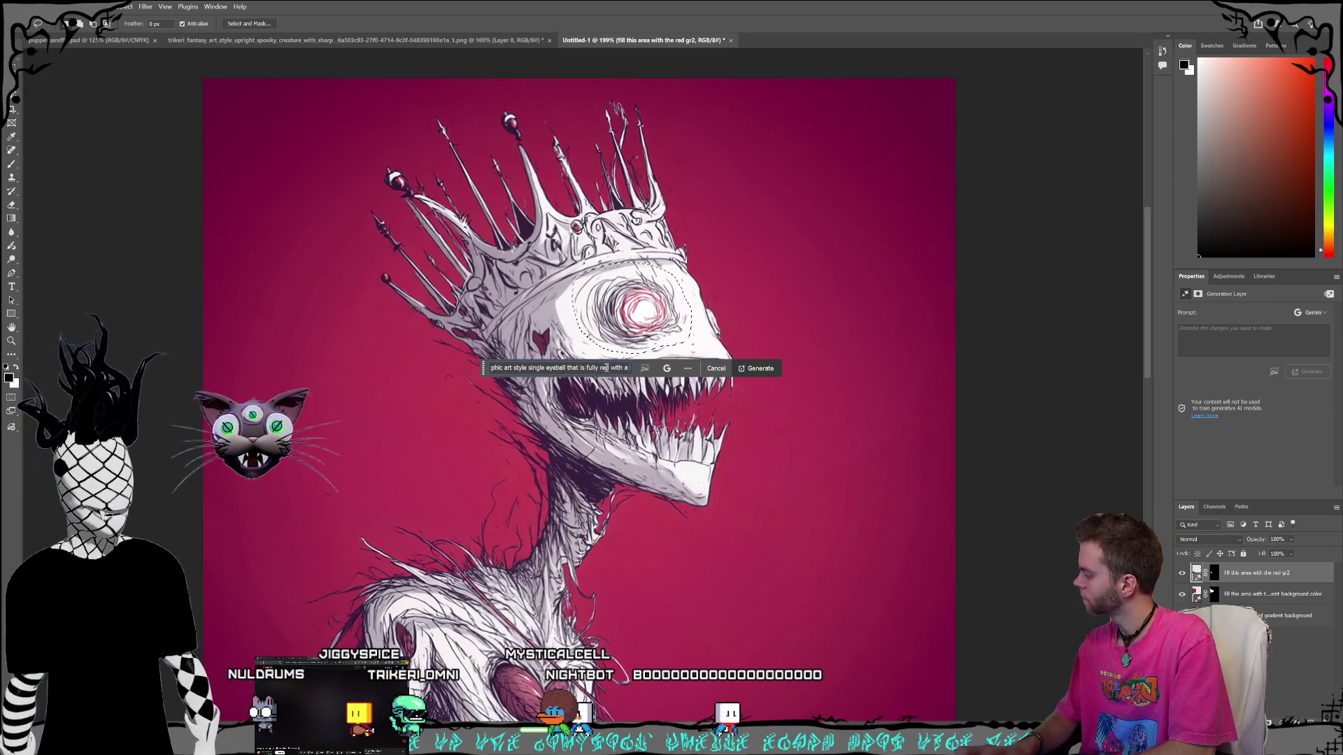
type("like pupil")
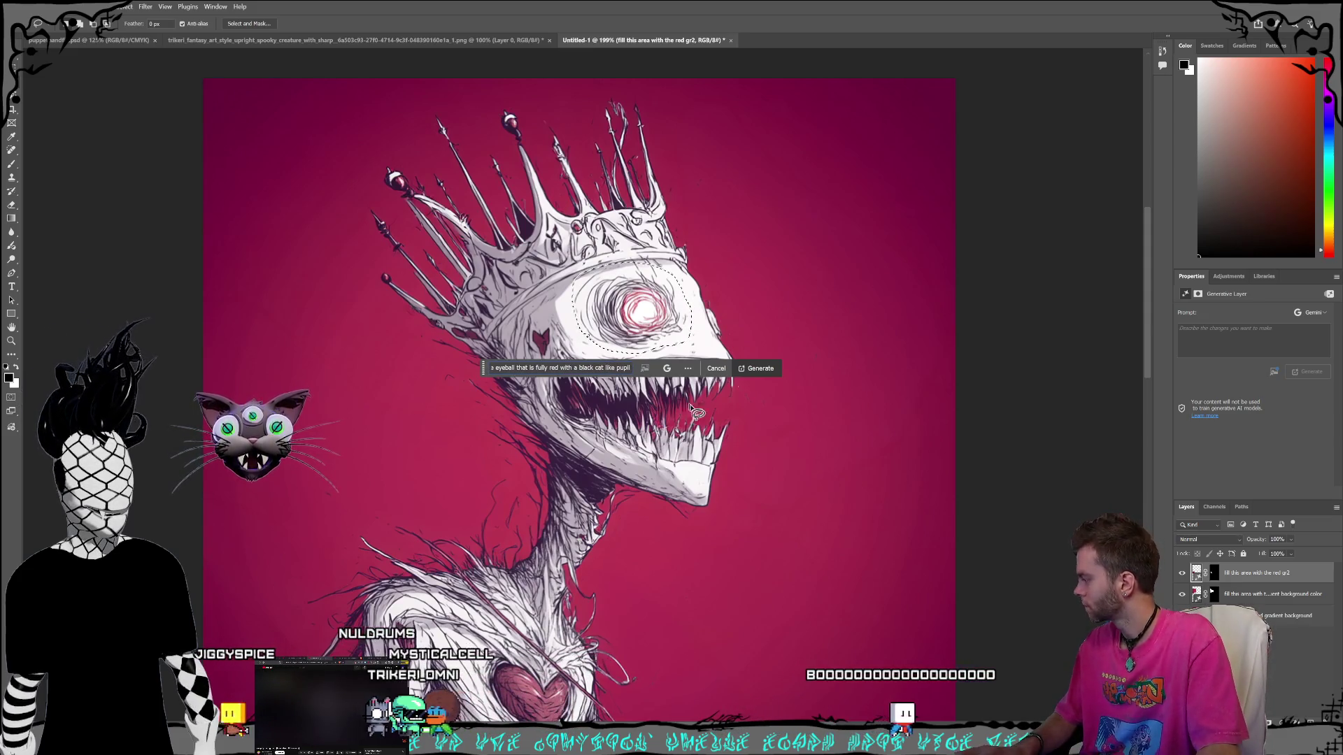
key("Return")
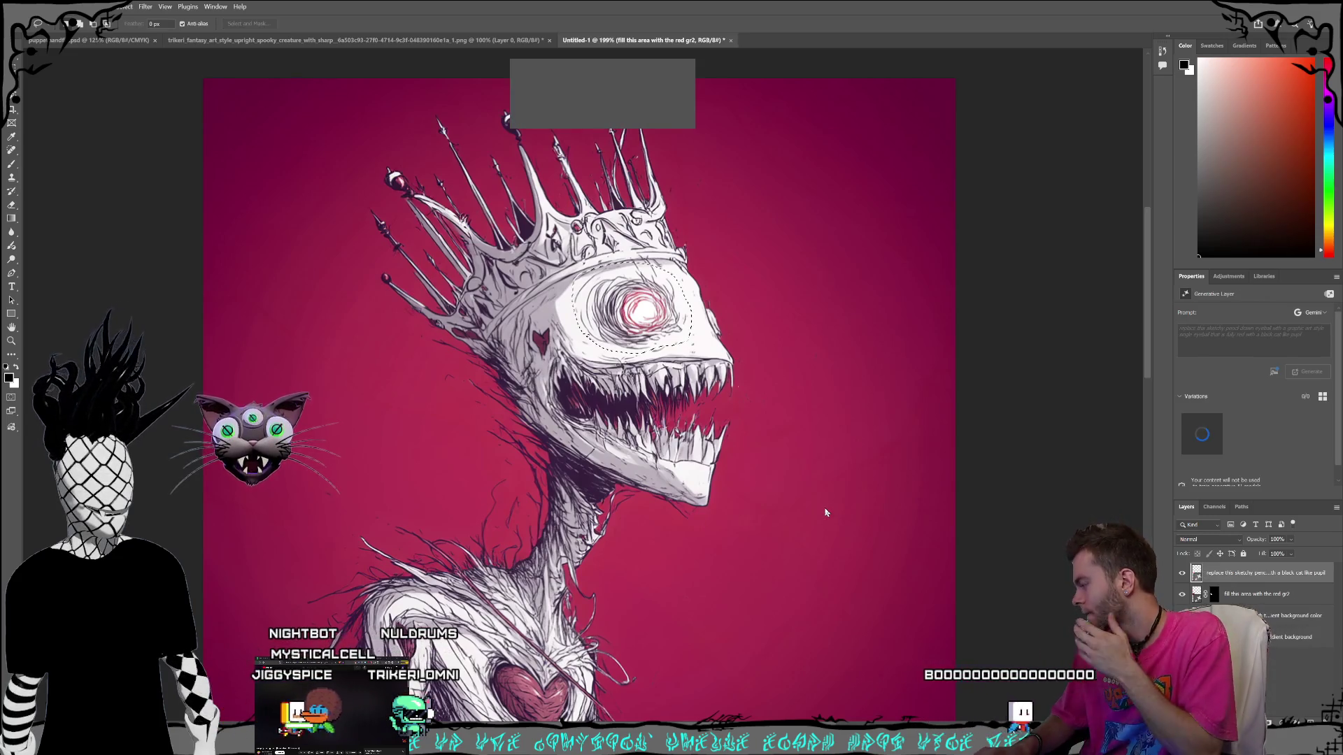
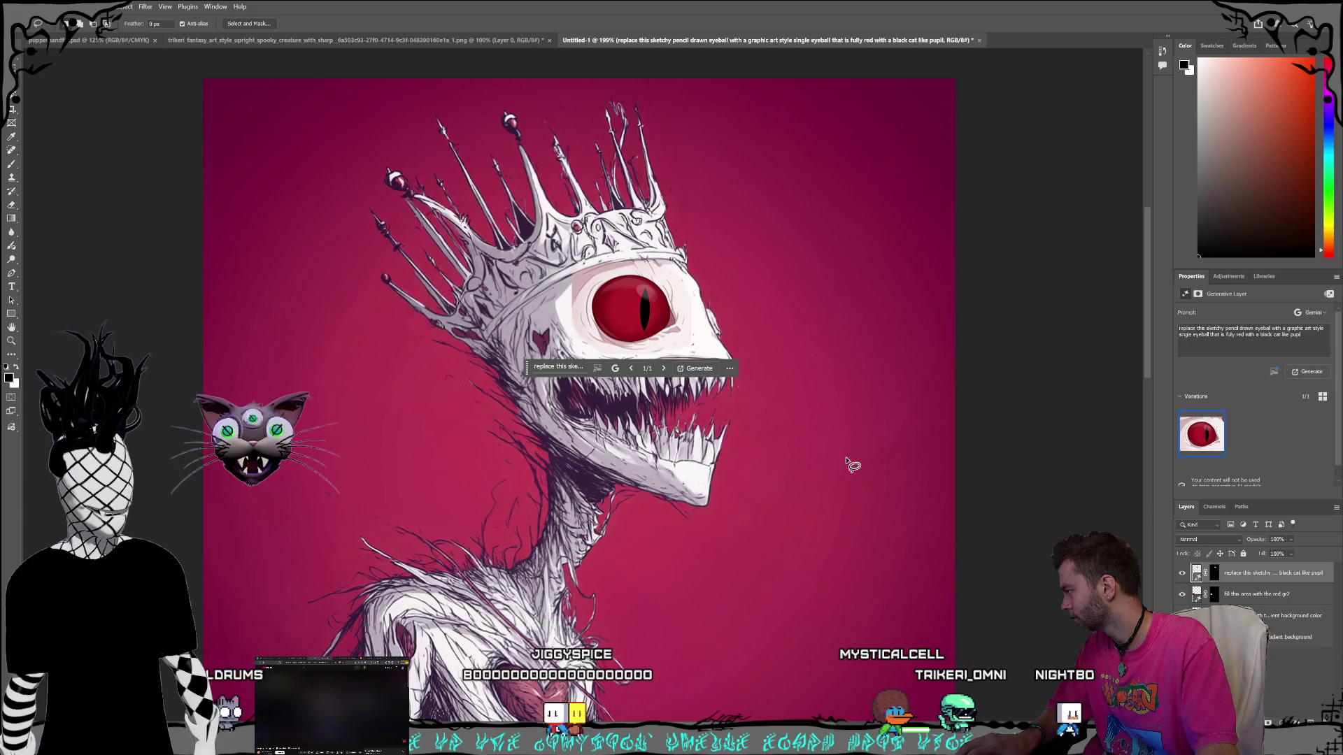
Undo the last two actions and lasso a freehand outline around the creature's crowned head.
key("ctrl+z")
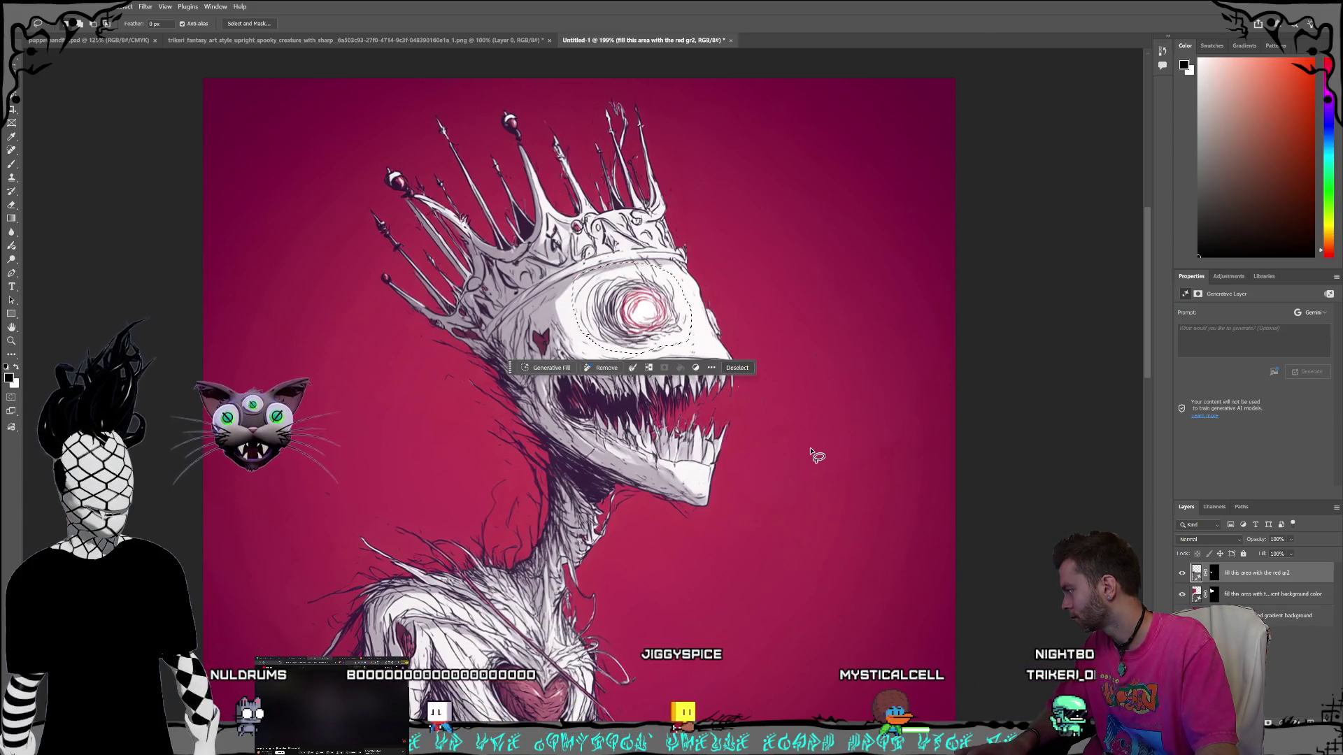
key("ctrl+d")
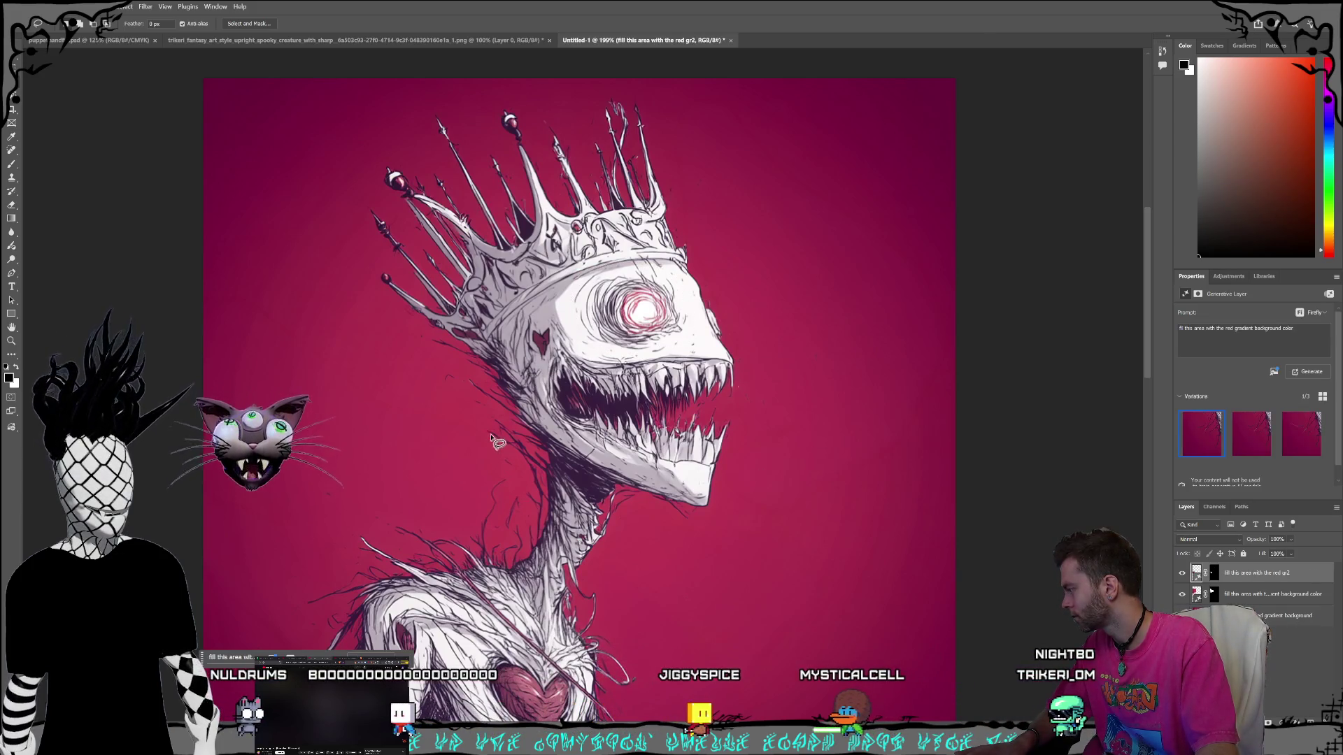
left_click_drag(637, 518, 763, 443)
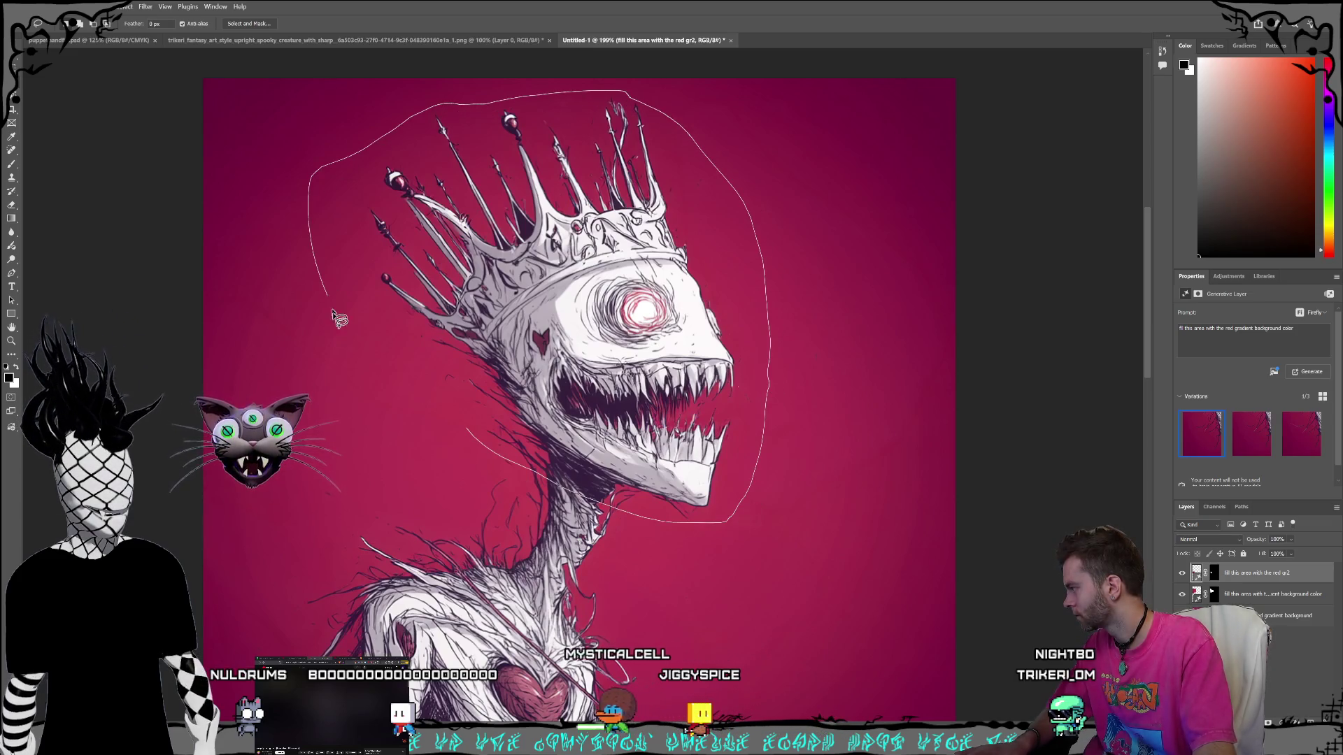
left_click_drag(486, 445, 482, 442)
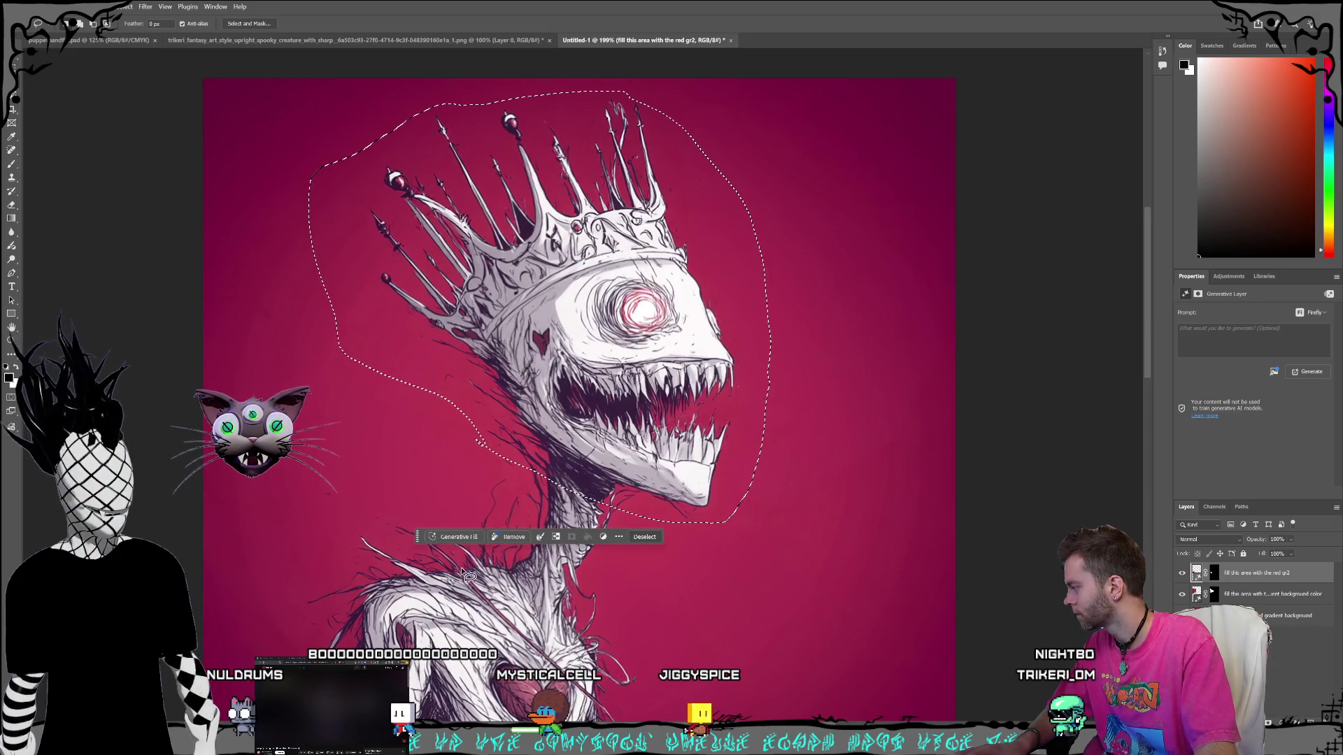
Generate a fill asking to replace only the middle eyeball with a red eyeball matching the art style.
type("Only replace the singl")
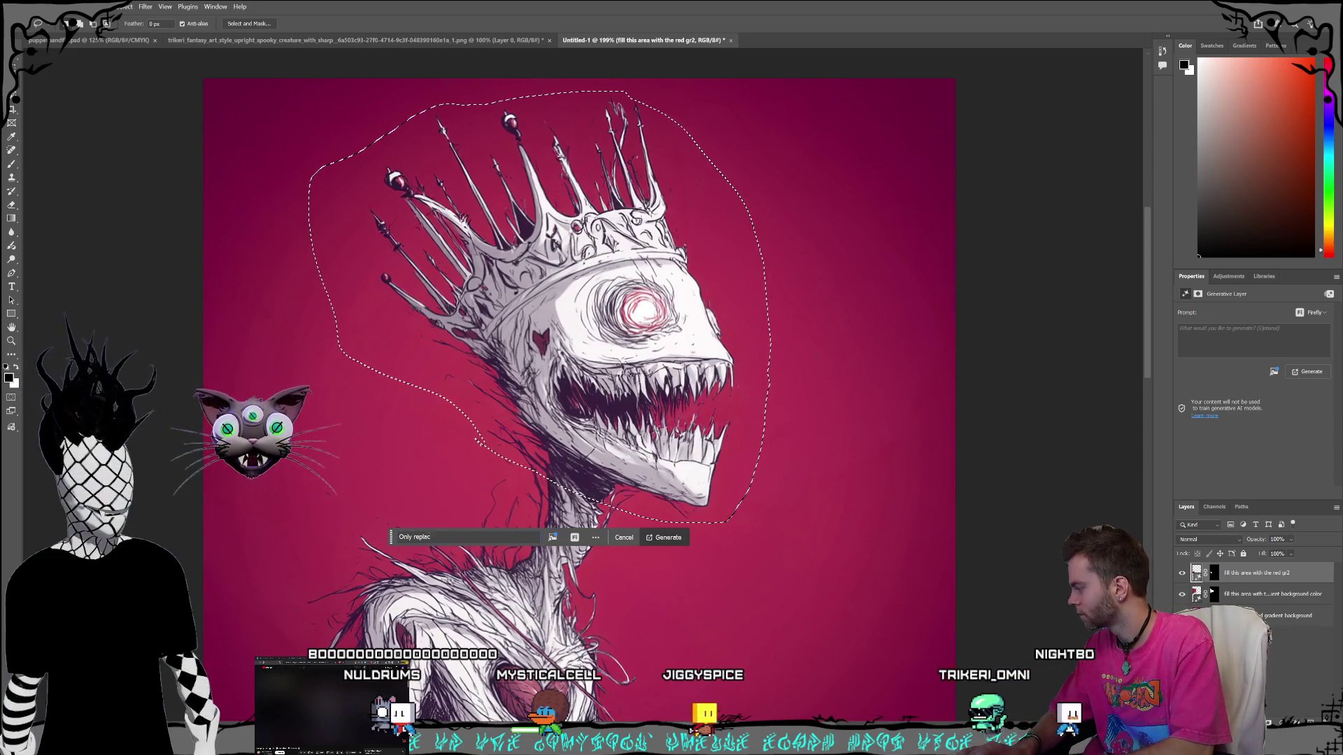
type("e eyeb")
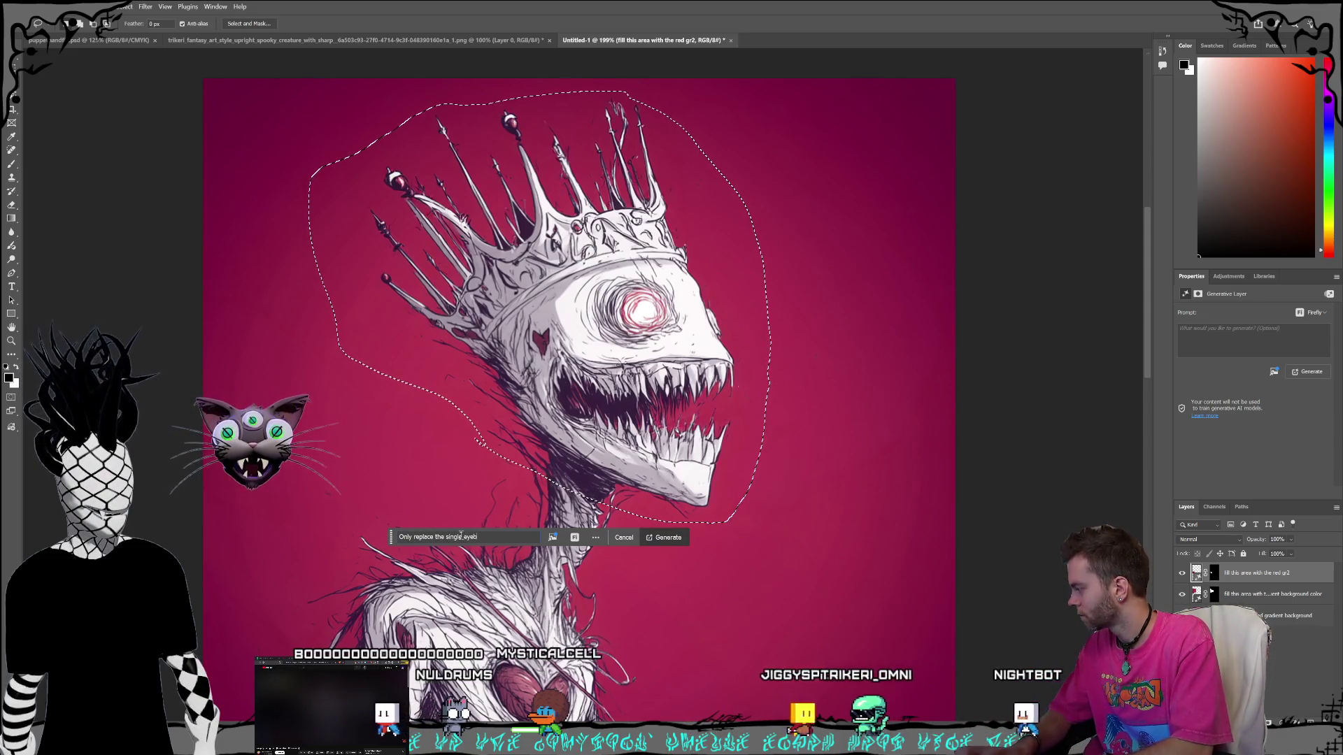
type("all in the midle")
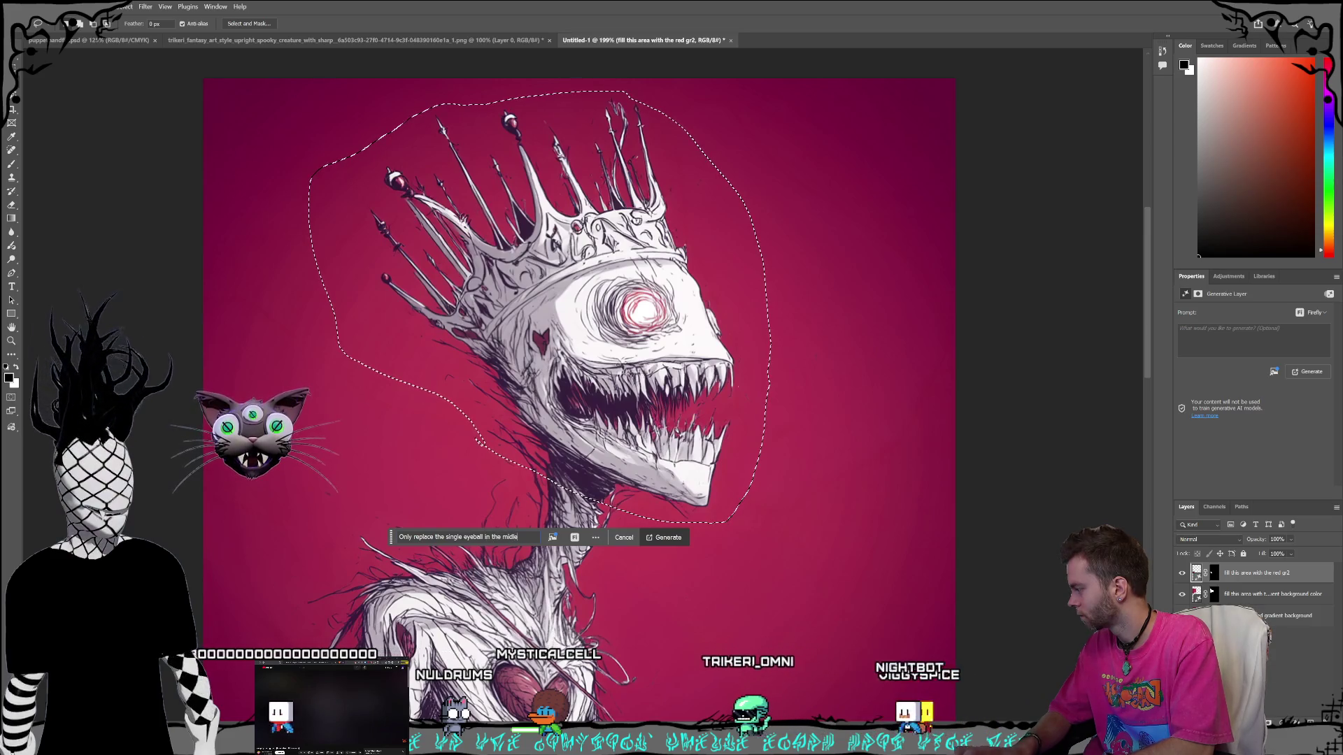
key("BackSpace")
key("BackSpace")
key("BackSpace")
type("dle of this")
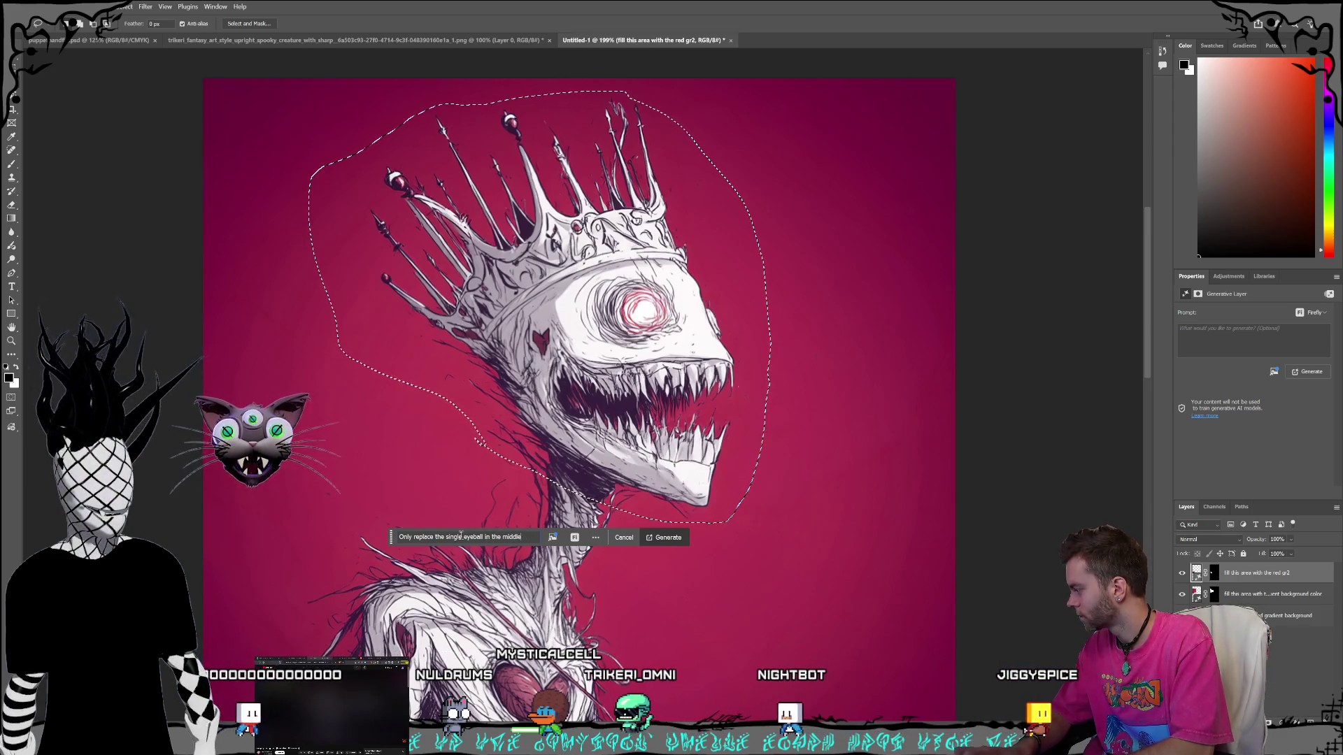
type(" creatures head with a")
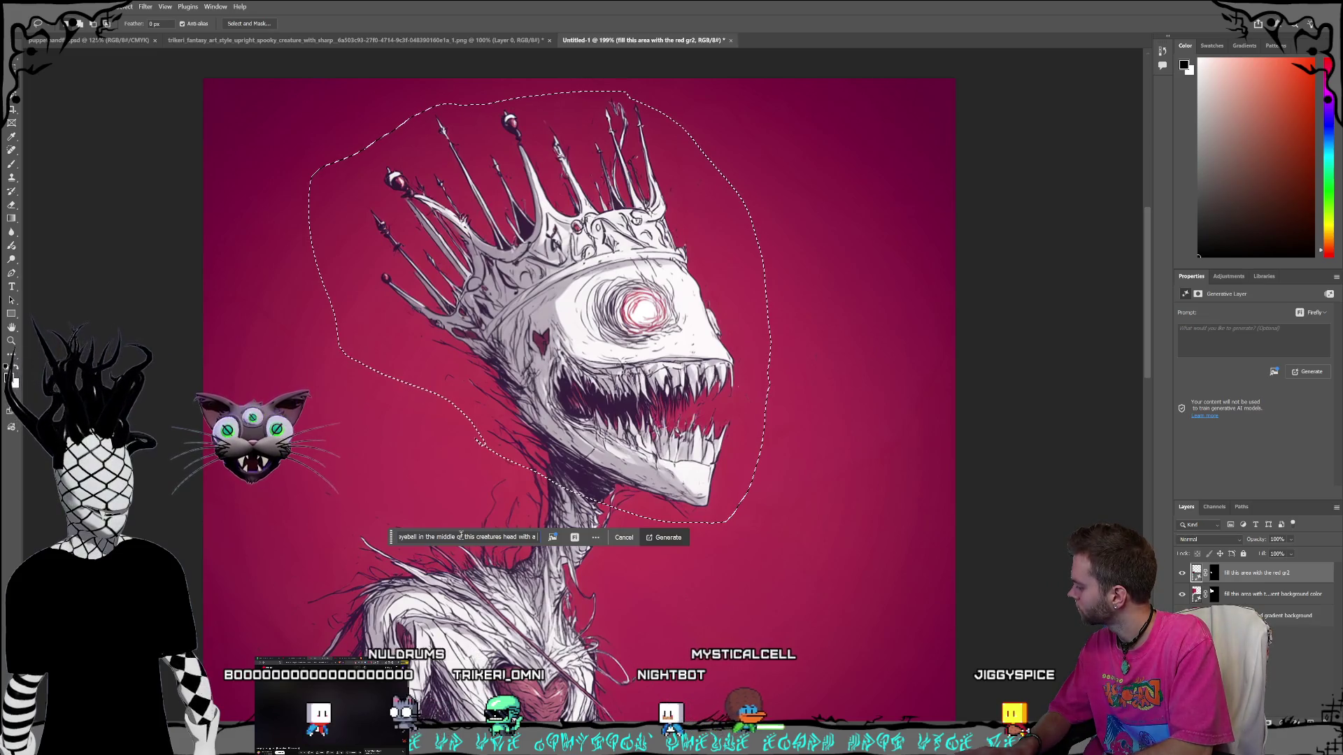
type("ed")
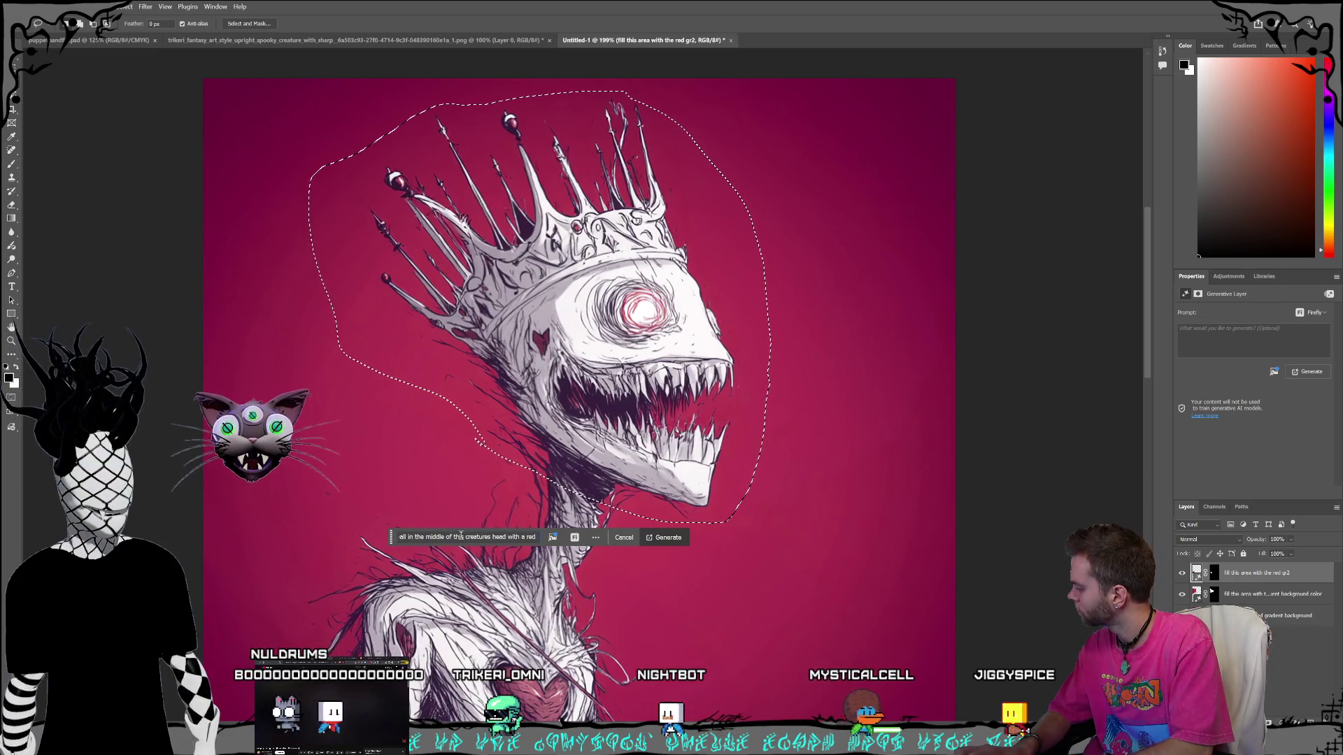
type(" eyeball")
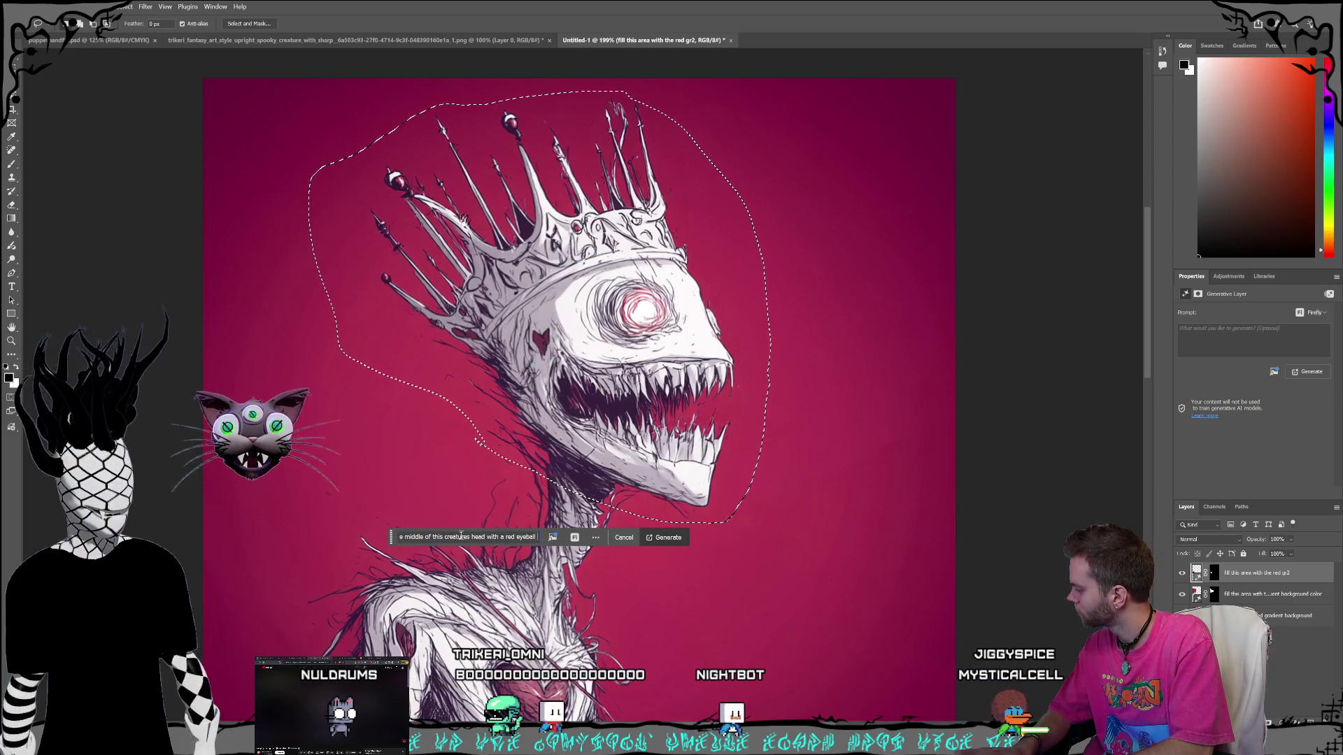
type(" that black swi")
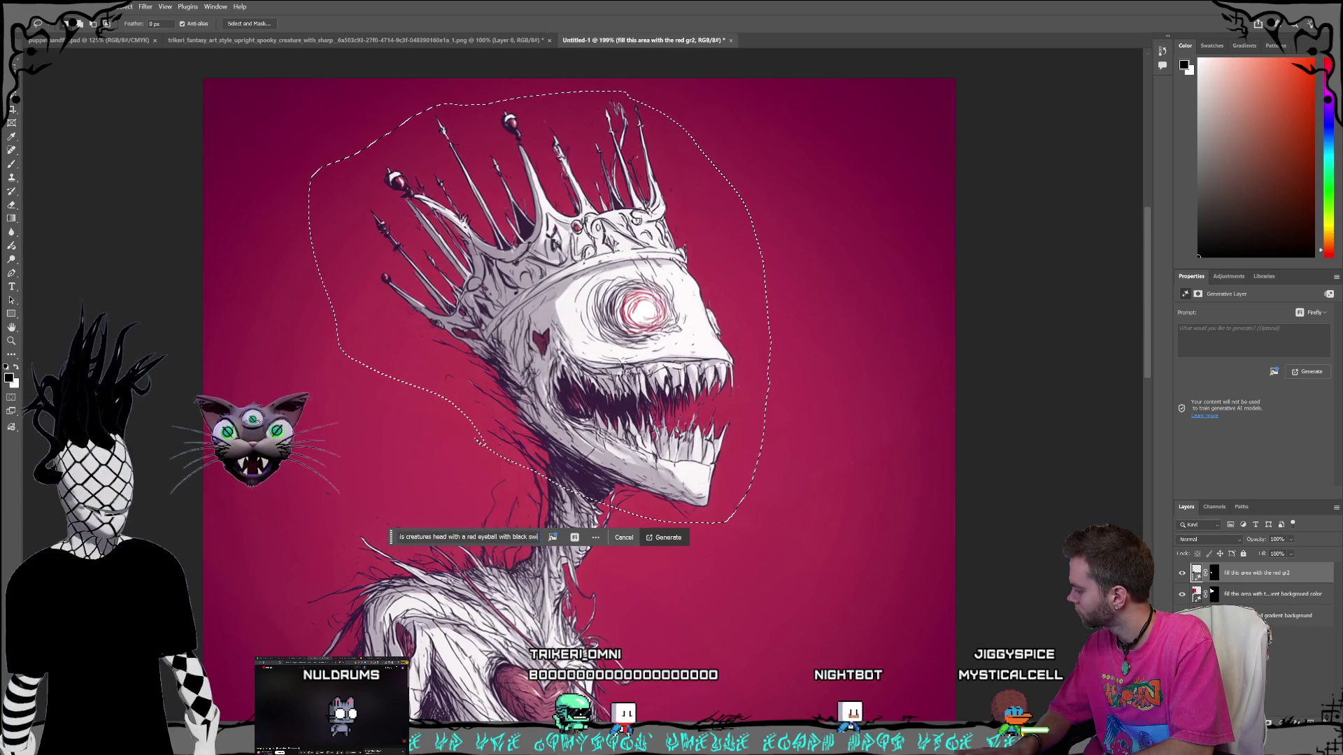
type(" that")
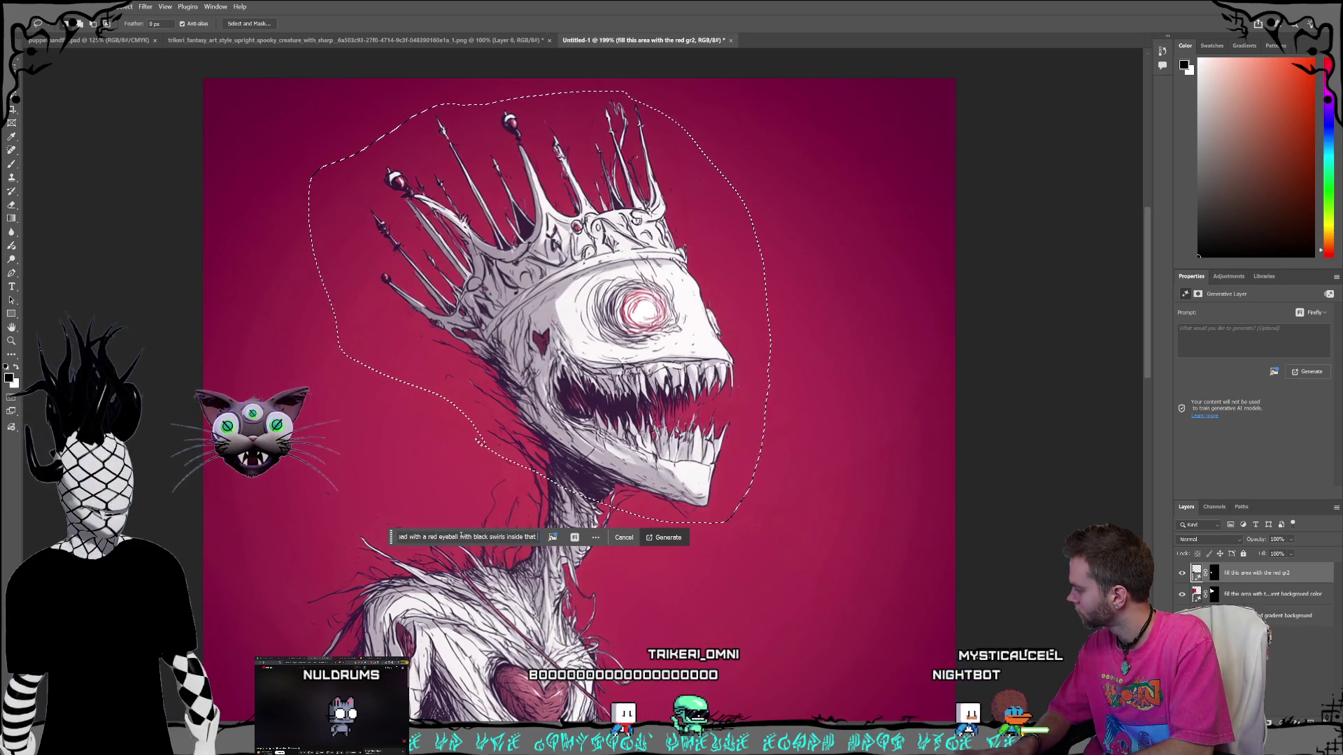
type(" matcs the art")
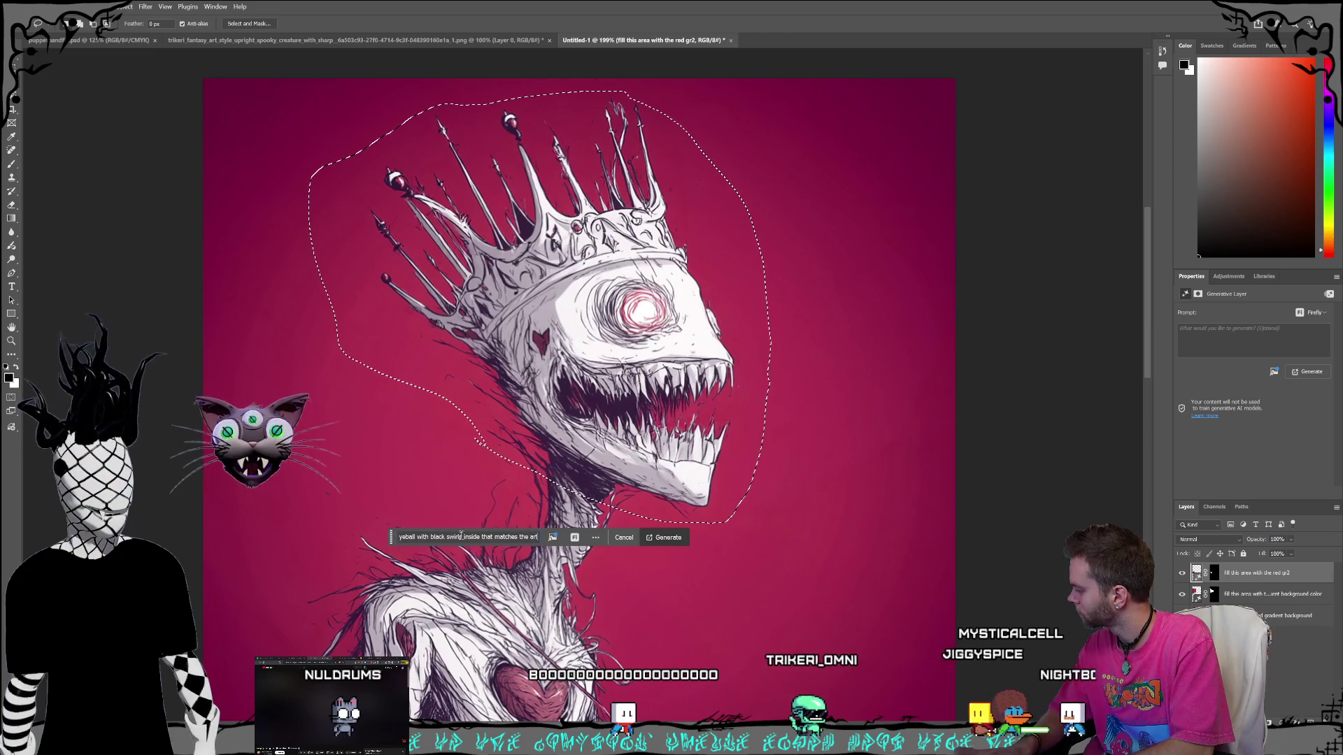
type(" style")
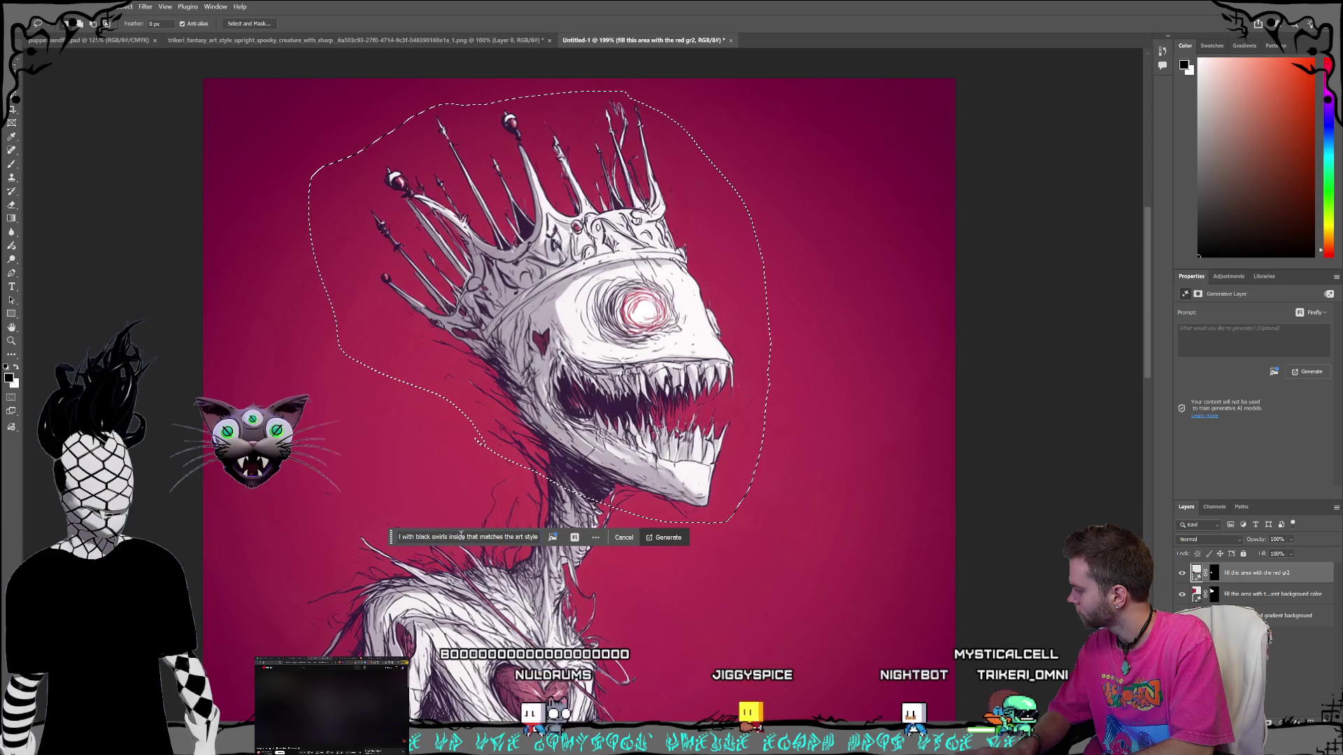
key("Return")
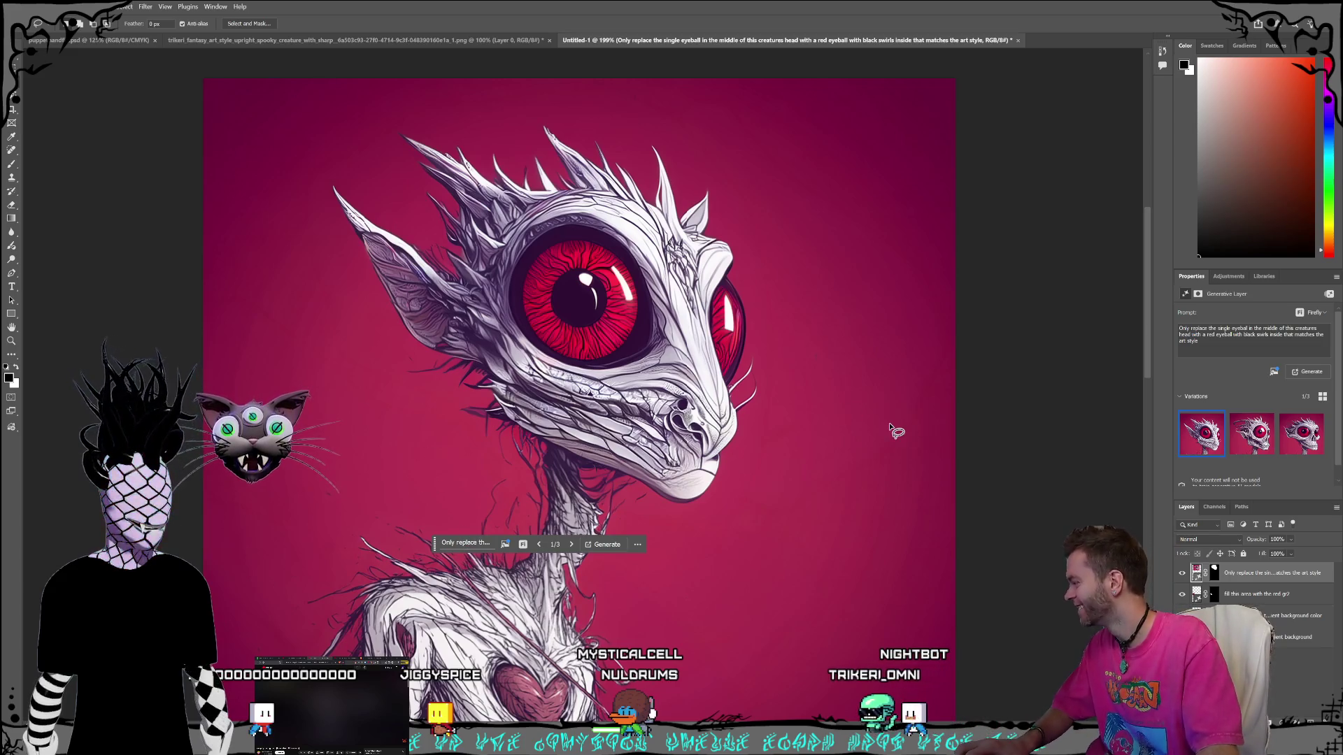
Undo the regenerated head and its selection, then select all.
key("ctrl+z")
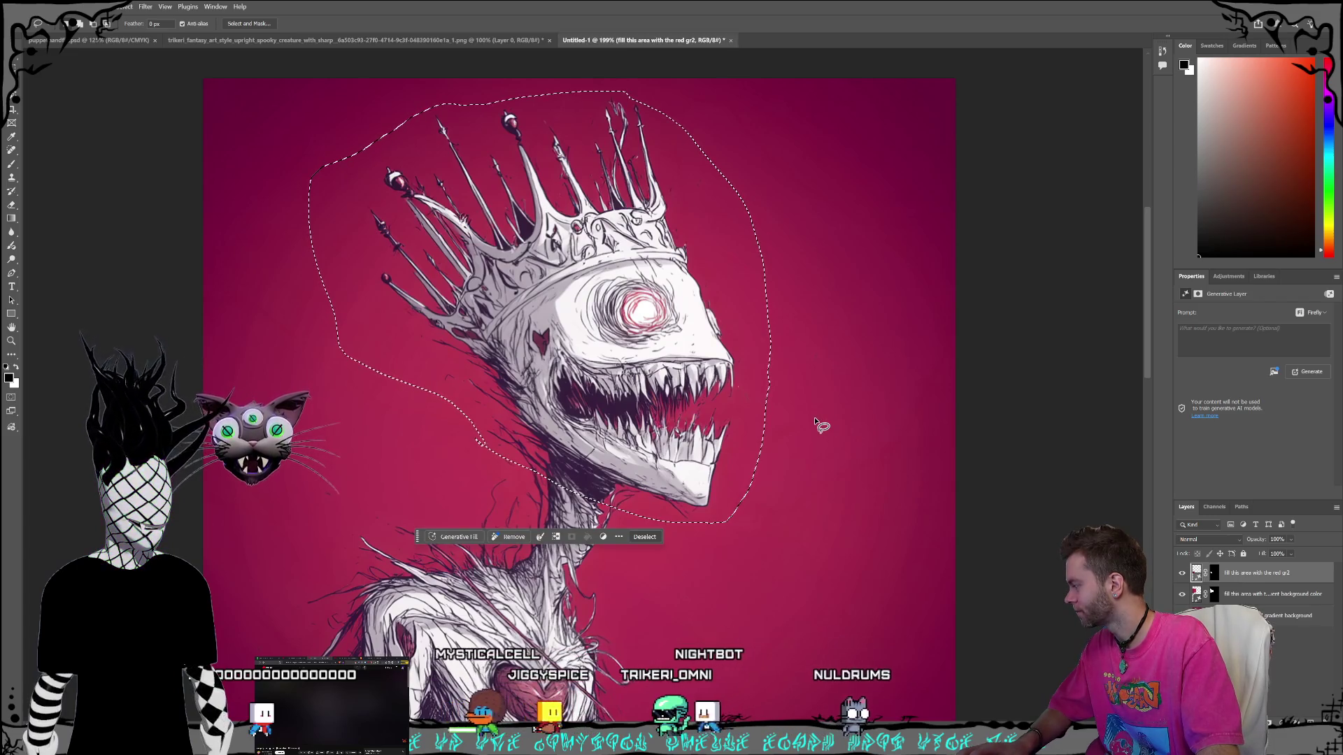
key("ctrl+z")
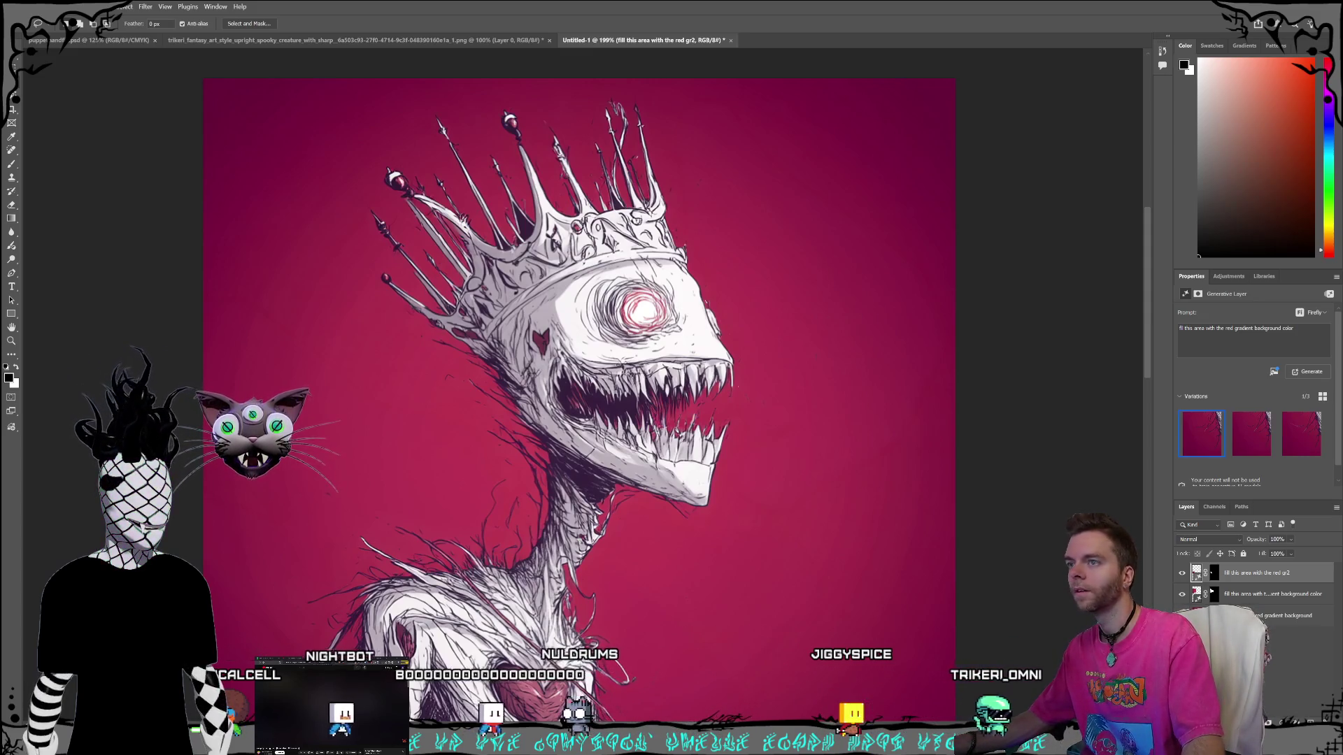
key("ctrl+a")
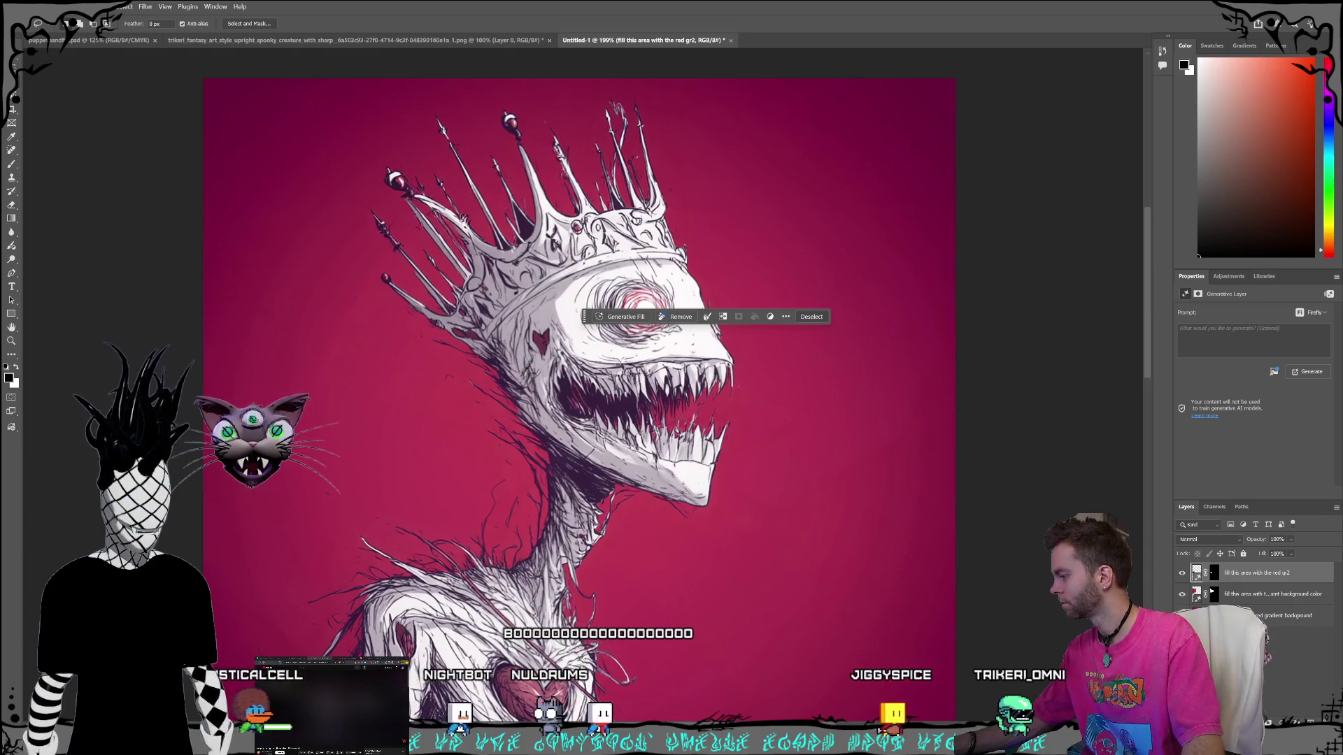
Merge the red gradient and generative layers into one, then outline the area beside the snout.
left_click(1287, 616)
left_click(1229, 574, "shift")
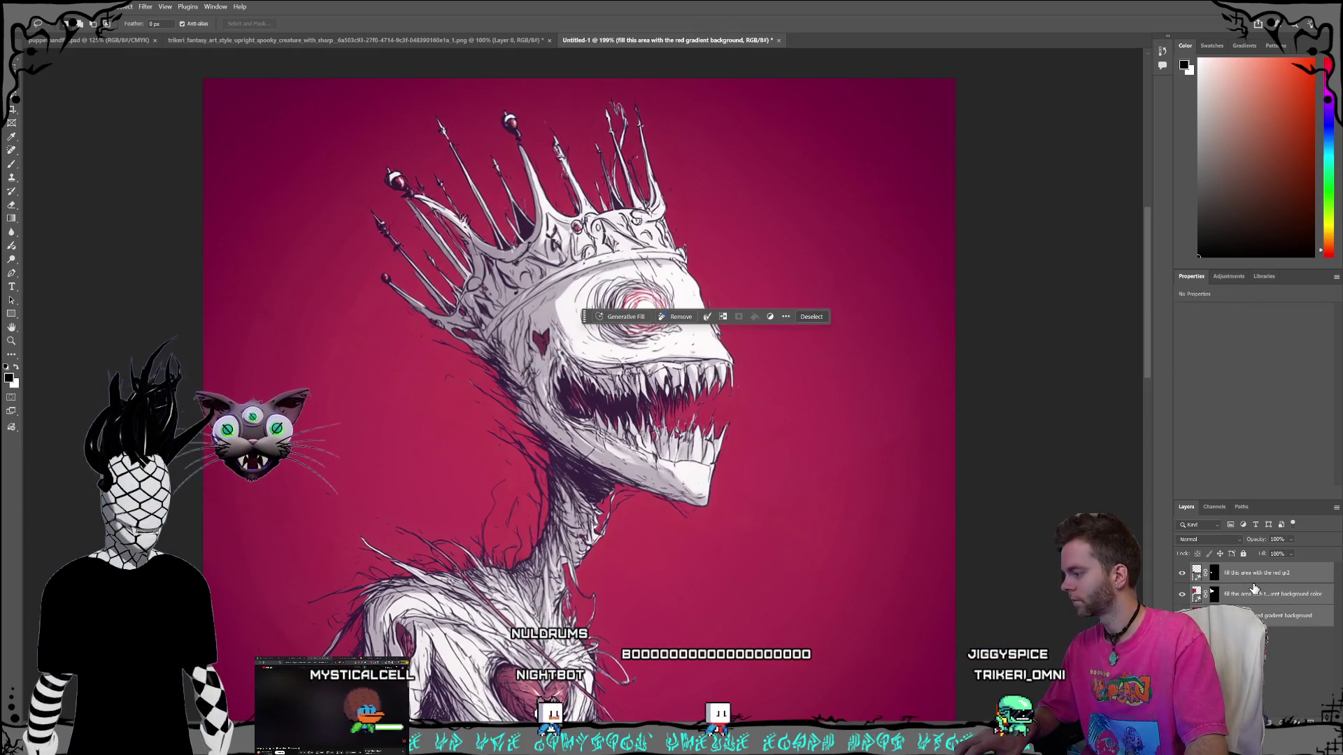
key("ctrl+e")
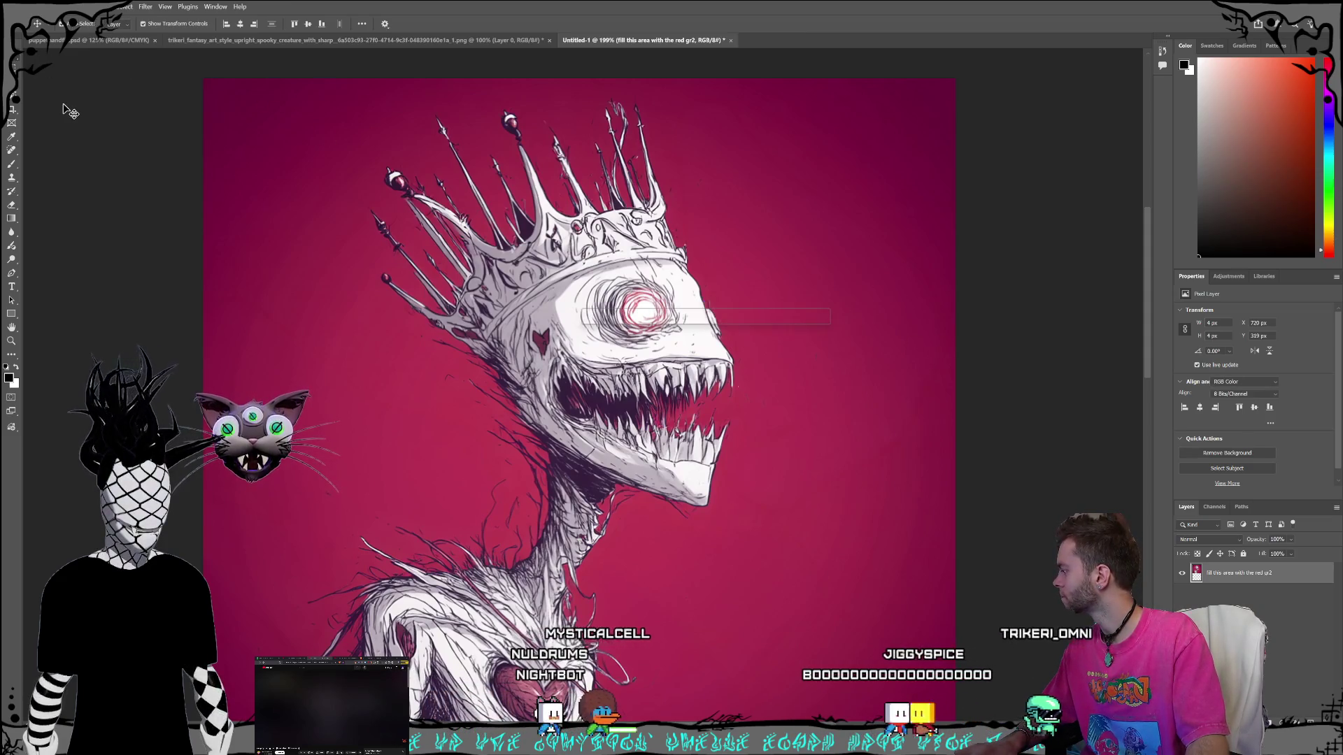
key("v")
left_click(1252, 664)
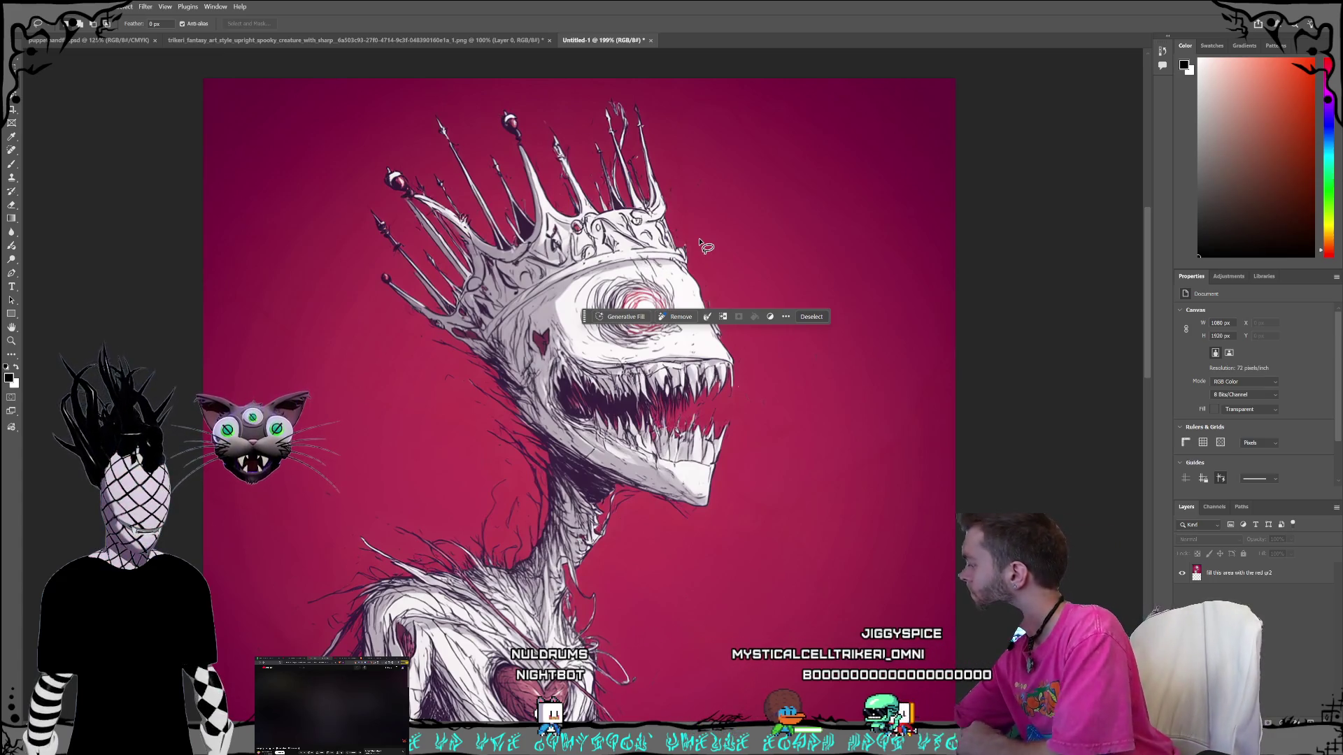
left_click(711, 282)
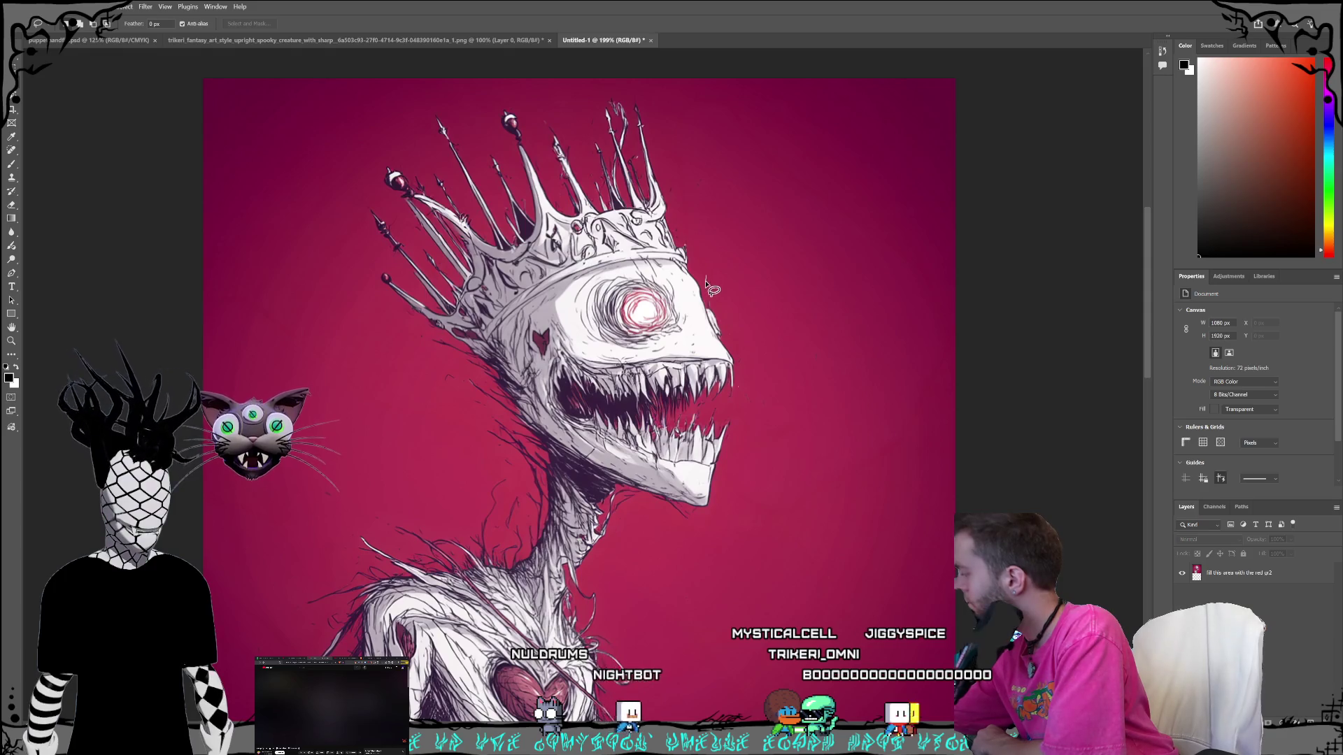
mouse_move(710, 312)
left_mouse_down()
mouse_move(776, 374)
mouse_move(825, 360)
mouse_move(801, 312)
mouse_move(706, 276)
left_mouse_up()
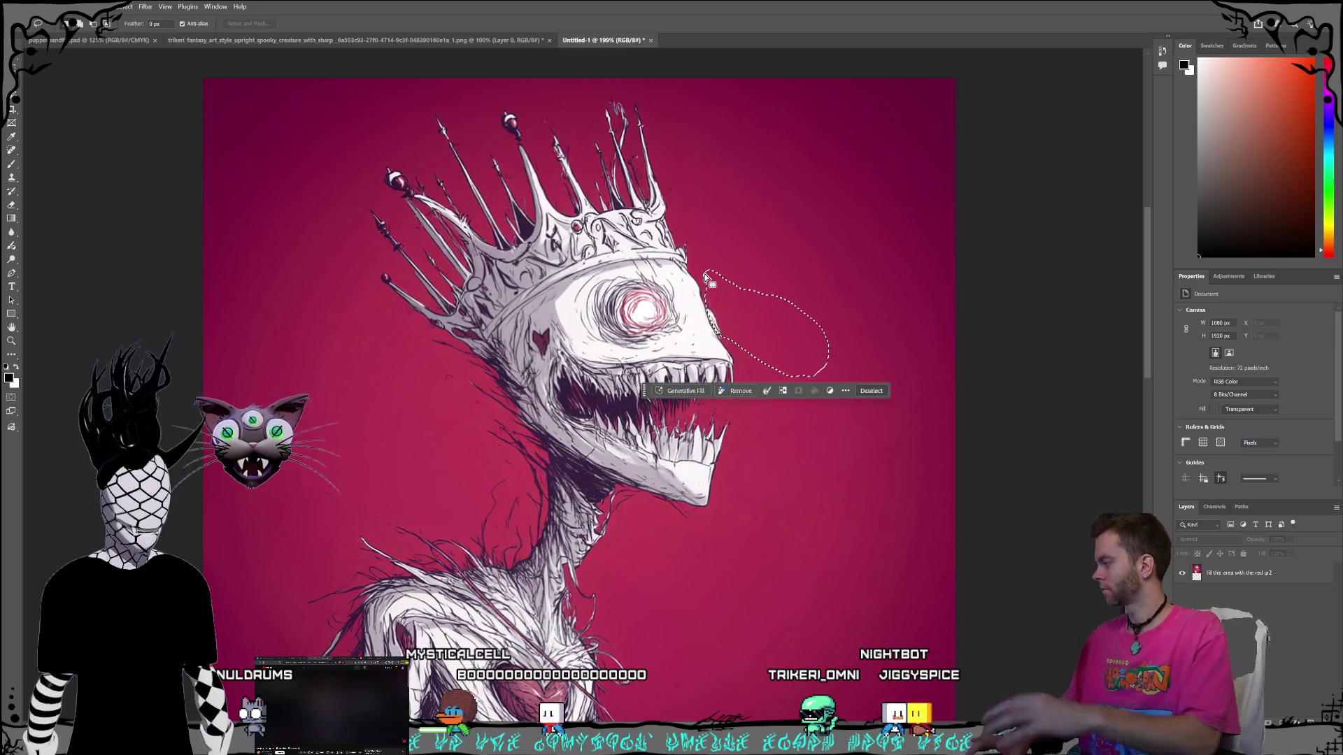
Generative-fill the outlined patch with 'fill this area with the red gradient background', then outline a small spot.
left_click(679, 391)
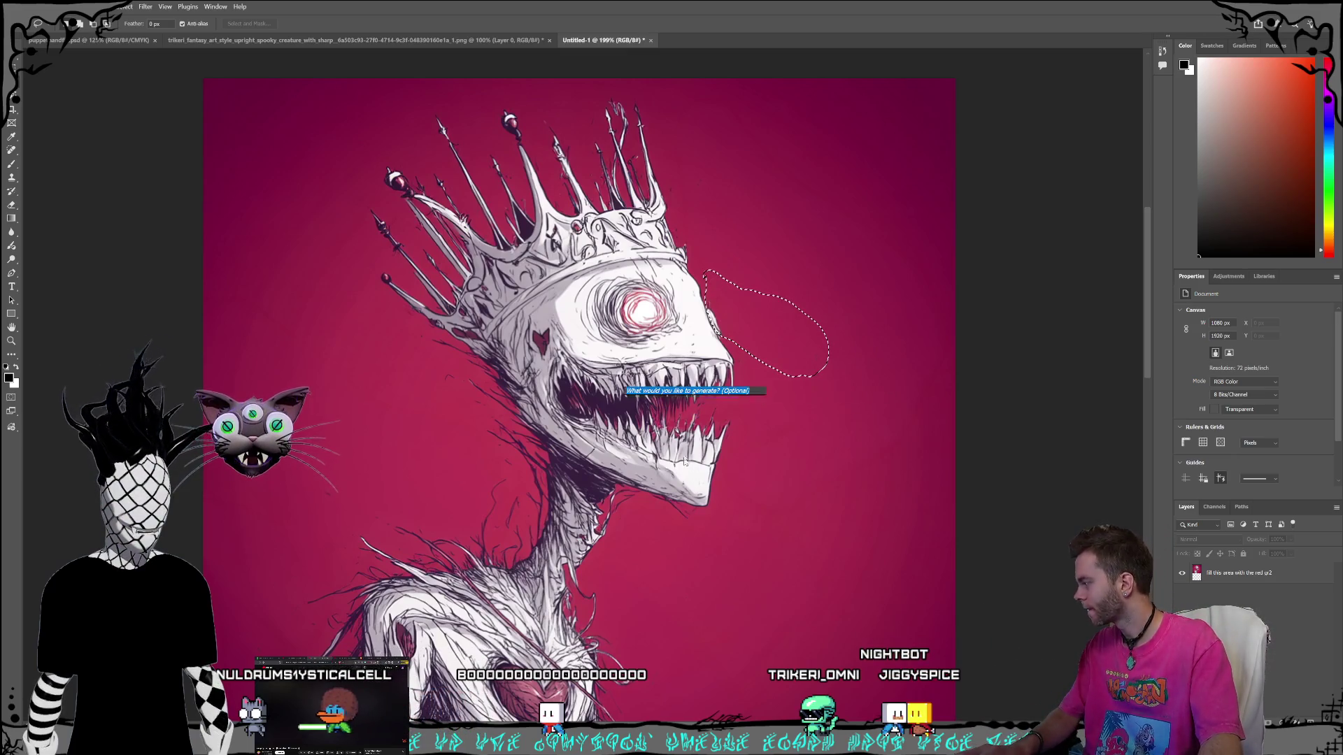
left_click(801, 392)
left_click(730, 393)
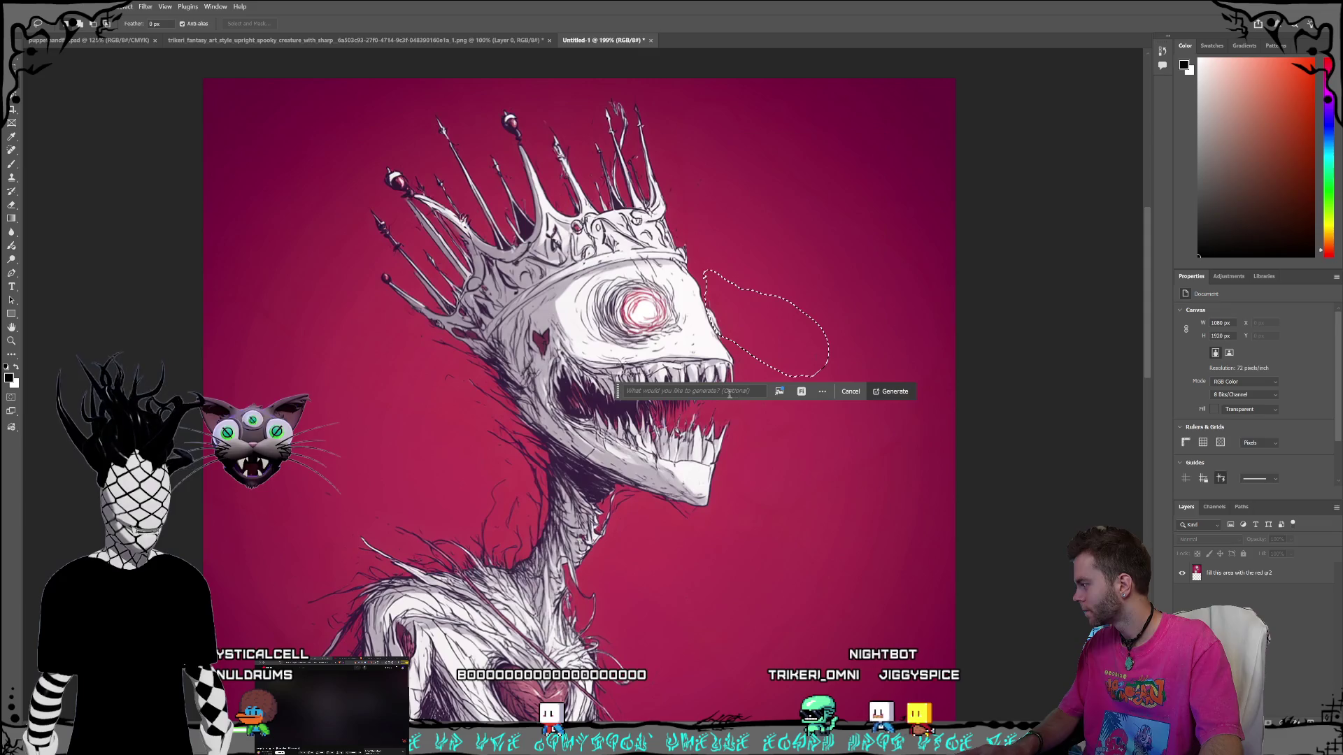
type("fill this ")
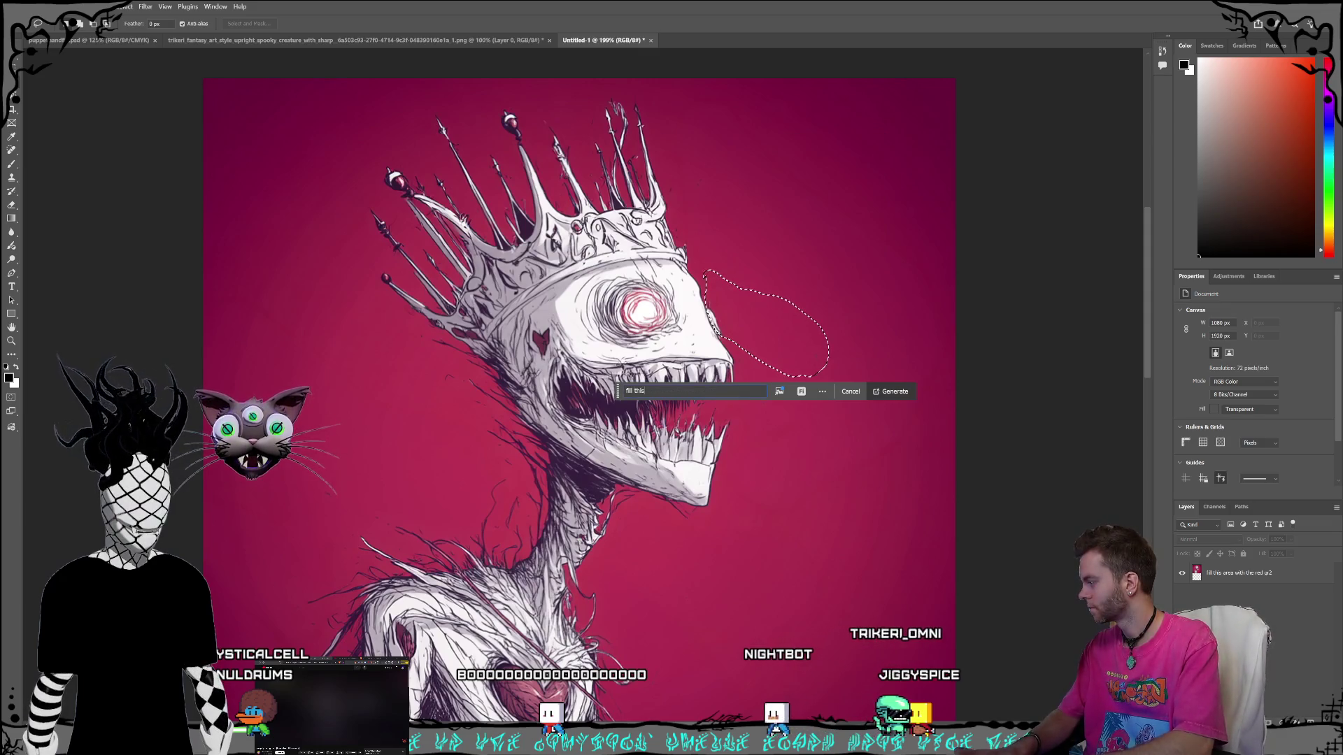
type("area with the re")
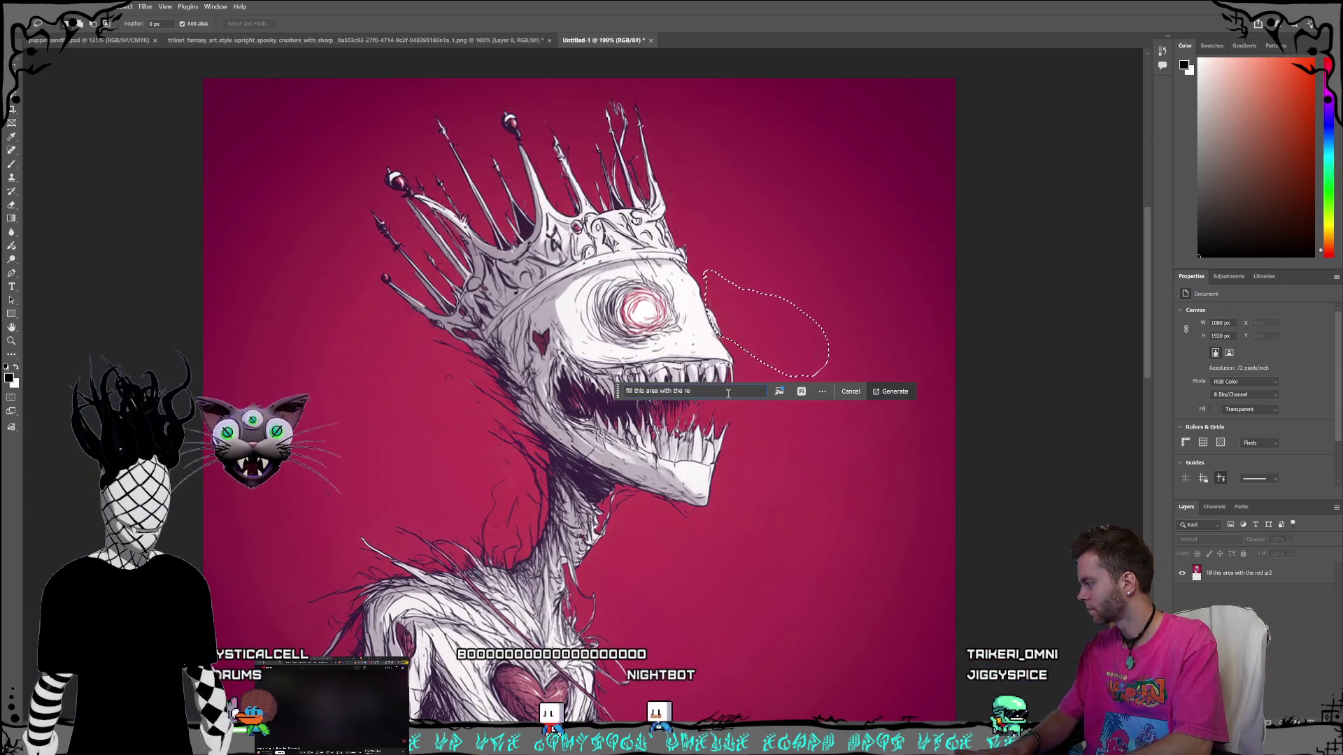
type("d gradient background")
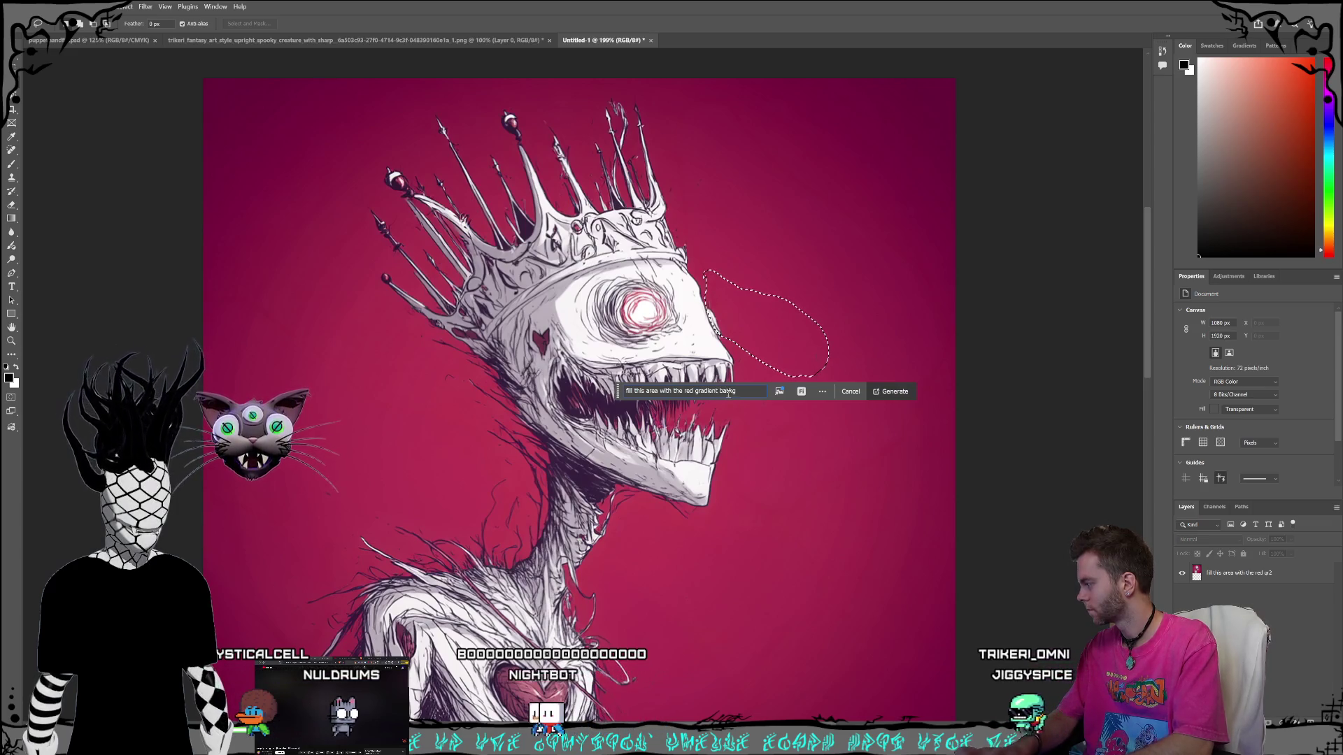
key("Return")
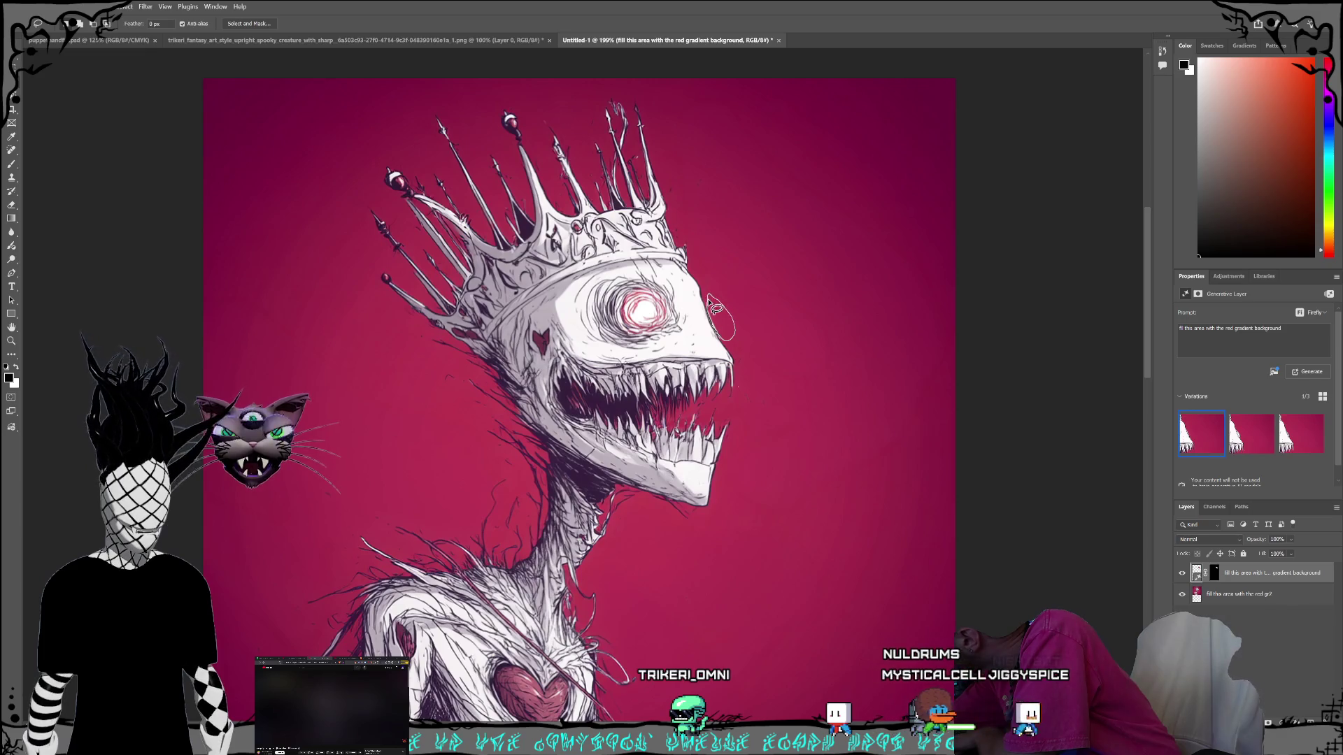
left_click_drag(710, 306, 712, 307)
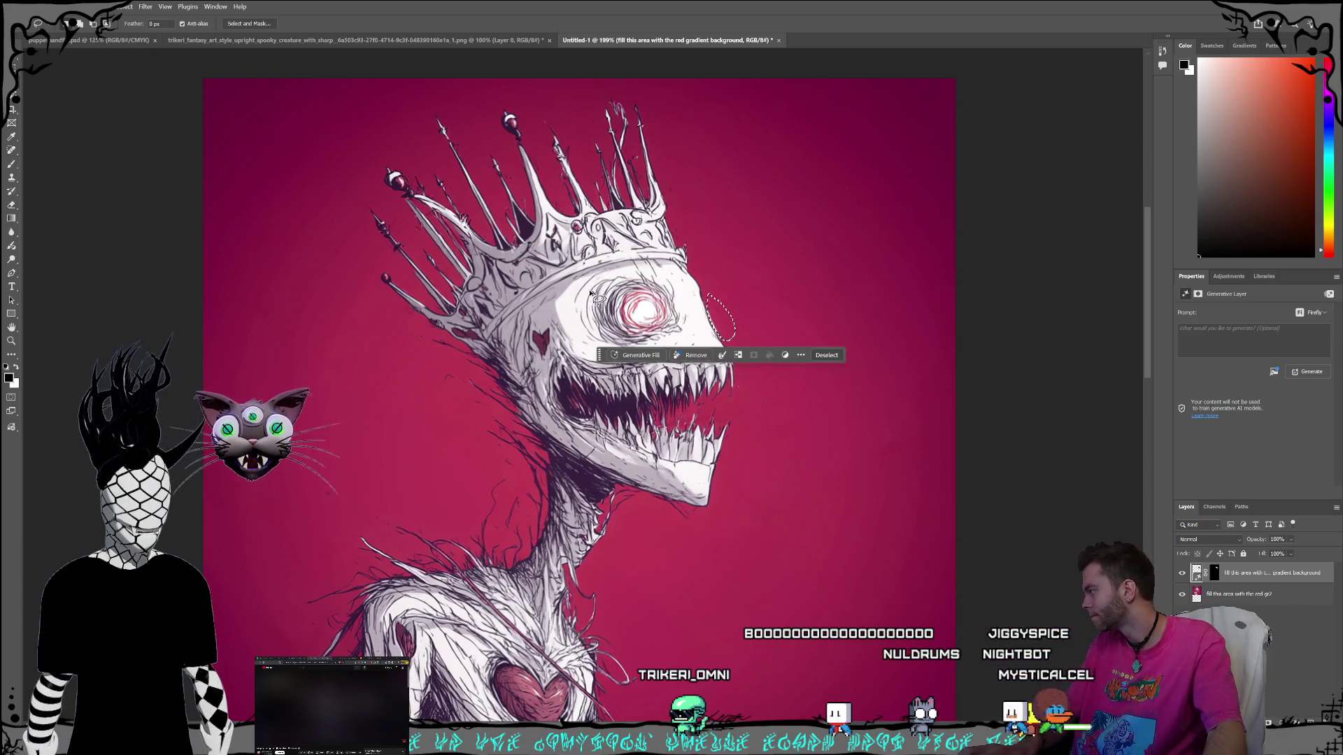
left_click(636, 360)
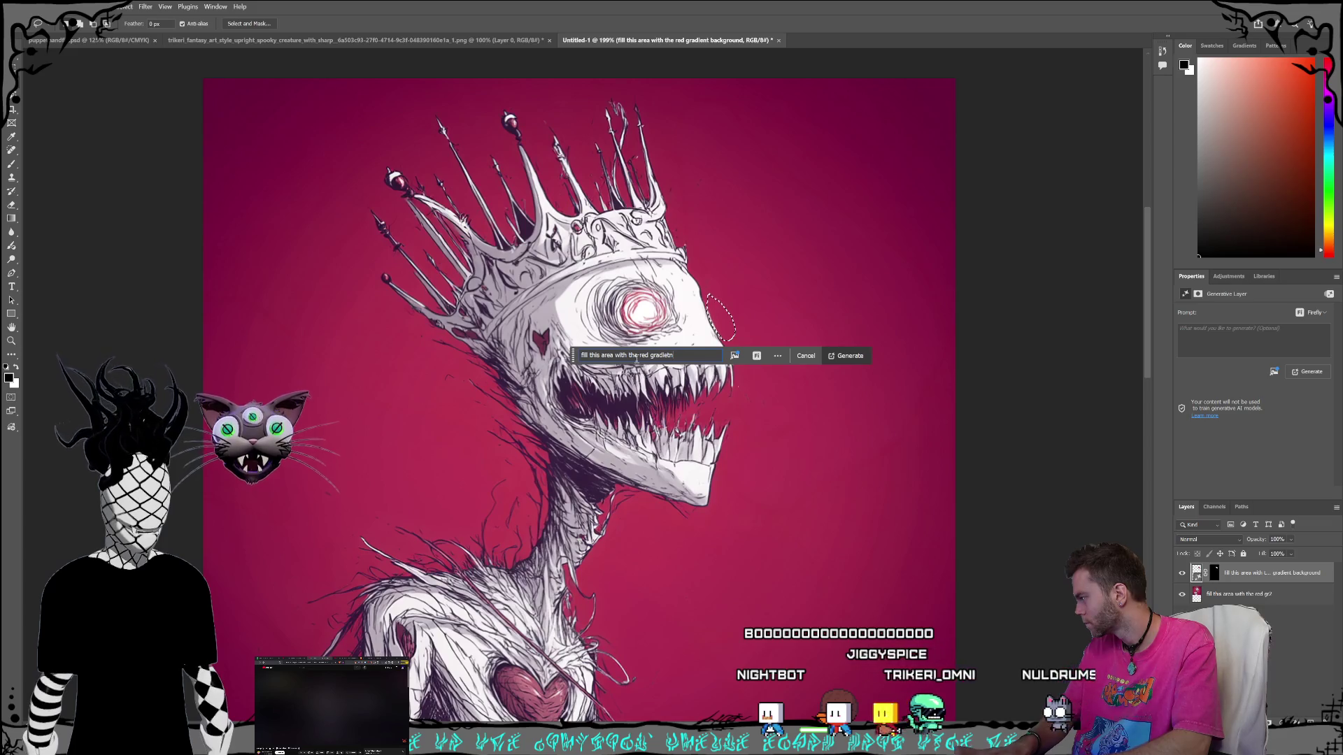
key("Return")
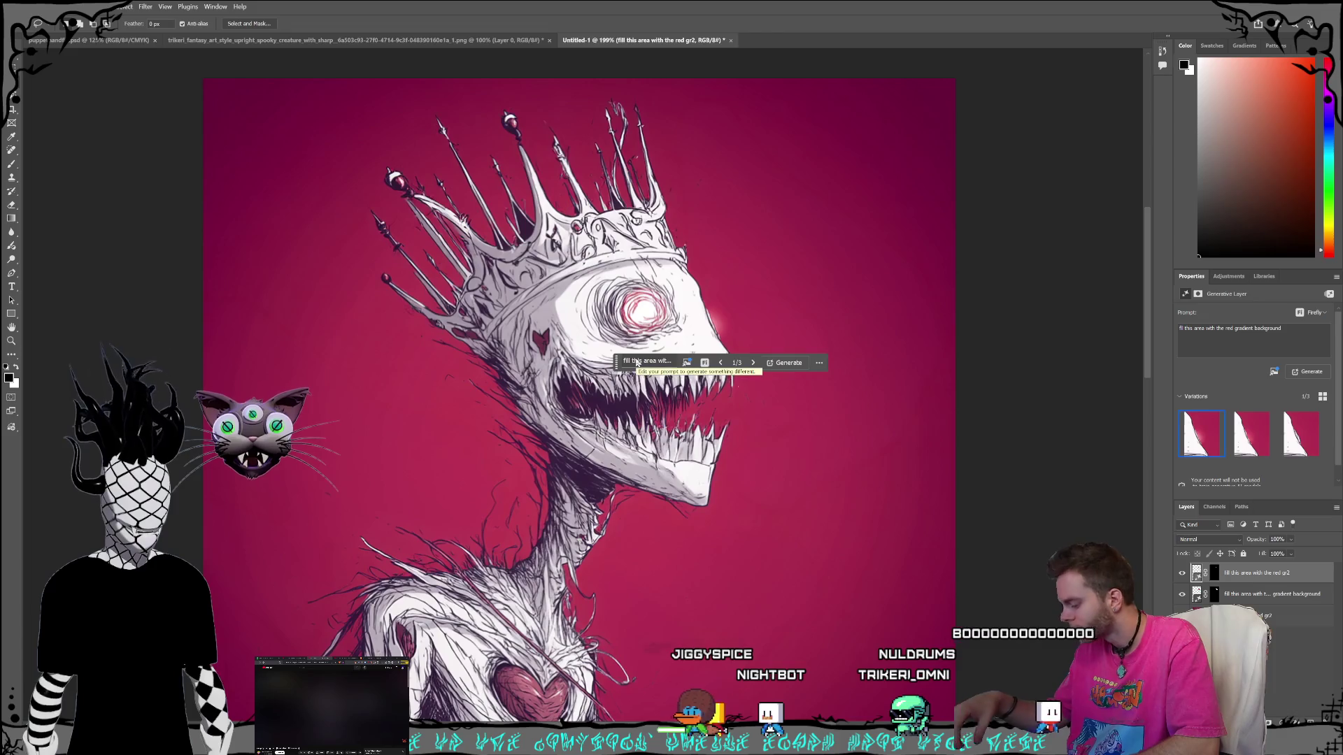
key("ctrl+z")
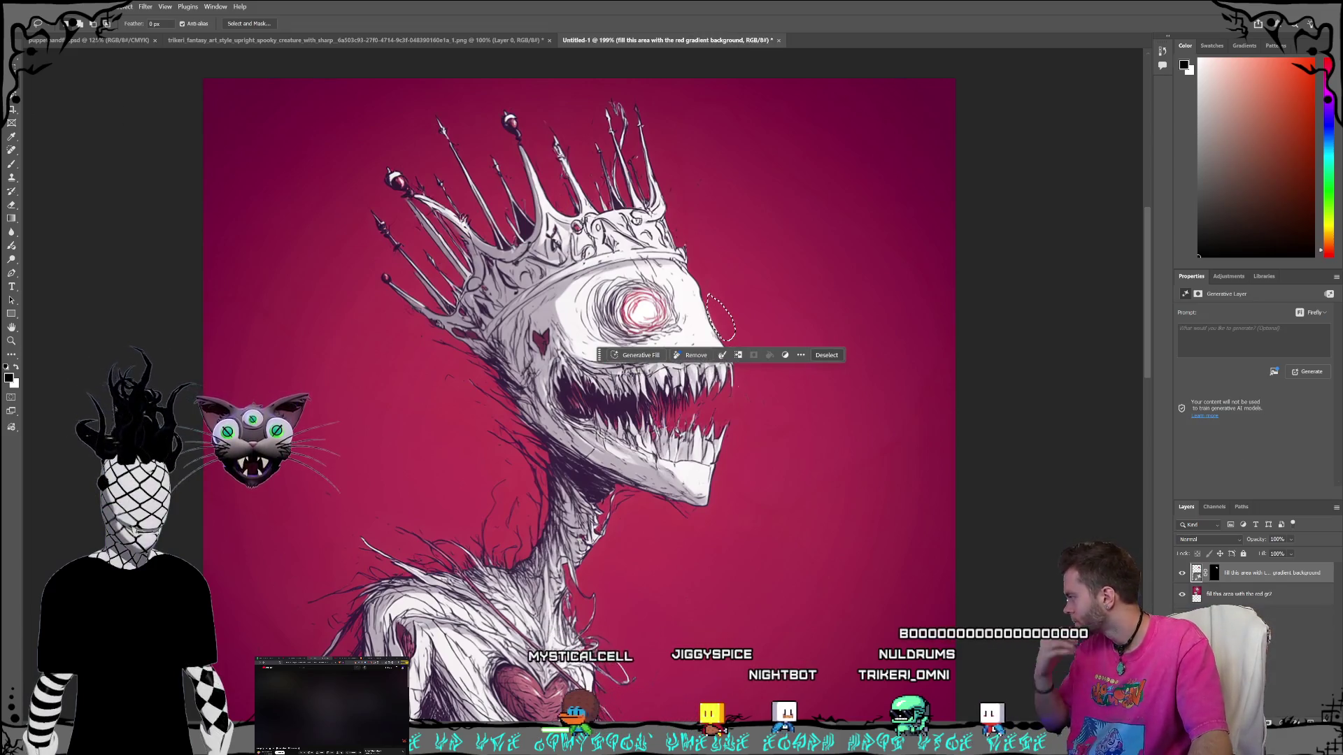
left_click(14, 96)
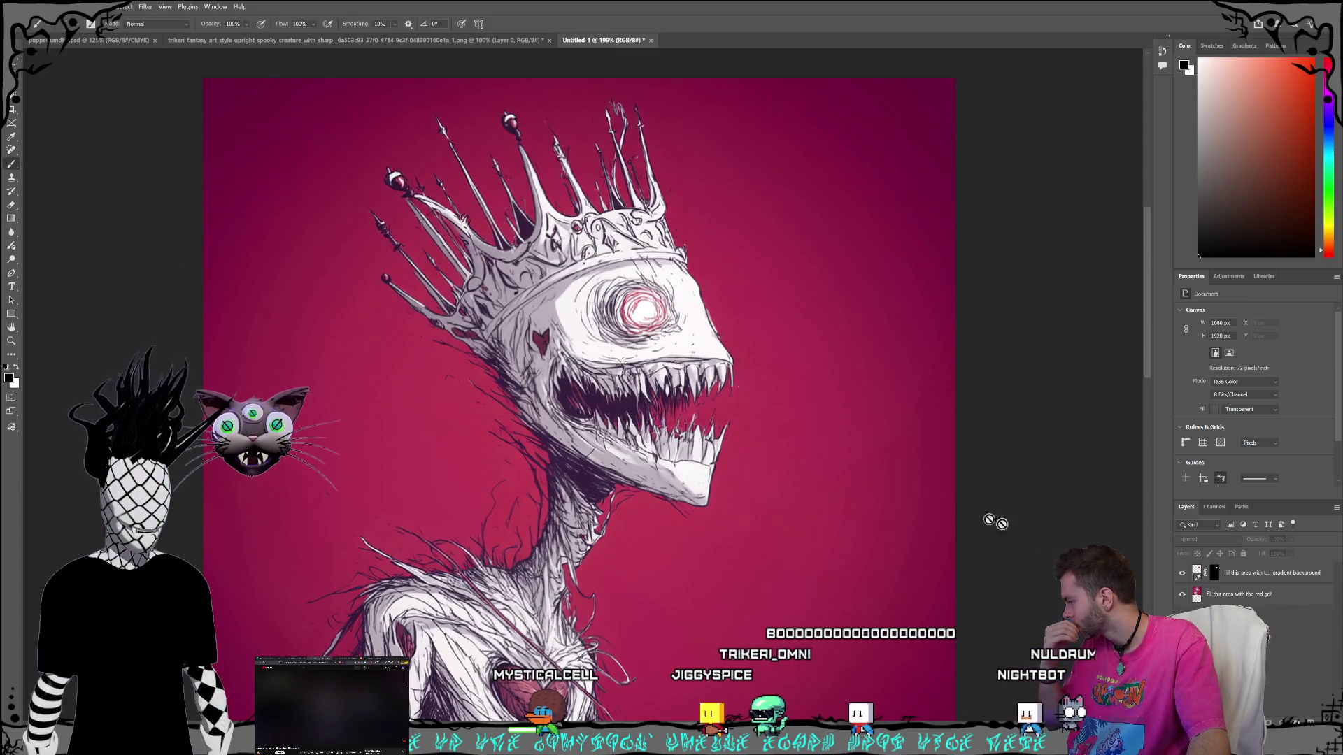
Select the artwork layer and merge the generated fill down into it.
left_click(1287, 597)
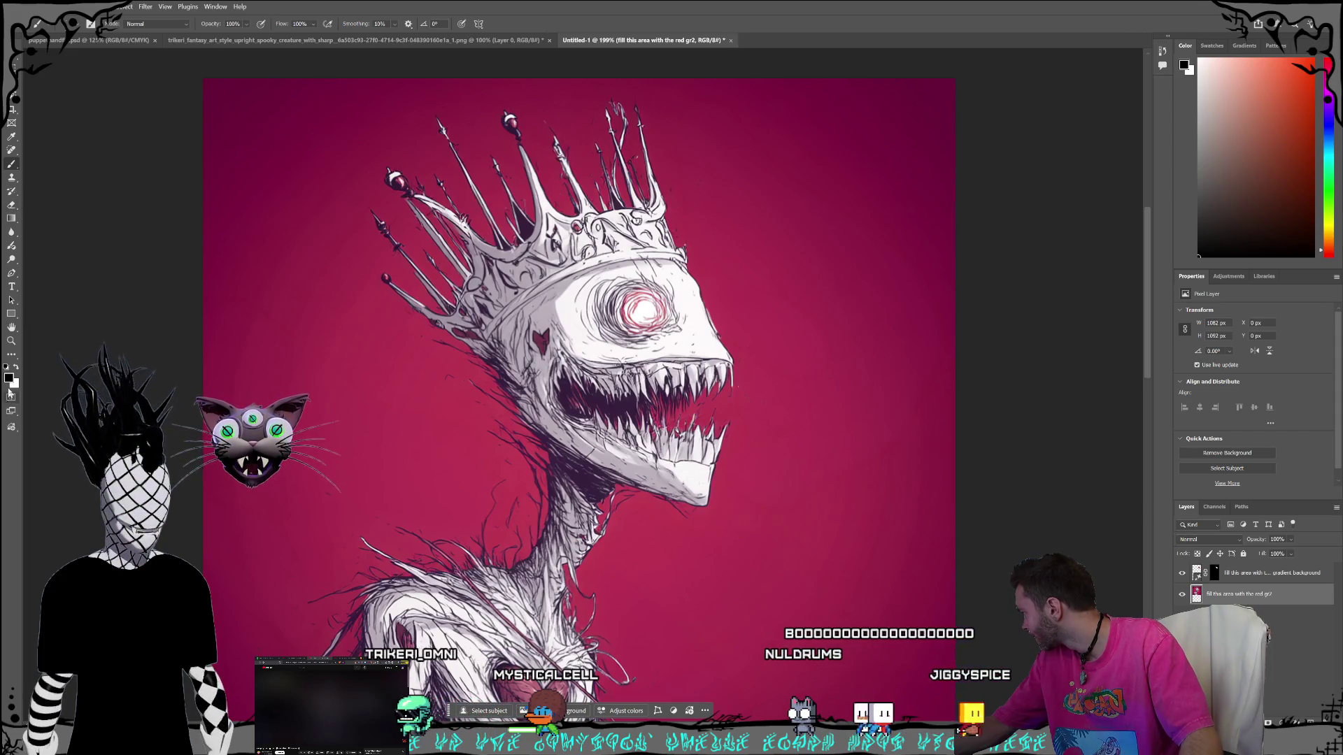
key("alt")
key("i")
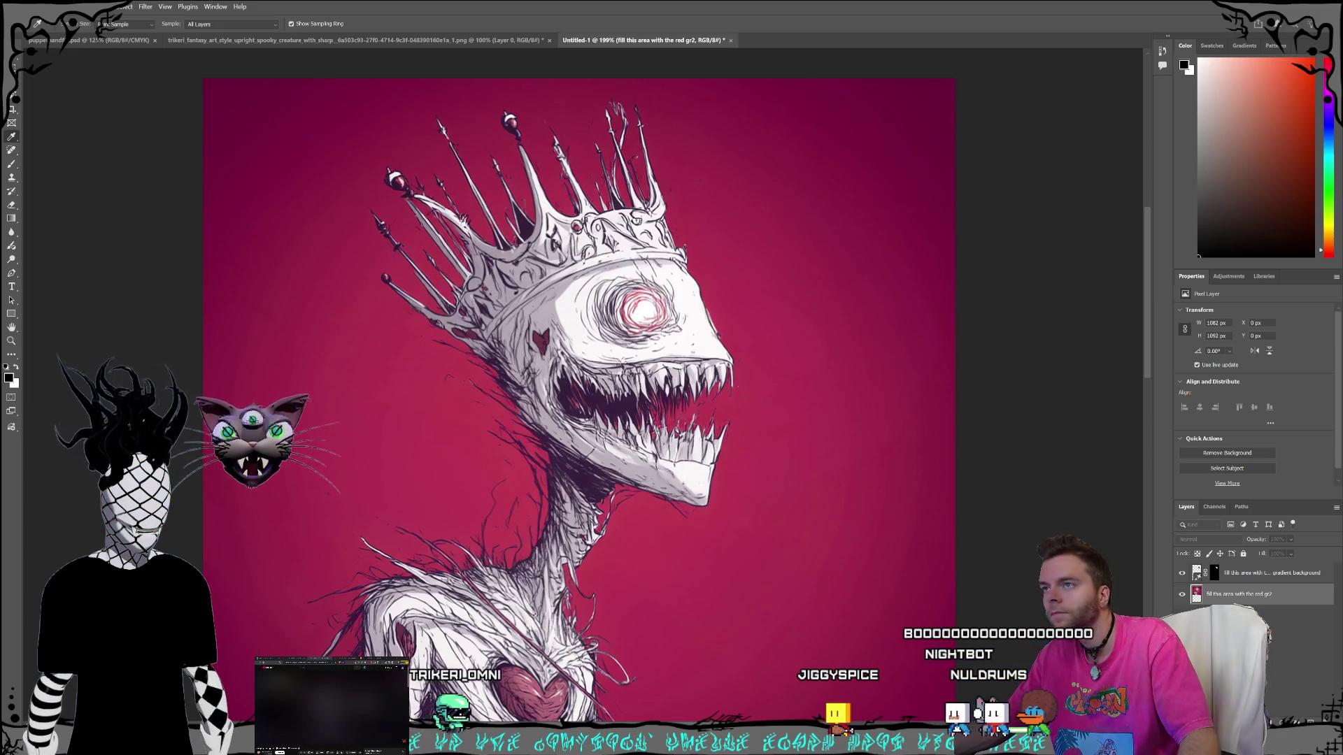
left_click(1215, 595)
key("b")
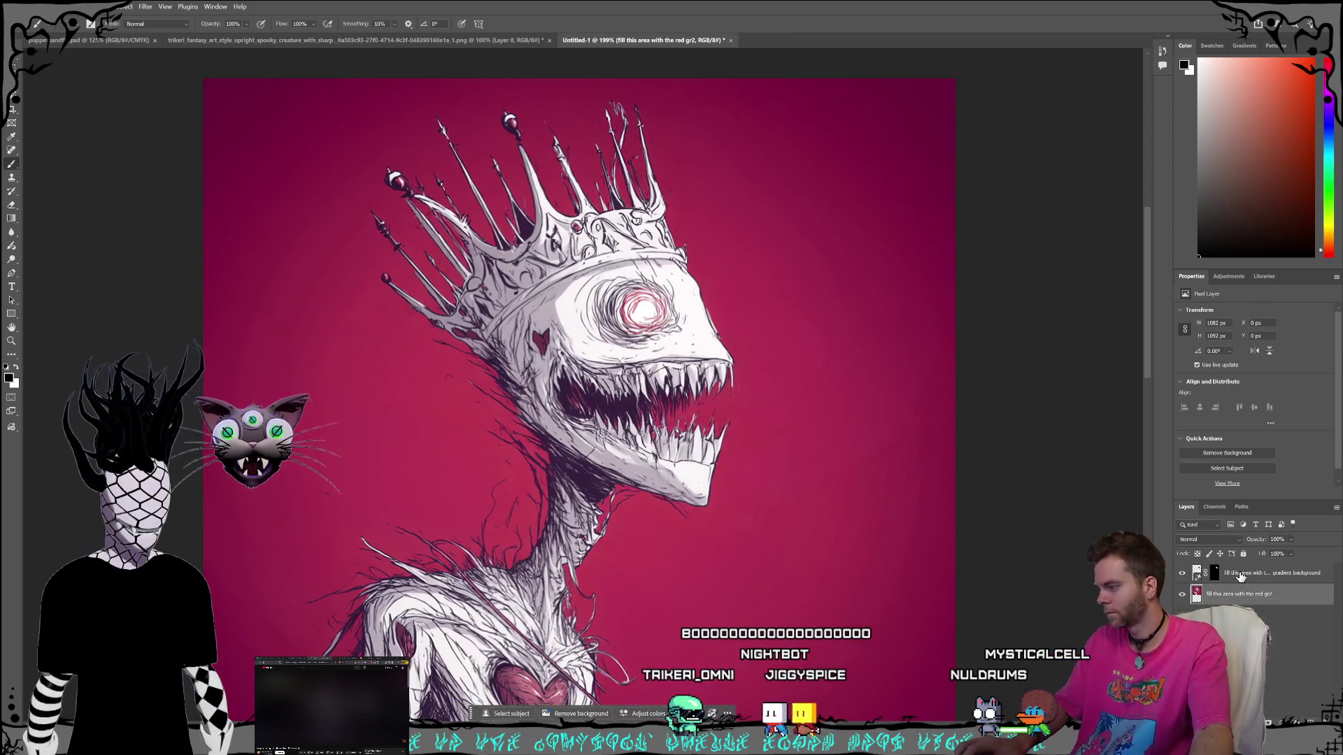
key("ctrl+e")
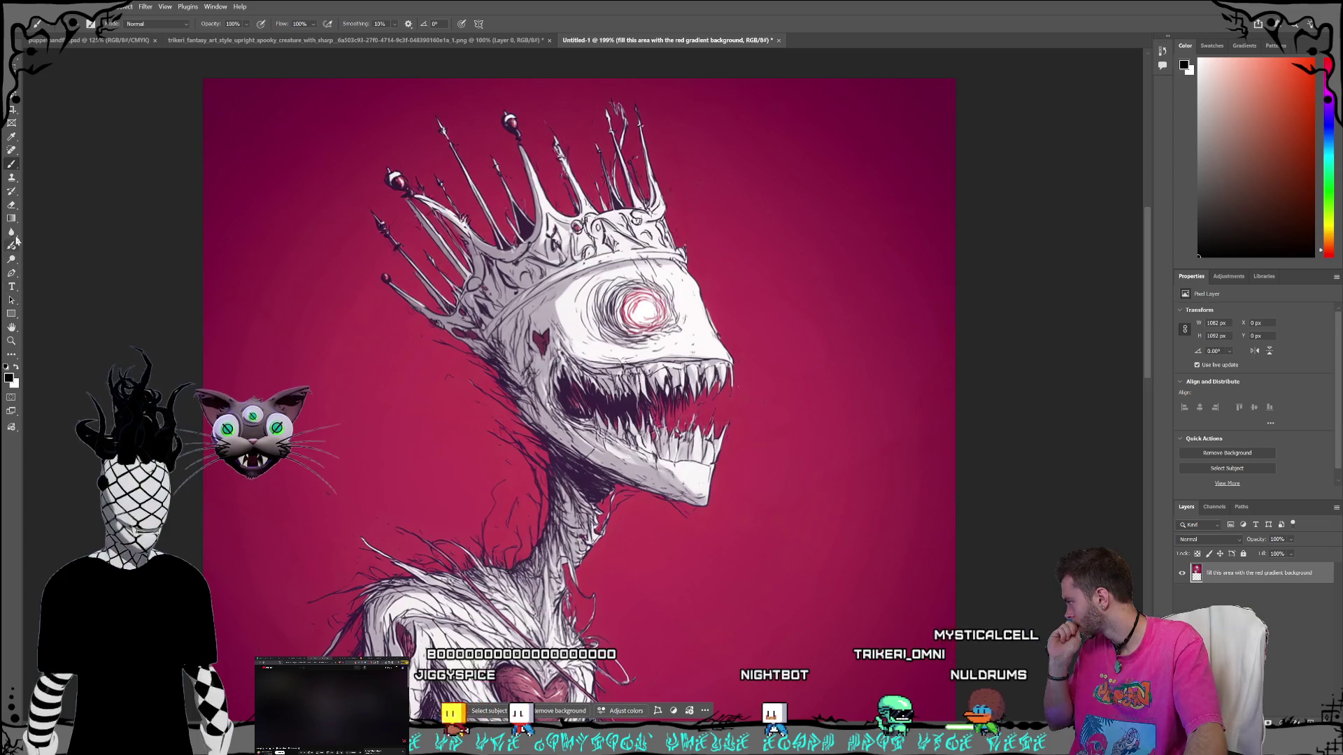
Sample colours from the eye, settling on a deep red from the creature's neck for painting.
left_click(11, 137)
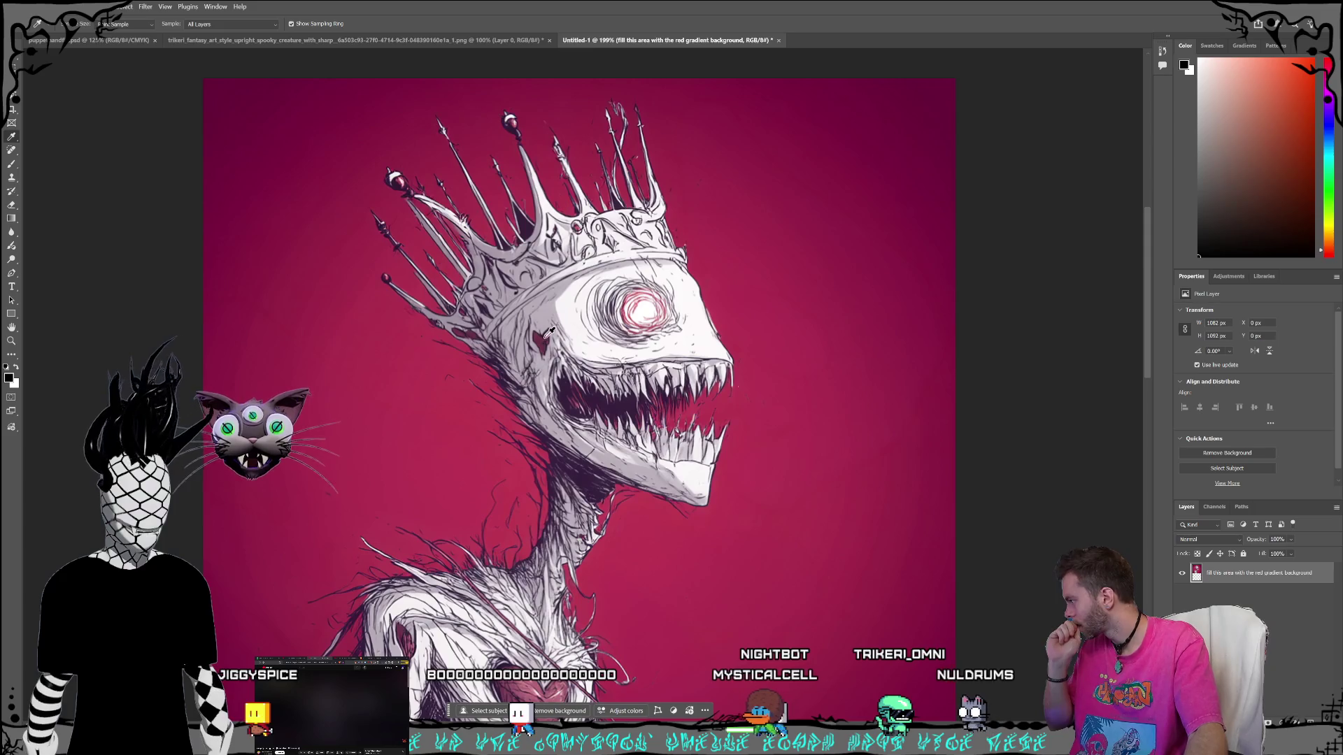
left_click(637, 307)
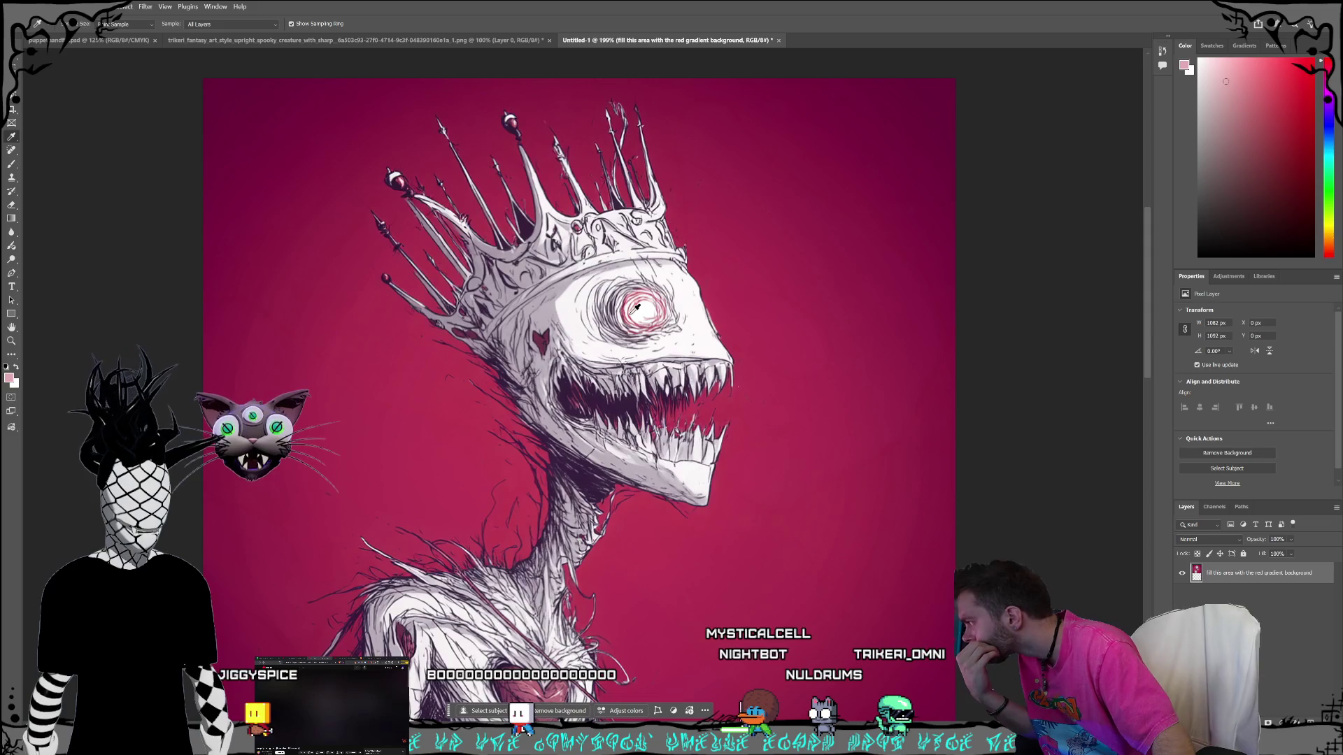
left_click(638, 300)
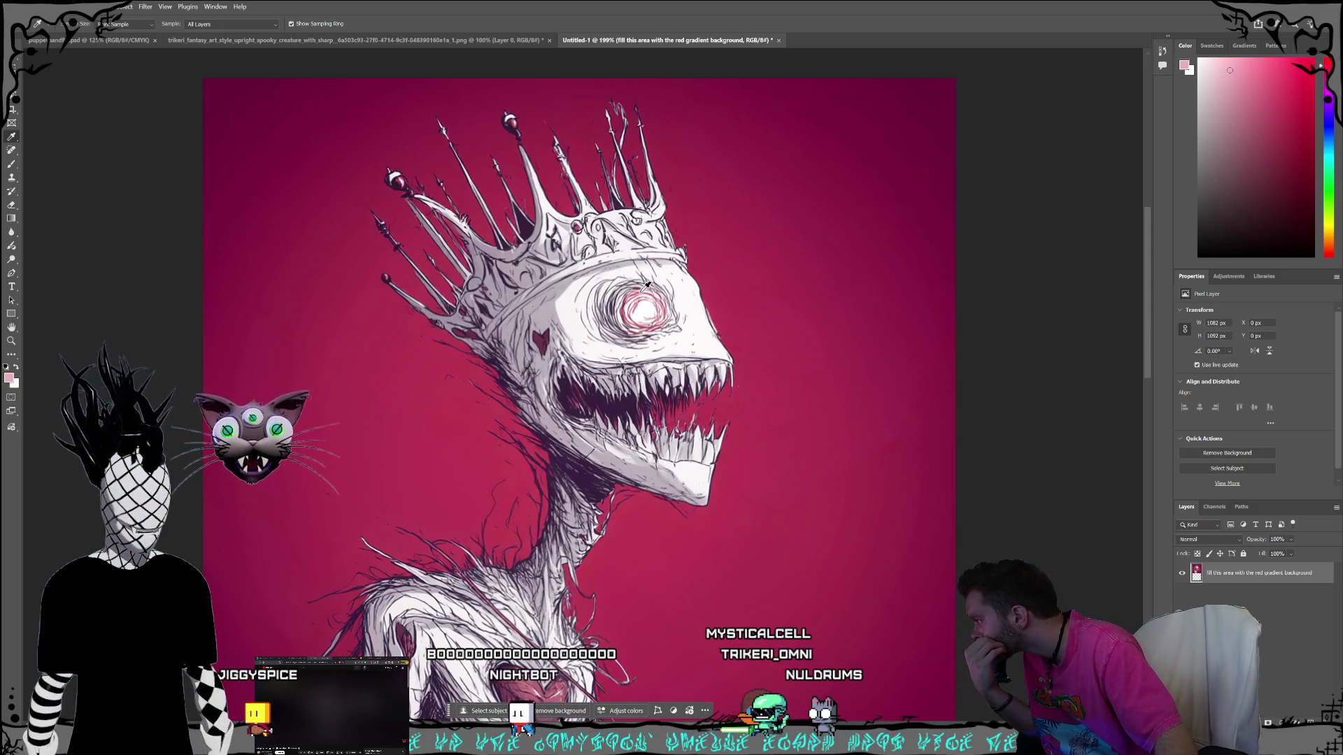
left_click(644, 286)
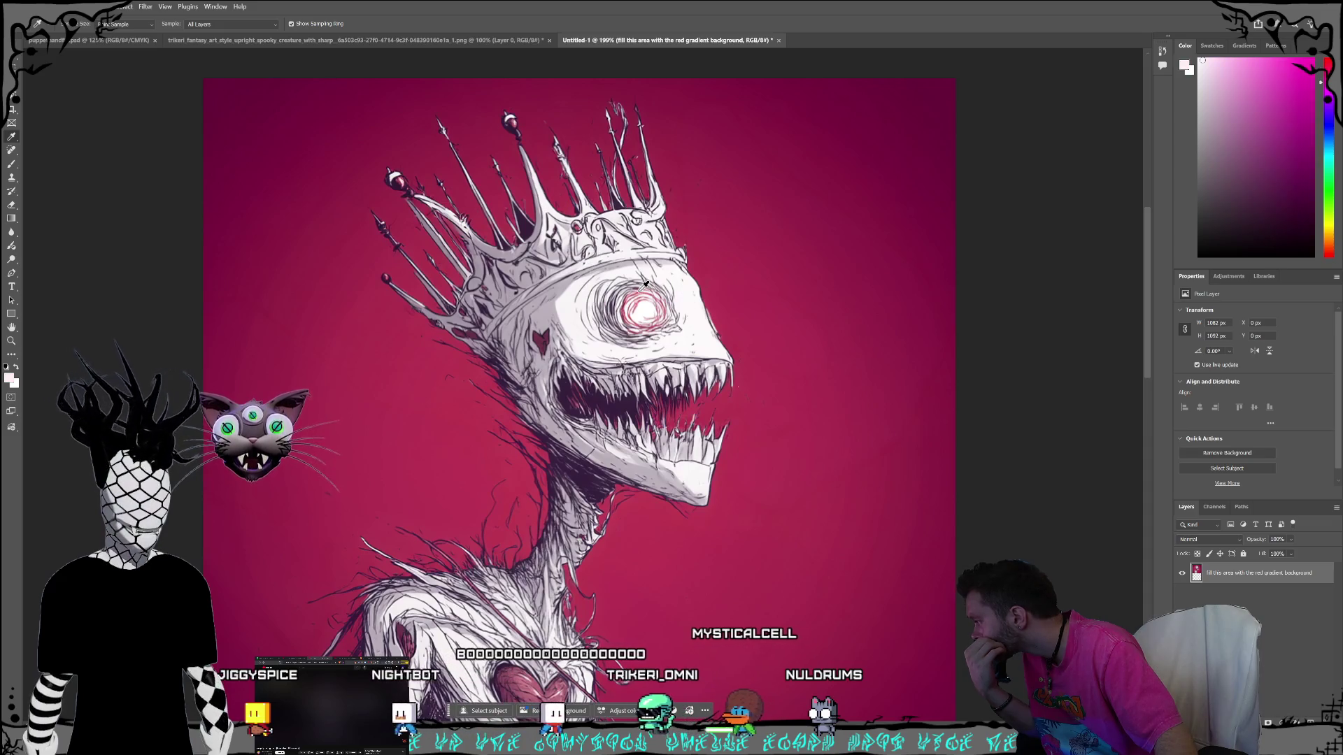
left_click(642, 286)
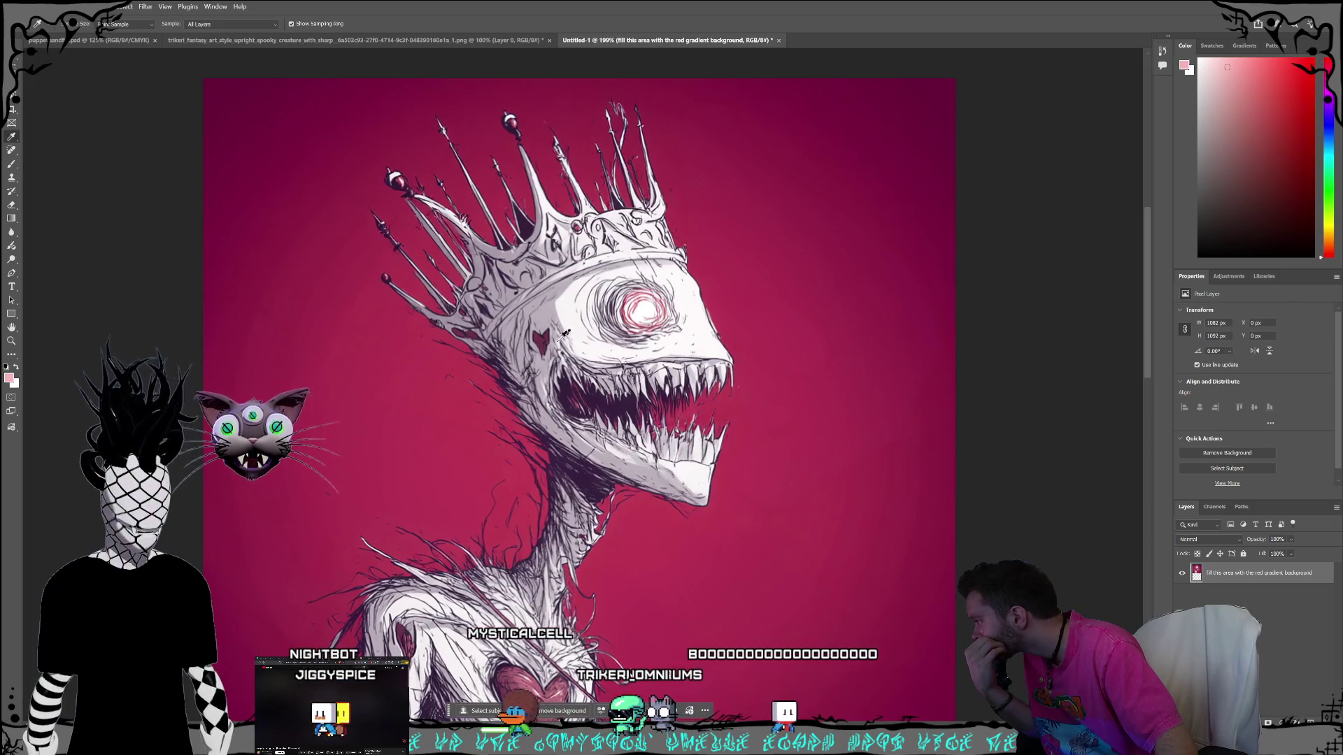
left_click(592, 477)
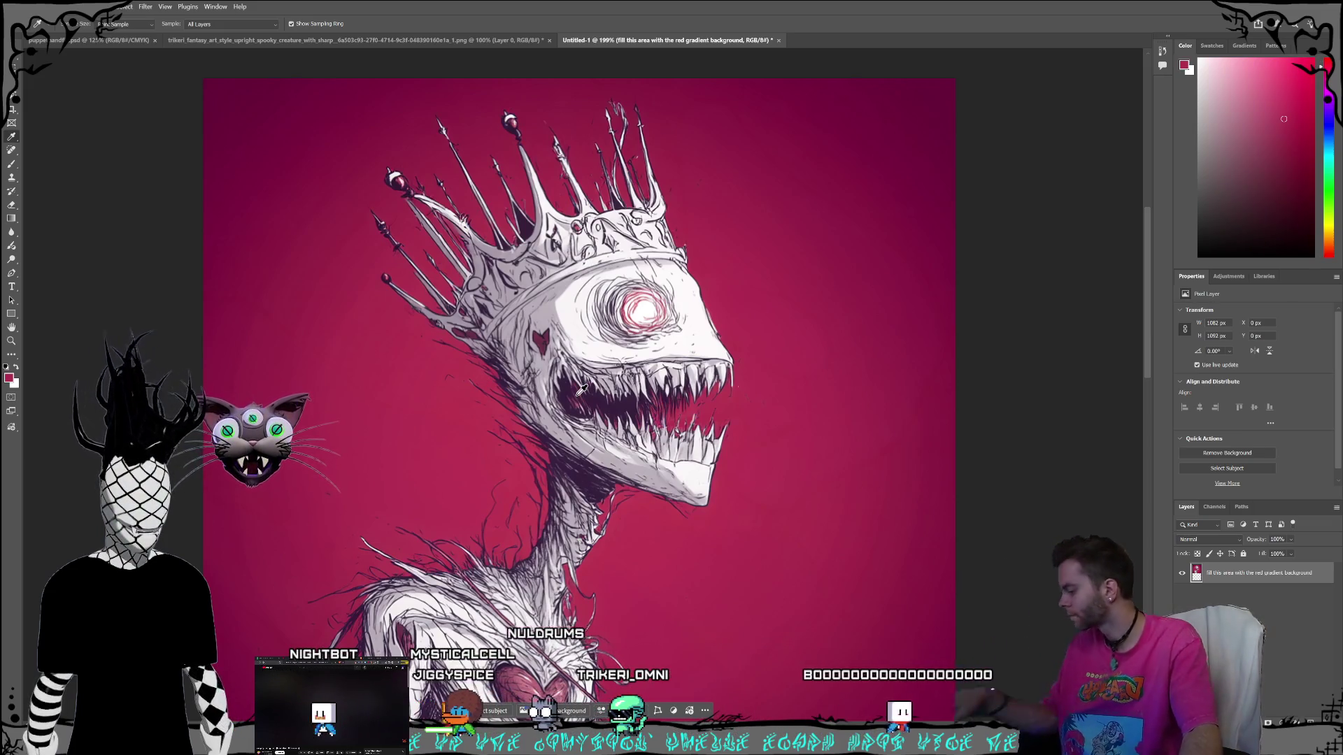
left_click(12, 162)
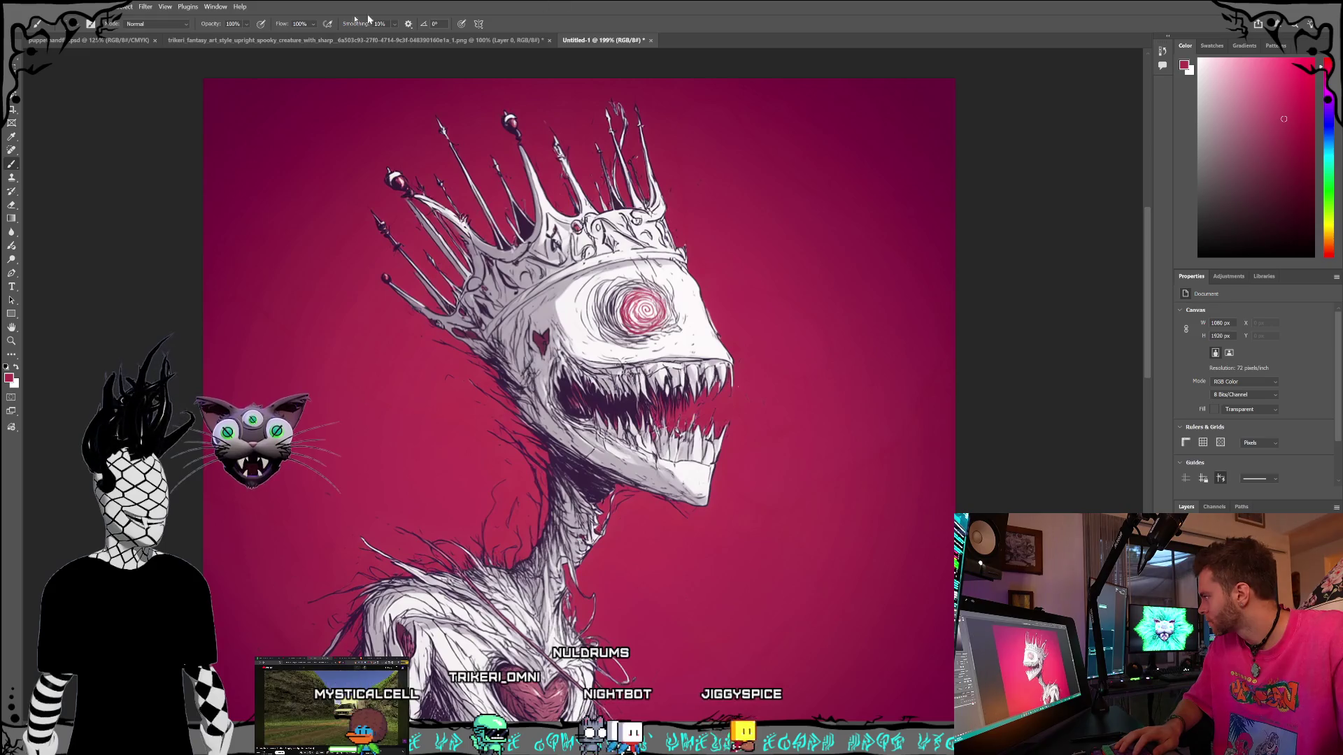
Open the File menu to save the artwork.
left_click(30, 6)
Rename the file to RipperCleanupped.psd in the Rippers folder, save it, and switch to the browser.
key("Escape")
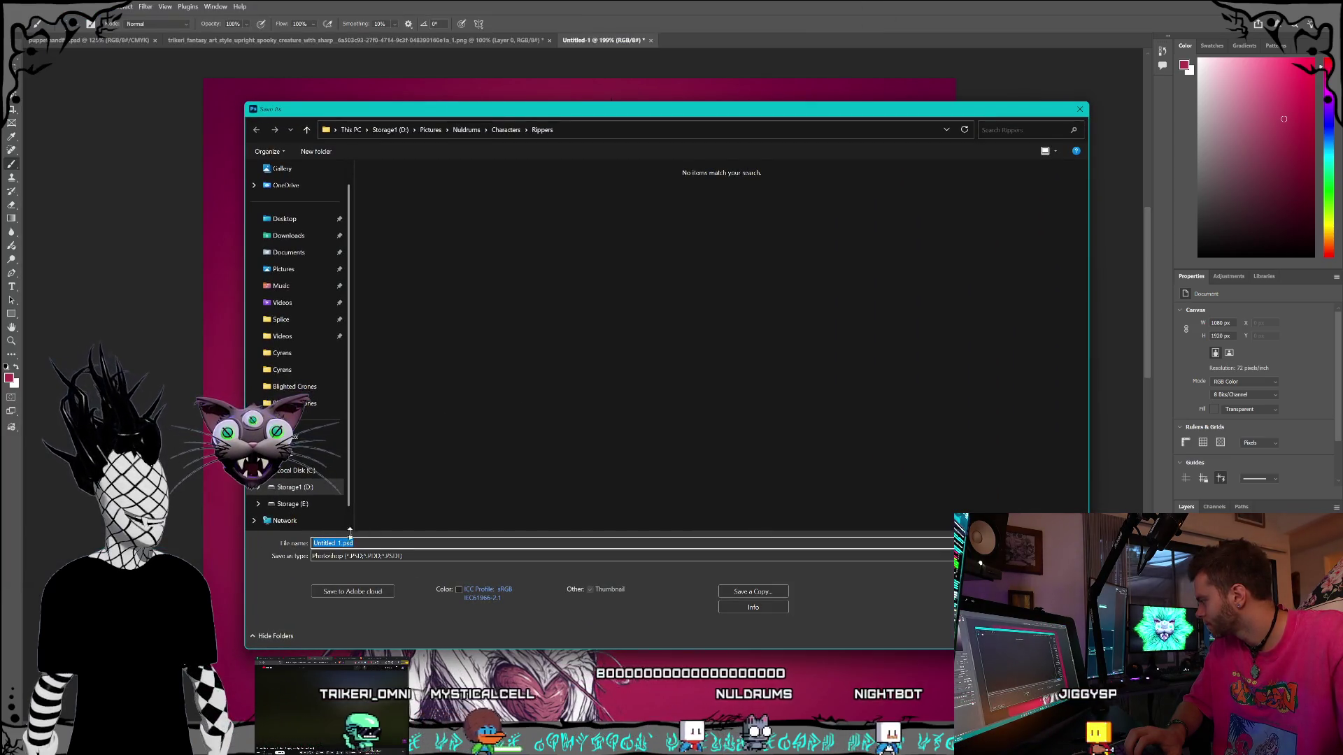
left_click(343, 544)
key("shift+Home")
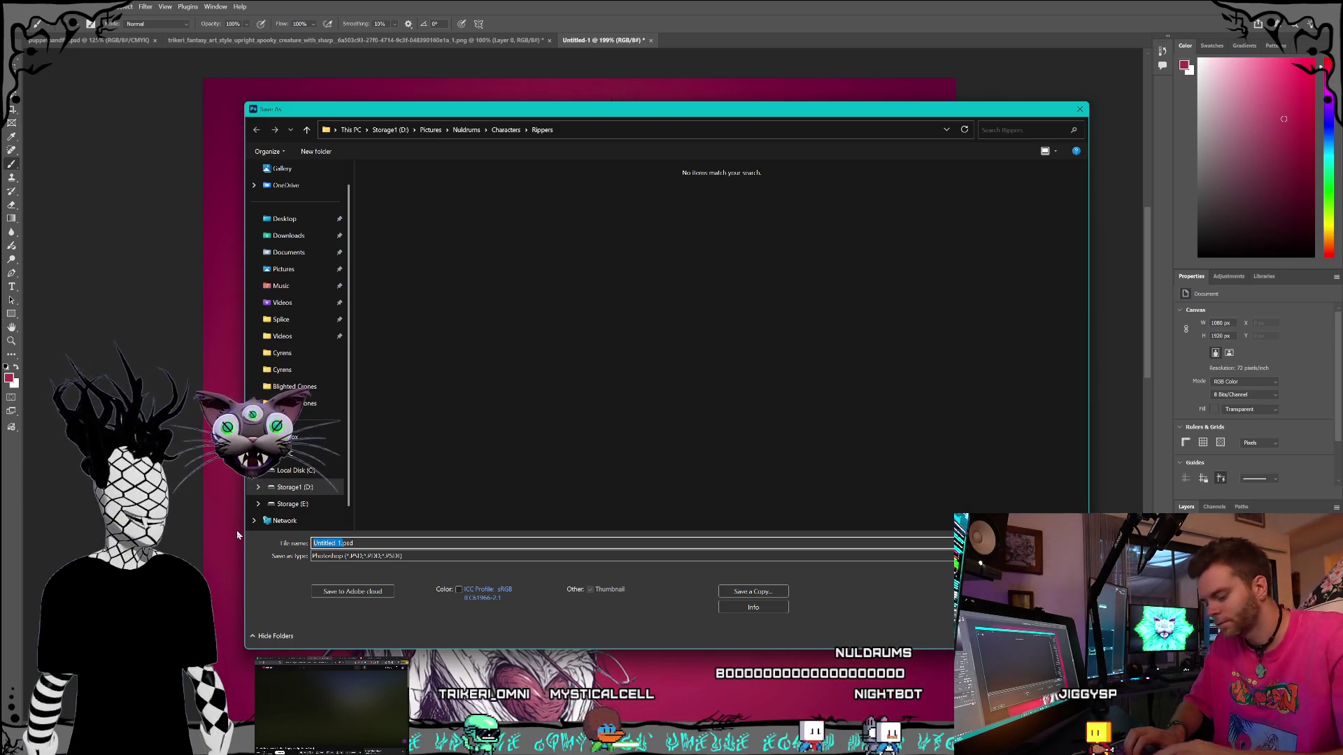
type("RipperCleanup")
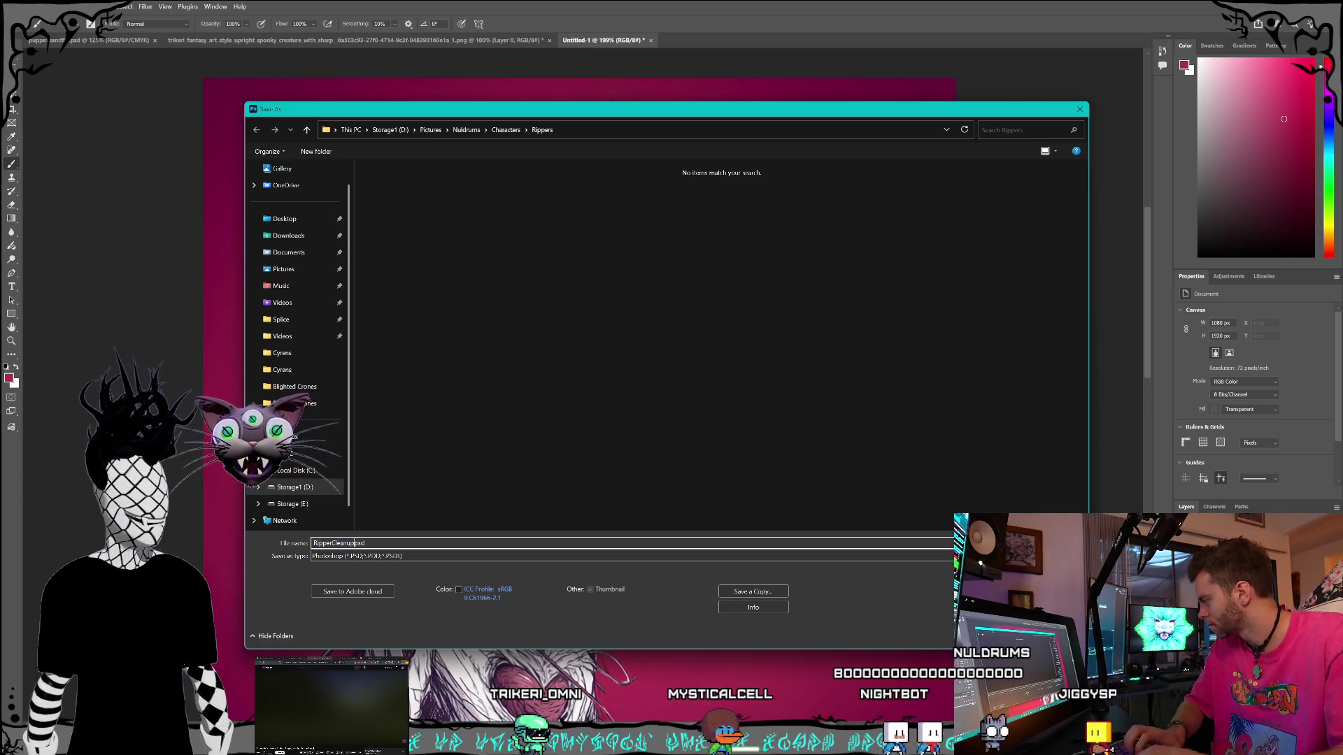
key("Return")
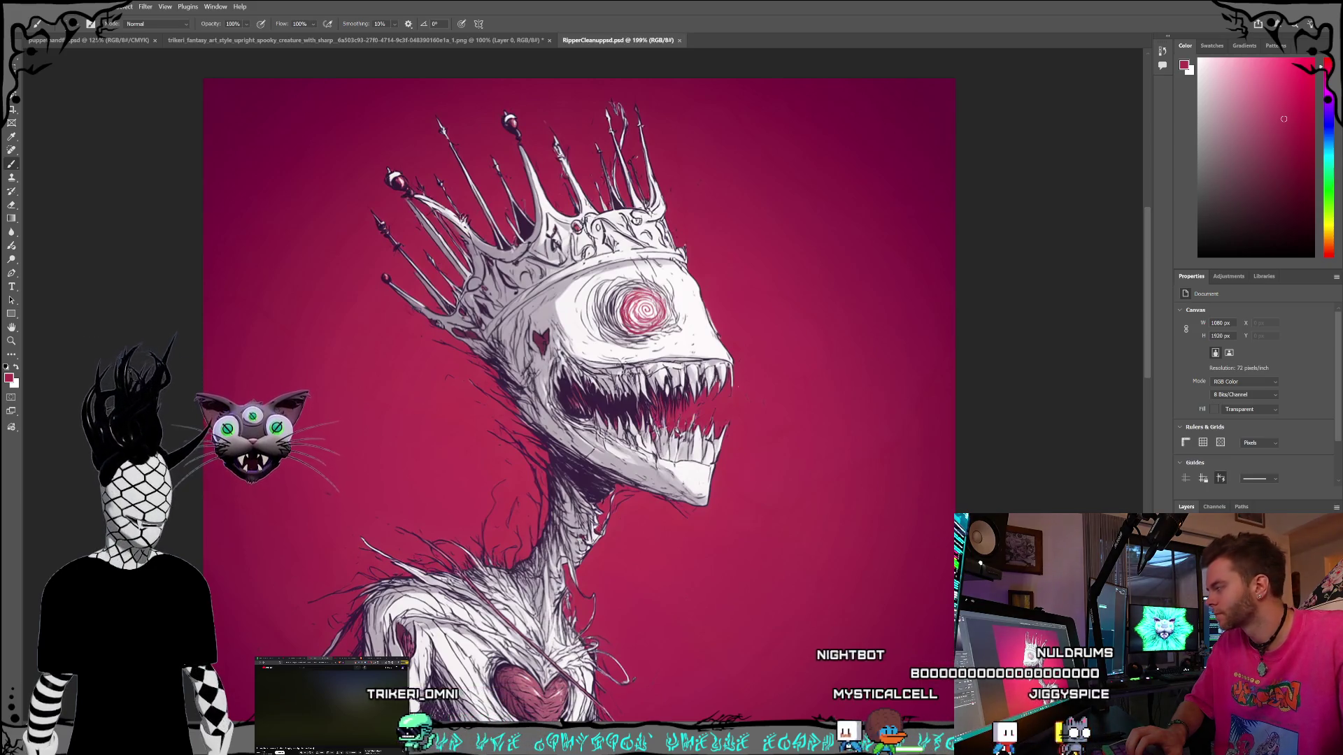
key("alt+Tab")
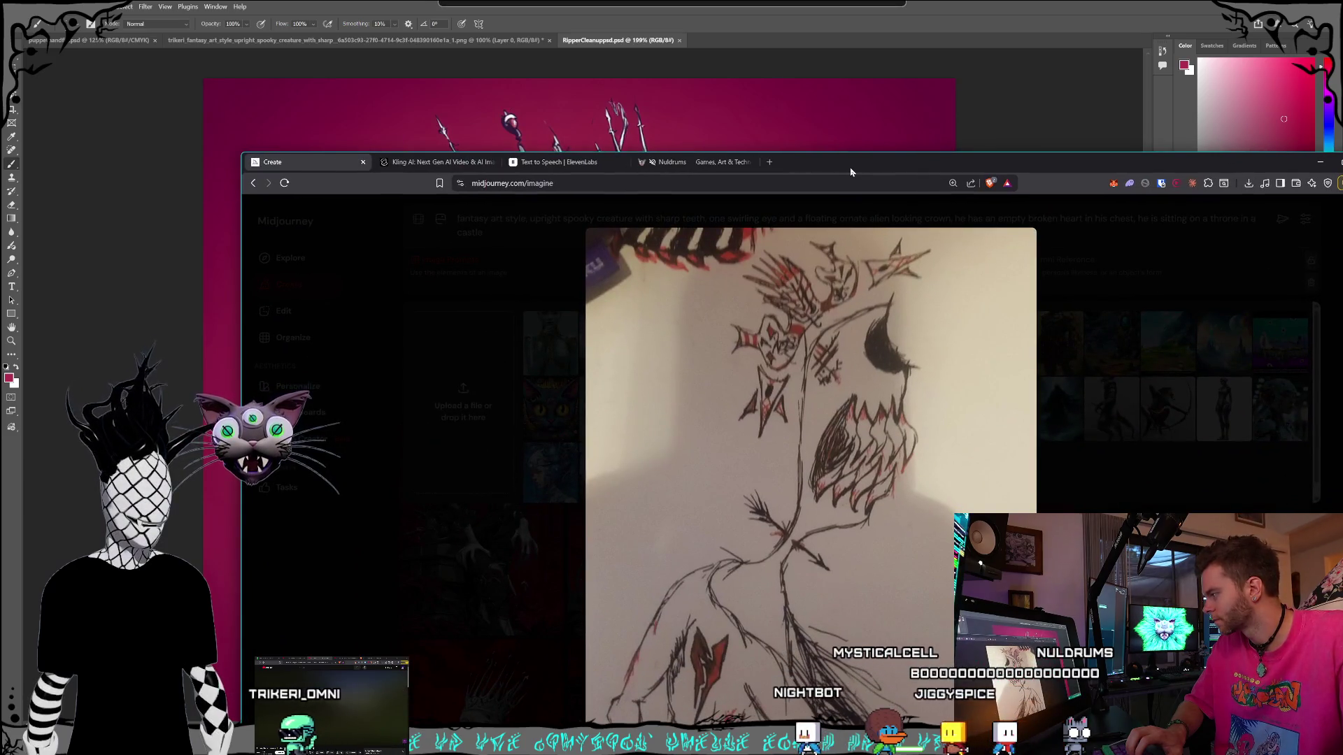
mouse_move(850, 172)
left_mouse_down()
mouse_move(831, 188)
mouse_move(797, 368)
mouse_move(791, 151)
mouse_move(1342, 160)
left_mouse_up()
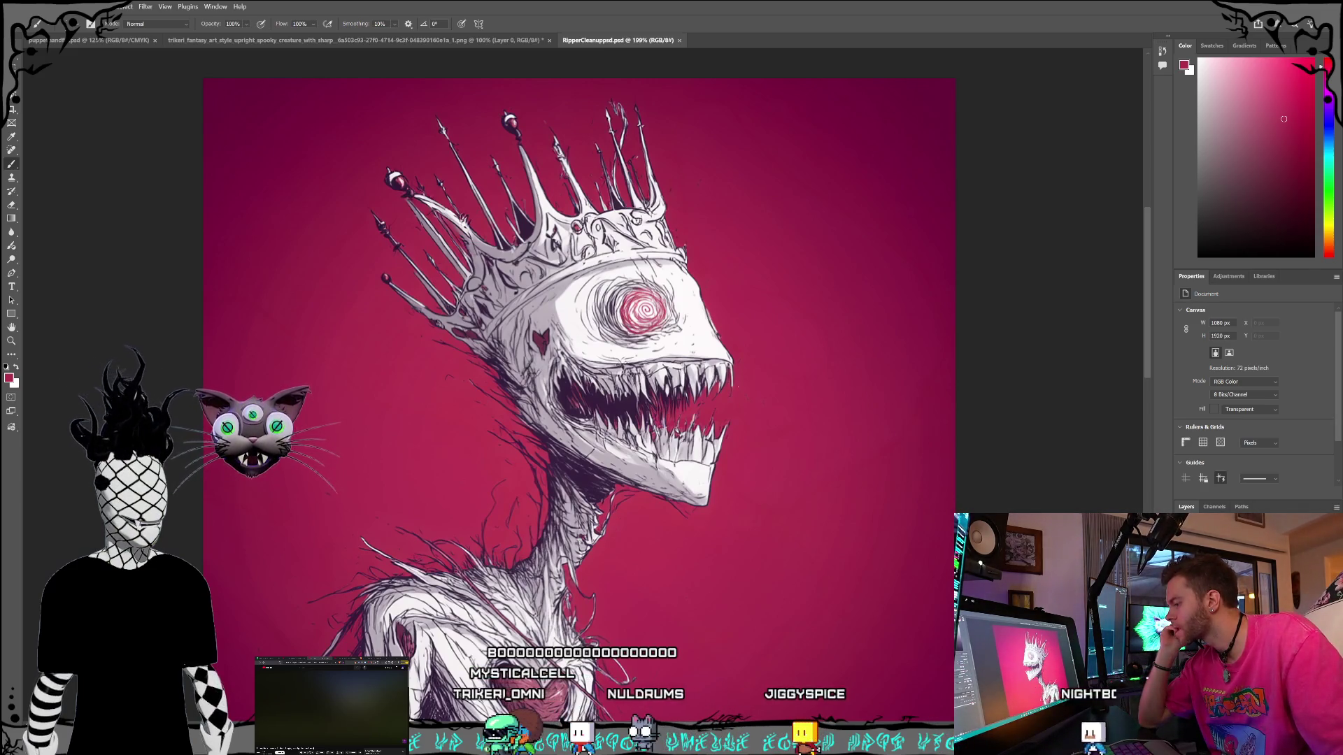
Add a new empty layer, sample white from the crown and brush a small white stroke by the eye.
key("ctrl+shift+alt+n")
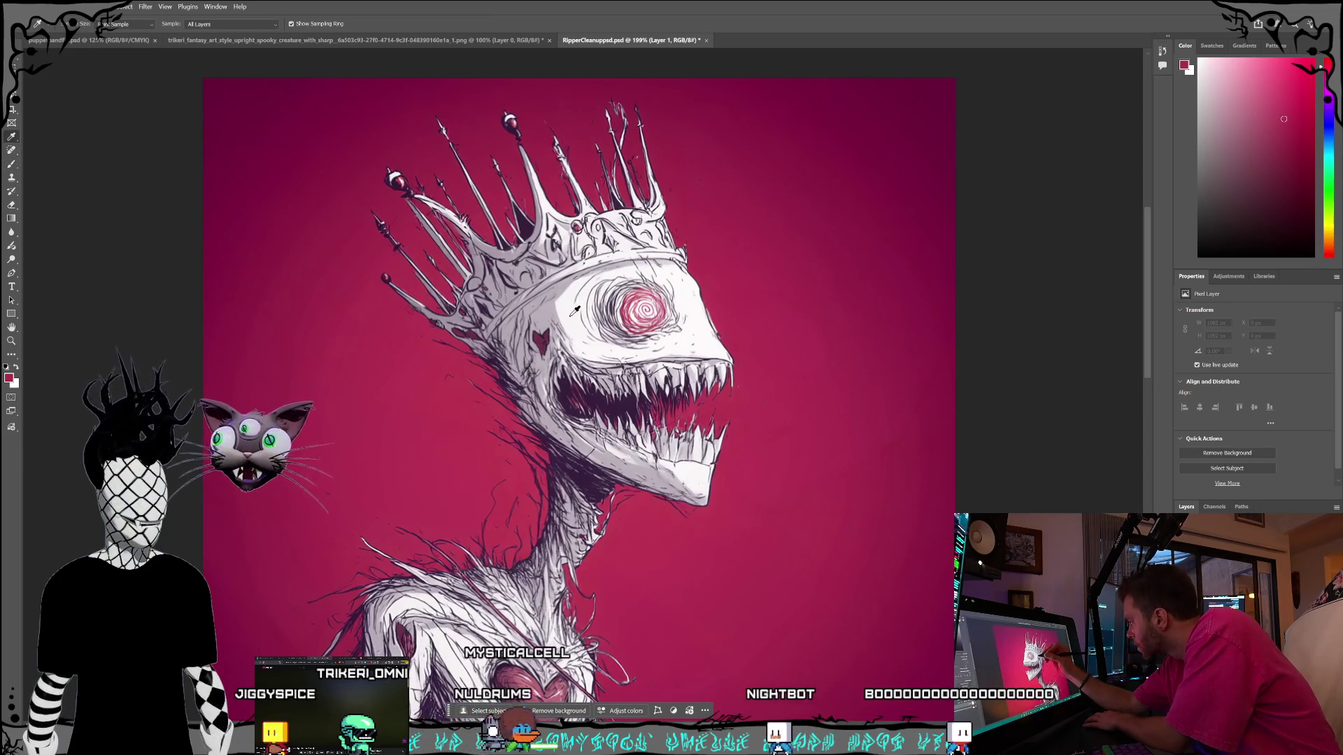
left_click(566, 292)
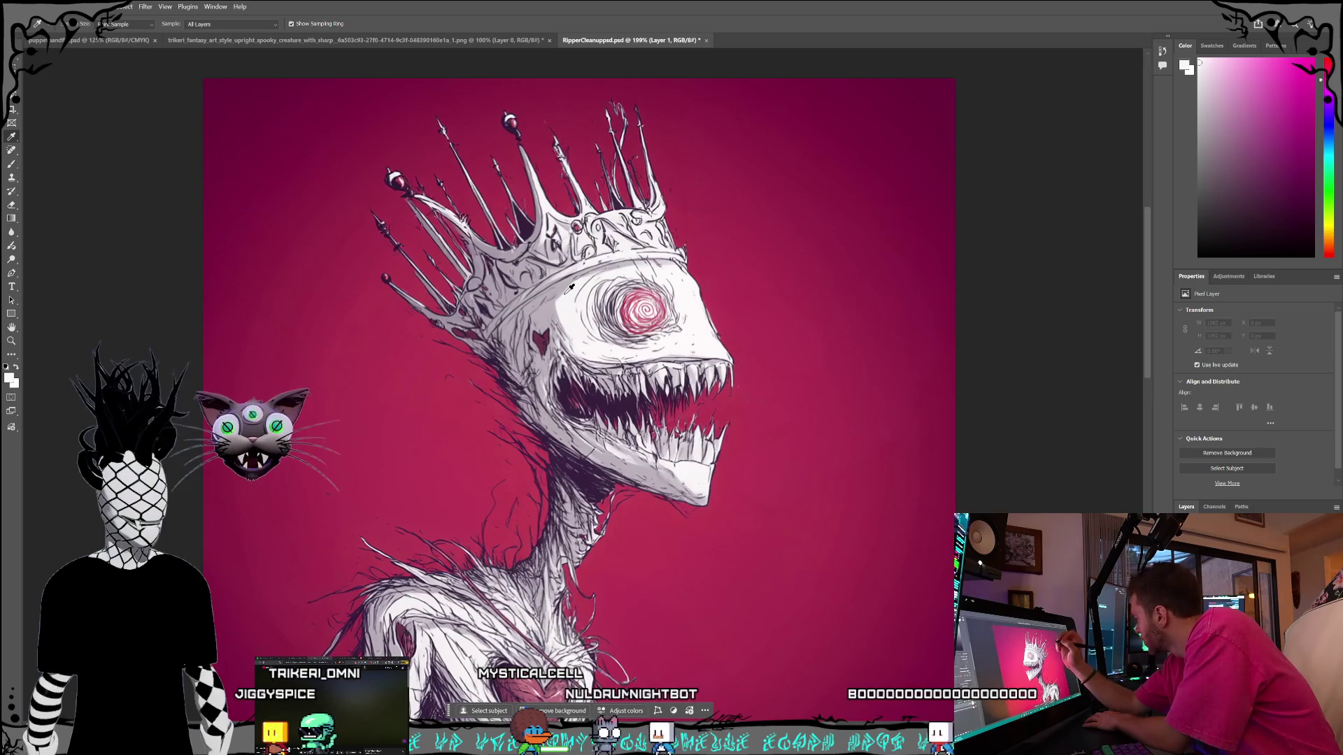
left_click(11, 166)
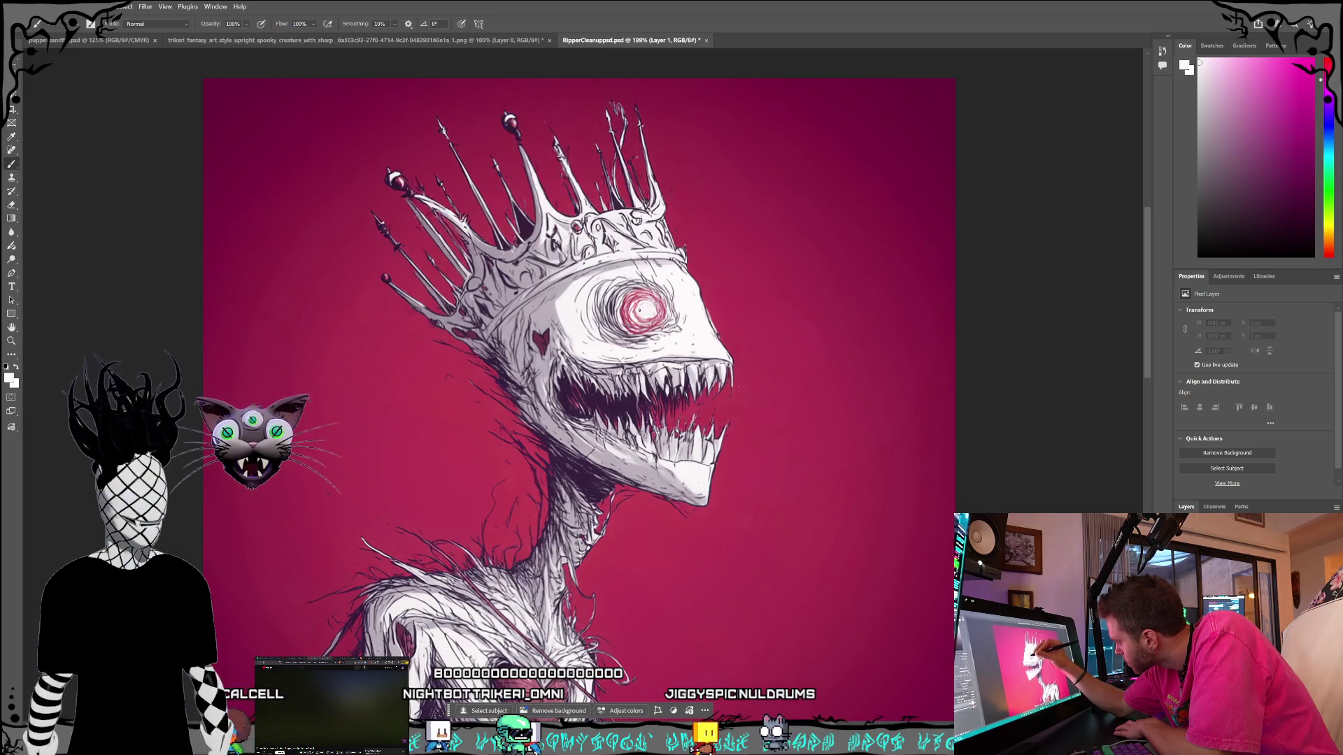
left_click_drag(645, 316, 639, 309)
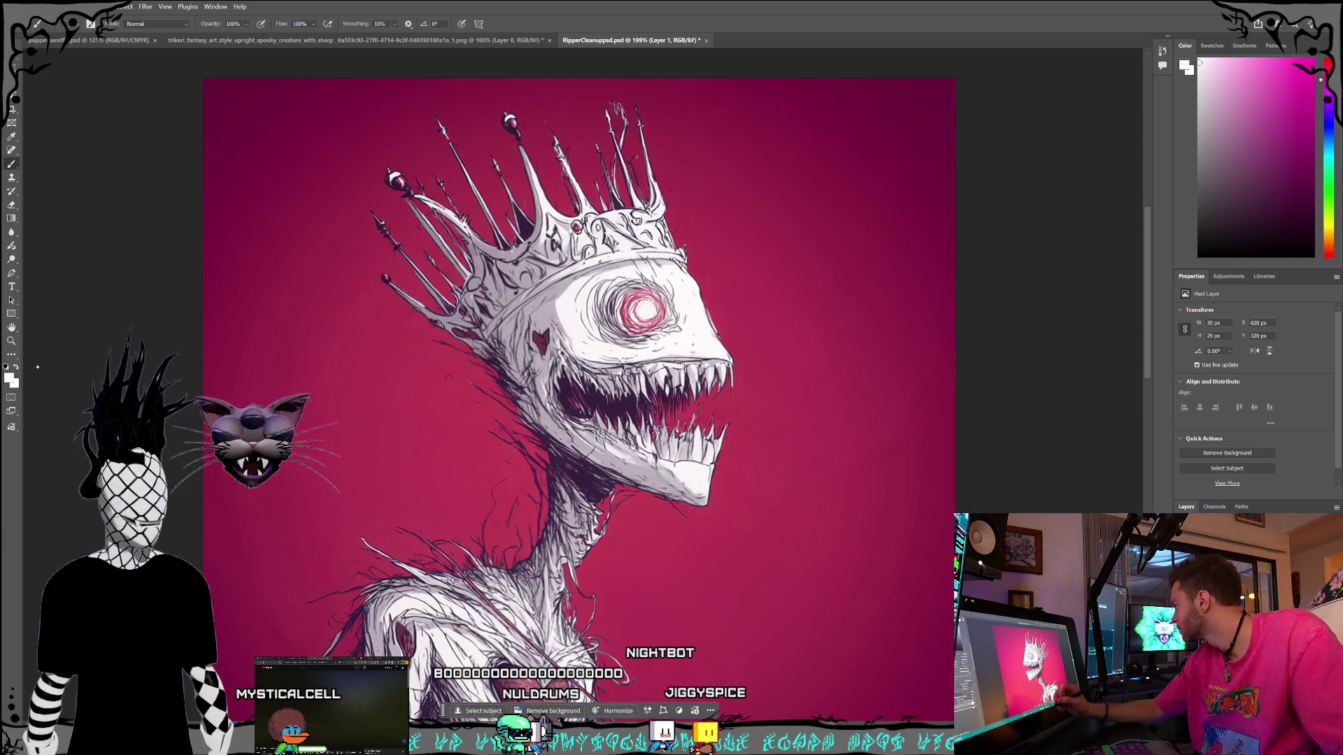
key("i")
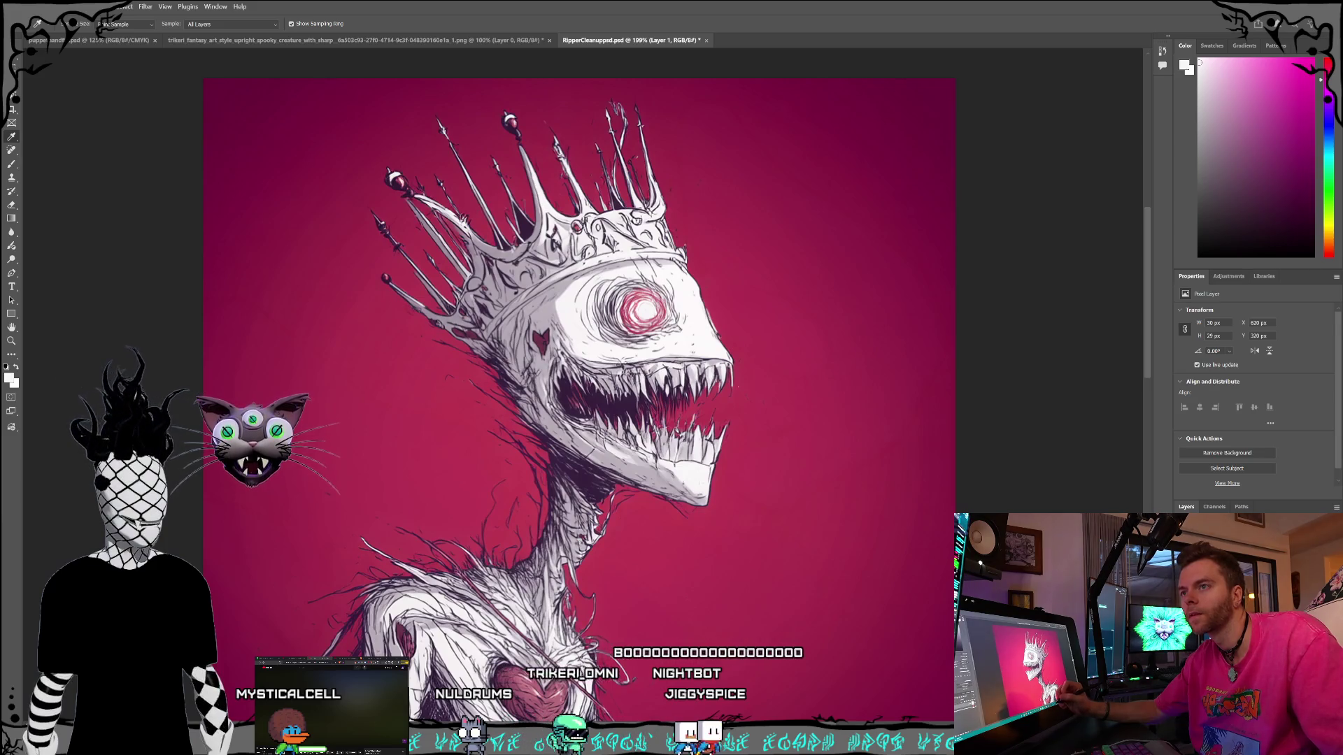
key("b")
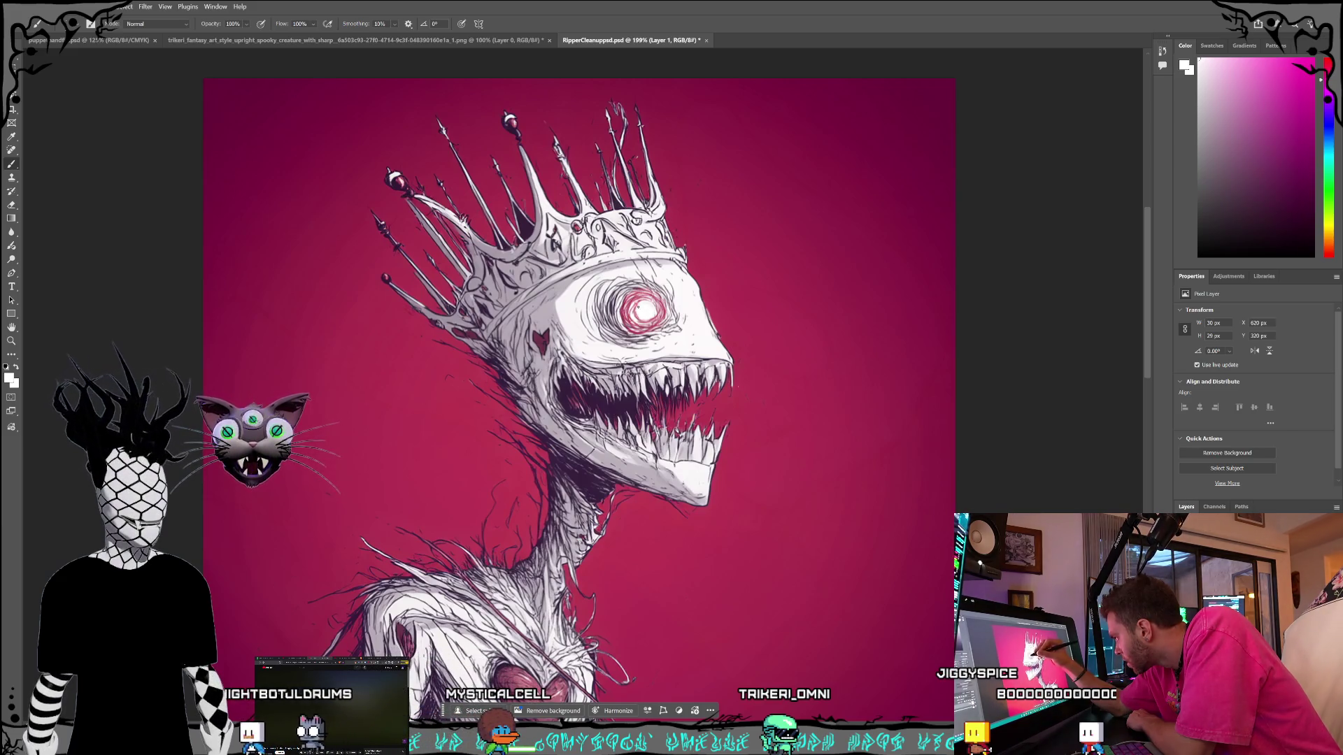
Paint white around the eye's glowing highlight.
right_click(642, 312)
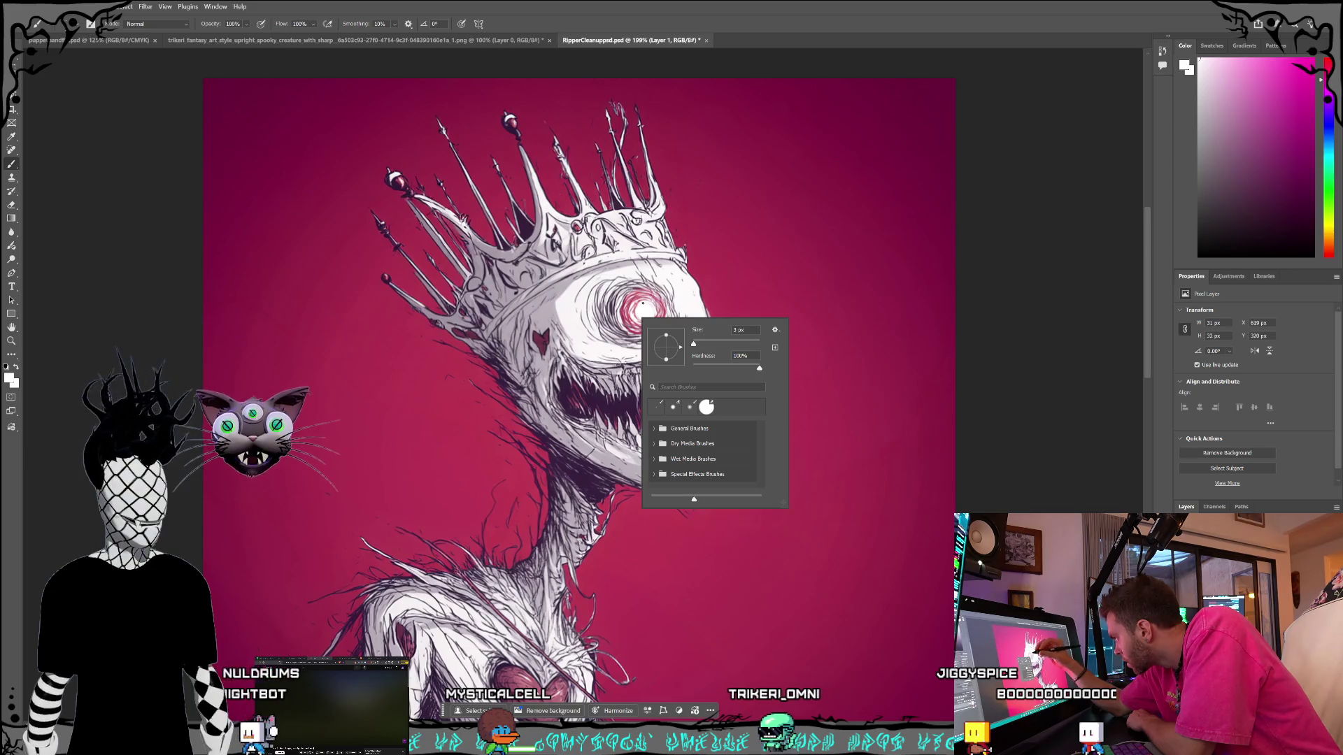
left_click(641, 301)
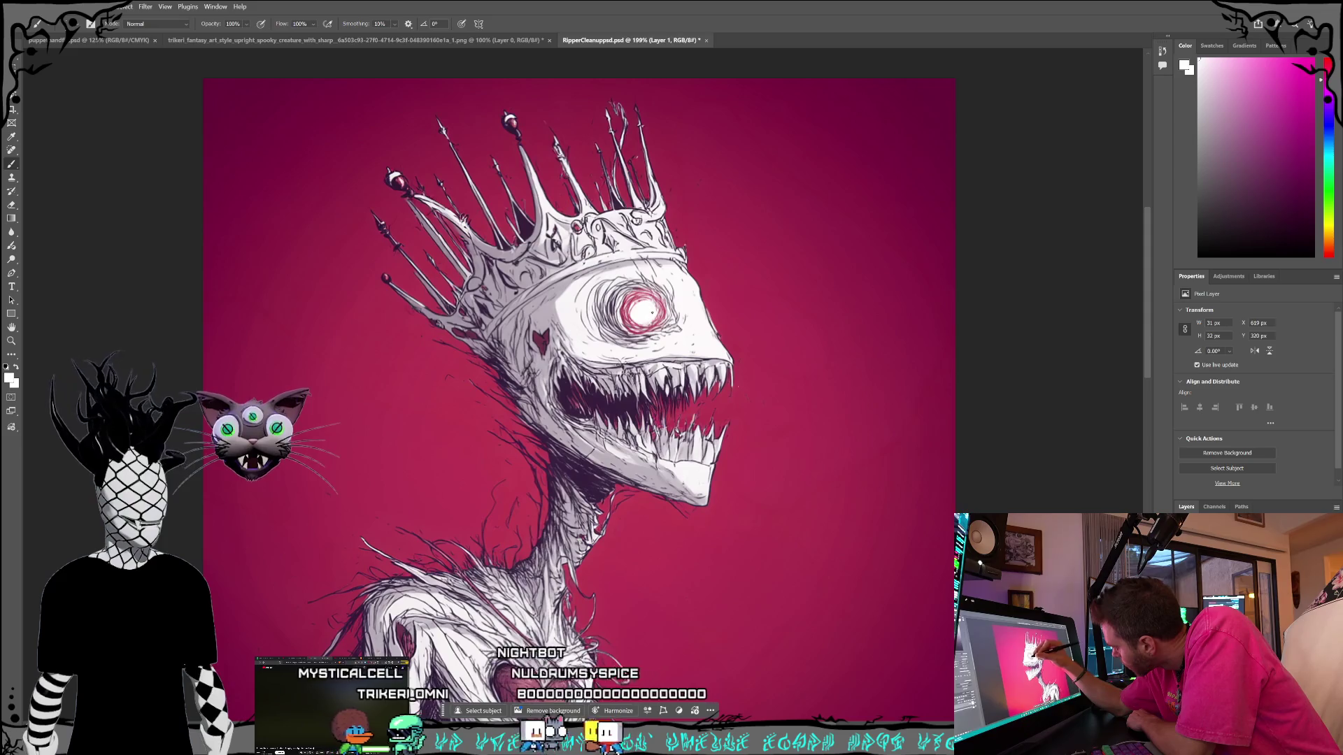
left_click_drag(642, 321, 639, 302)
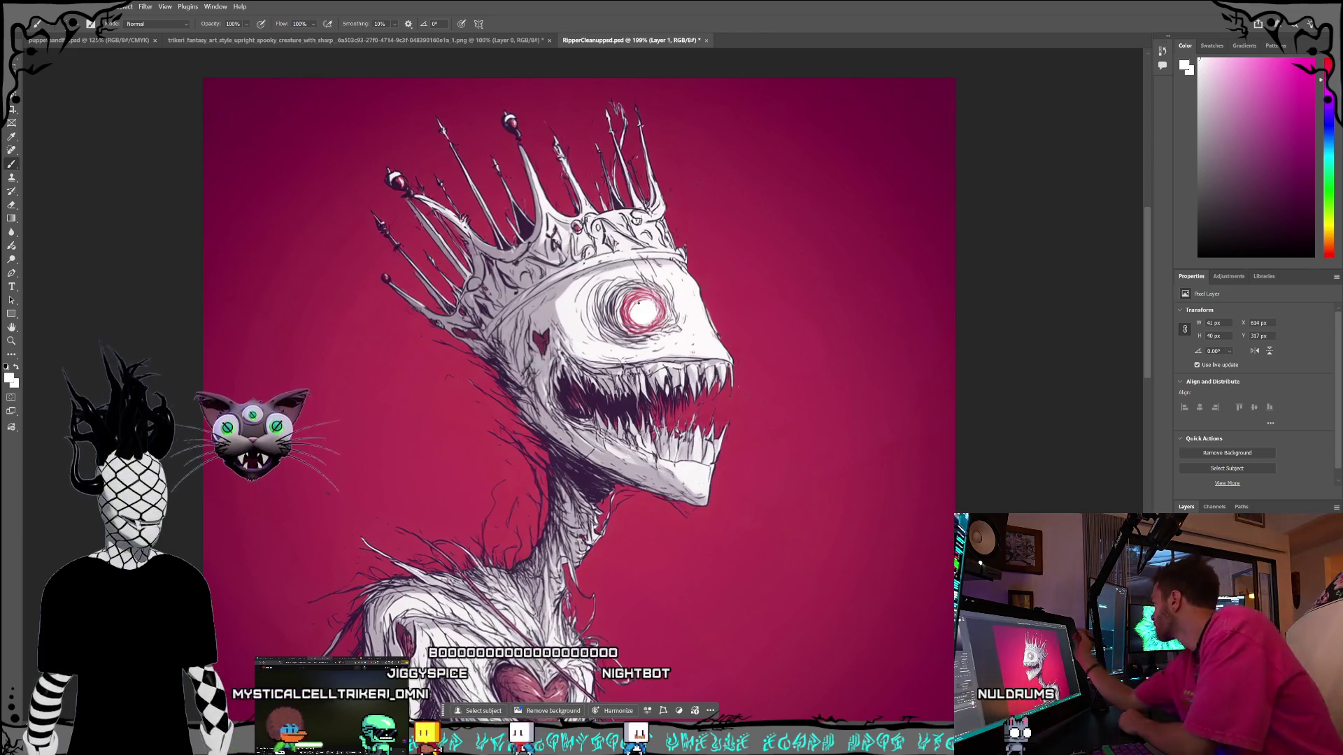
Enlarge the brush size to 15 px.
left_click(80, 25)
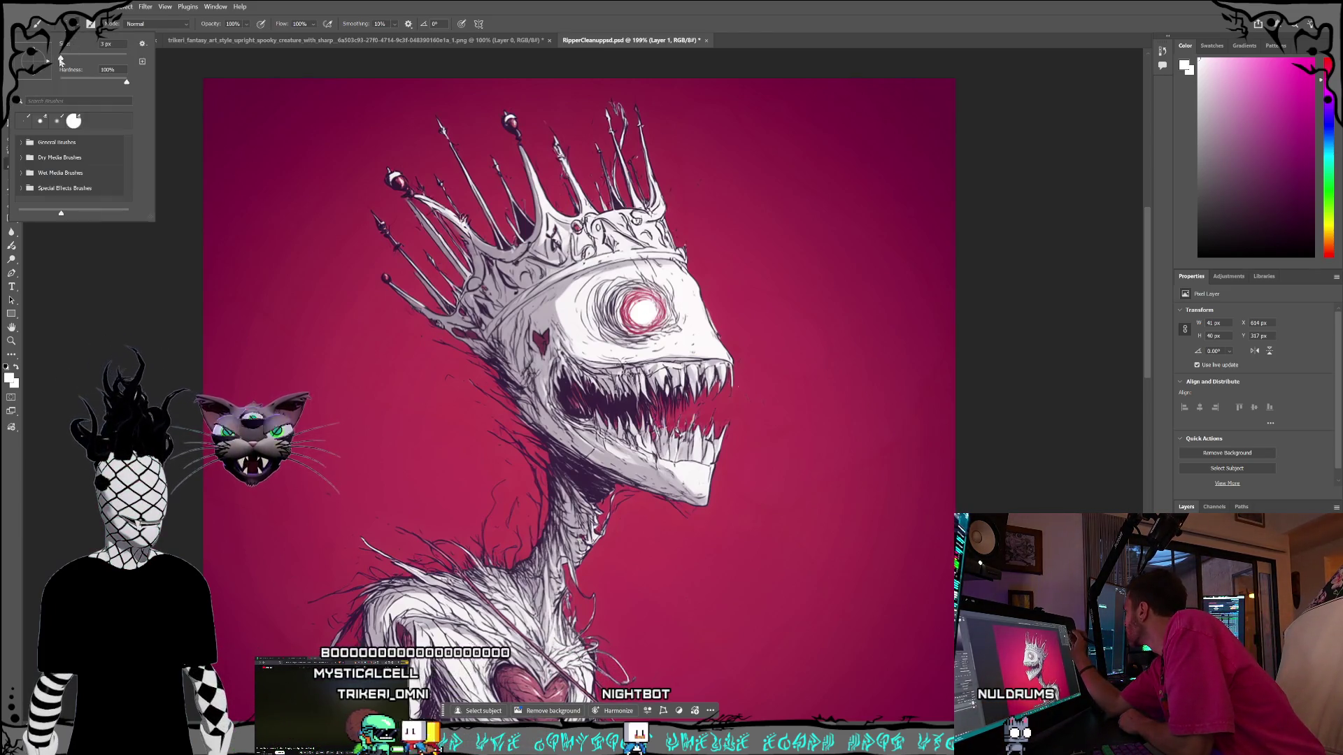
left_click_drag(66, 61, 63, 61)
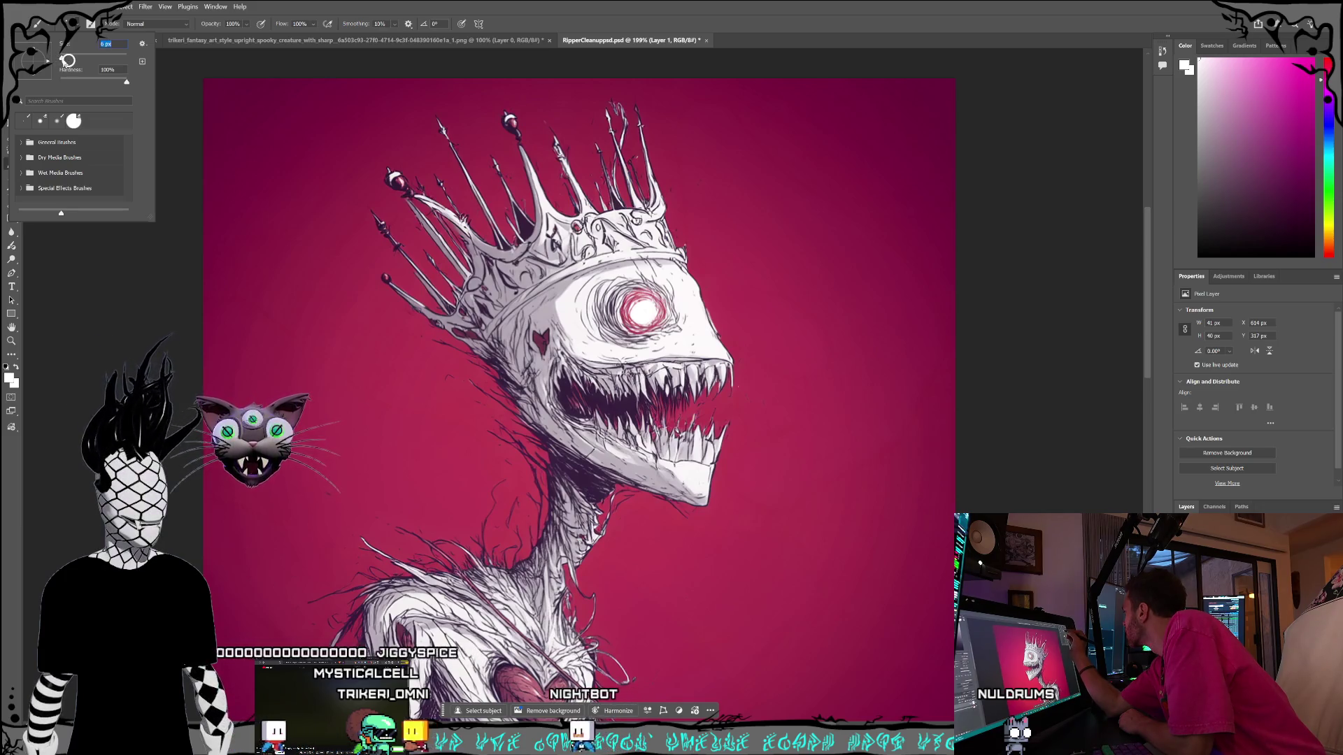
left_click_drag(67, 59, 67, 60)
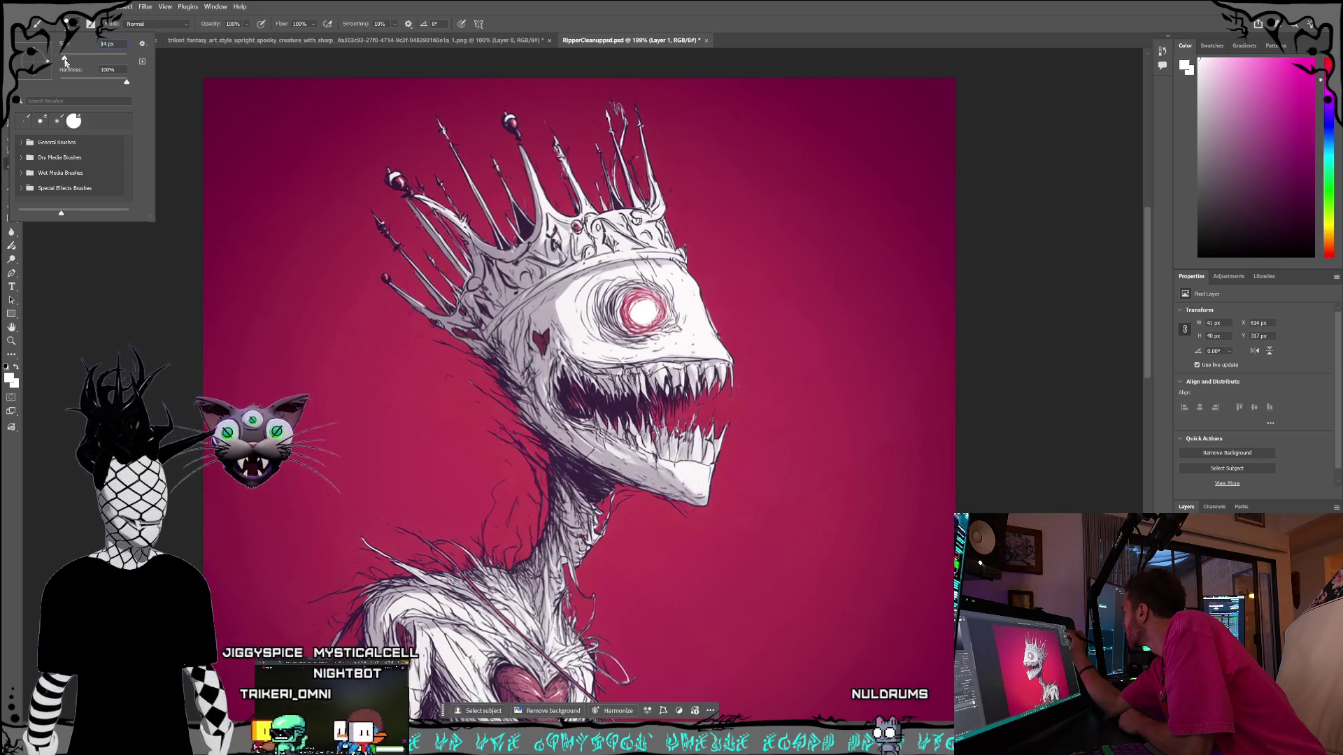
left_click(77, 26)
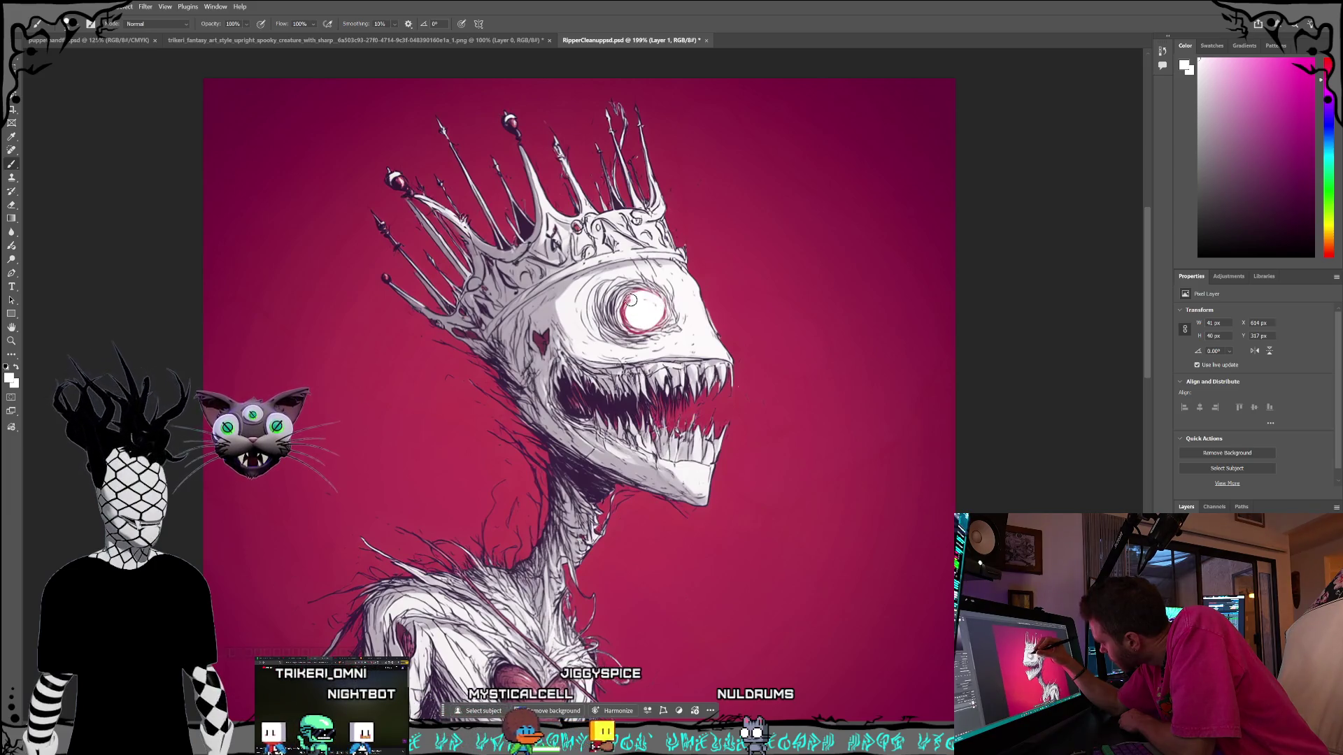
Paint over the whole red eye in solid white.
right_click(643, 315)
left_click(627, 301)
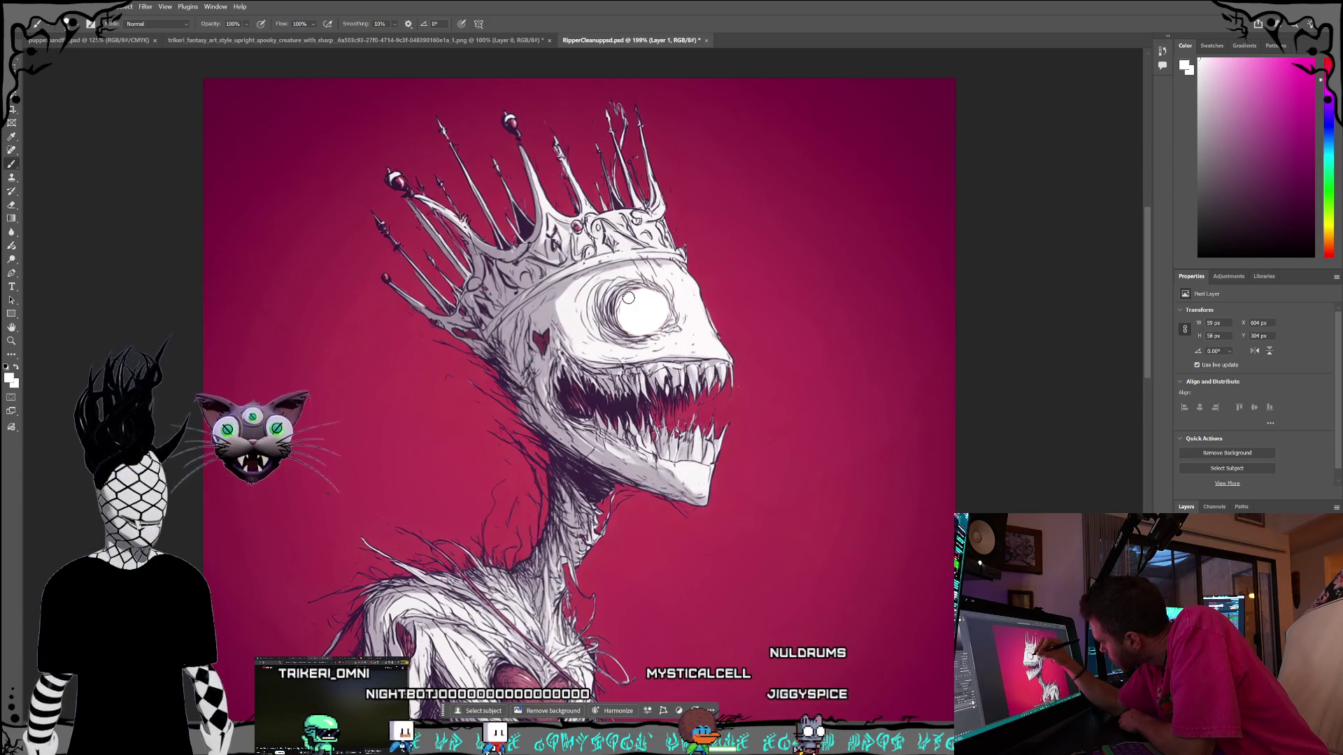
left_click_drag(619, 327, 628, 303)
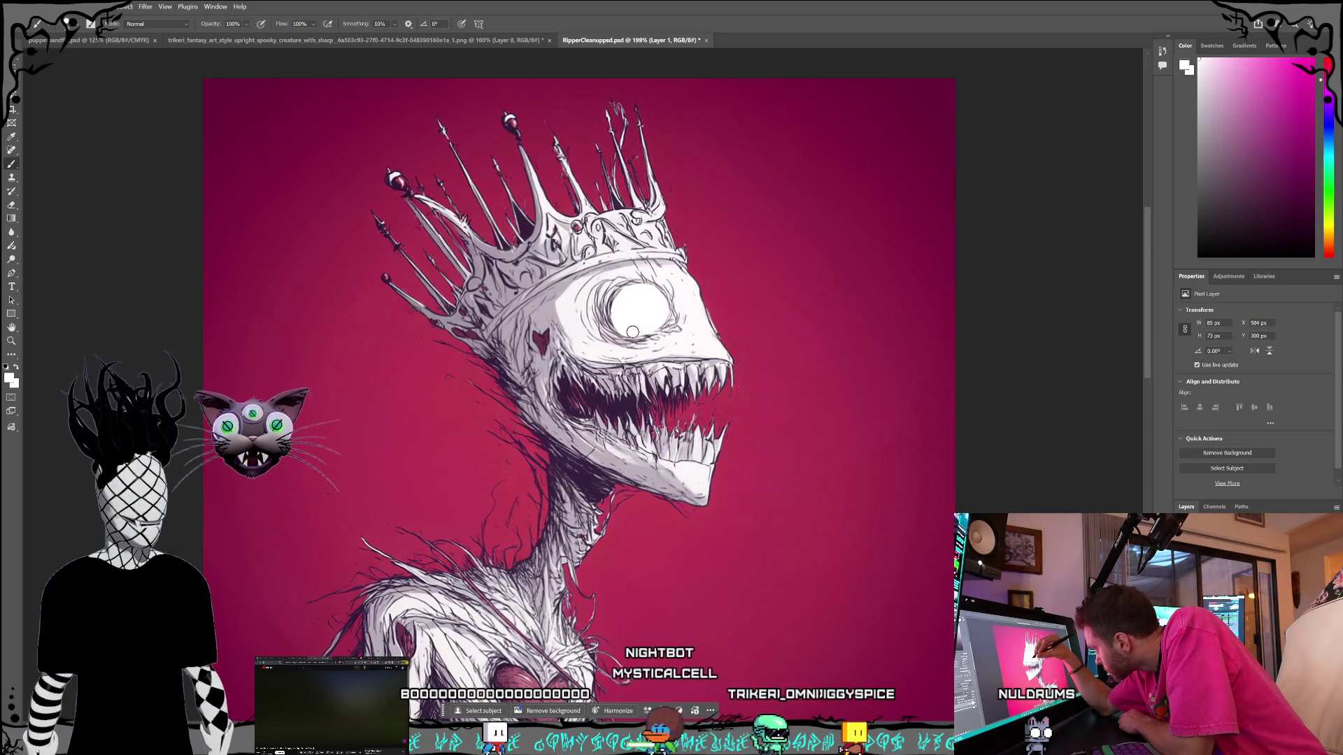
left_click_drag(632, 331, 638, 323)
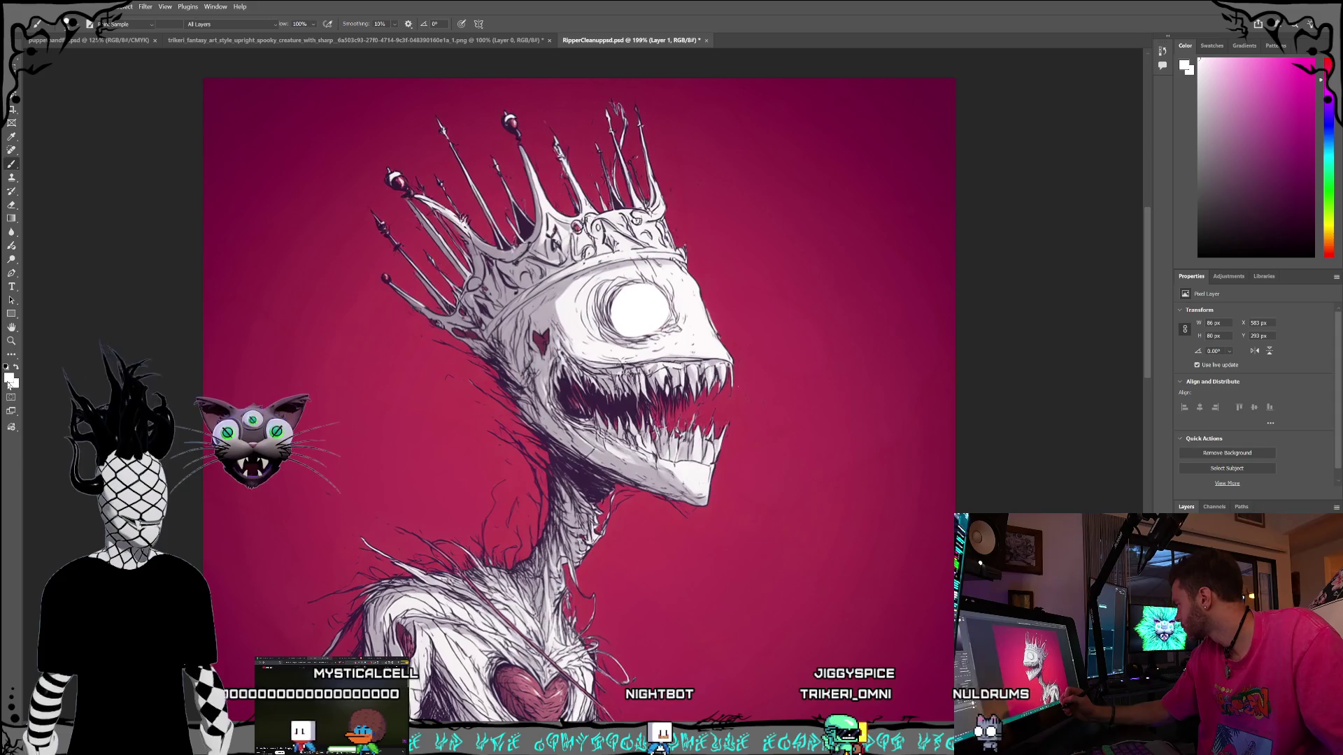
Reset the painting colours to default black and white with the Brush tool active.
key("i")
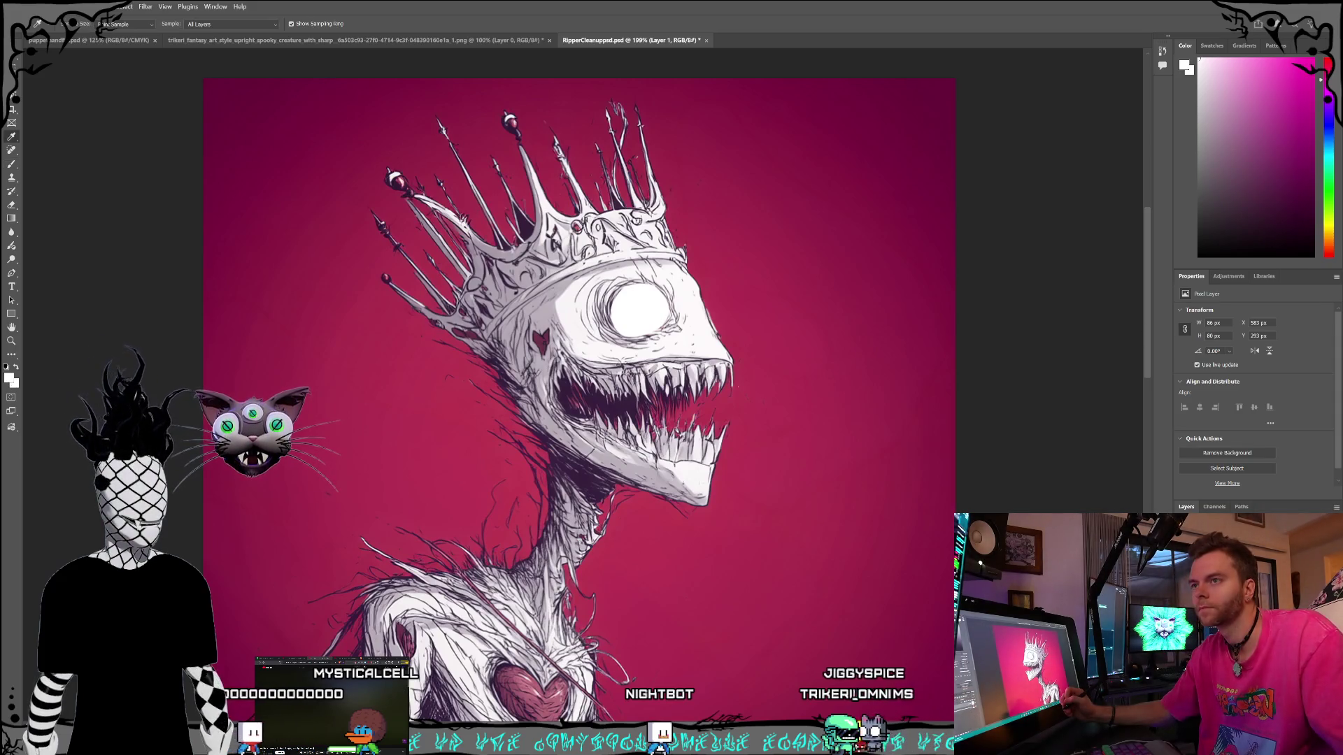
key("d")
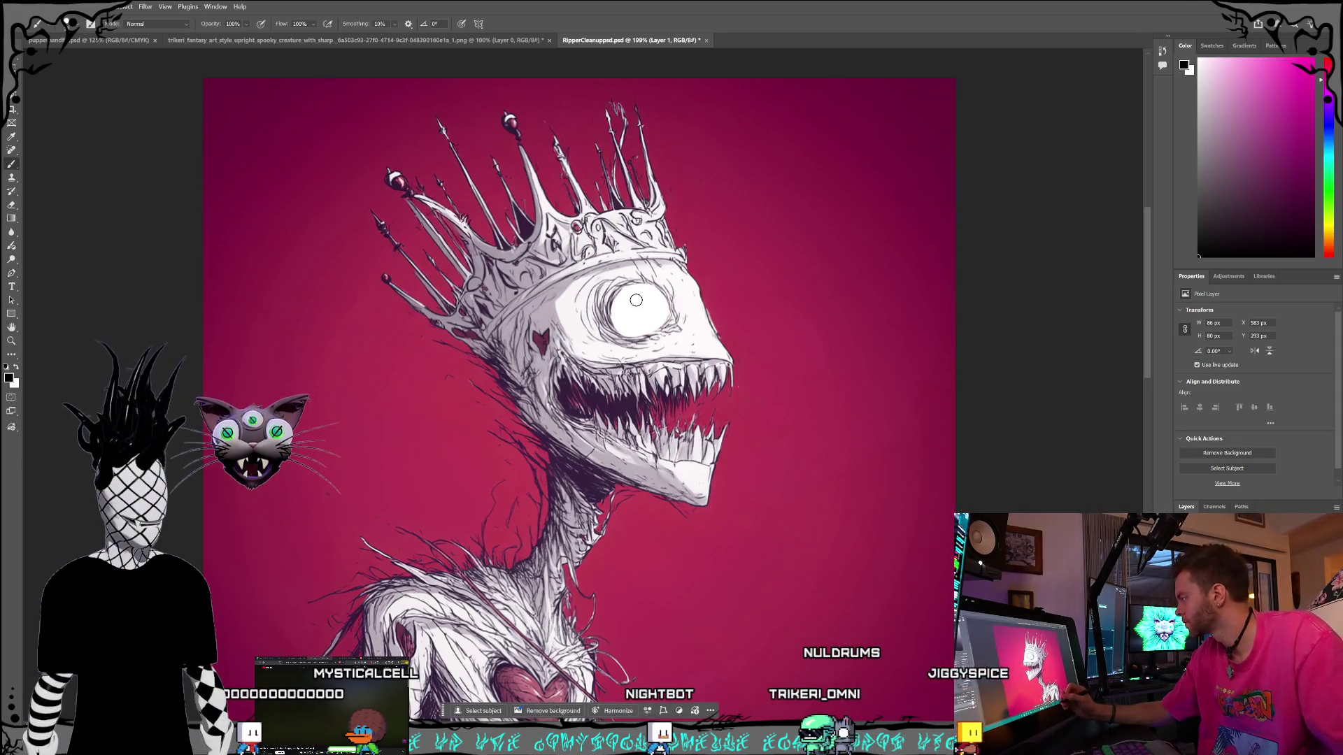
key("b")
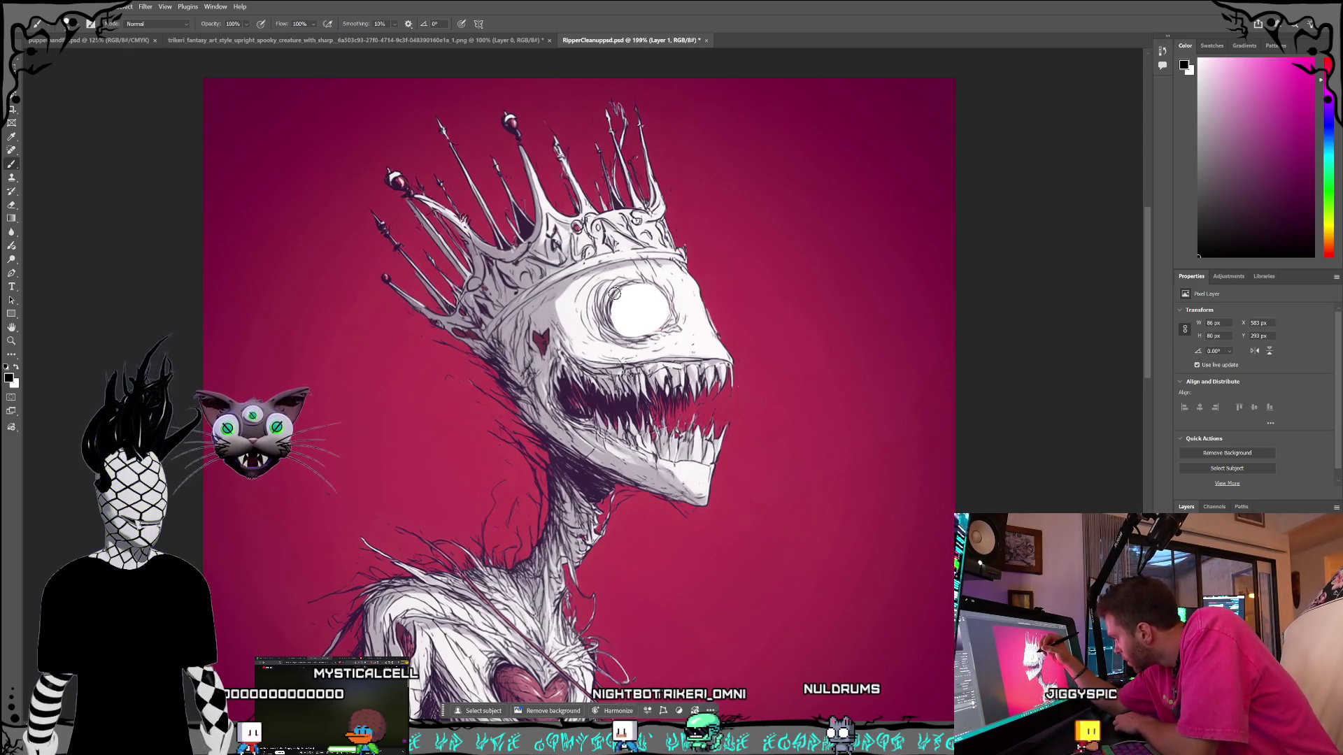
left_click(78, 31)
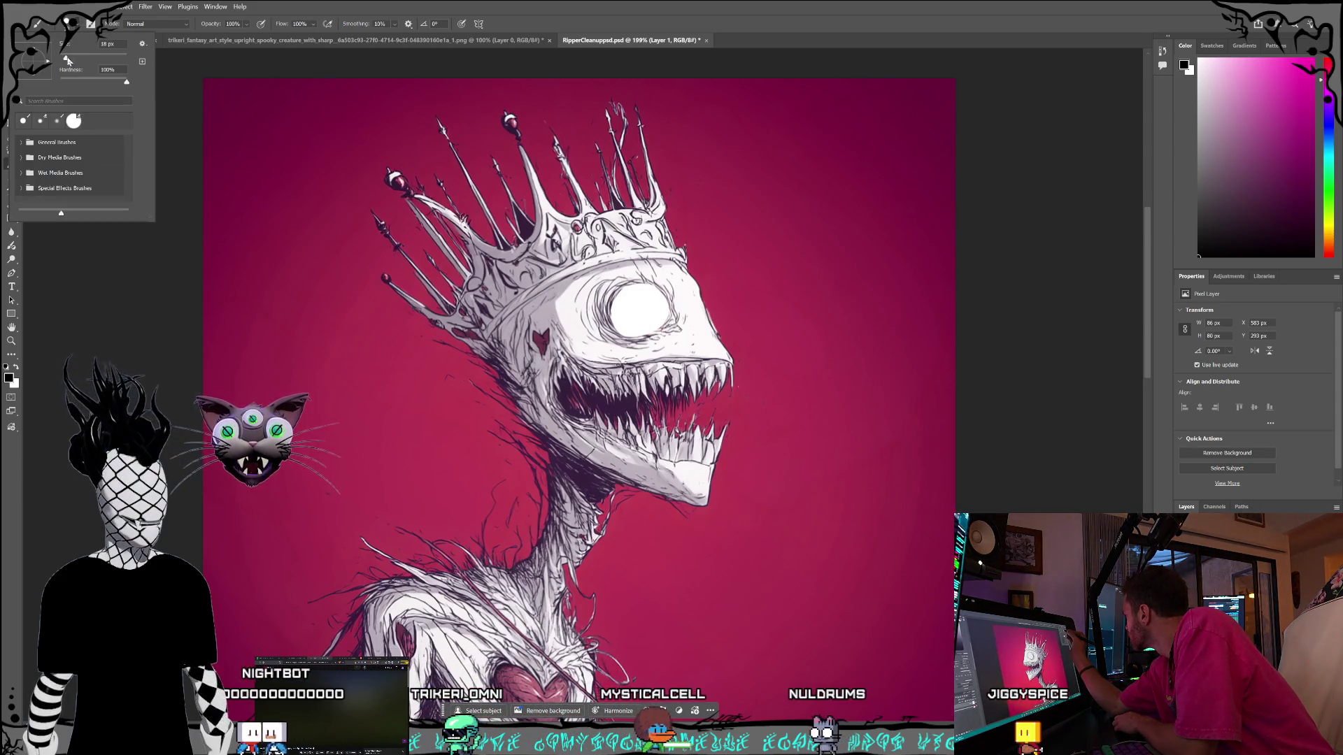
Shrink the brush from 15 px down to 6 px and confirm.
left_click_drag(67, 59, 62, 58)
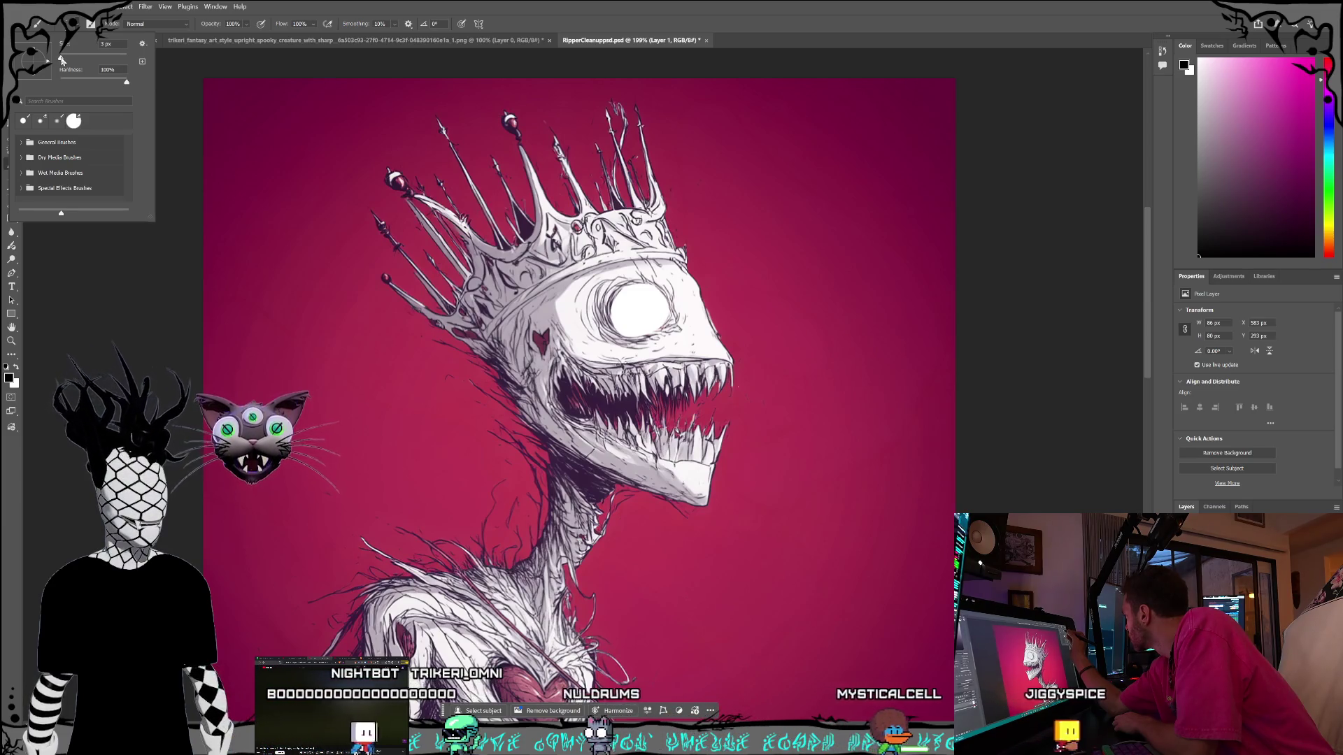
left_click_drag(63, 61, 62, 55)
key("Return")
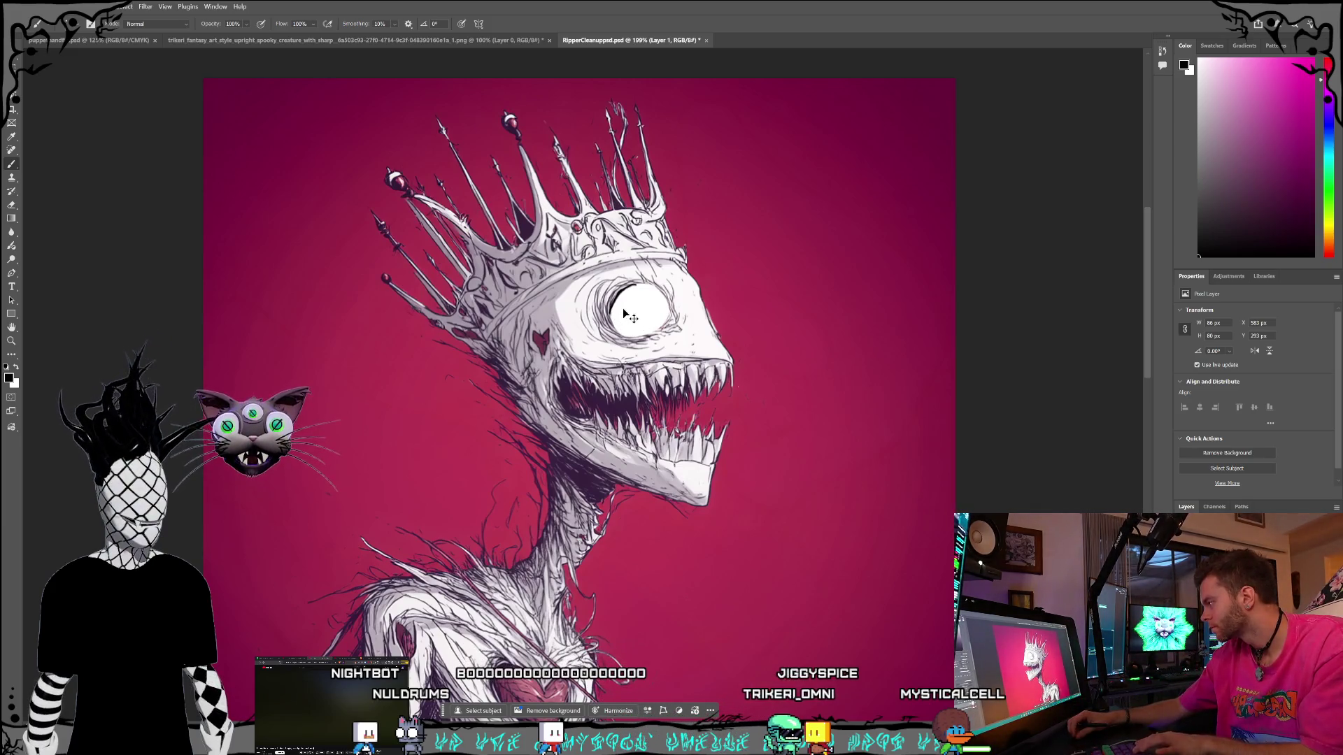
Confirm the brush opacity, sample a dark greyish purple from the artwork, and set a small brush size.
key("Return")
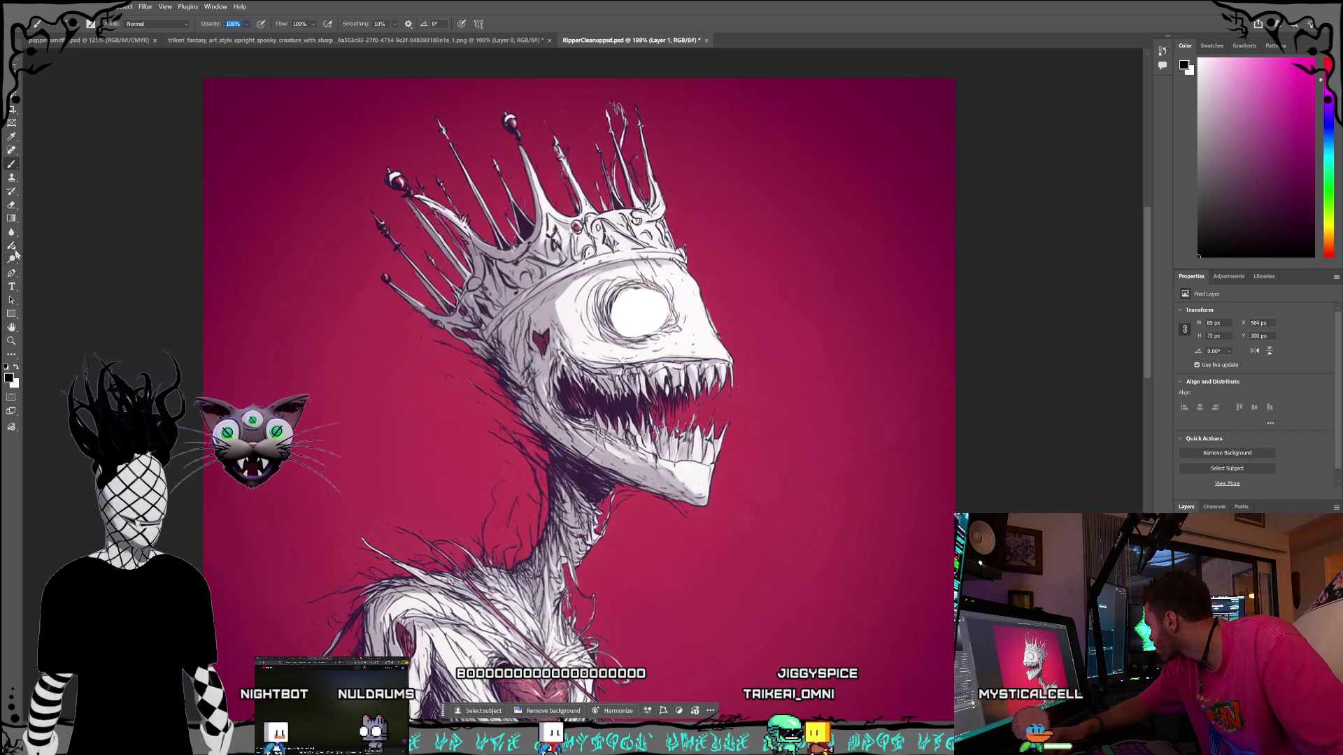
left_click(11, 137)
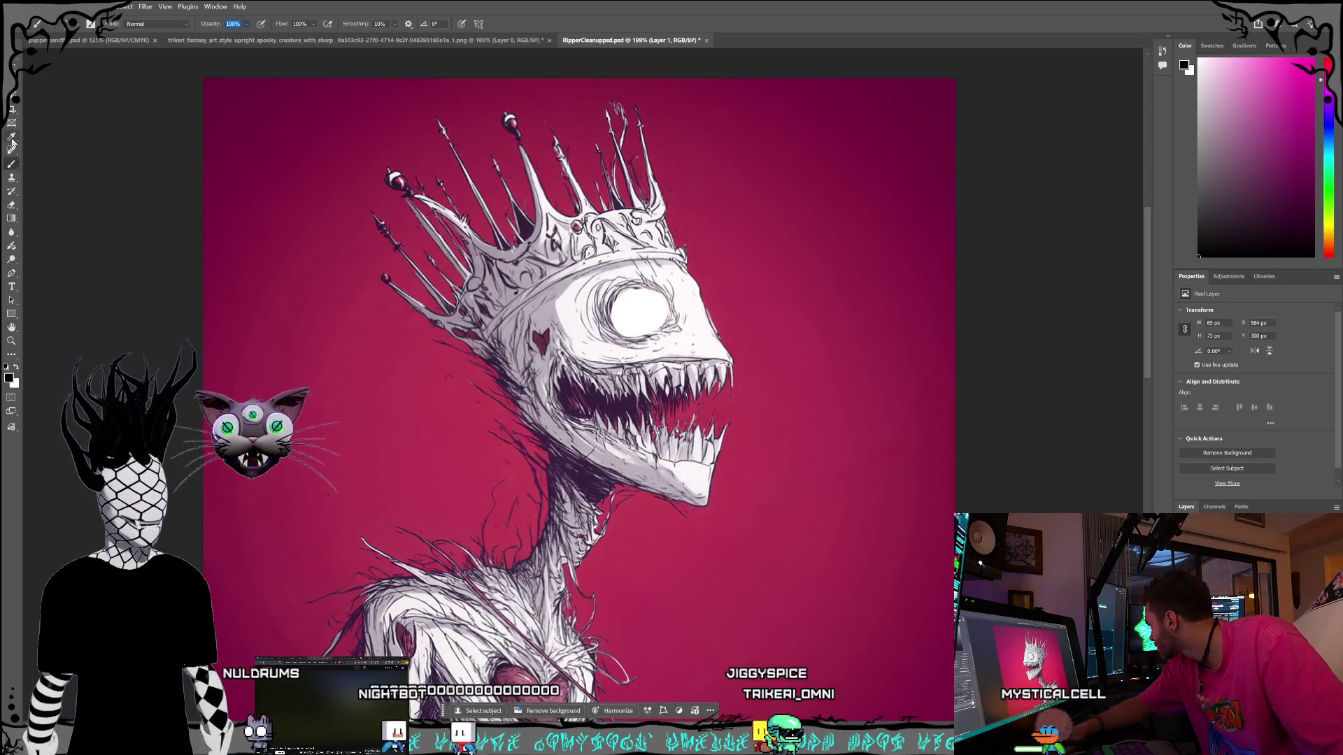
left_click(618, 297)
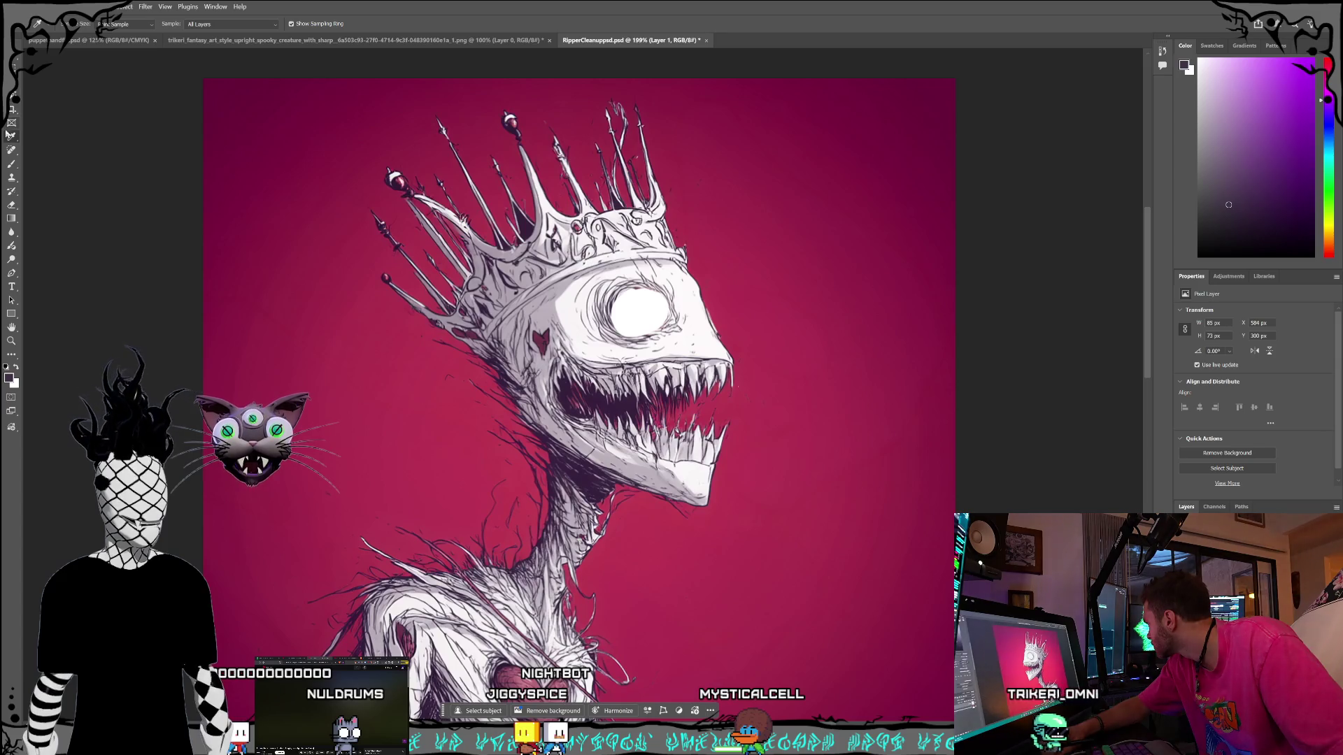
left_click(77, 27)
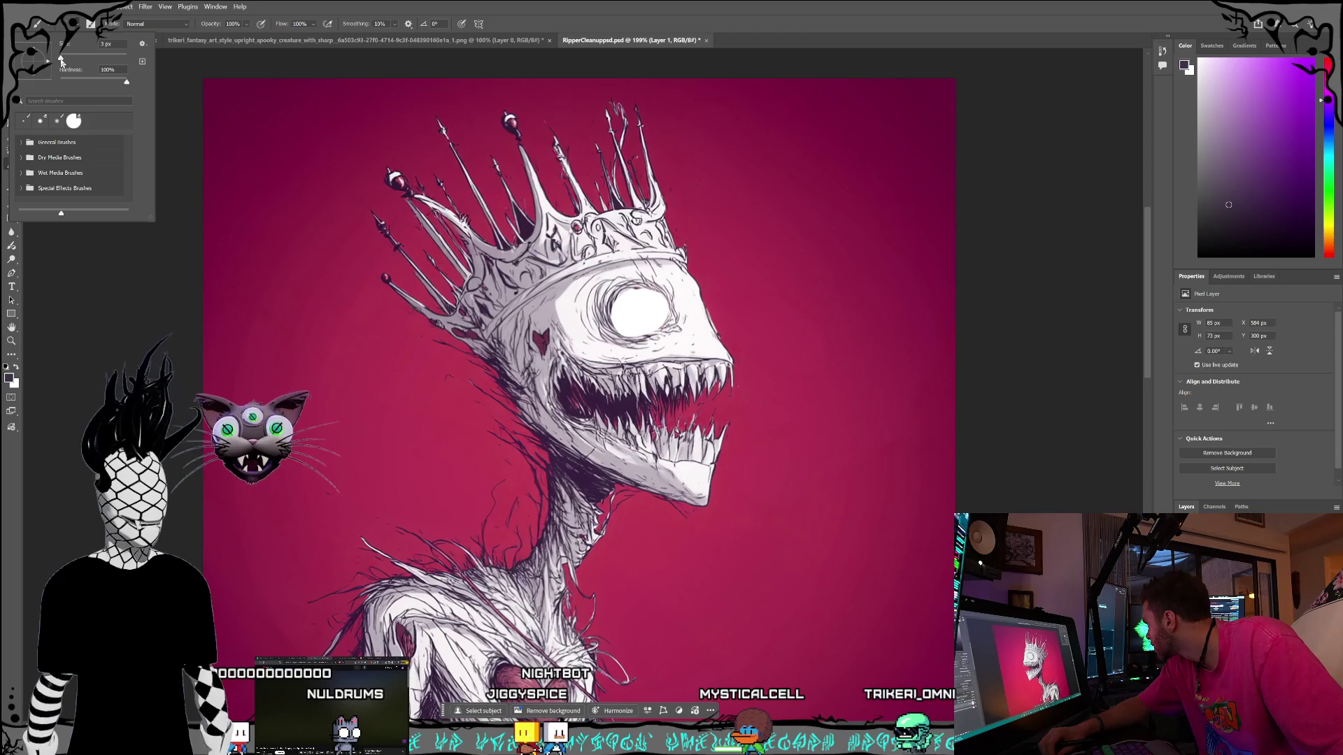
left_click(356, 322)
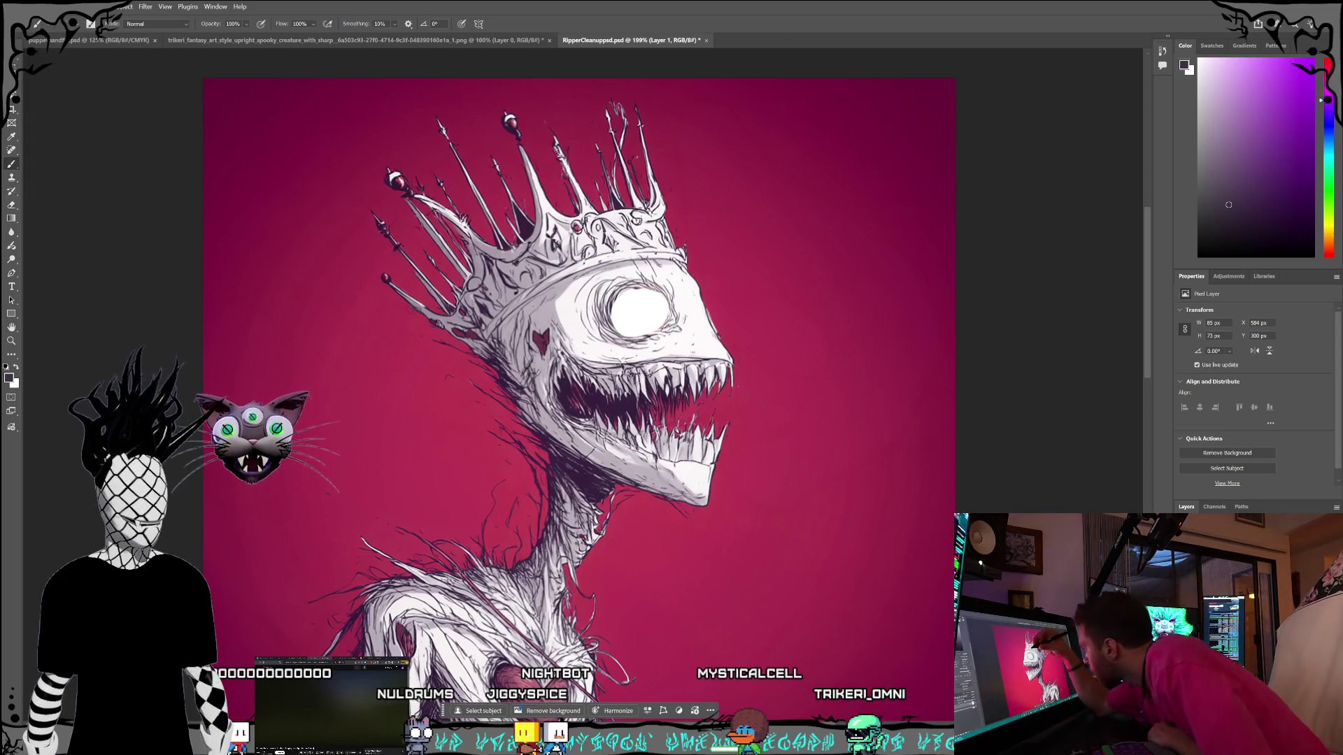
Paint a large dark pupil into the centre of the creature's white eye.
left_click_drag(633, 288, 646, 285)
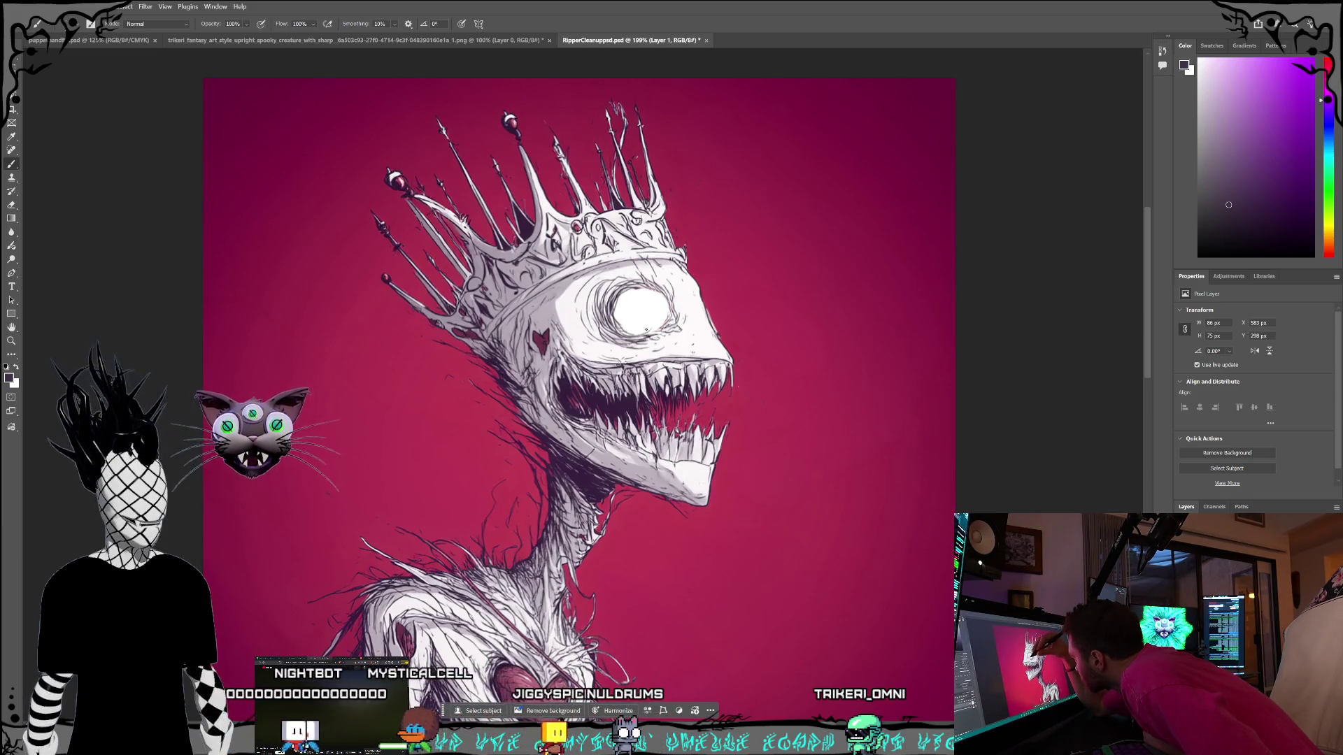
left_click_drag(659, 319, 663, 301)
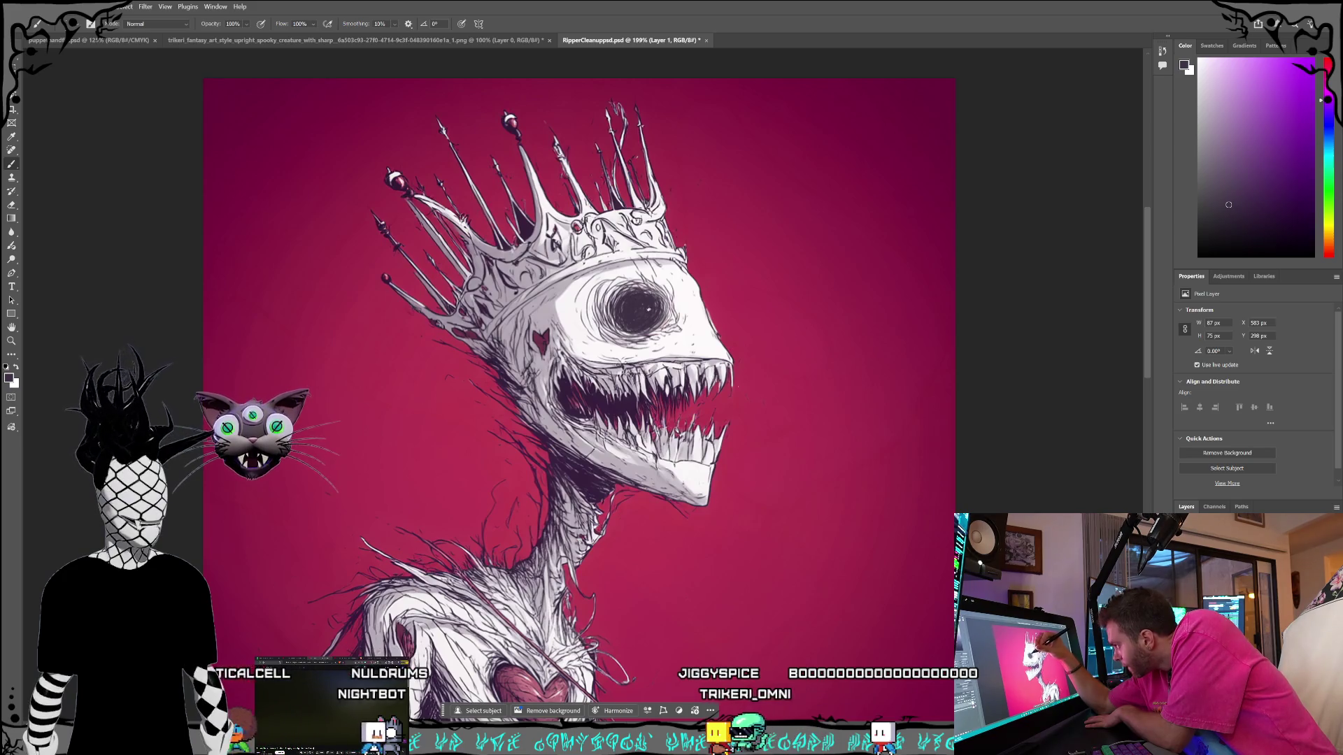
left_click_drag(629, 296, 633, 314)
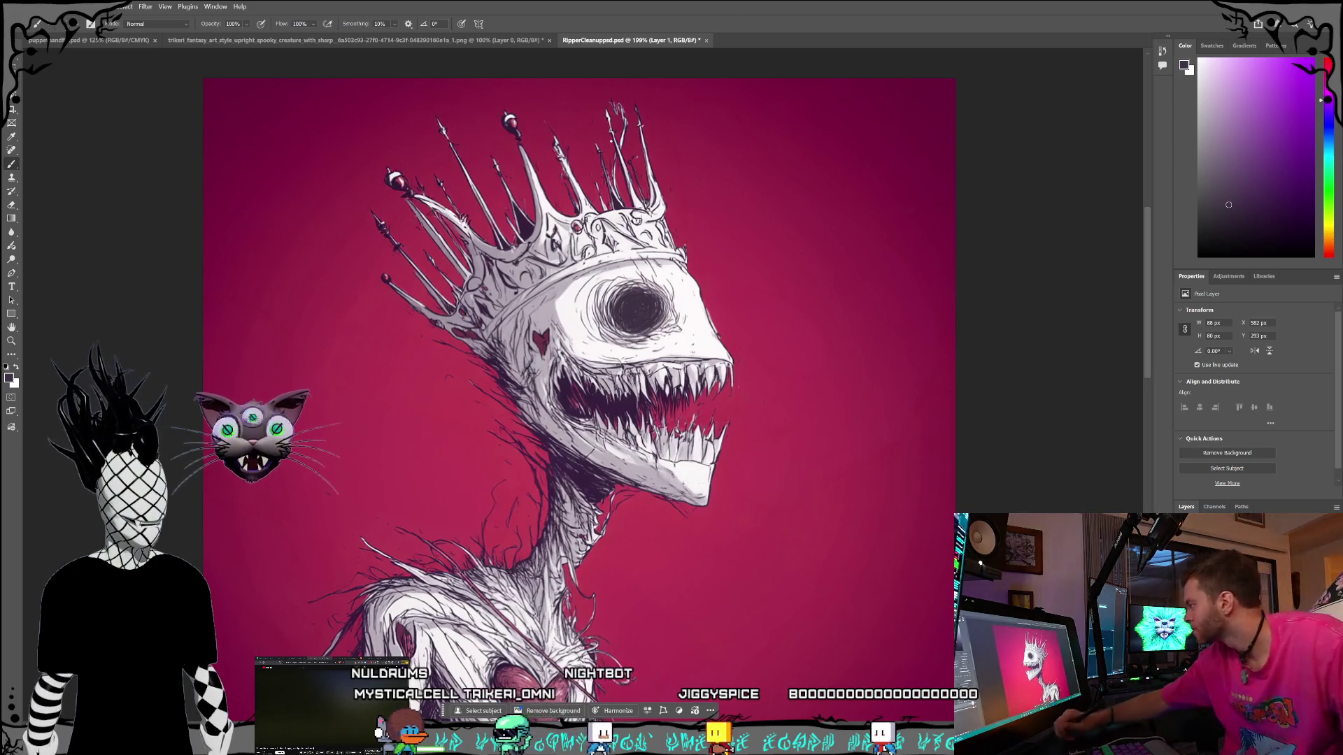
Sample a dark tone from the image and brush extra shading to widen the dark area around the pupil.
key("alt")
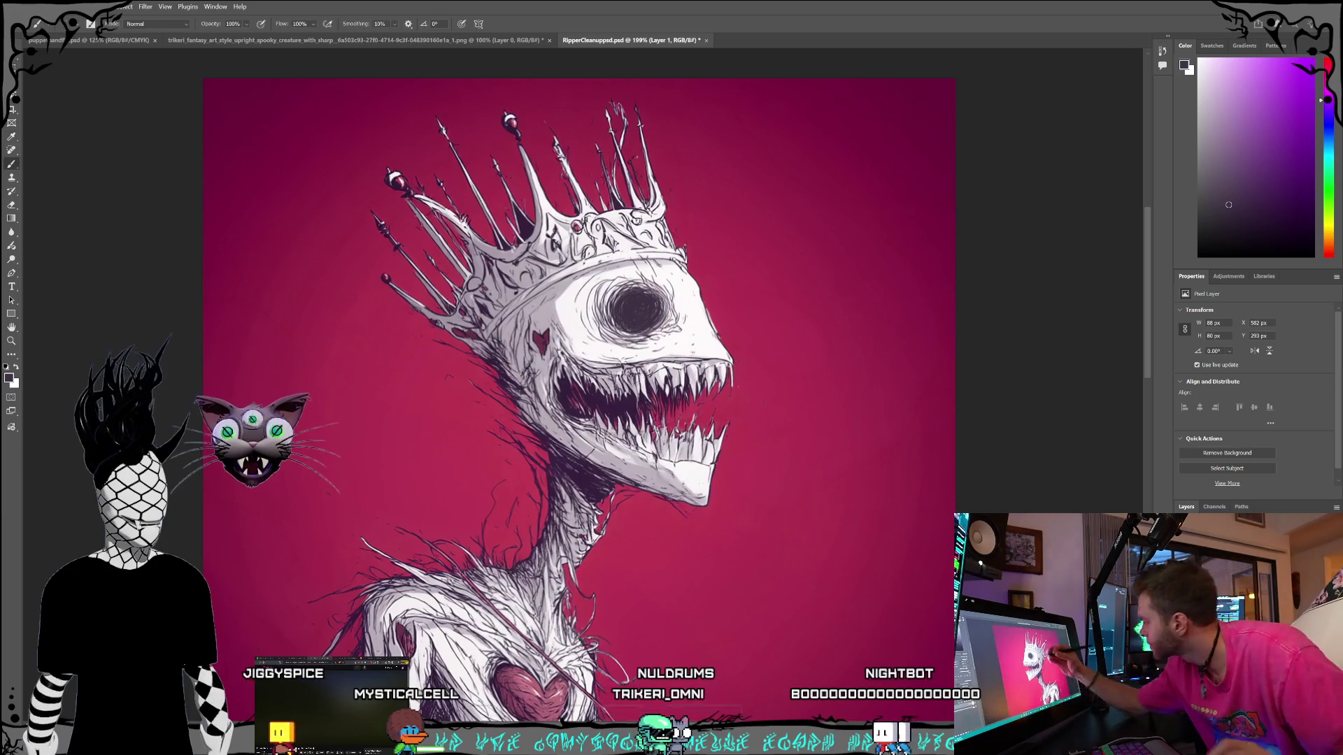
key("b")
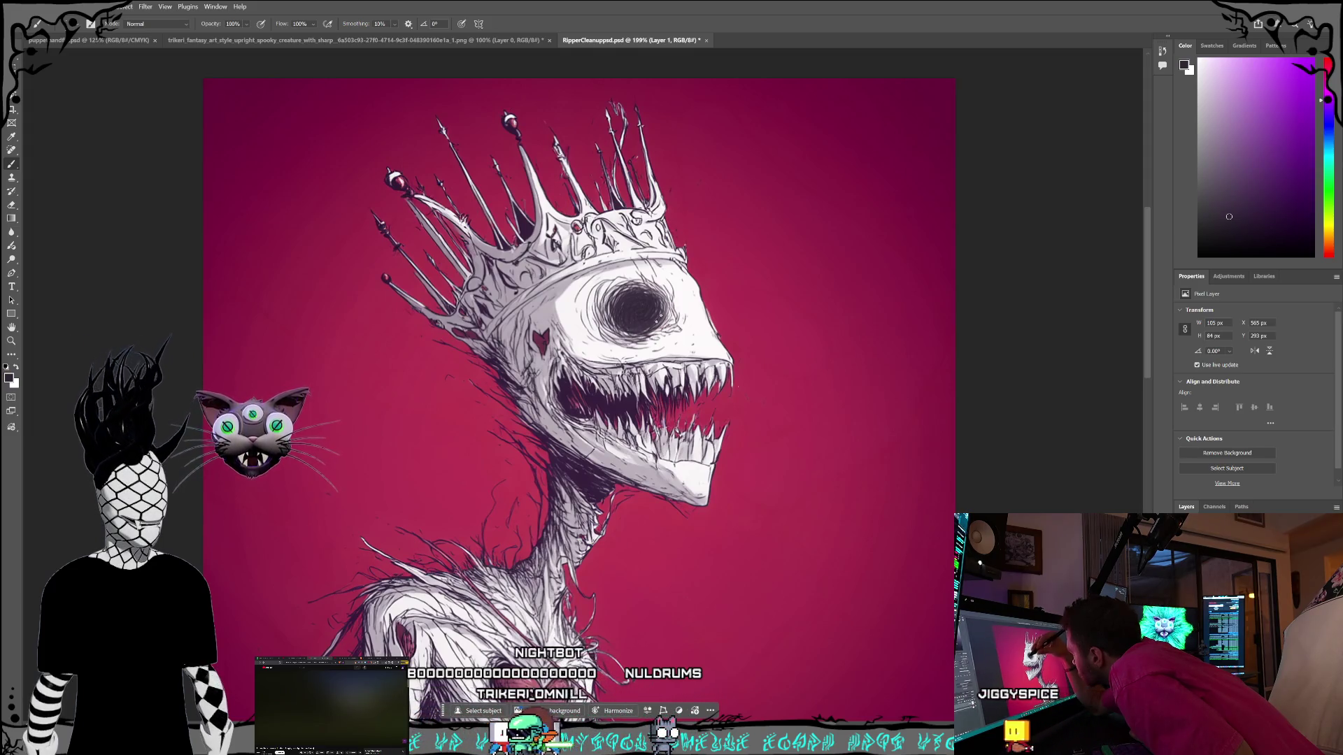
left_click_drag(658, 314, 660, 314)
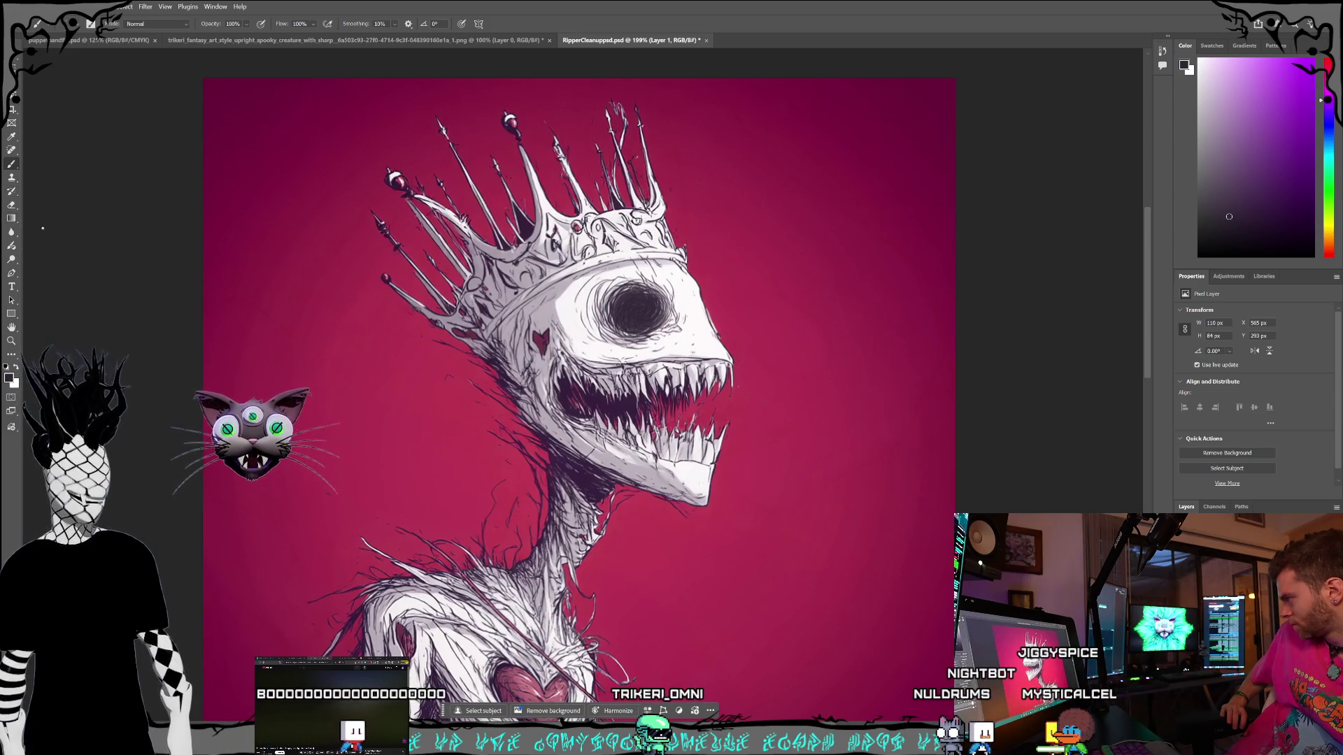
Sample the pink background colour and paint short touch-up strokes along the head's right edge beside the eye.
left_click(11, 137)
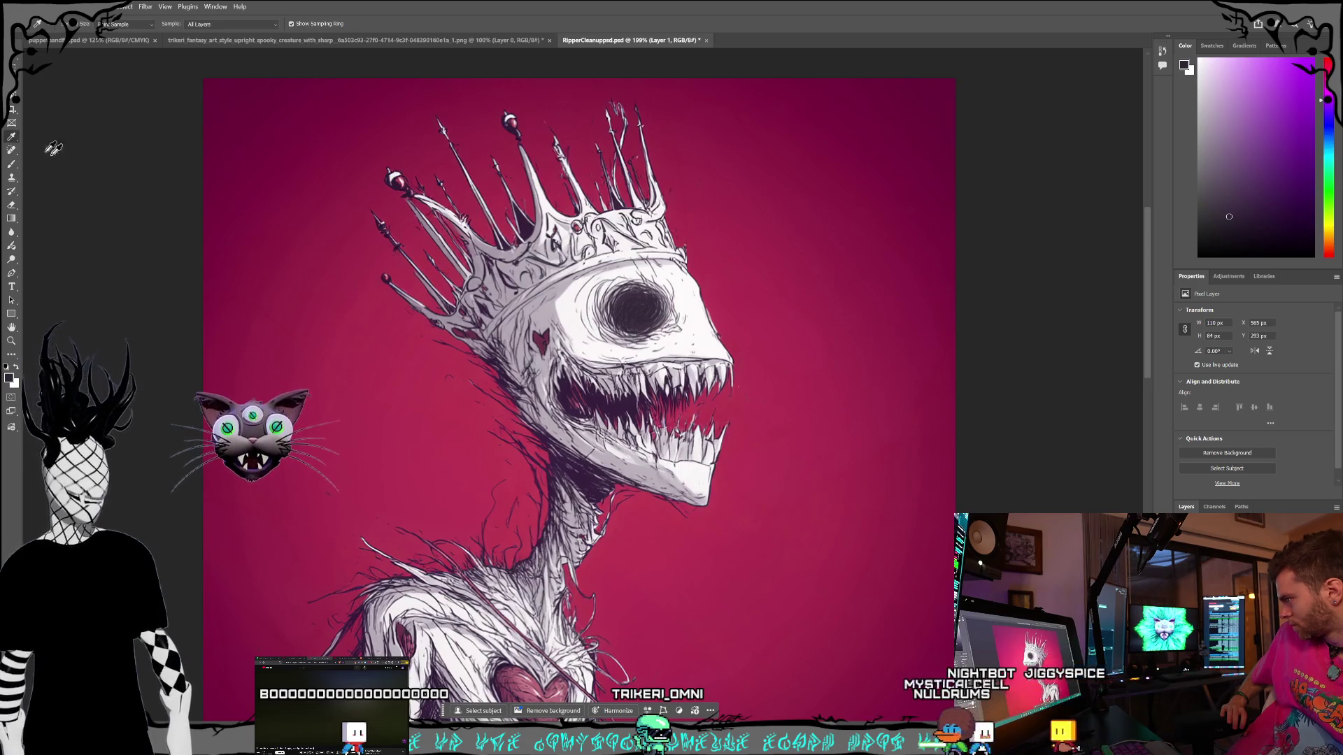
left_click(730, 317)
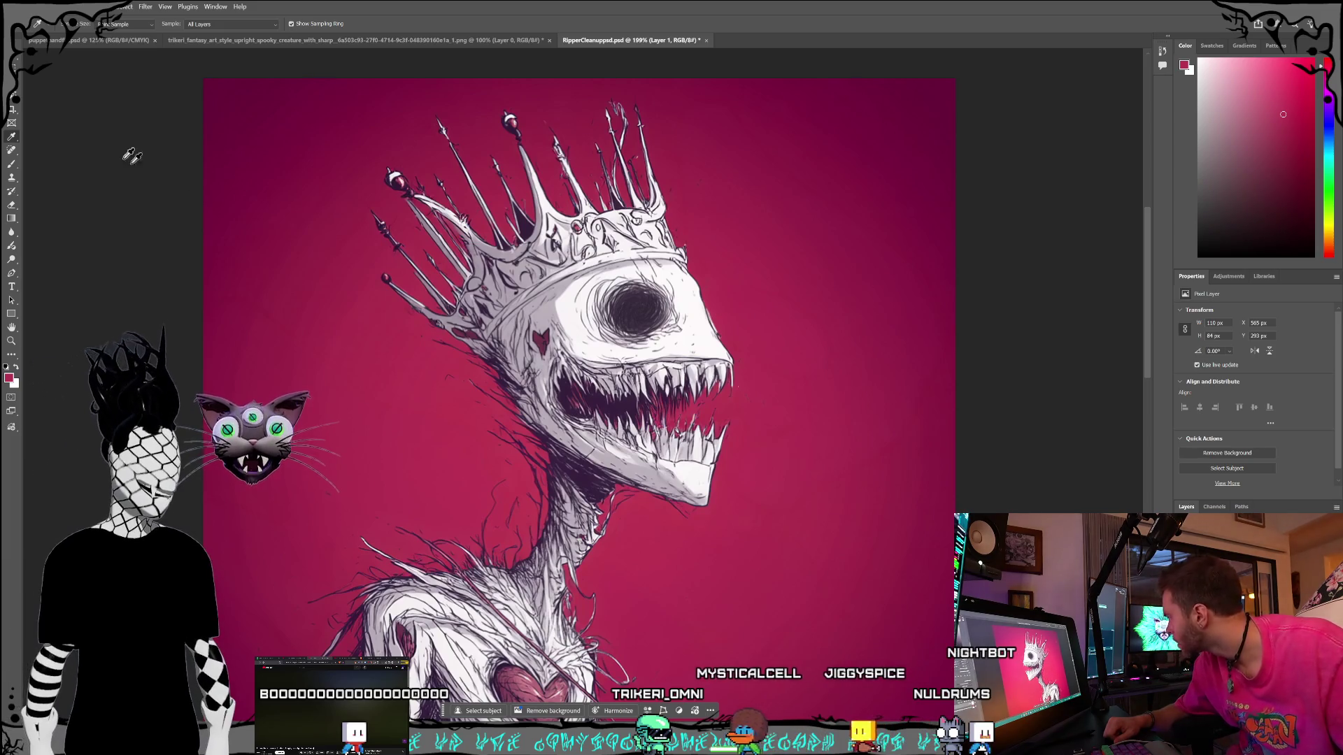
left_click(13, 165)
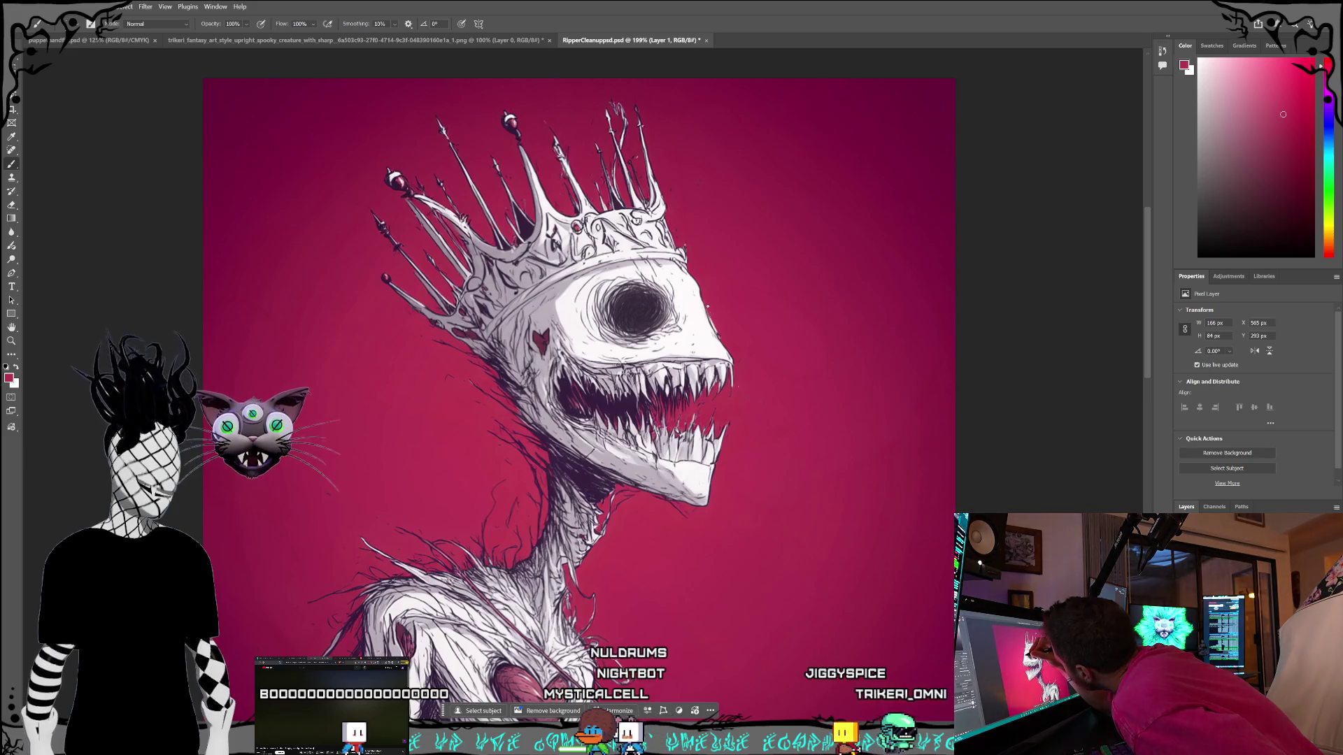
left_click_drag(709, 317, 713, 323)
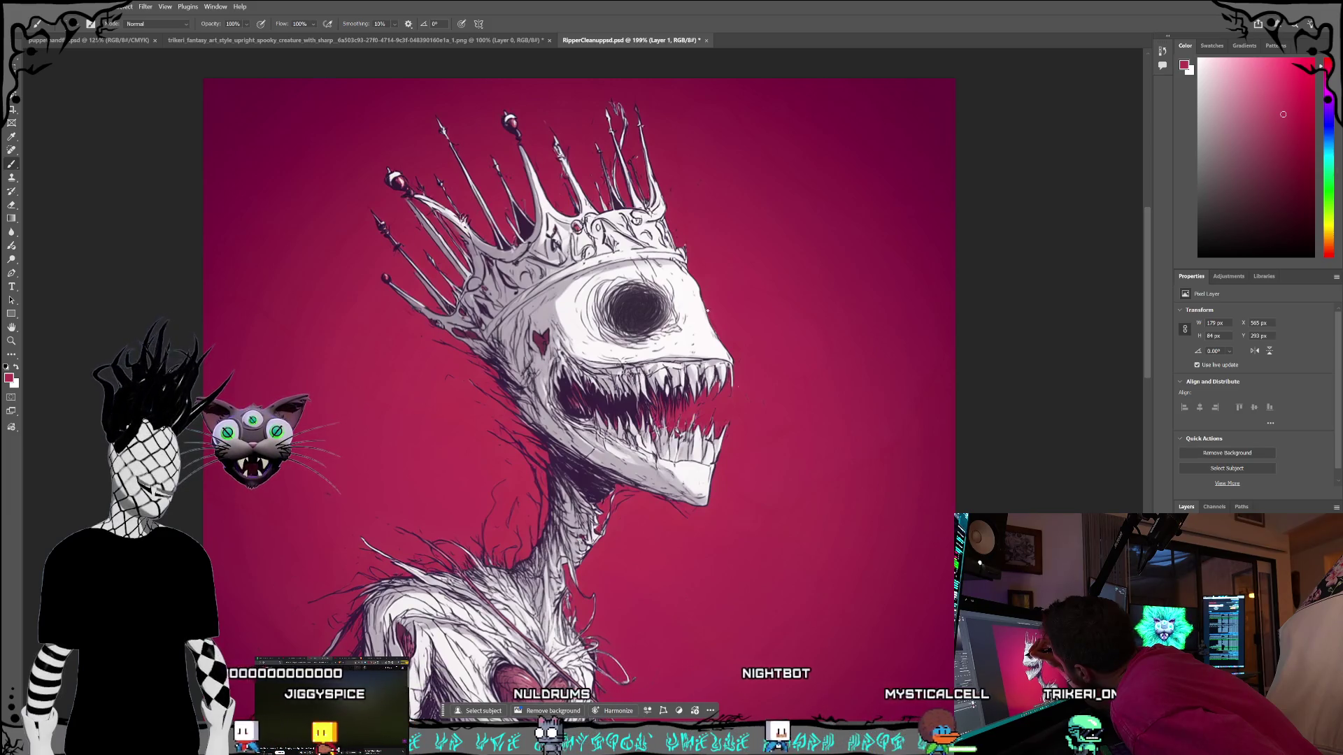
left_click_drag(710, 320, 704, 278)
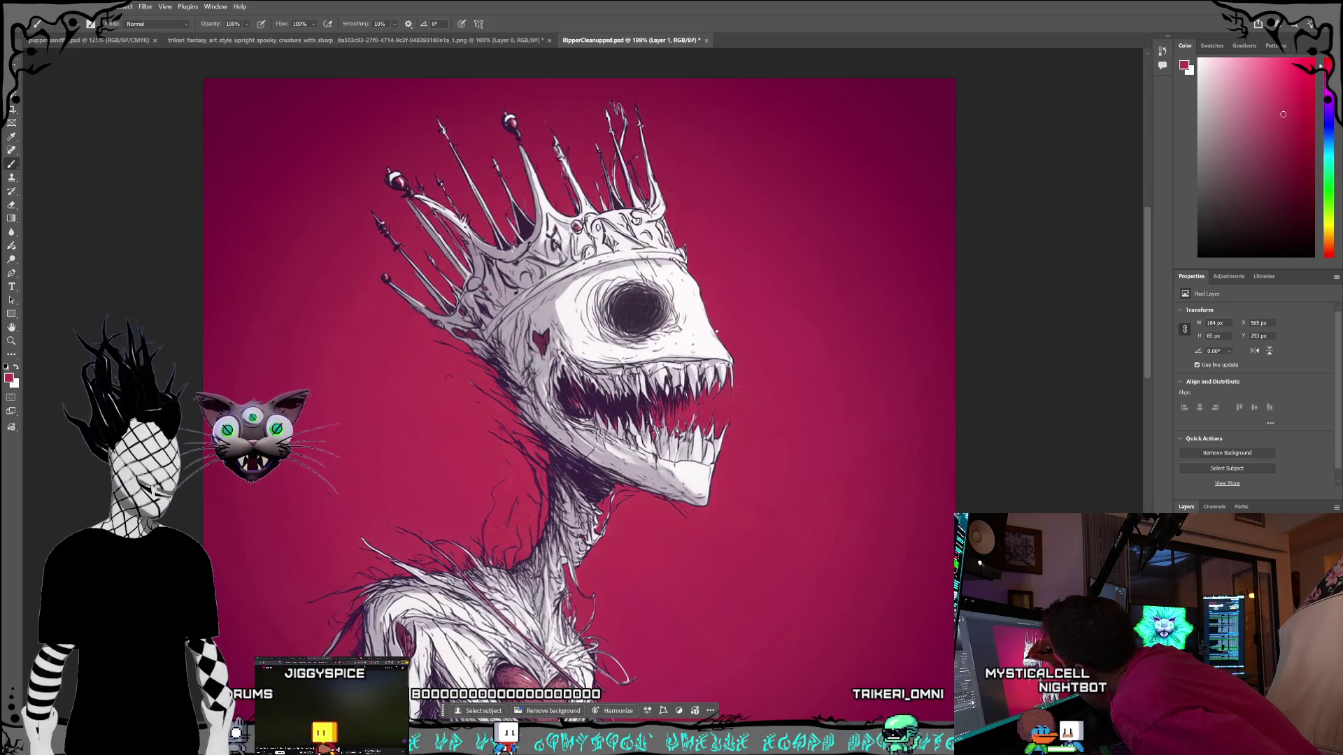
left_click_drag(721, 335, 722, 327)
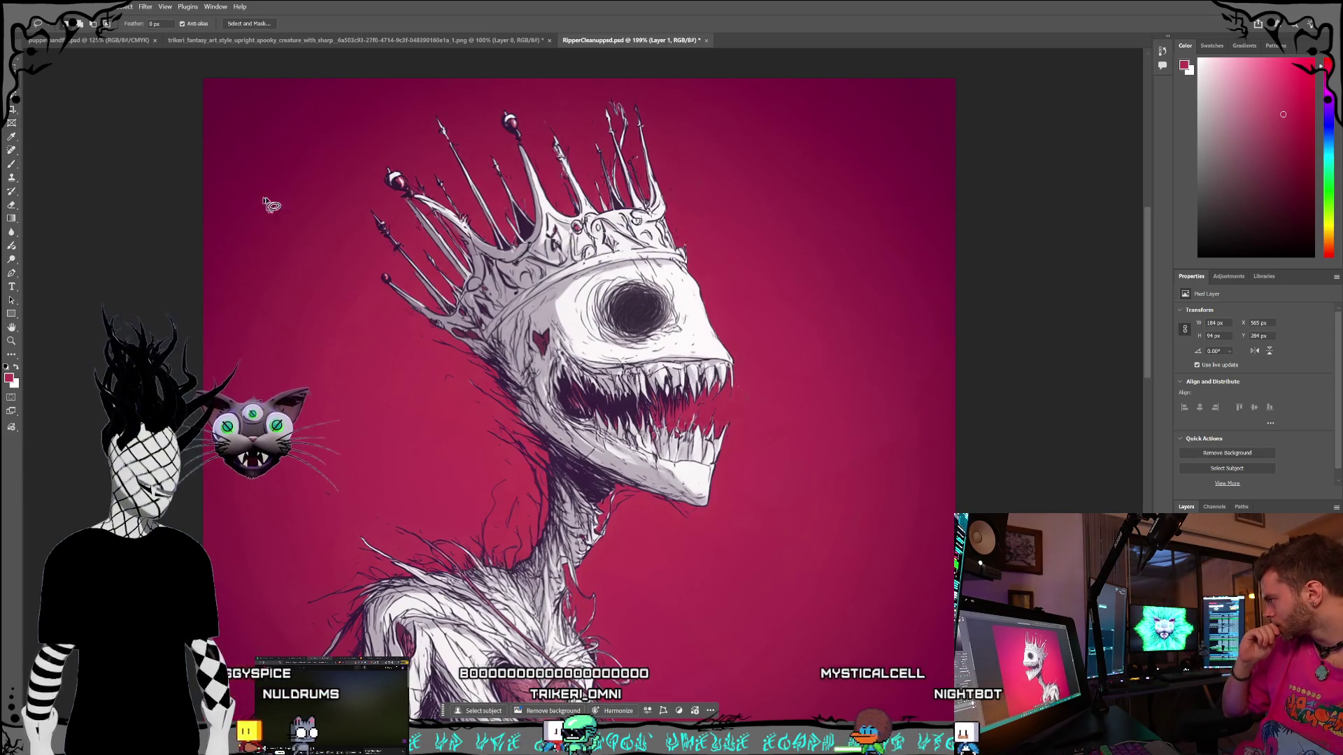
Lasso-select the area around the dark eye on the full-size artwork layer, ready for moving.
key("l")
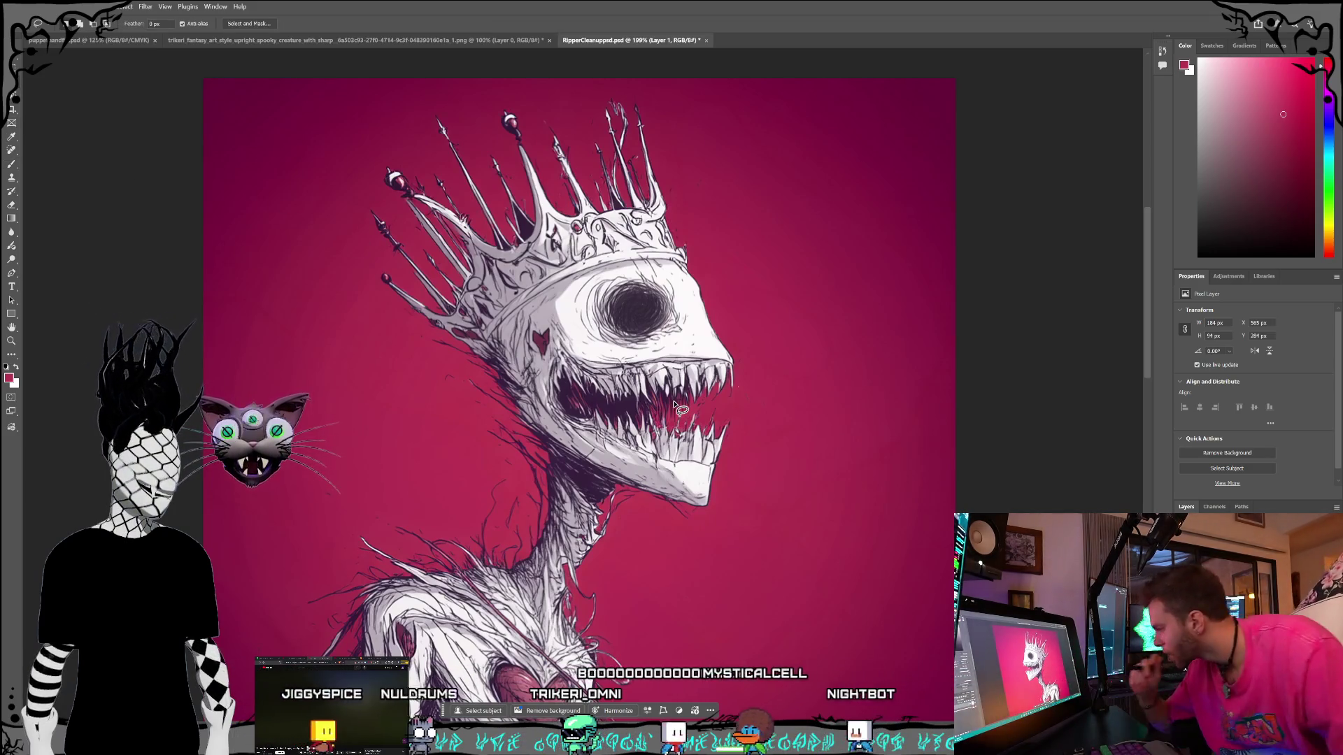
key("ctrl+e")
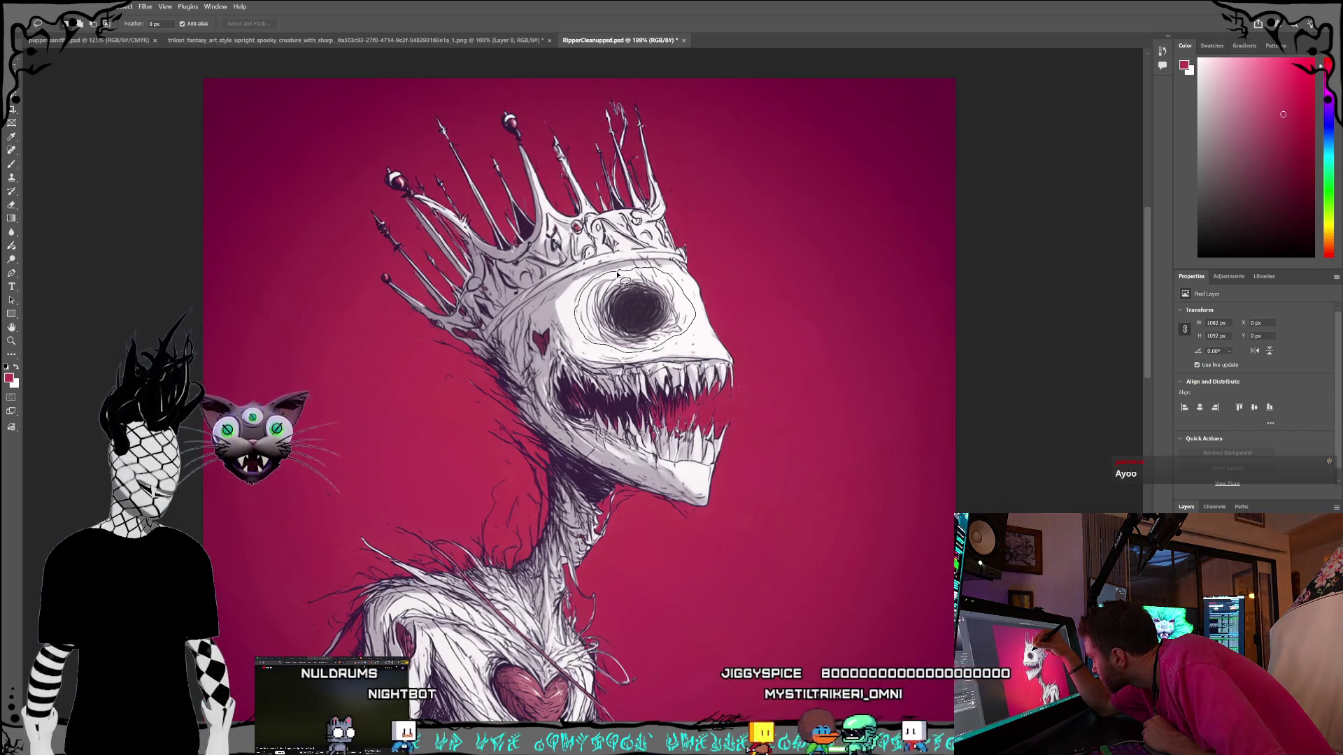
left_click_drag(615, 275, 620, 277)
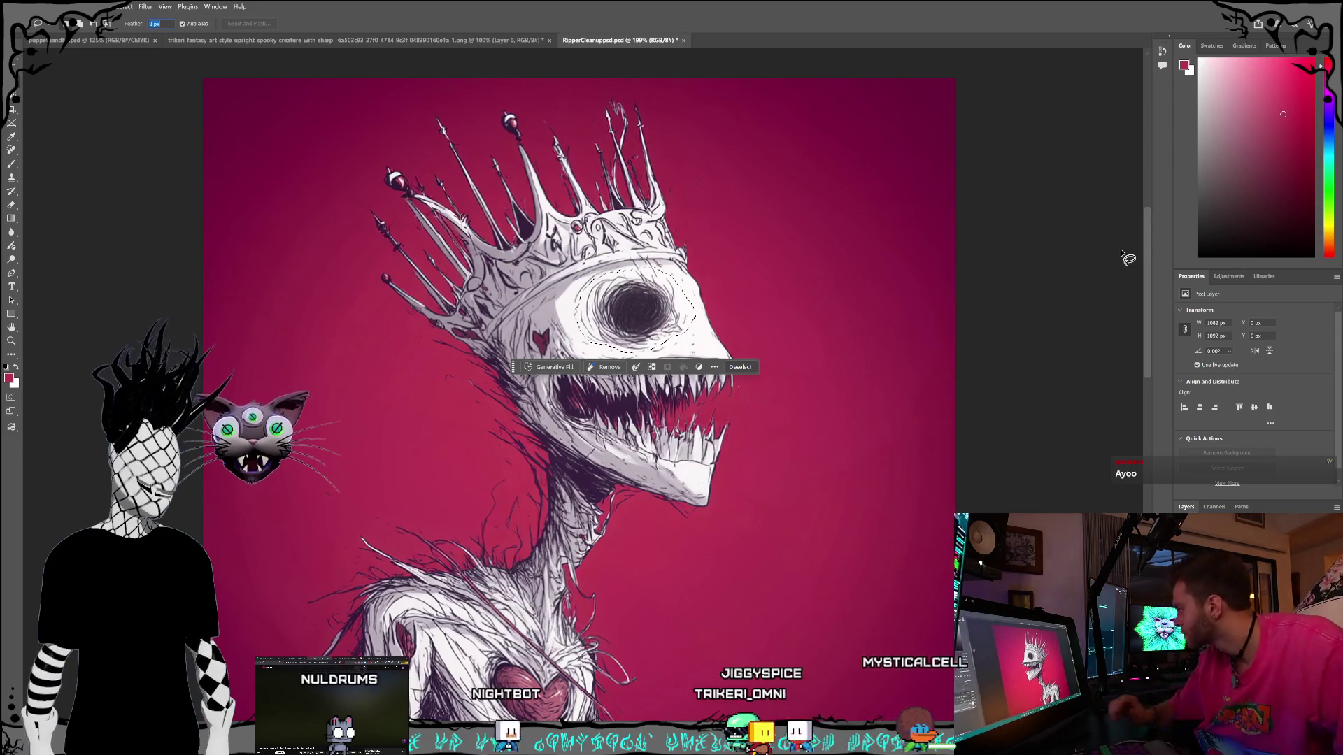
key("v")
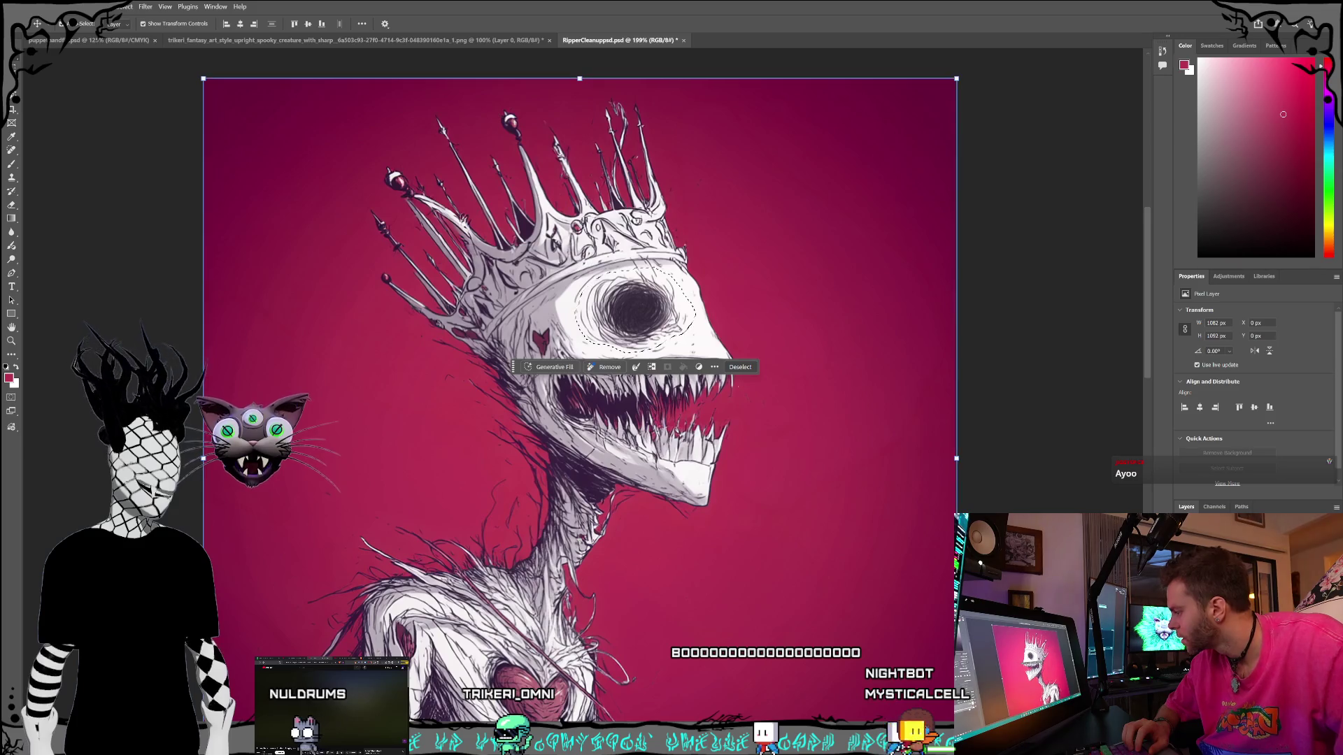
left_click(1082, 446)
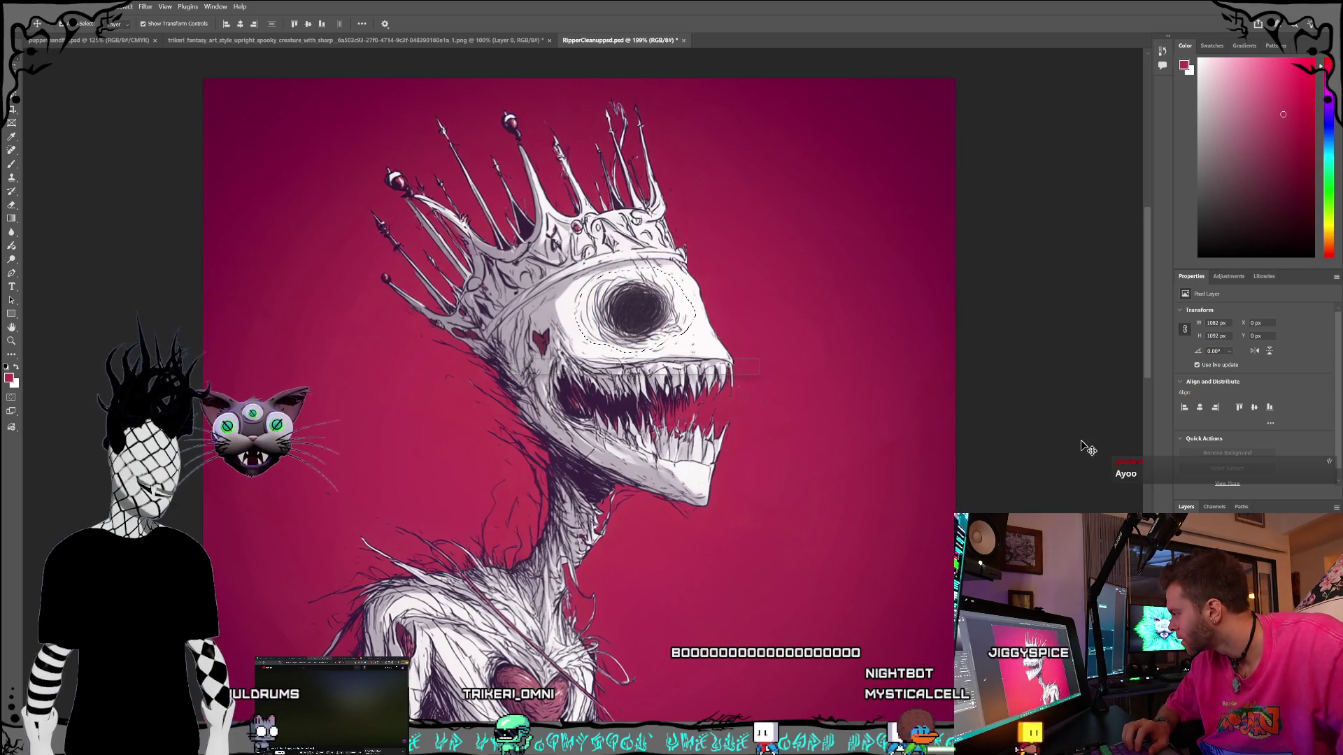
left_click_drag(637, 326, 657, 329)
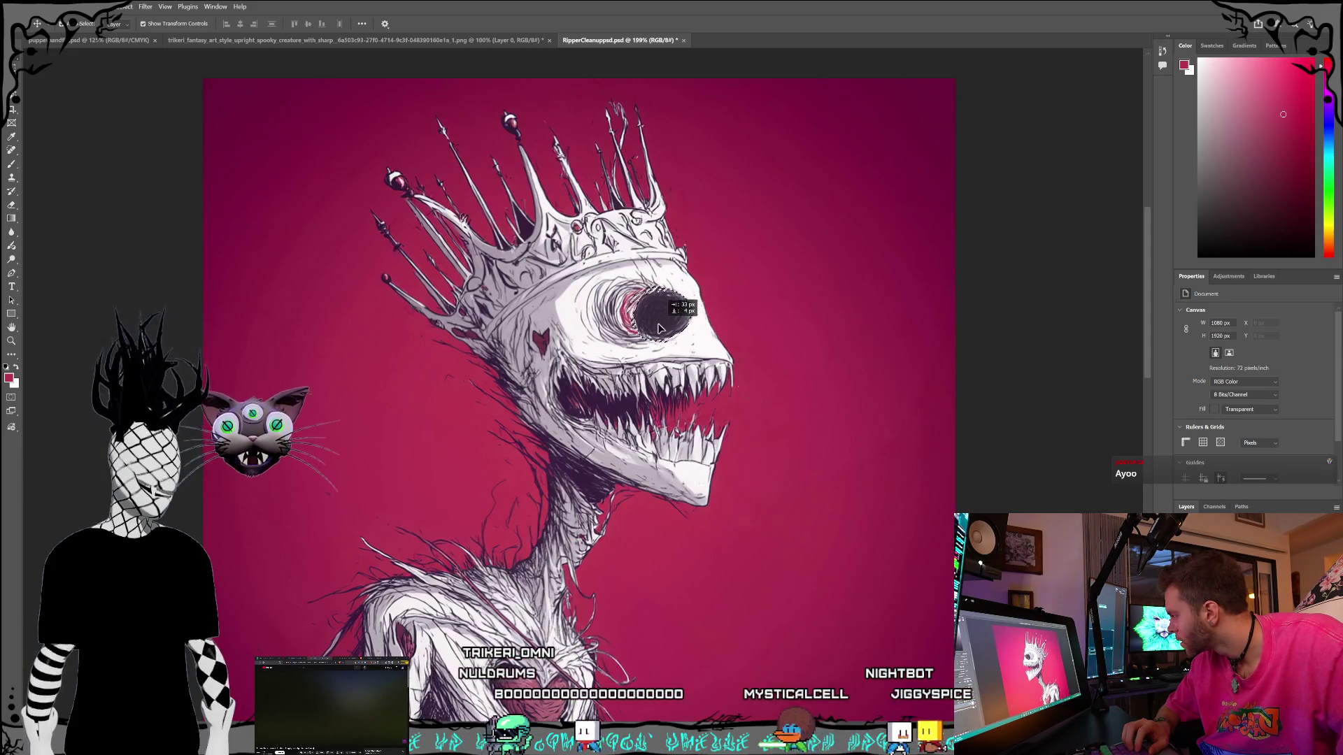
key("ctrl+j")
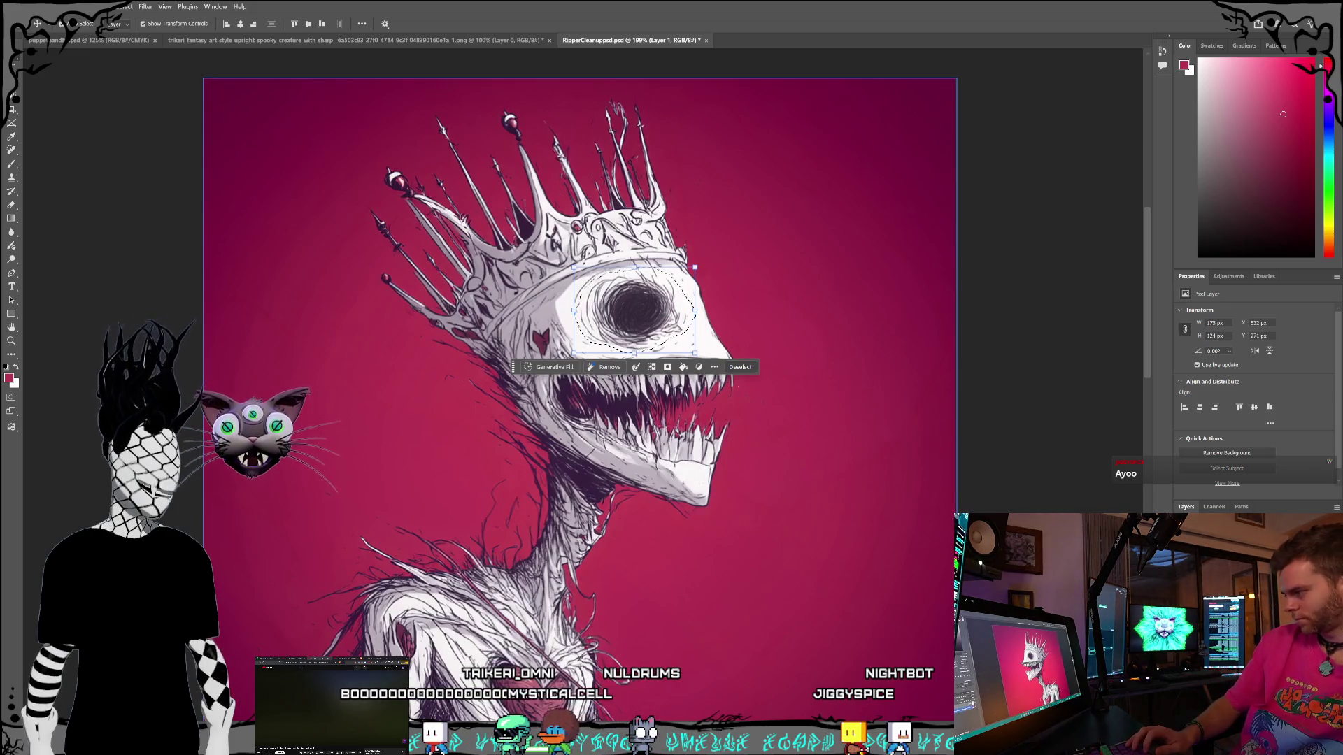
key("ctrl+z")
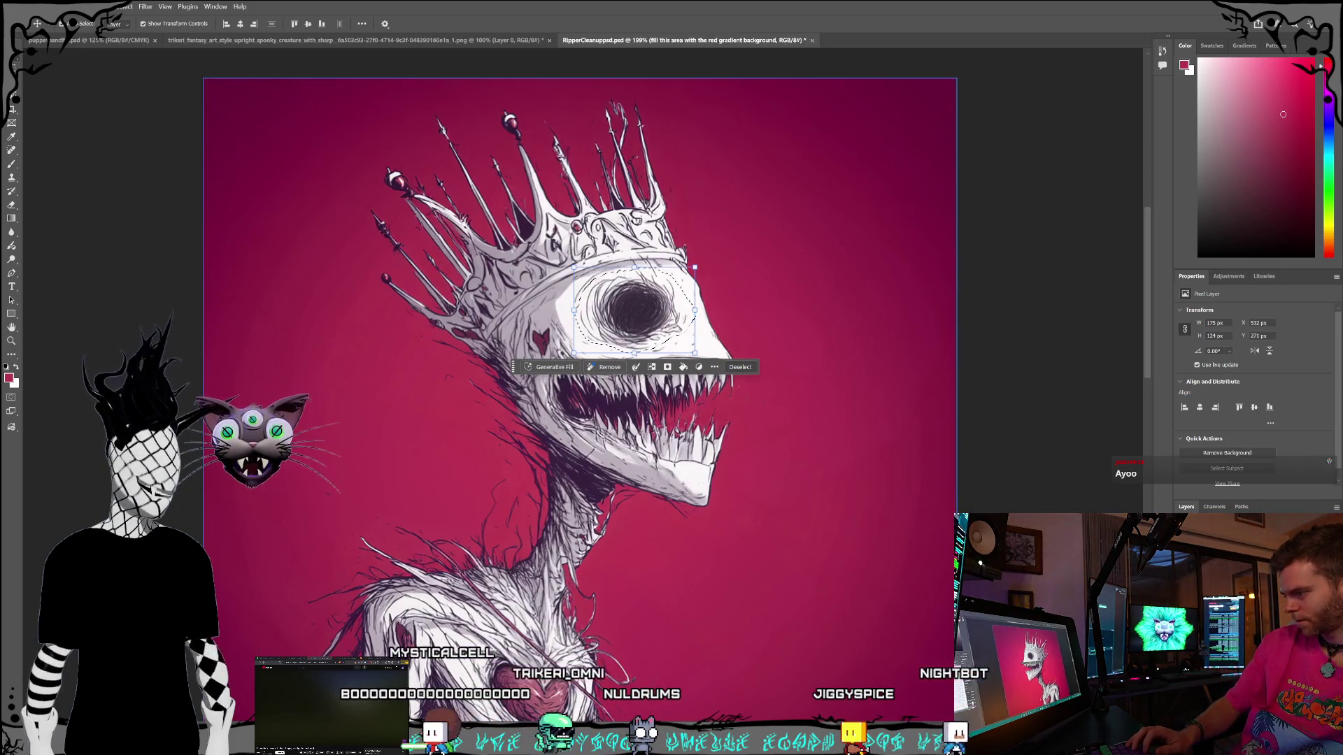
key("ctrl+j")
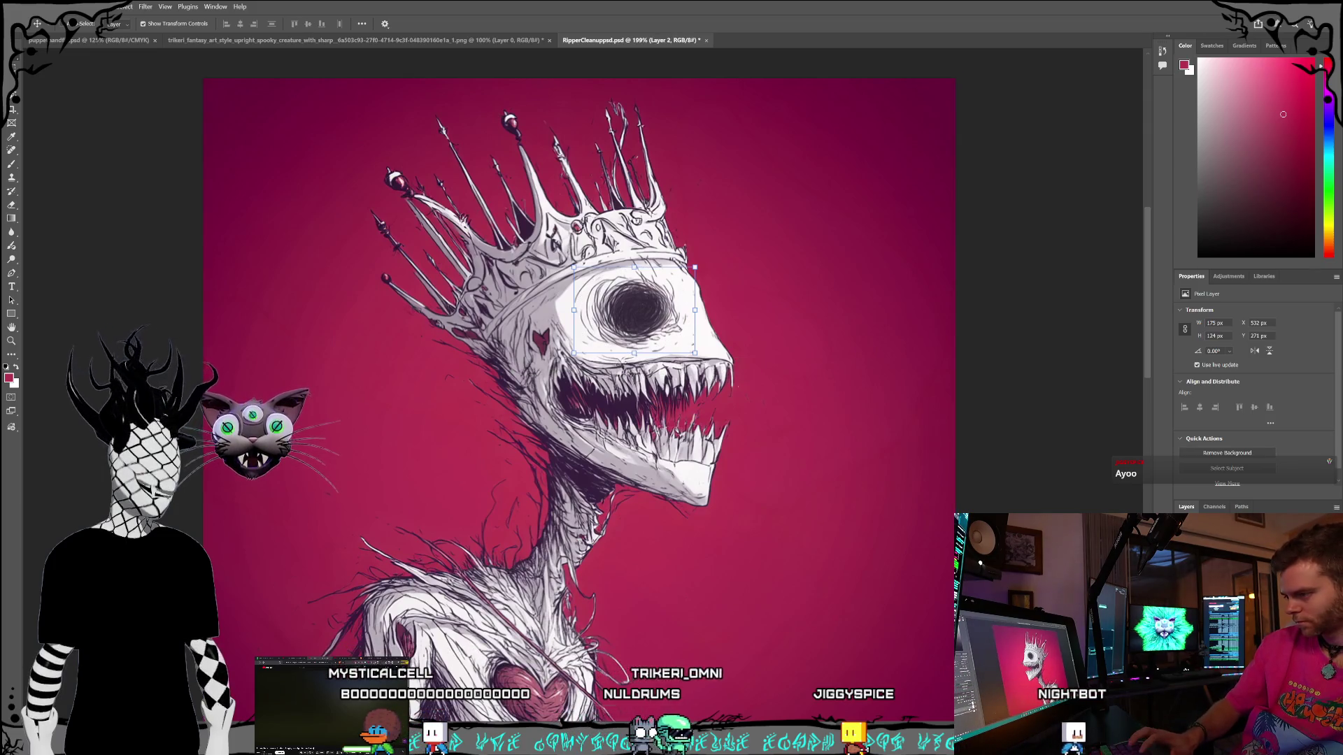
key("ctrl+z")
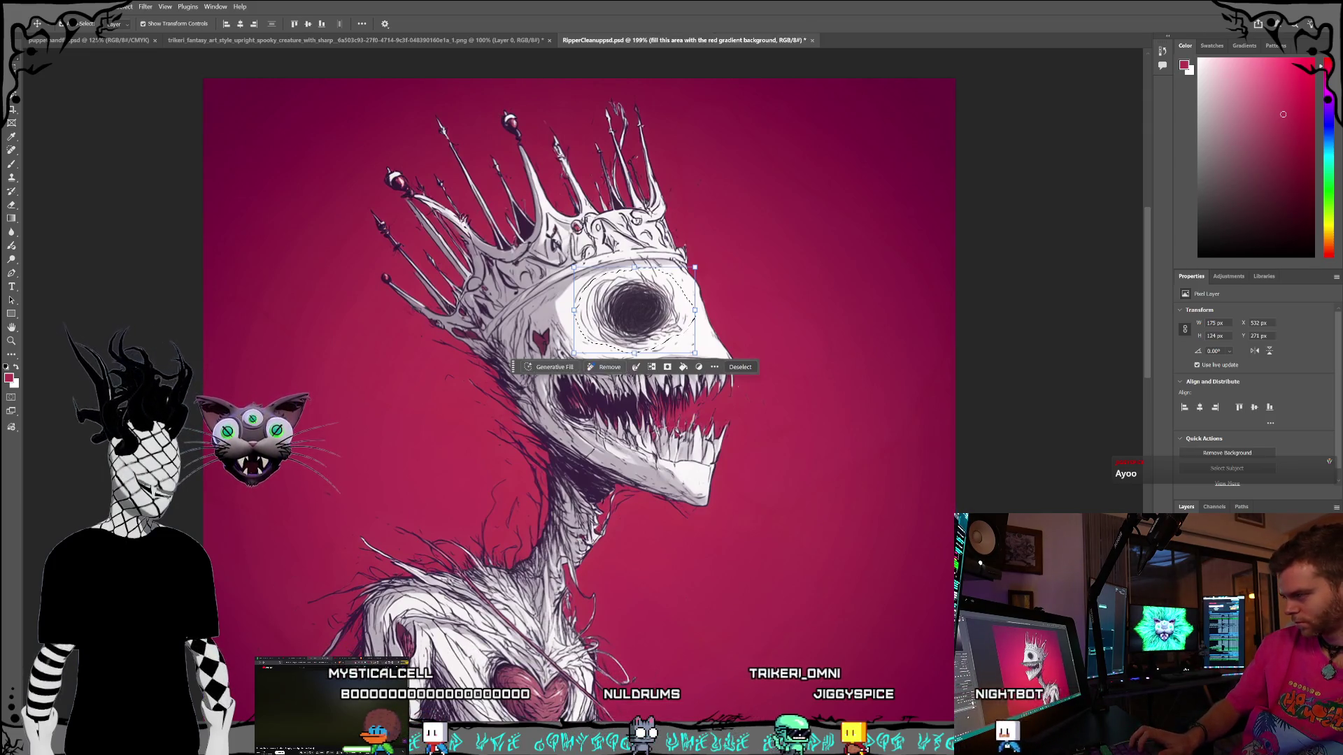
key("ctrl+d")
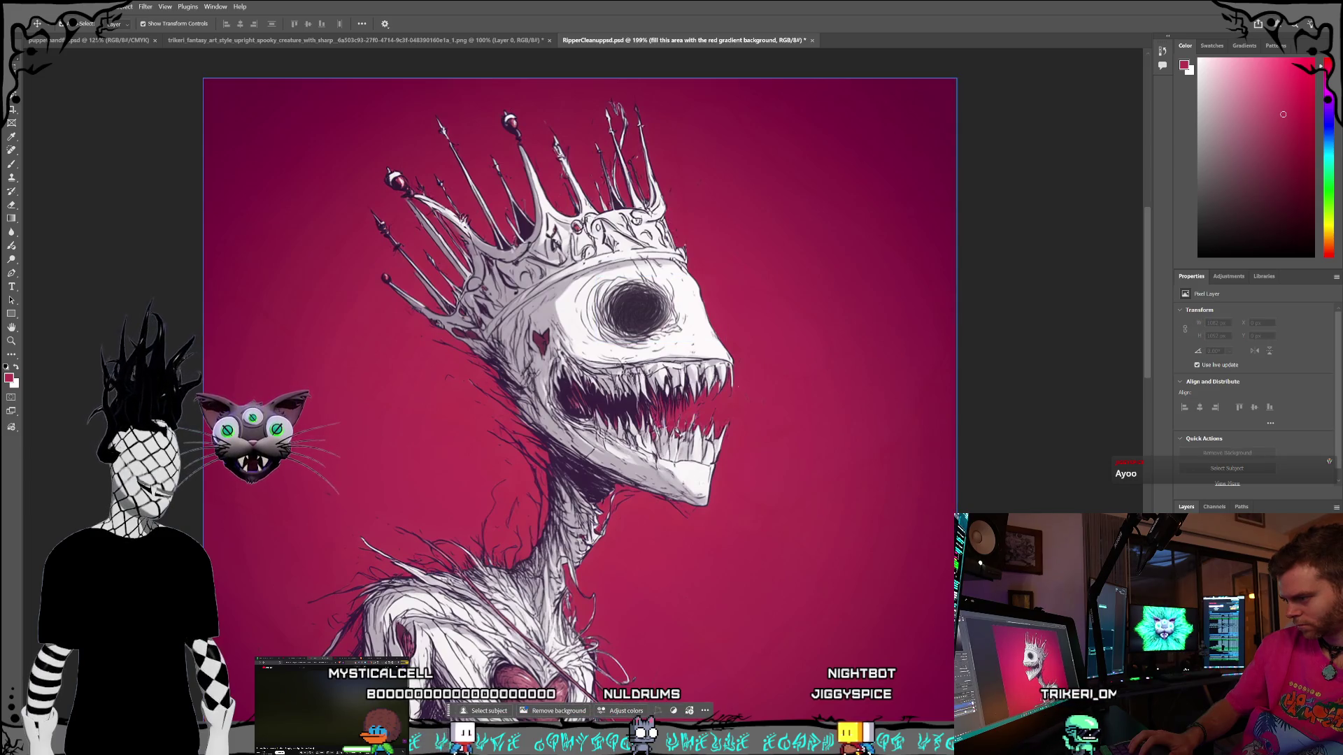
key("ctrl+e")
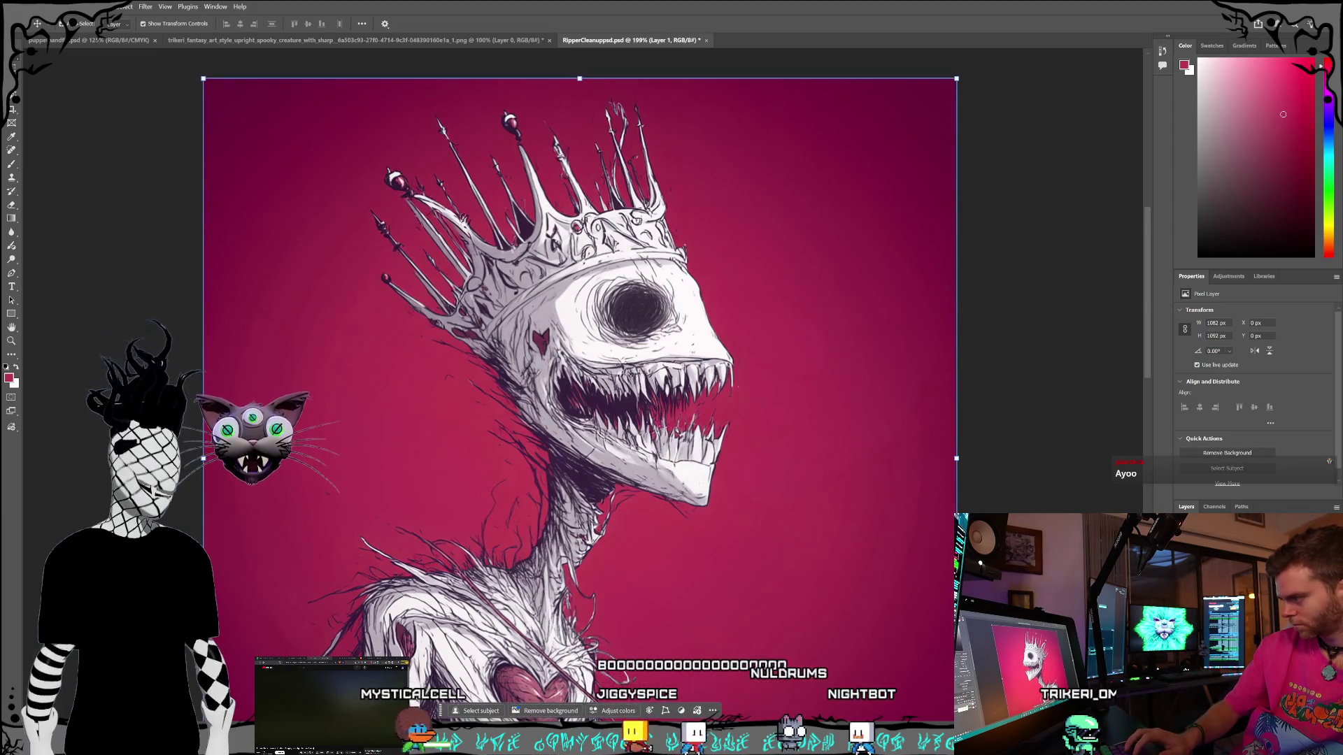
key("l")
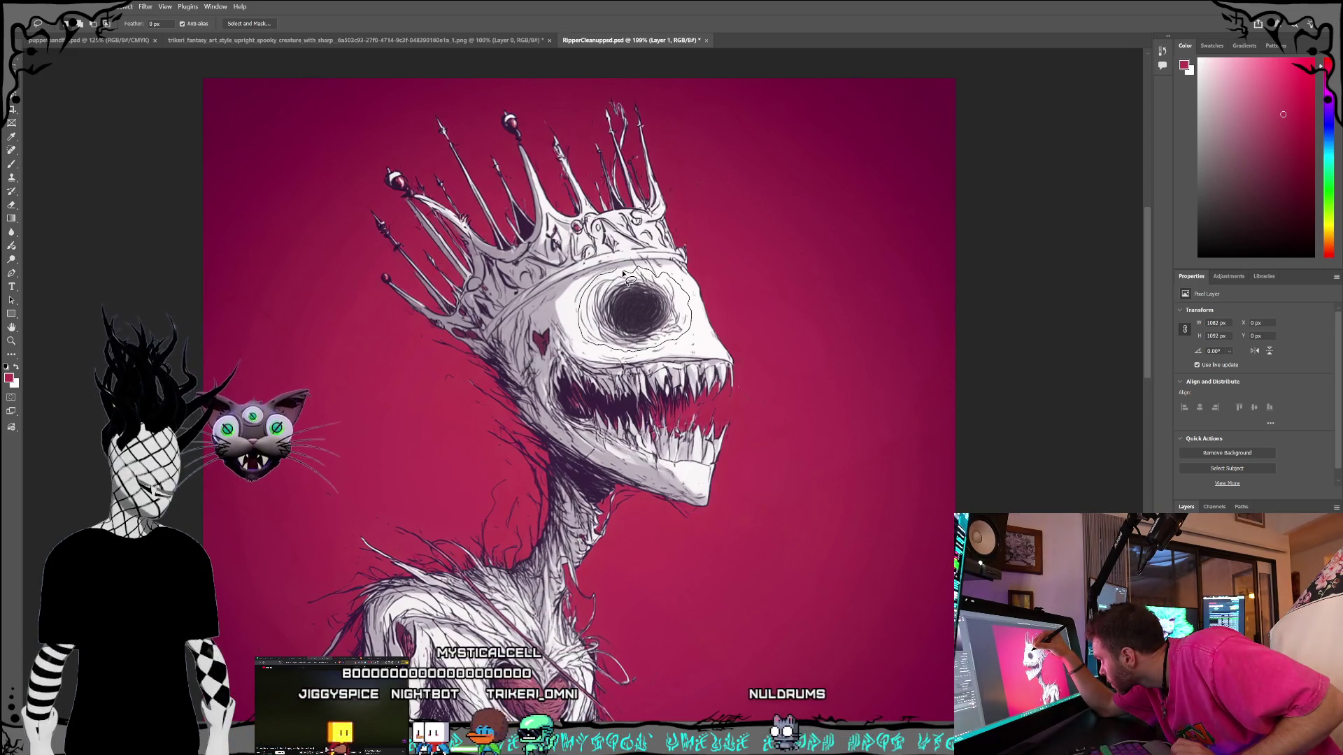
Lasso the dark eye, nudge it right and down, shift it 3 px left, then deselect.
left_click_drag(616, 274, 618, 274)
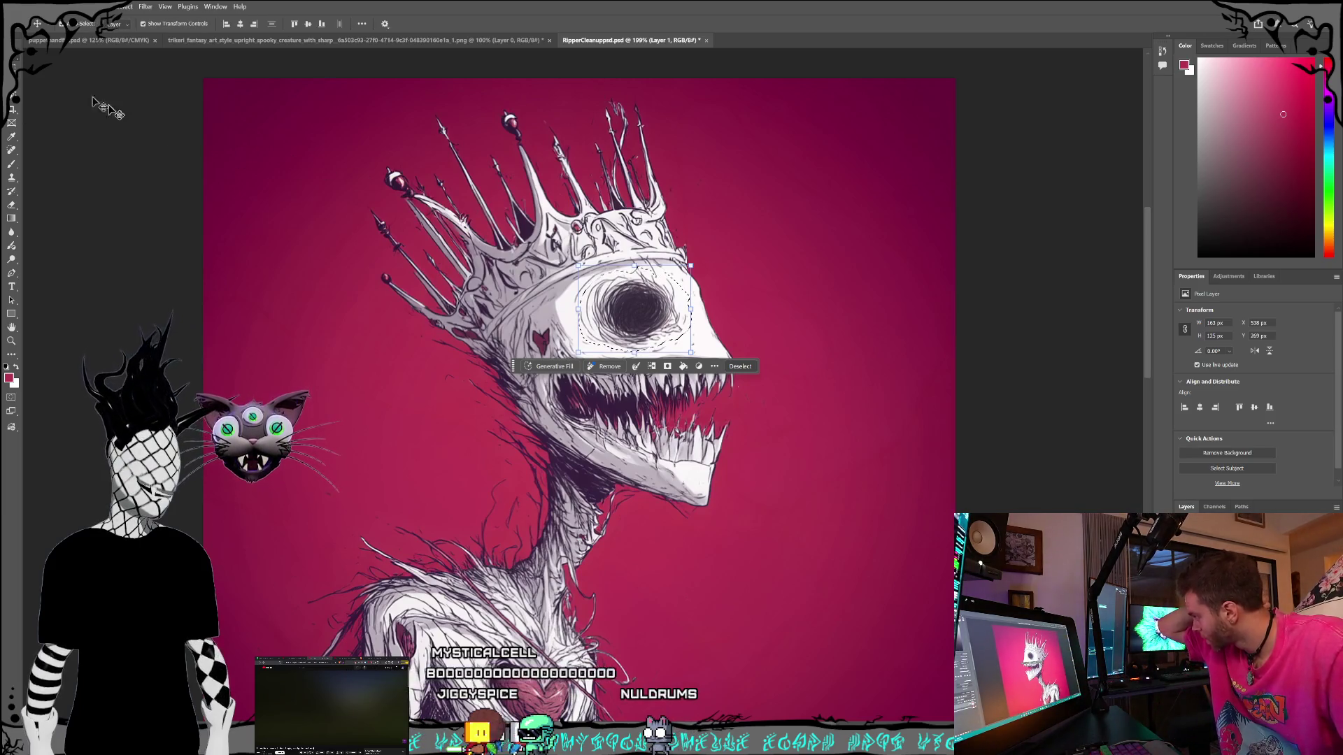
left_click_drag(626, 320, 640, 321)
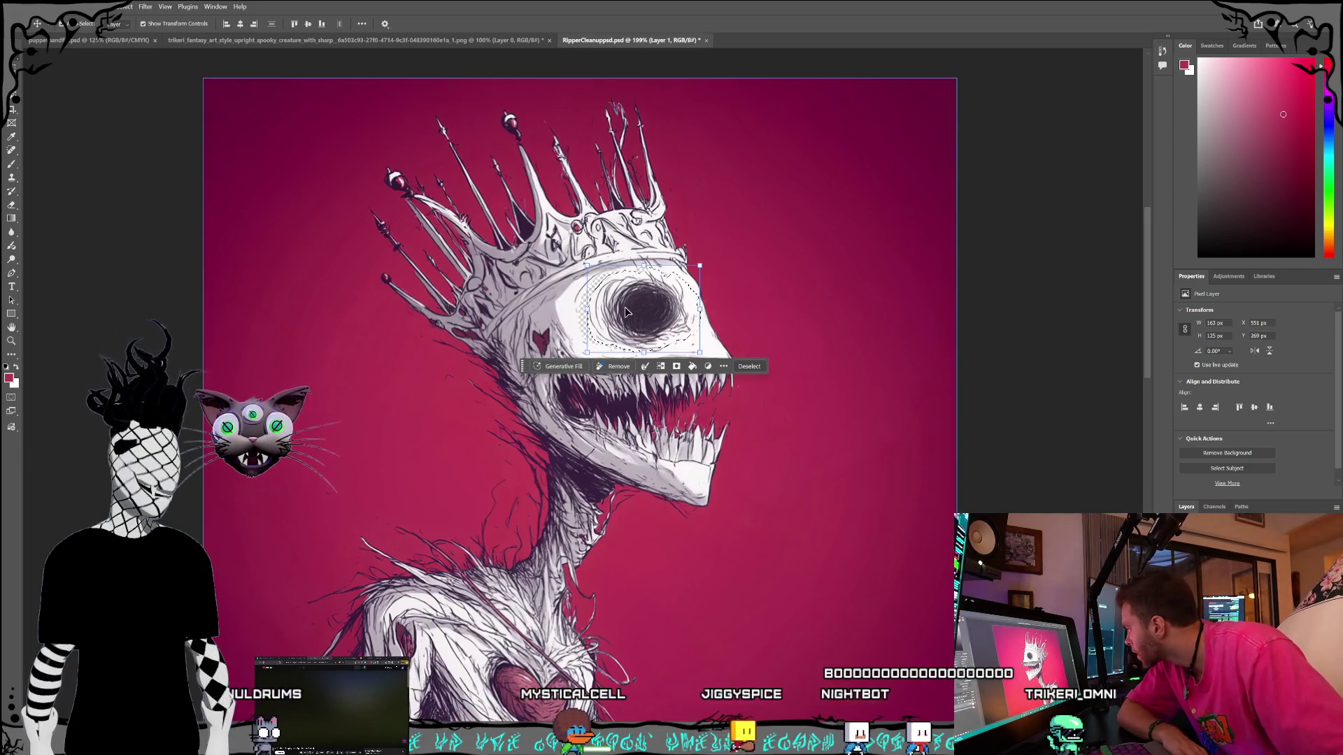
left_click_drag(627, 312, 627, 311)
key("ctrl+z")
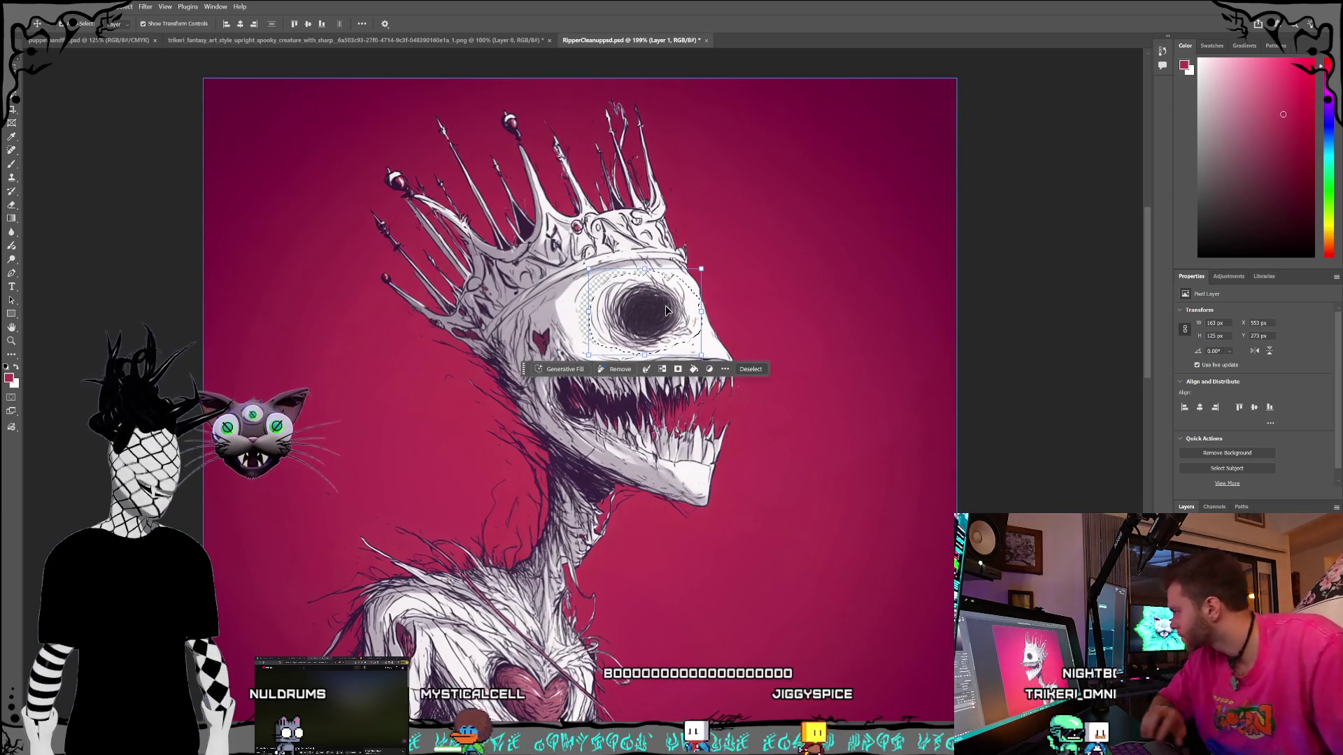
left_click_drag(647, 311, 643, 317)
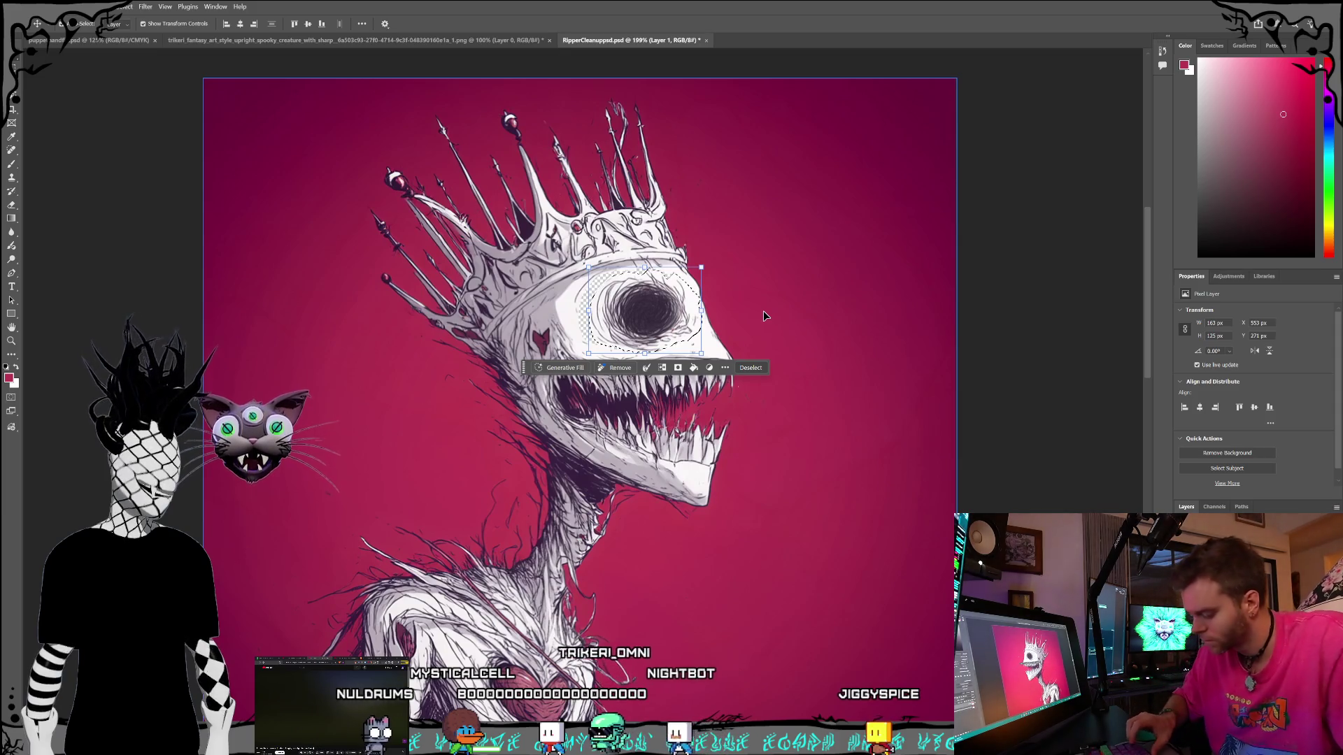
key("ctrl+d")
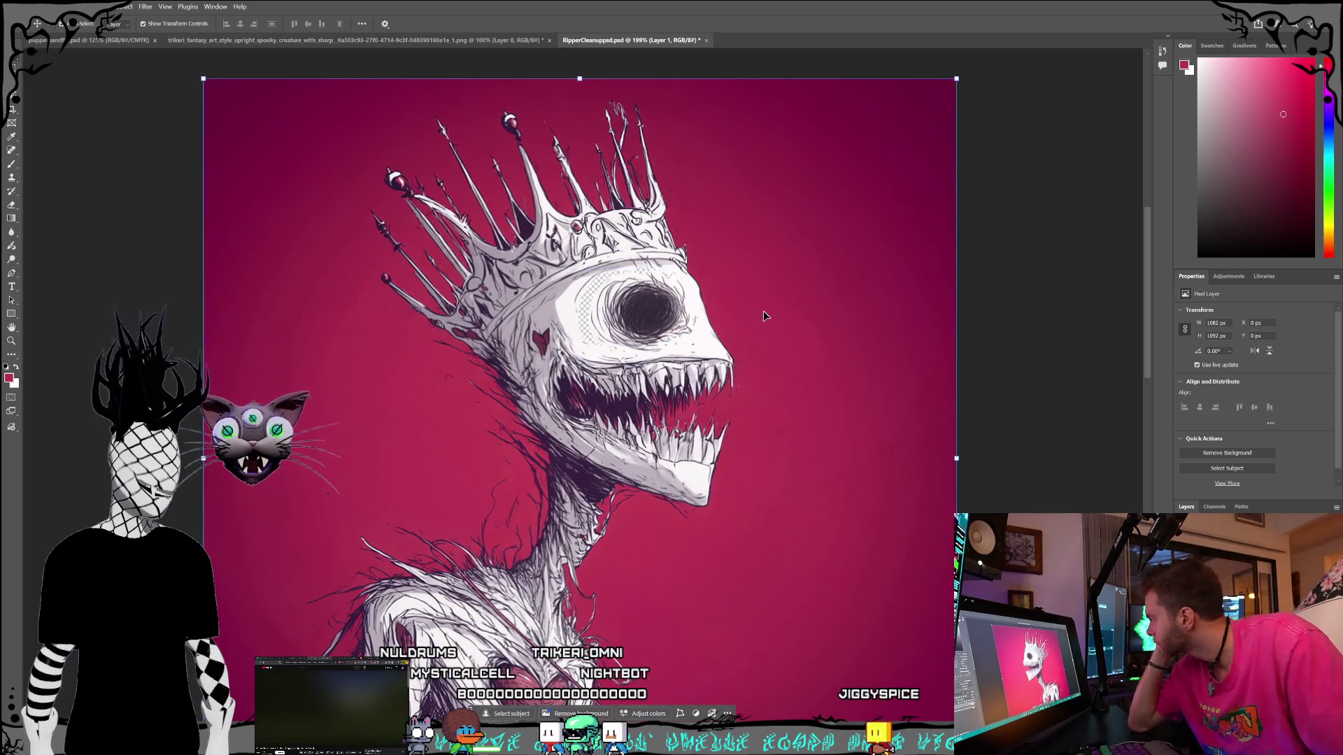
key("ctrl+z")
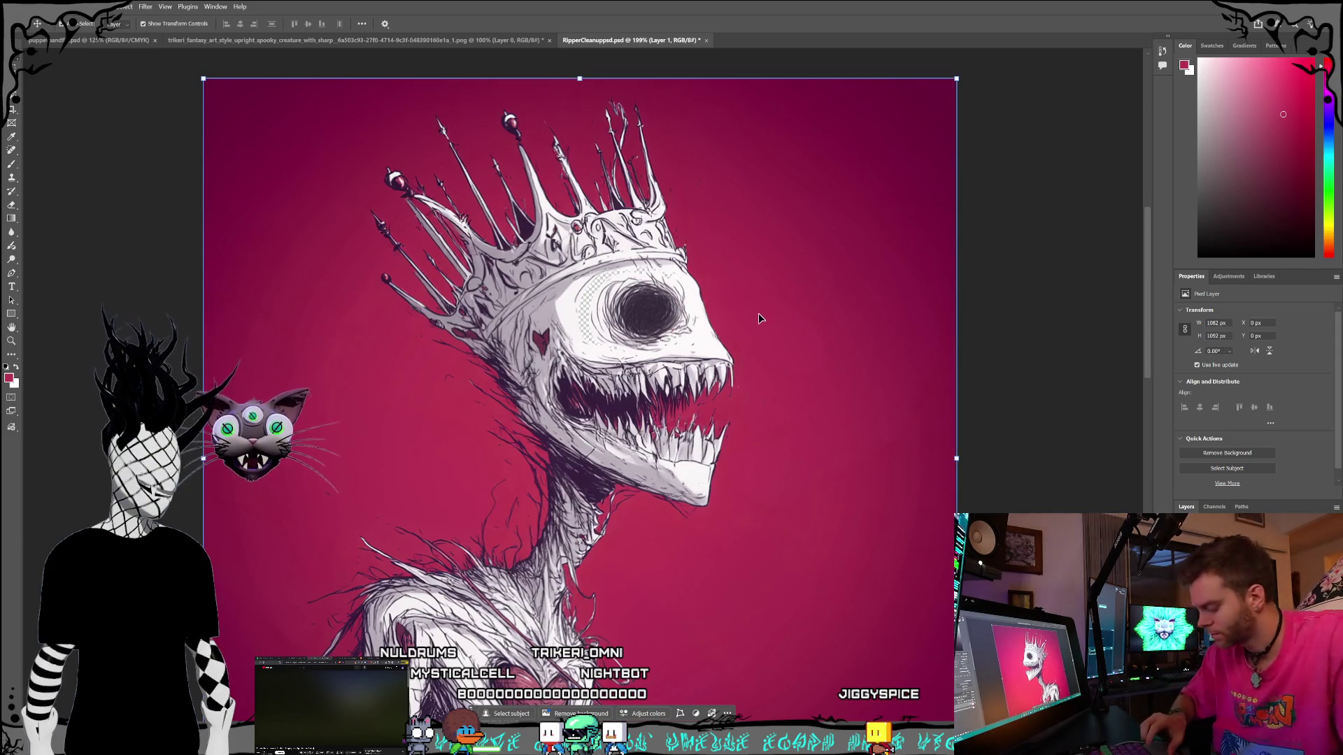
left_click_drag(649, 316, 650, 314)
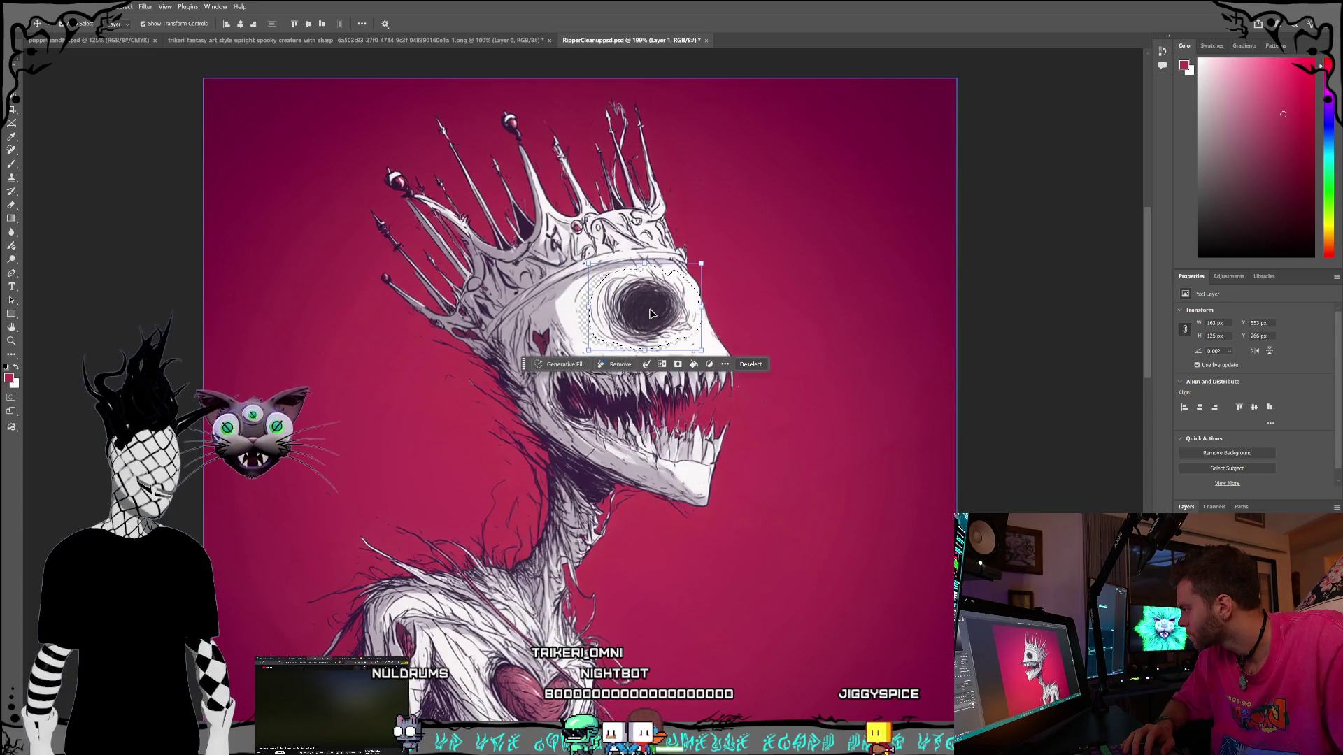
key("Left")
key("Left")
key("Left")
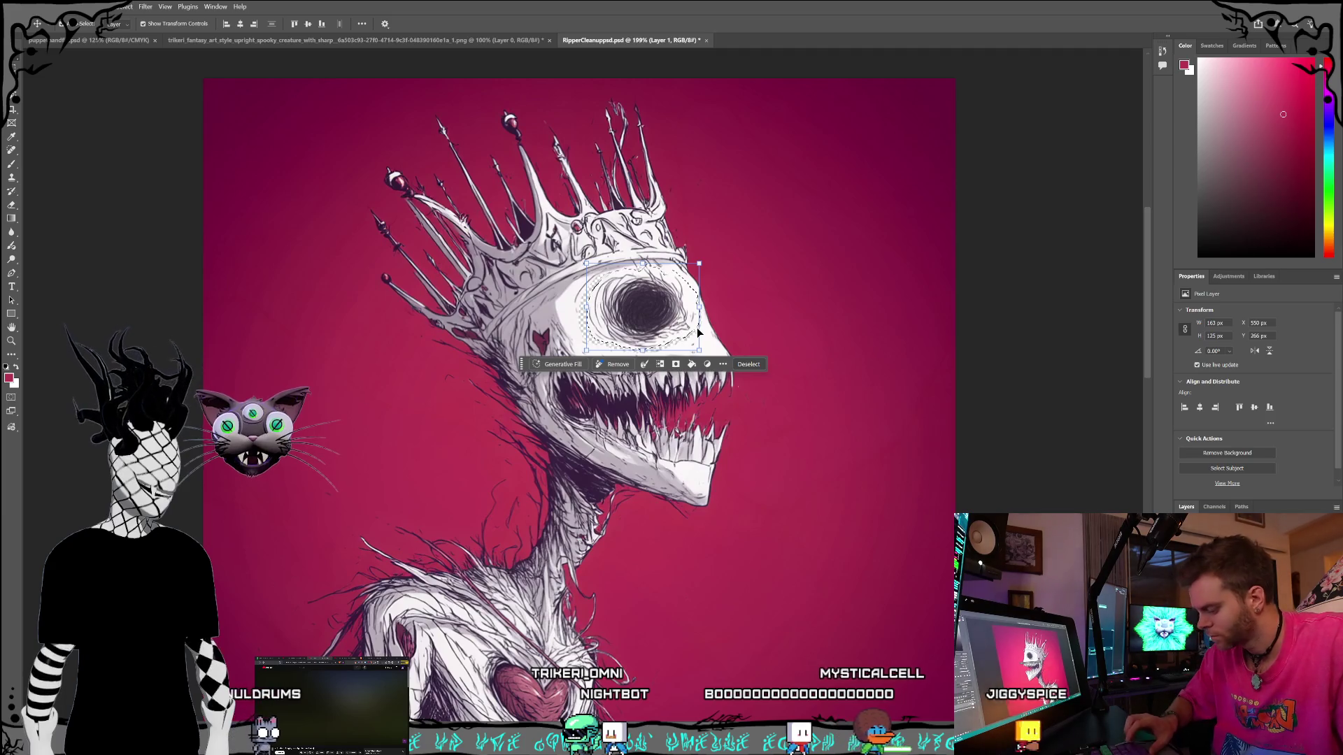
key("ctrl+d")
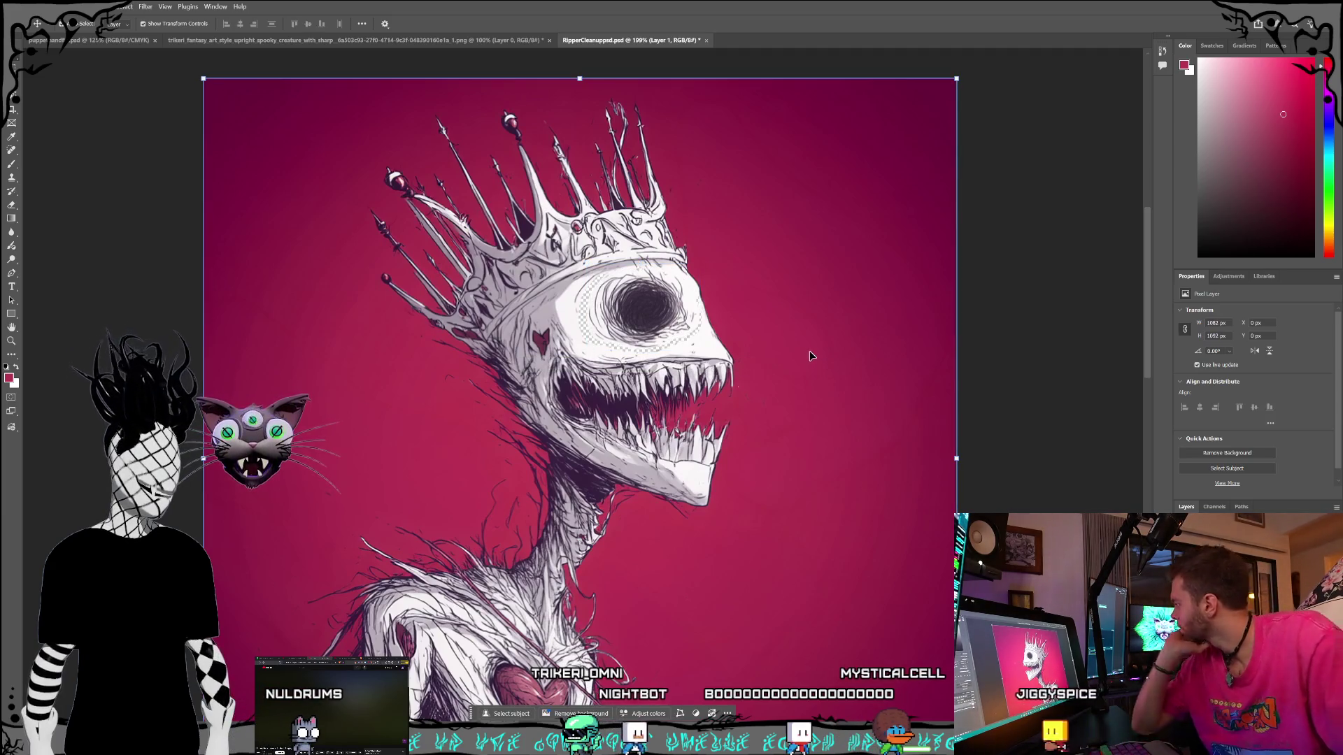